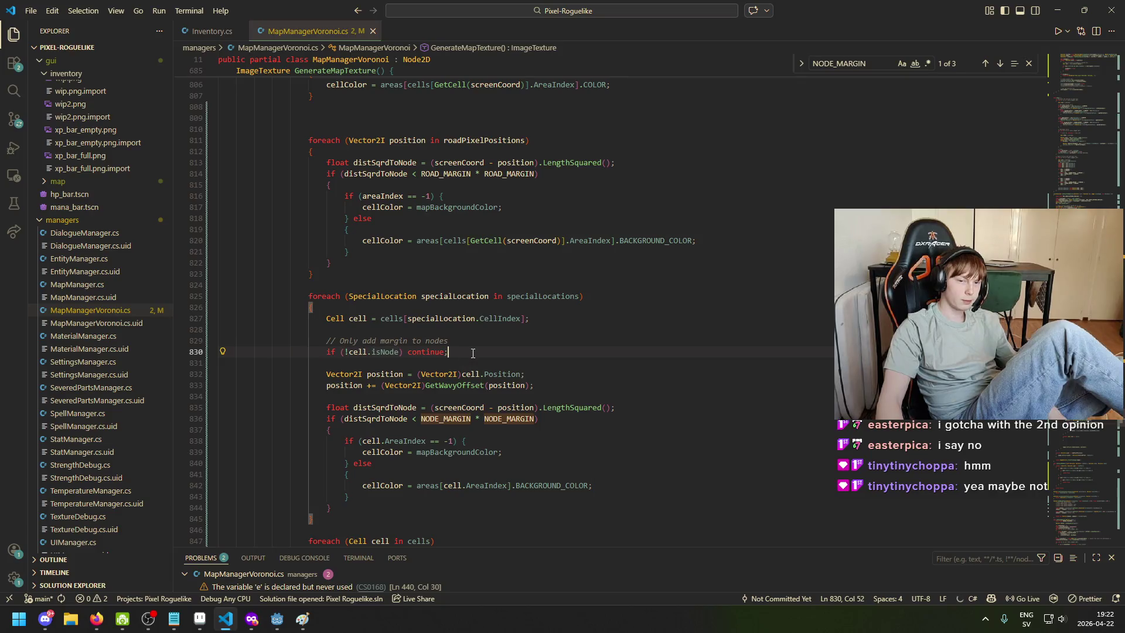
Comment out the isNode check and delete the foreach (Cell cell in cells) loop
{"action": "type", "text": "//"}
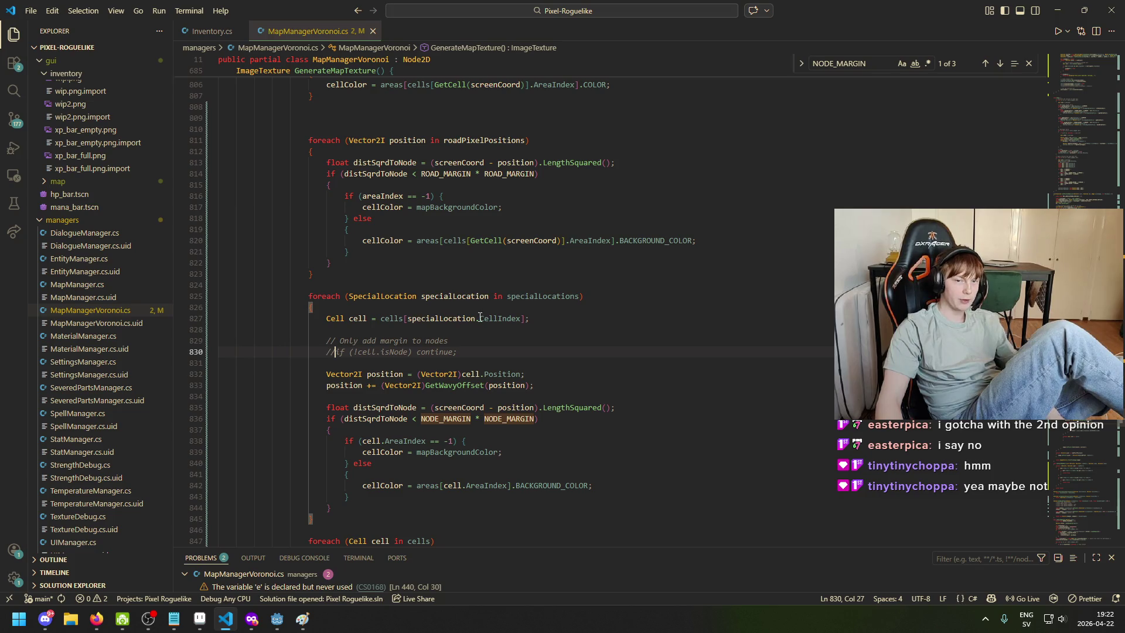
{"action": "scroll", "coordinate": [415, 327], "scroll_direction": "down", "scroll_amount": 2}
{"action": "scroll", "coordinate": [418, 421], "scroll_direction": "down", "scroll_amount": 1}
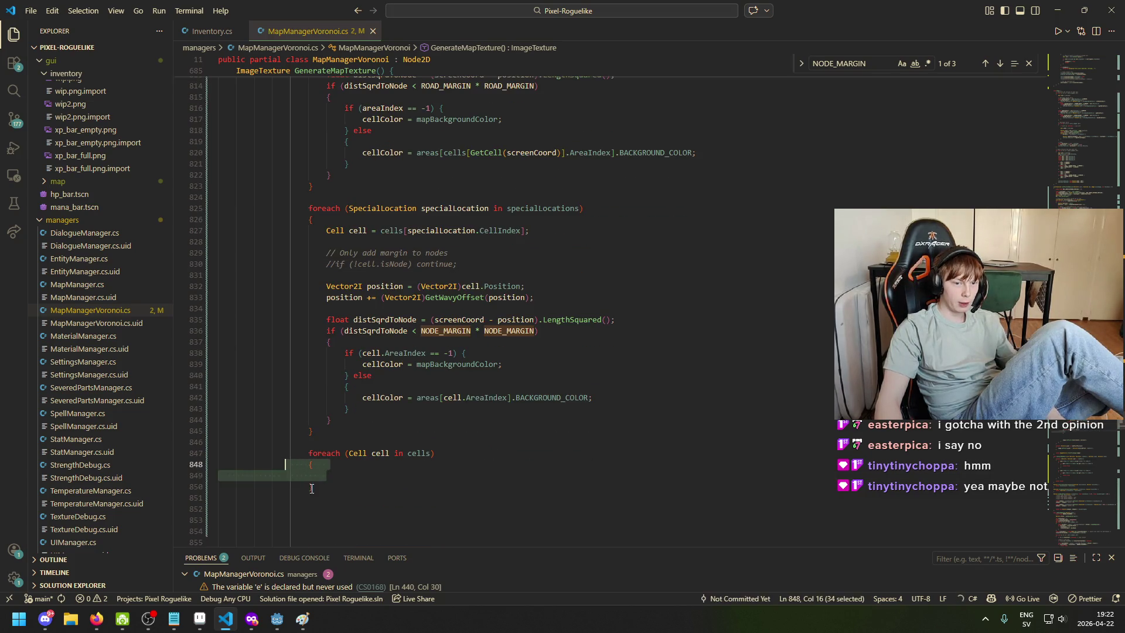
{"action": "left_click_drag", "start_coordinate": [314, 486], "coordinate": [139, 455]}
{"action": "key", "text": "Delete"}
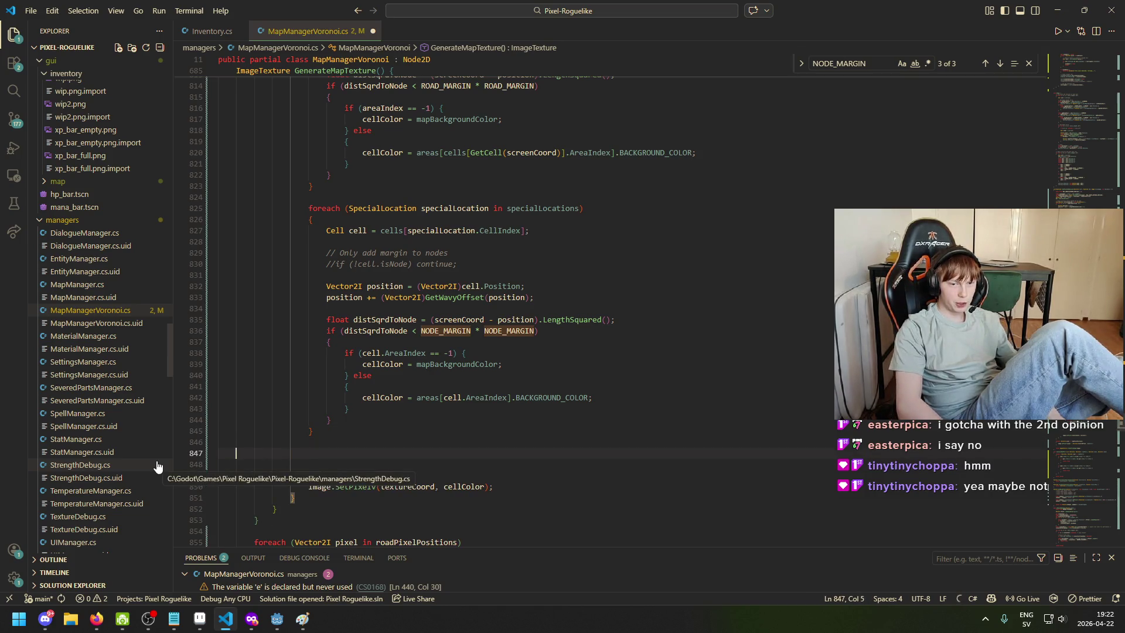
{"action": "key", "text": "BackSpace"}
{"action": "key", "text": "BackSpace"}
{"action": "key", "text": "BackSpace"}
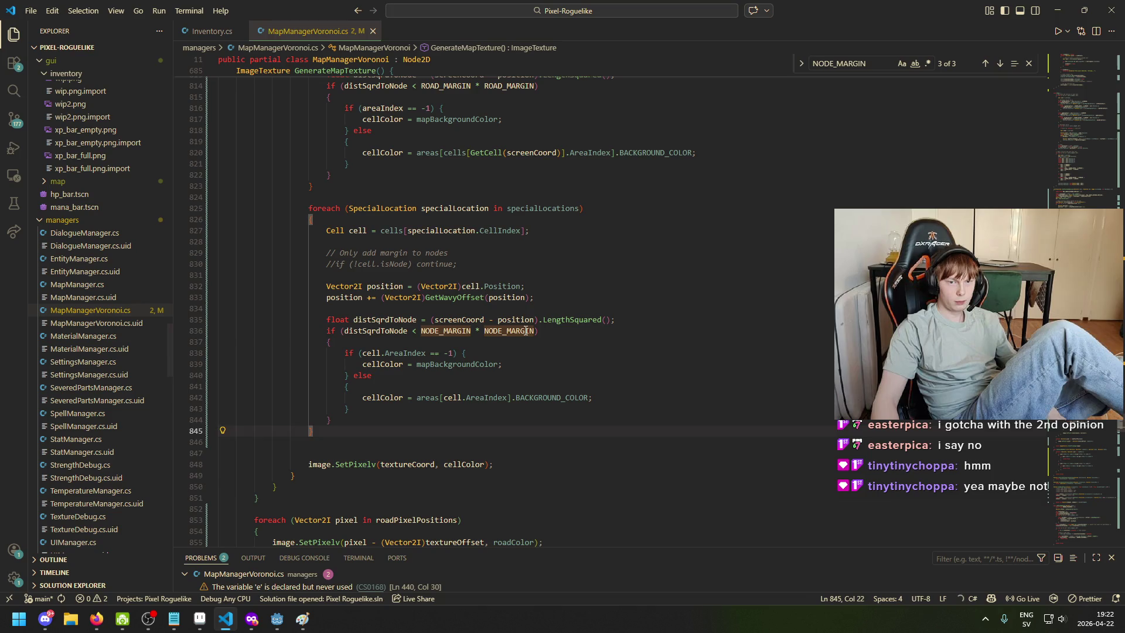
{"action": "left_click", "coordinate": [536, 331]}
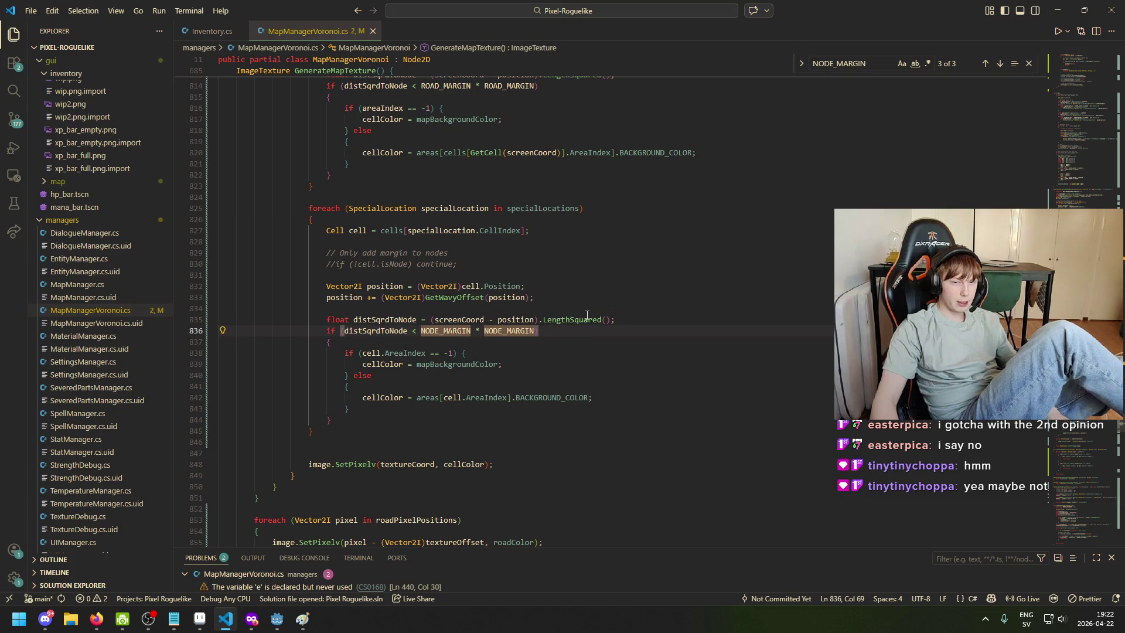
{"action": "mouse_move", "coordinate": [610, 315]}
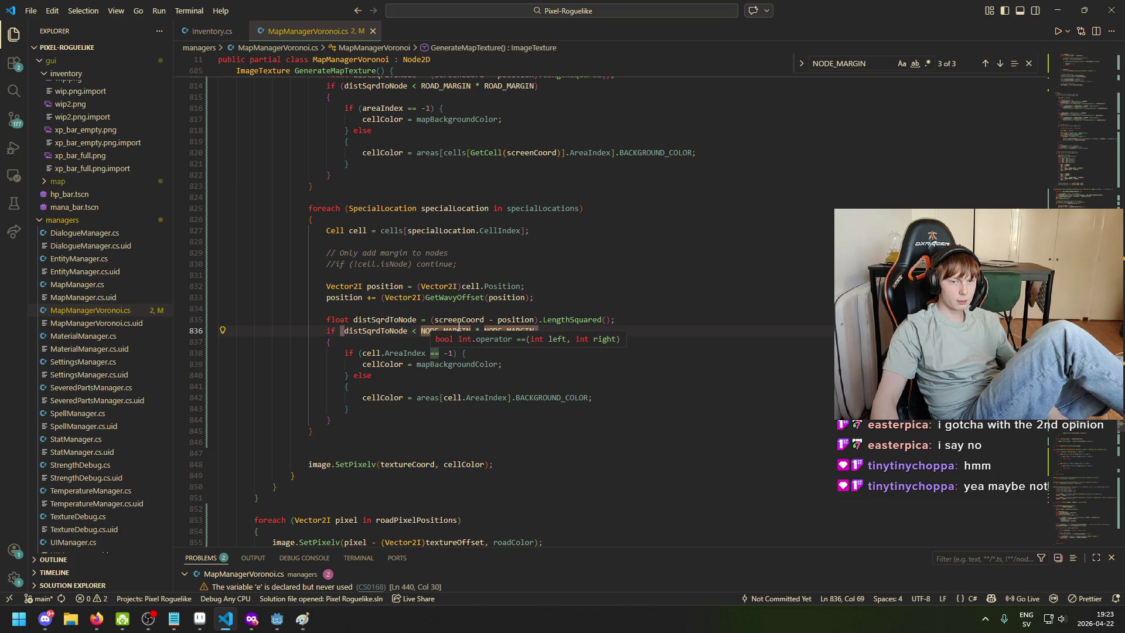
Add 'position += Vector2I.Up * 4;' with an icon-offset comment below the wavy offset line
{"action": "left_click", "coordinate": [559, 298]}
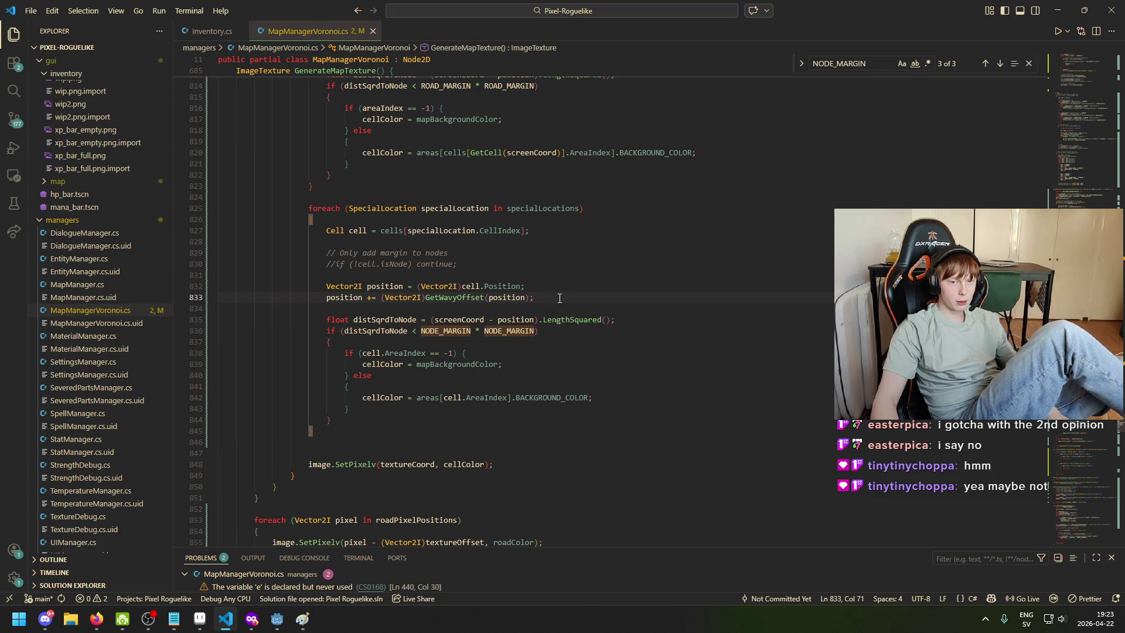
{"action": "key", "text": "Return"}
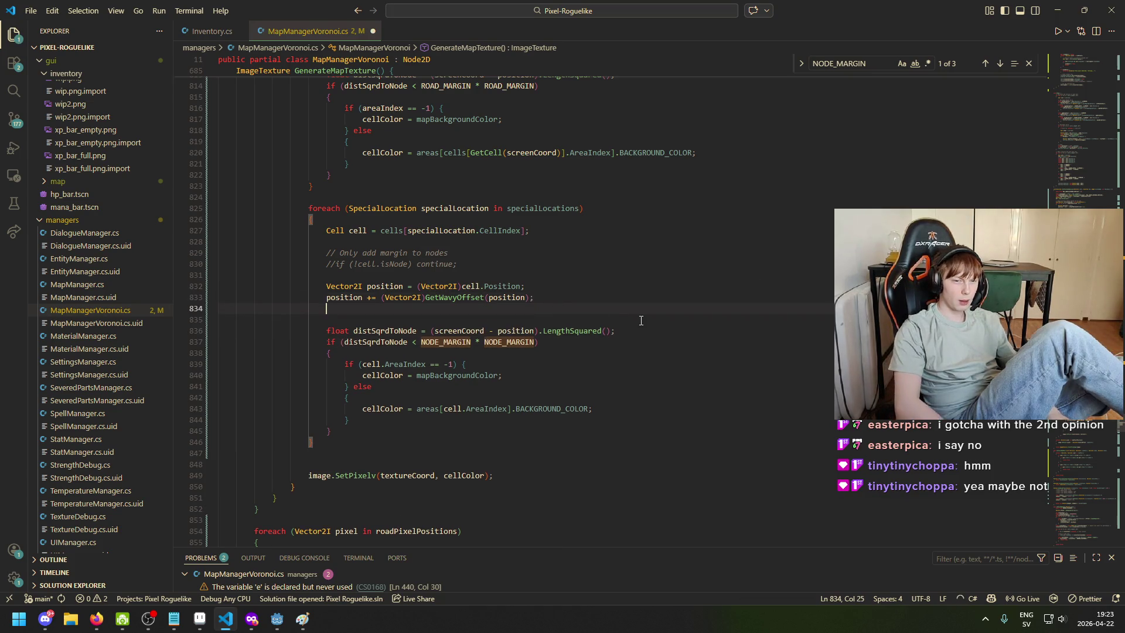
{"action": "type", "text": "pois"}
{"action": "key", "text": "Tab"}
{"action": "type", "text": "+= "}
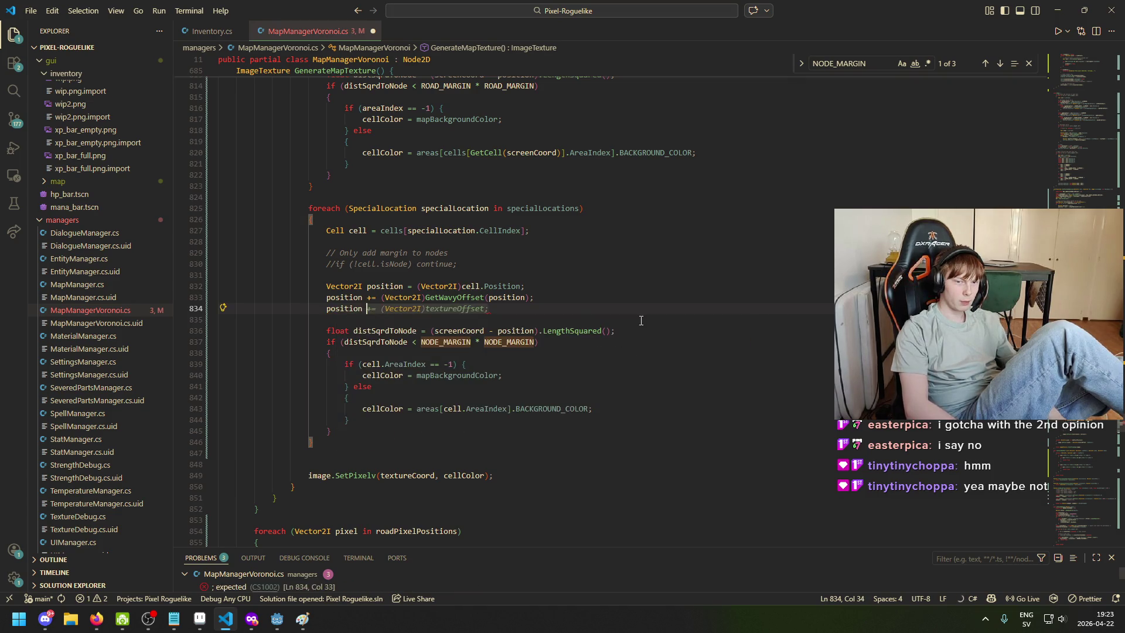
{"action": "type", "text": "Vec"}
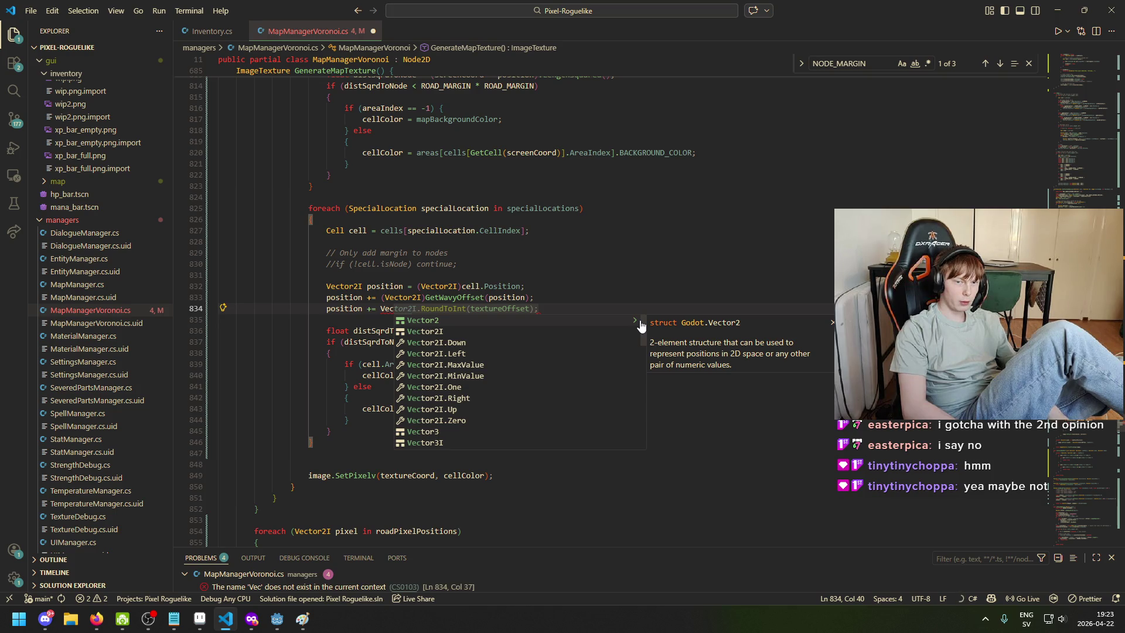
{"action": "key", "text": "Down"}
{"action": "key", "text": "Down"}
{"action": "key", "text": "Down"}
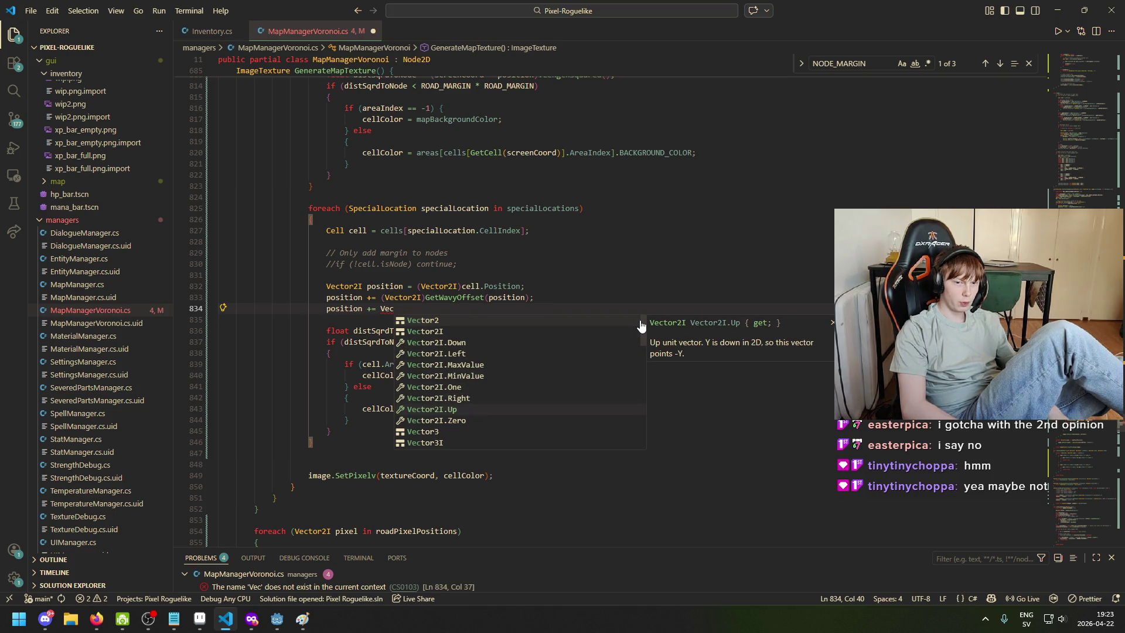
{"action": "key", "text": "Tab"}
{"action": "type", "text": "*"}
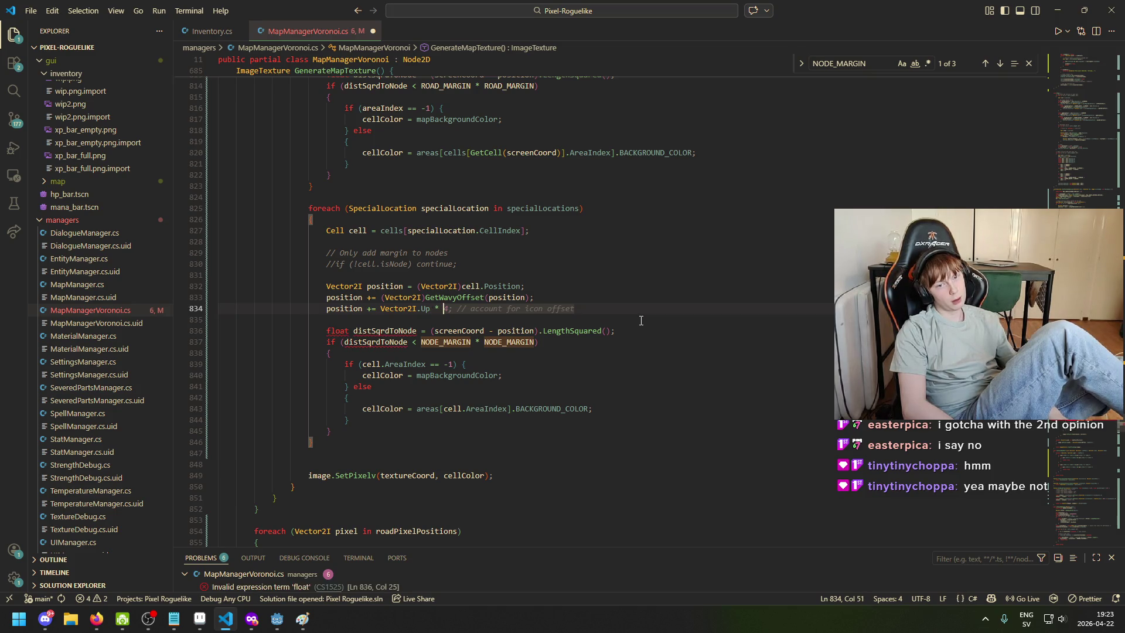
{"action": "key", "text": "Tab"}
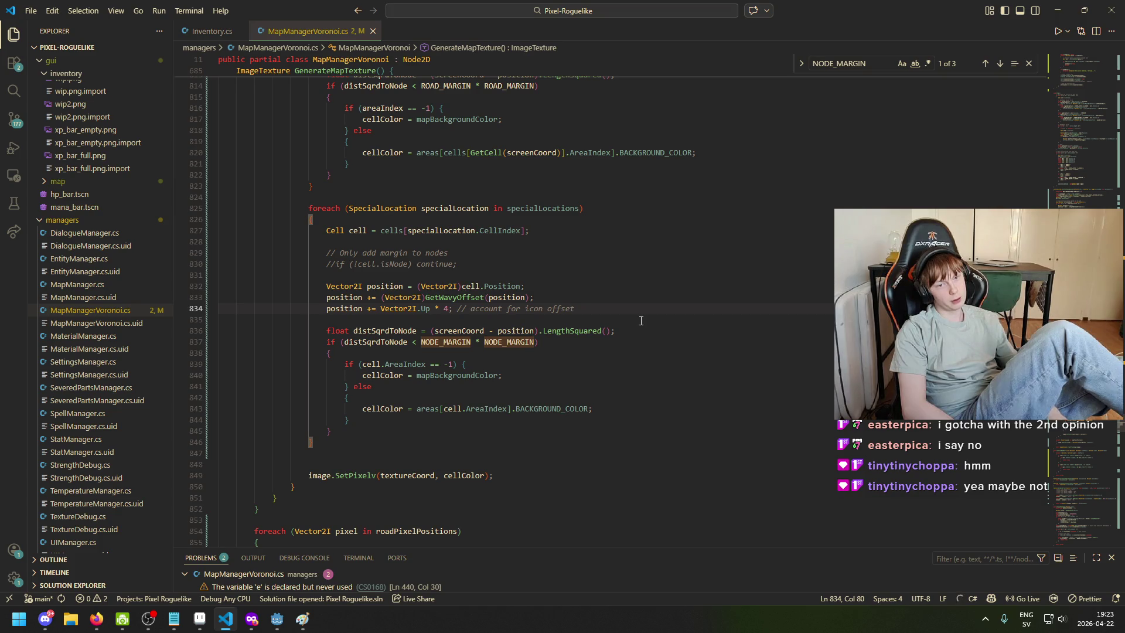
{"action": "key", "text": "ctrl+Left"}
{"action": "key", "text": "ctrl+Left"}
{"action": "key", "text": "ctrl+Left"}
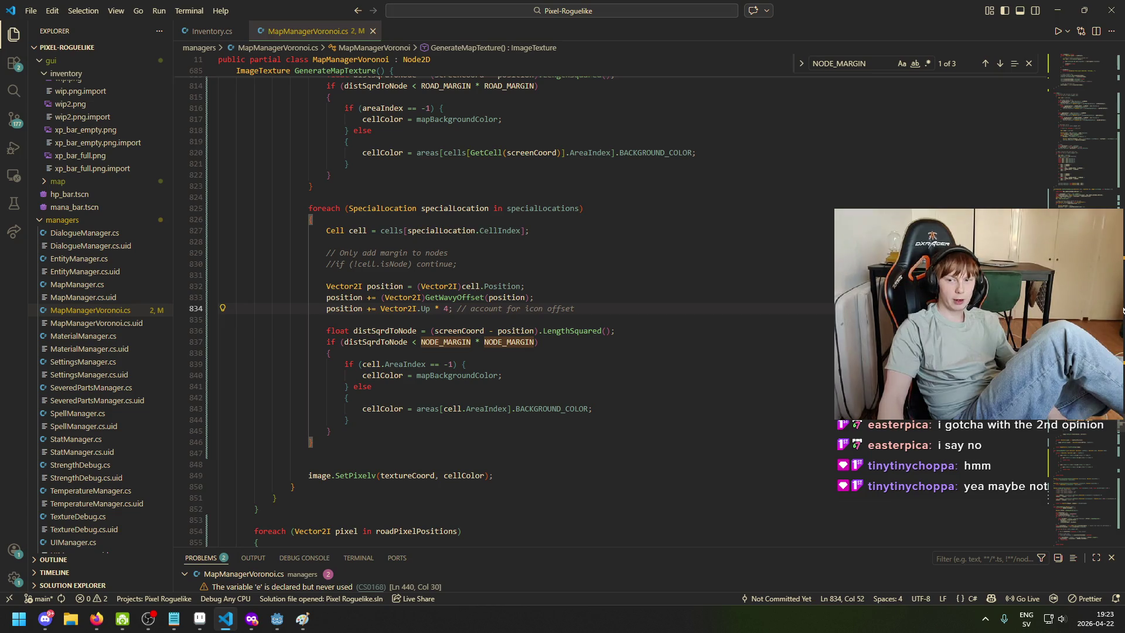
{"action": "scroll", "coordinate": [805, 317], "scroll_direction": "up", "scroll_amount": 20}
Change the NODE_MARGIN constant on line 686 from 10f to 13f
{"action": "scroll", "coordinate": [805, 317], "scroll_direction": "up", "scroll_amount": 10}
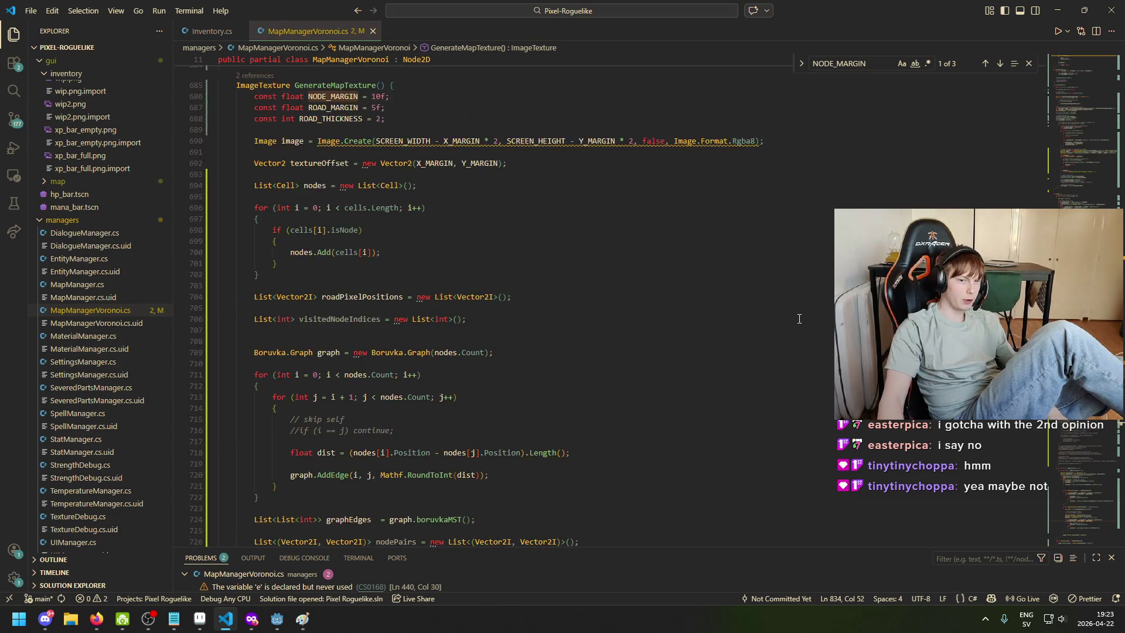
{"action": "left_click", "coordinate": [377, 273]}
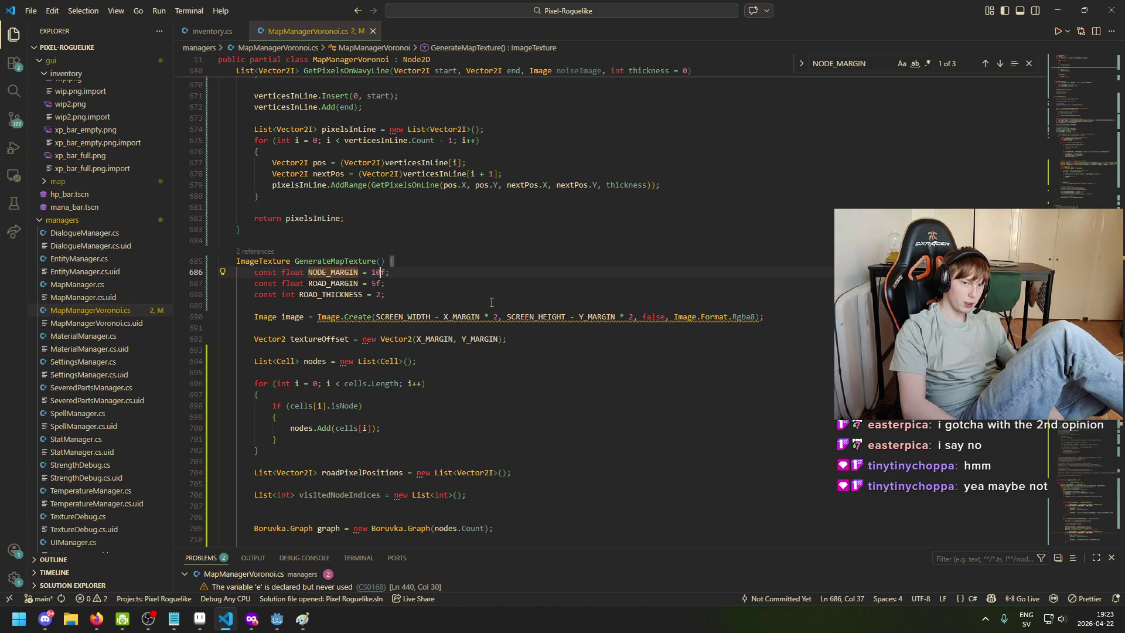
{"action": "key", "text": "BackSpace"}
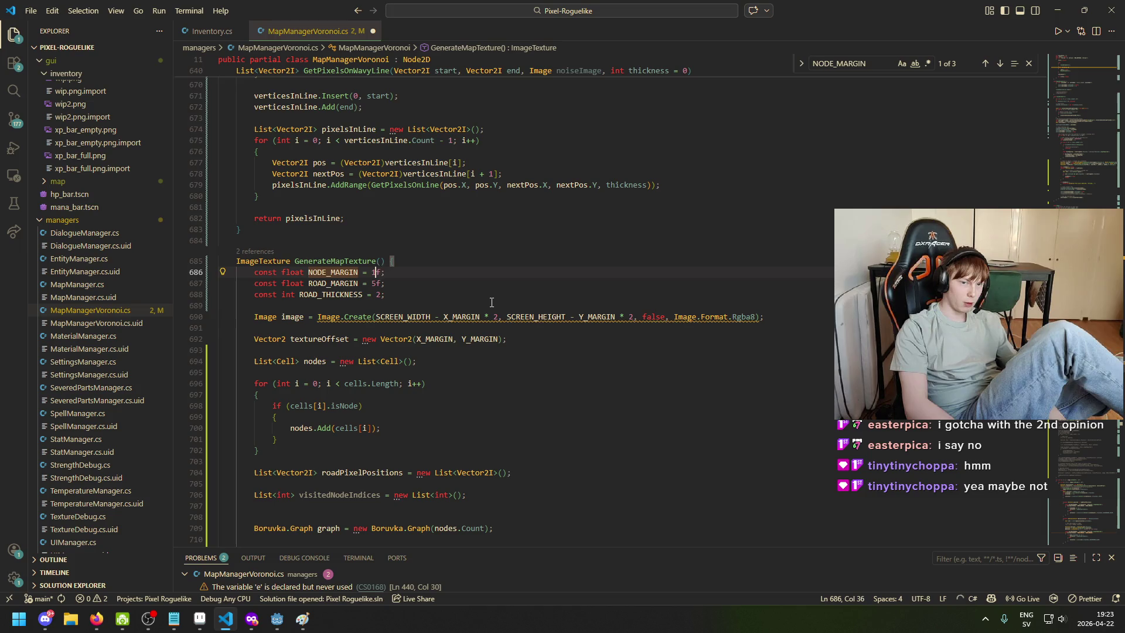
{"action": "type", "text": "3"}
{"action": "key", "text": "BackSpace"}
{"action": "type", "text": "2"}
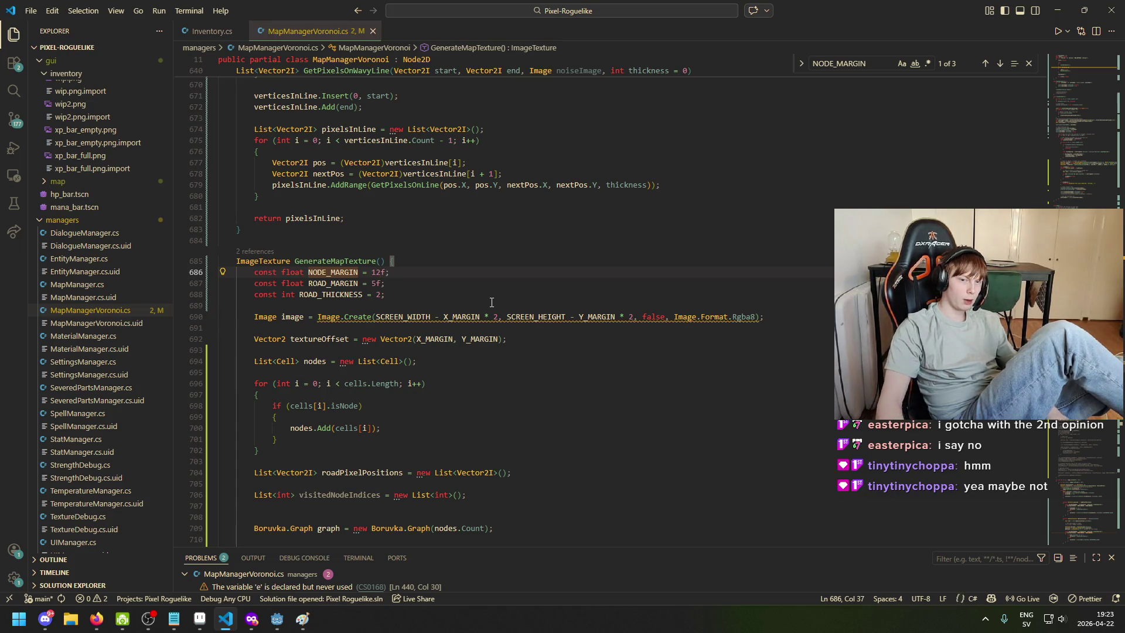
{"action": "key", "text": "BackSpace"}
{"action": "type", "text": "3"}
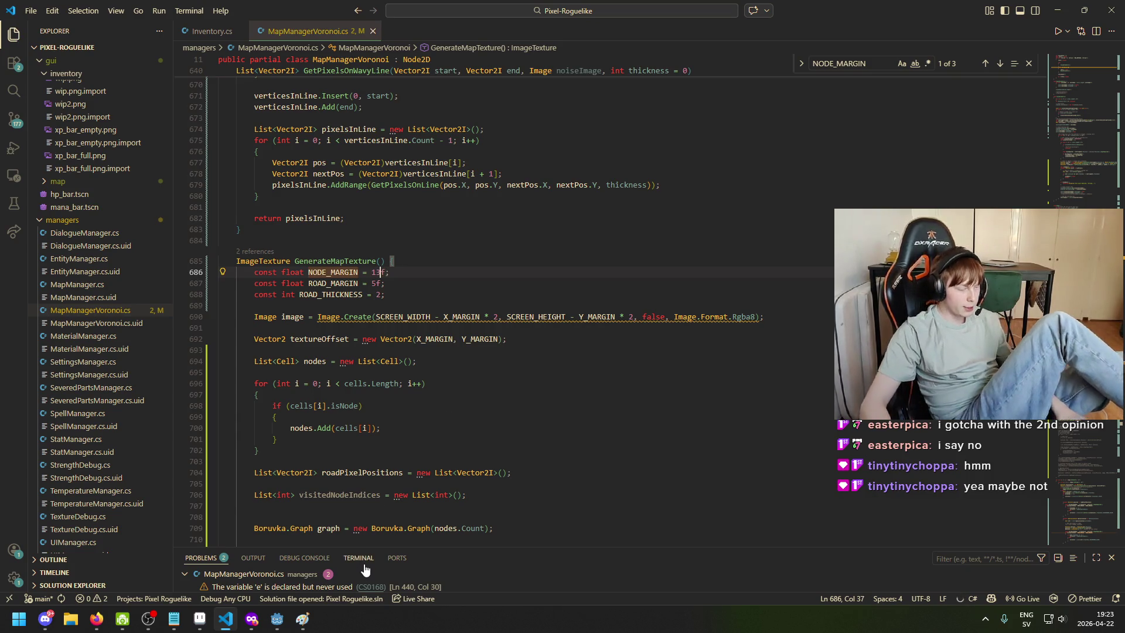
{"action": "left_click", "coordinate": [454, 283]}
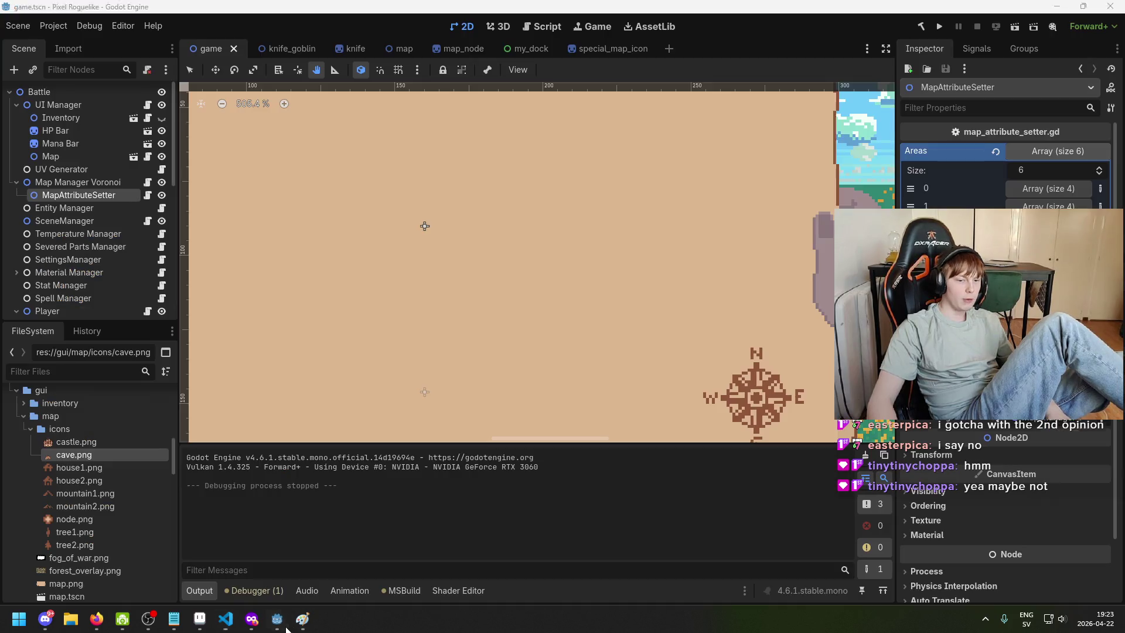
{"action": "left_click", "coordinate": [278, 619]}
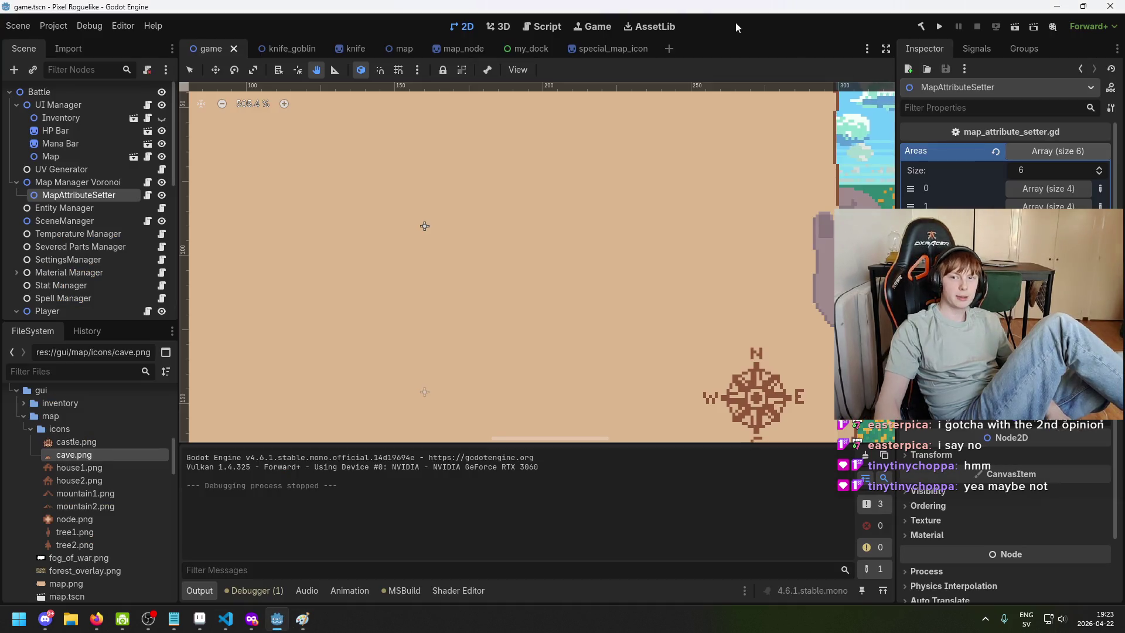
{"action": "left_click", "coordinate": [938, 27]}
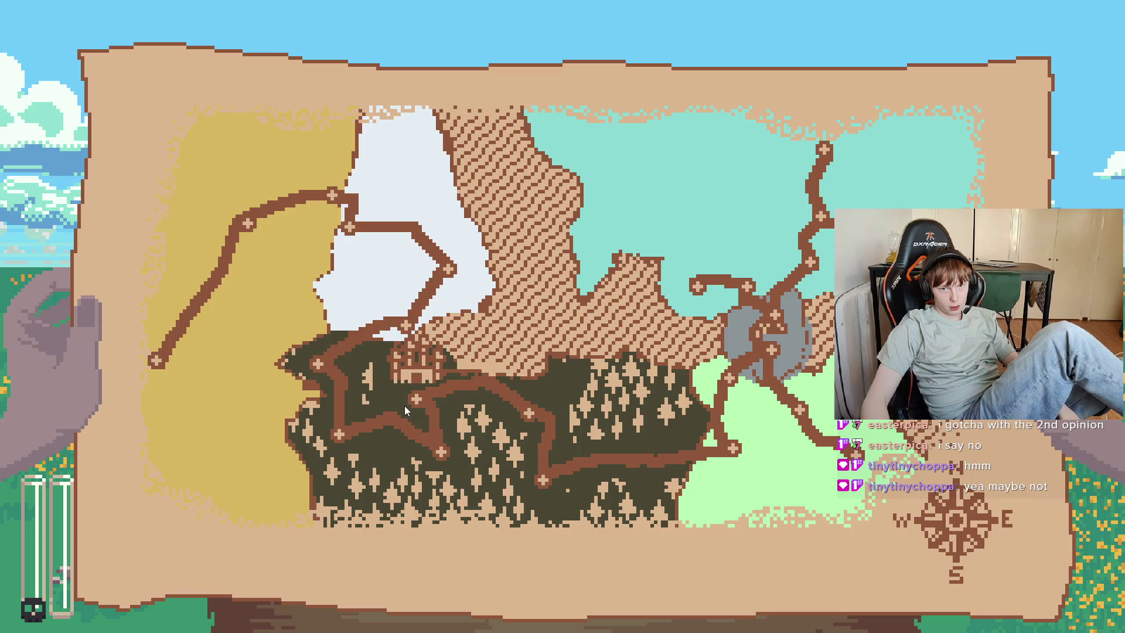
{"action": "key", "text": "alt+F4"}
{"action": "mouse_move", "coordinate": [281, 624]}
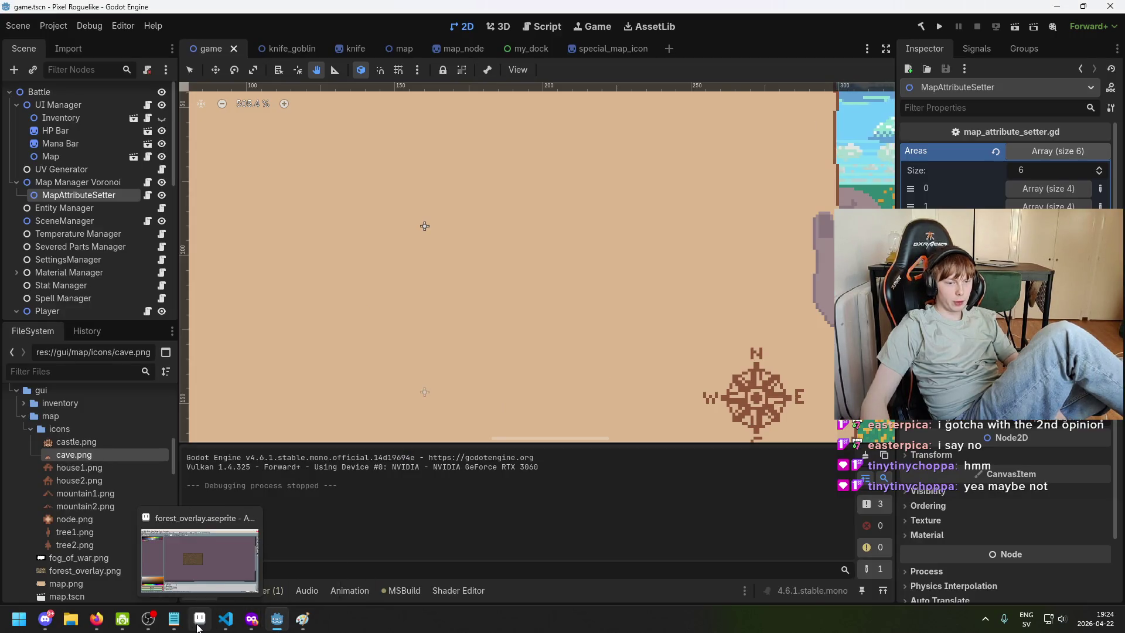
Export the sprite to forest_overlay.png, overwriting the old file and accepting the layers warning
{"action": "left_click", "coordinate": [200, 620]}
{"action": "left_click", "coordinate": [12, 19]}
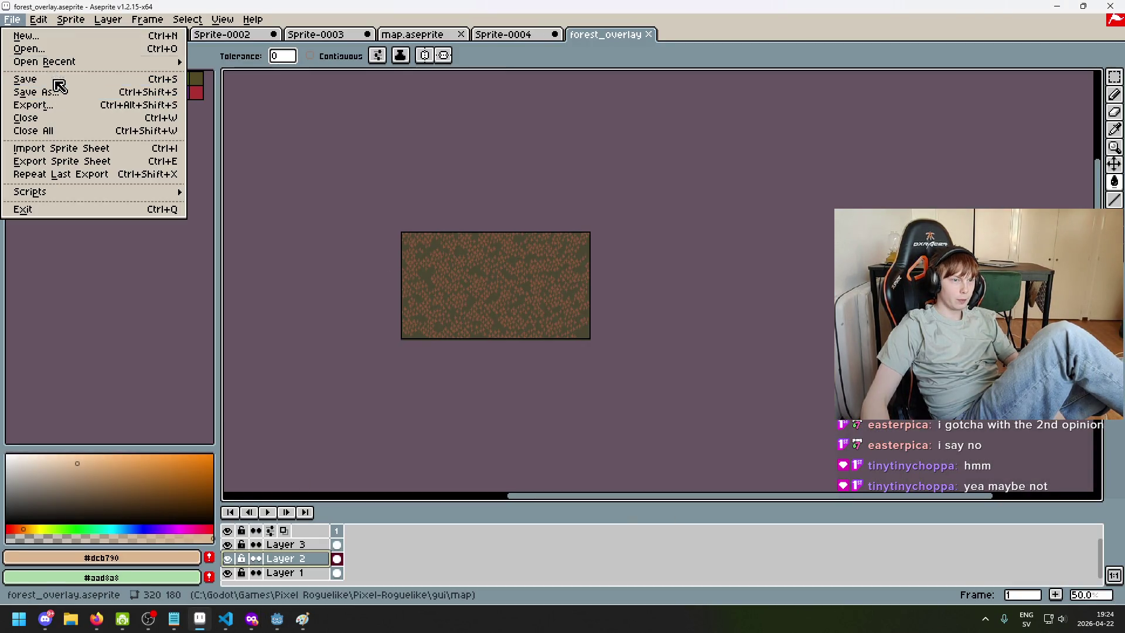
{"action": "left_click", "coordinate": [68, 104]}
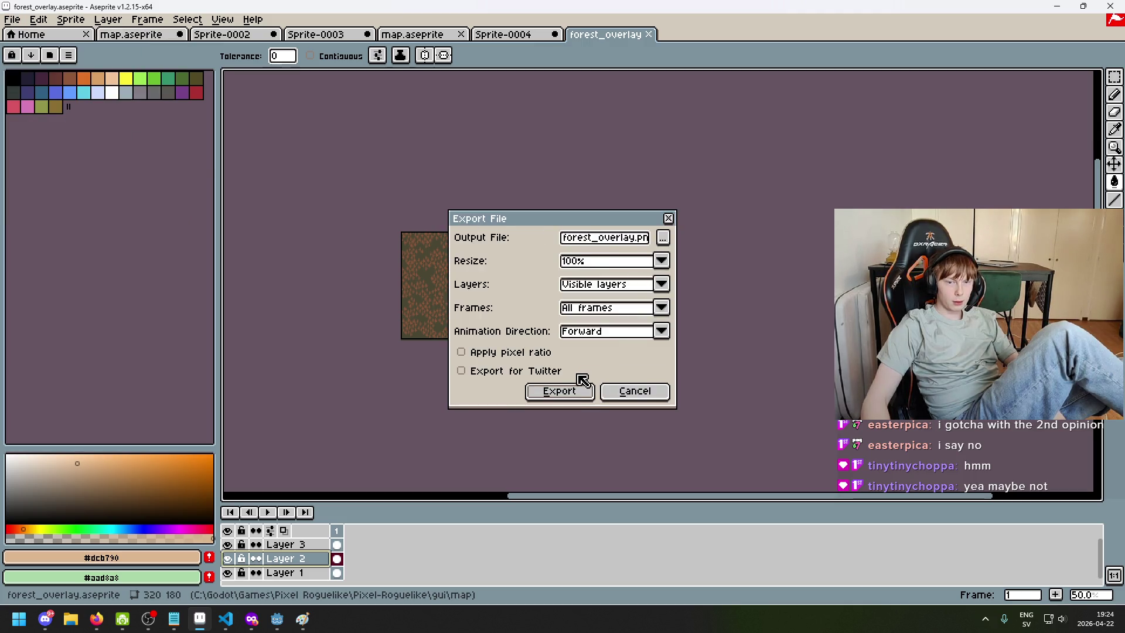
{"action": "left_click", "coordinate": [559, 391]}
{"action": "left_click", "coordinate": [524, 352]}
{"action": "left_click", "coordinate": [524, 357]}
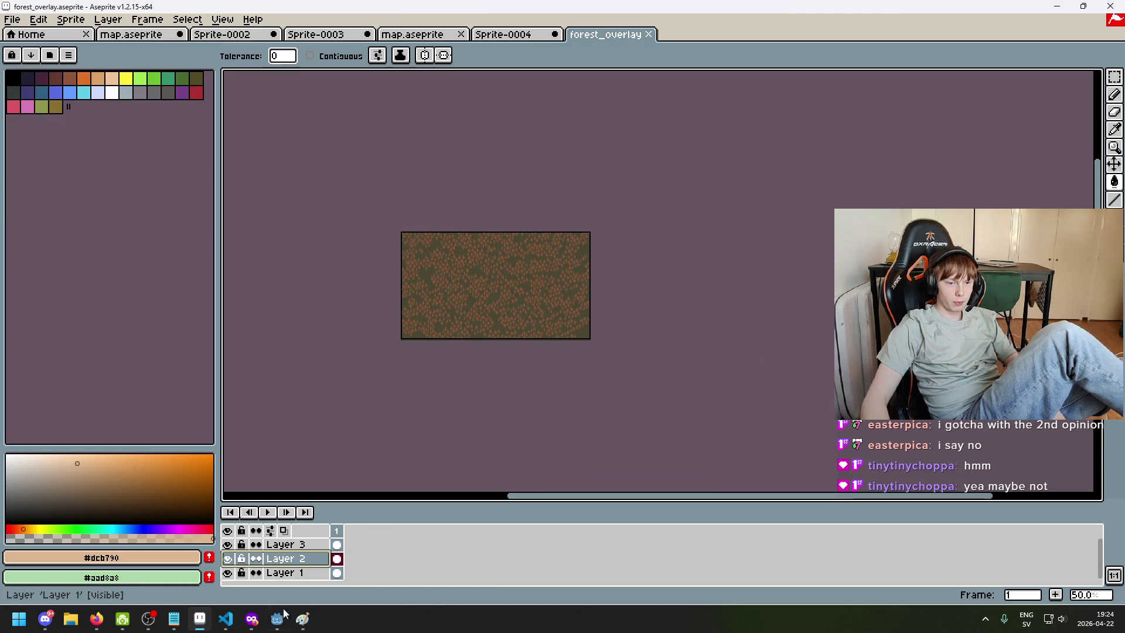
{"action": "key", "text": "alt+Tab"}
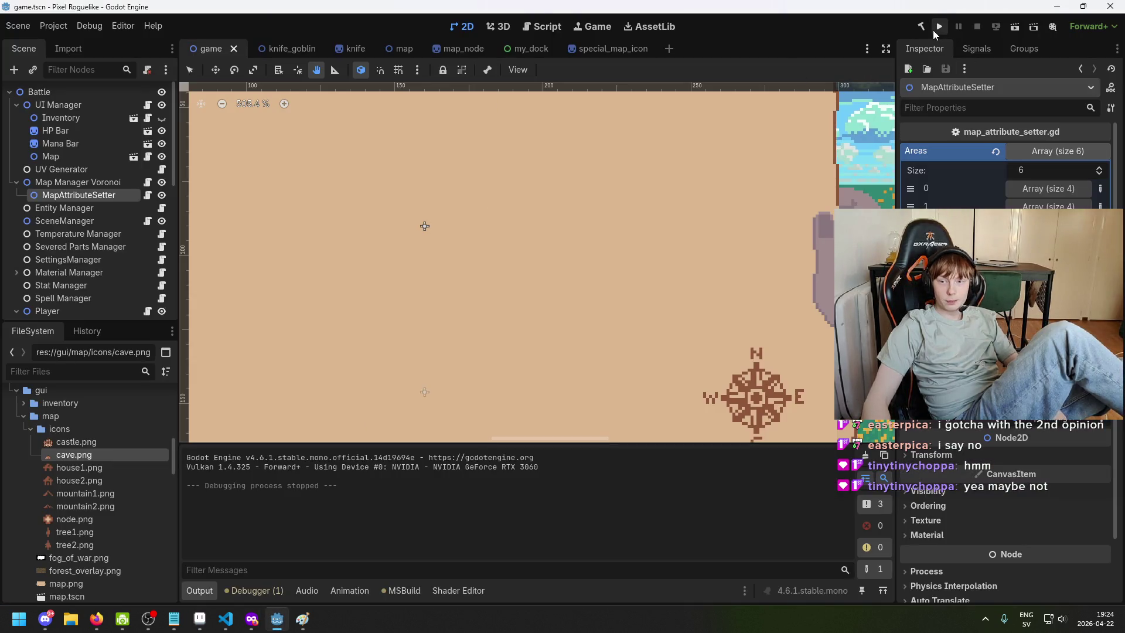
{"action": "left_click", "coordinate": [936, 28]}
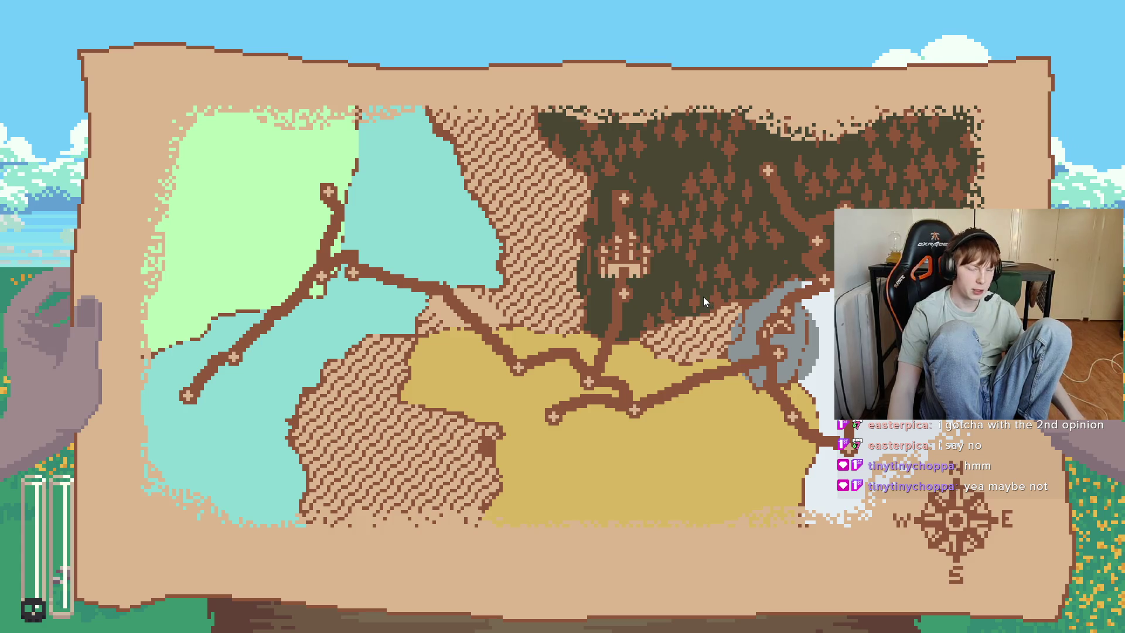
{"action": "key", "text": "F8"}
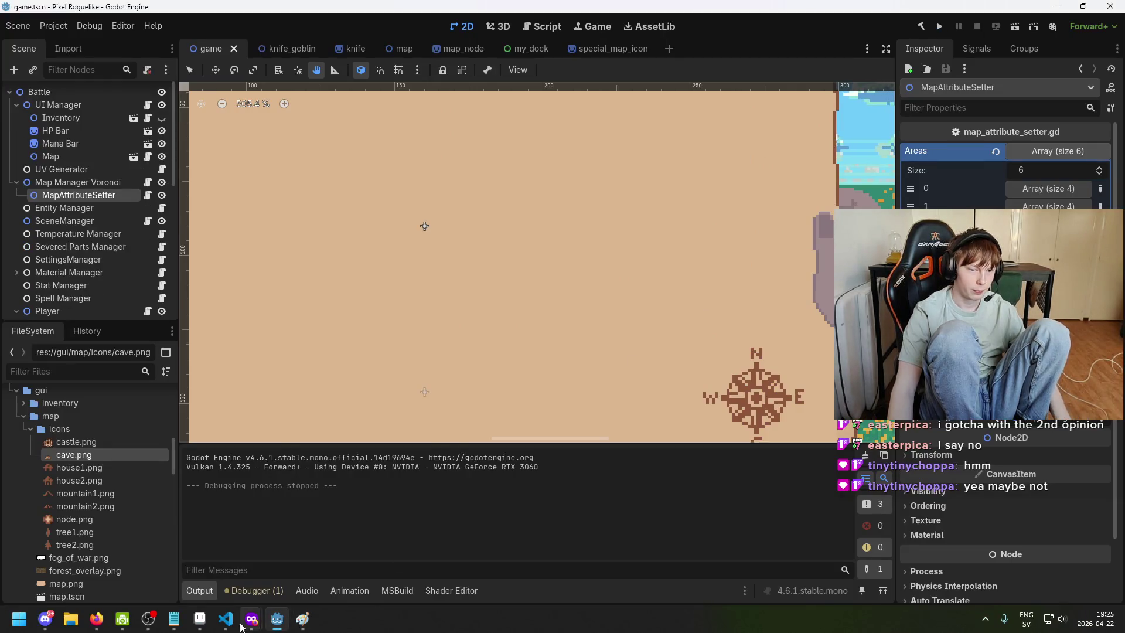
Replace cell.AreaIndex with areaIndex in the node-margin condition on line 839
{"action": "key", "text": "alt+Tab"}
{"action": "left_click", "coordinate": [551, 356]}
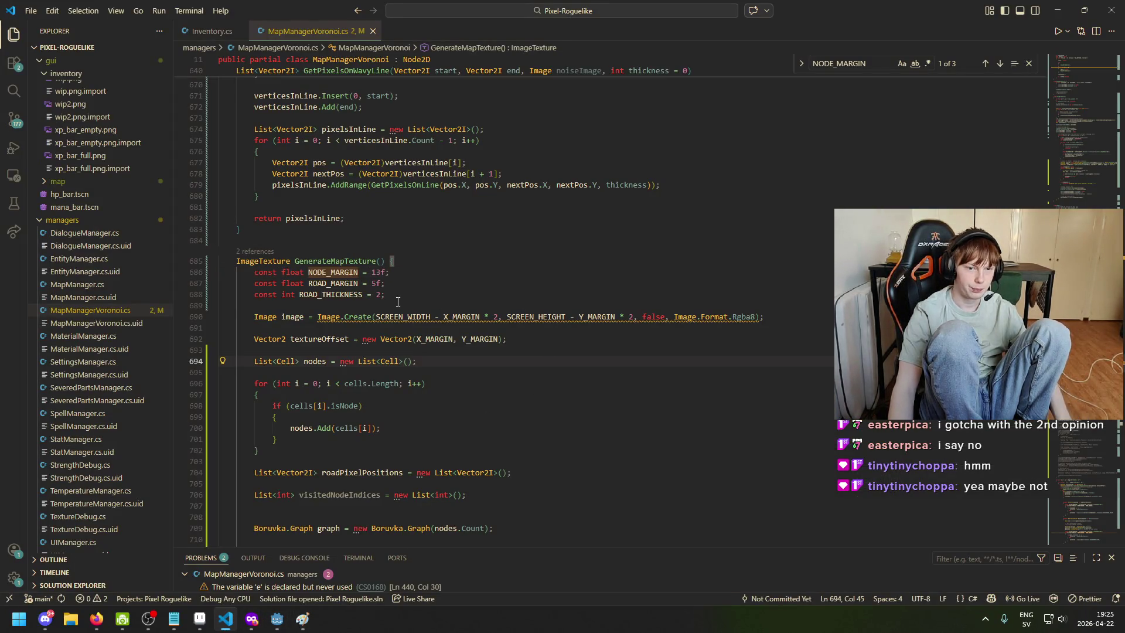
{"action": "key", "text": "Up"}
{"action": "key", "text": "Up"}
{"action": "key", "text": "Up"}
{"action": "scroll", "coordinate": [490, 367], "scroll_direction": "down", "scroll_amount": 4}
{"action": "scroll", "coordinate": [493, 365], "scroll_direction": "down", "scroll_amount": 6}
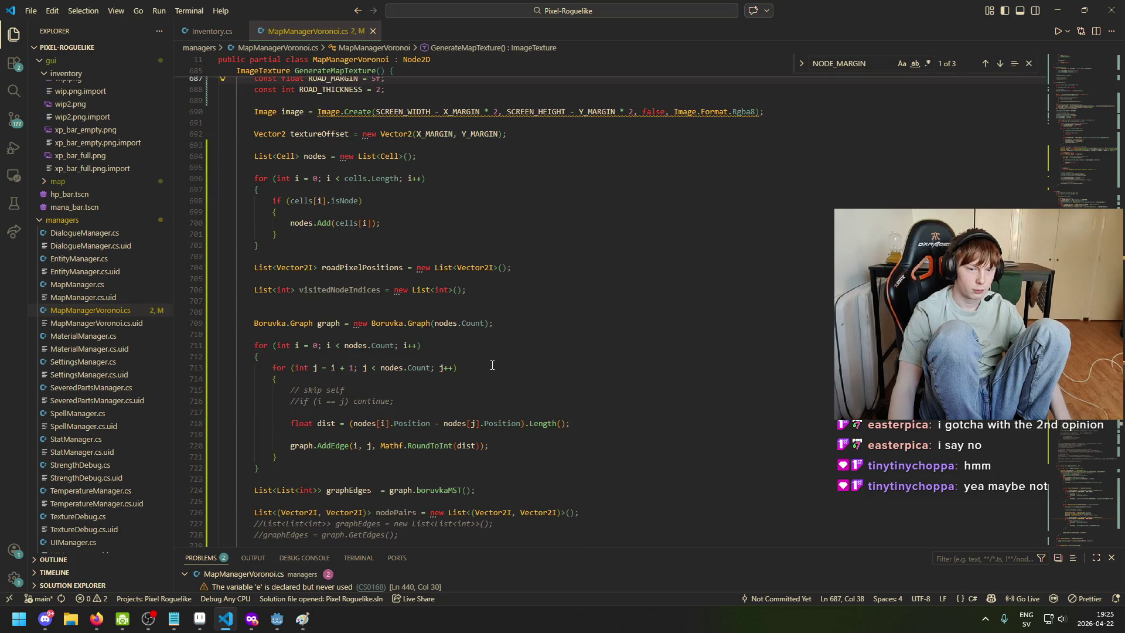
{"action": "scroll", "coordinate": [492, 445], "scroll_direction": "up", "scroll_amount": 4}
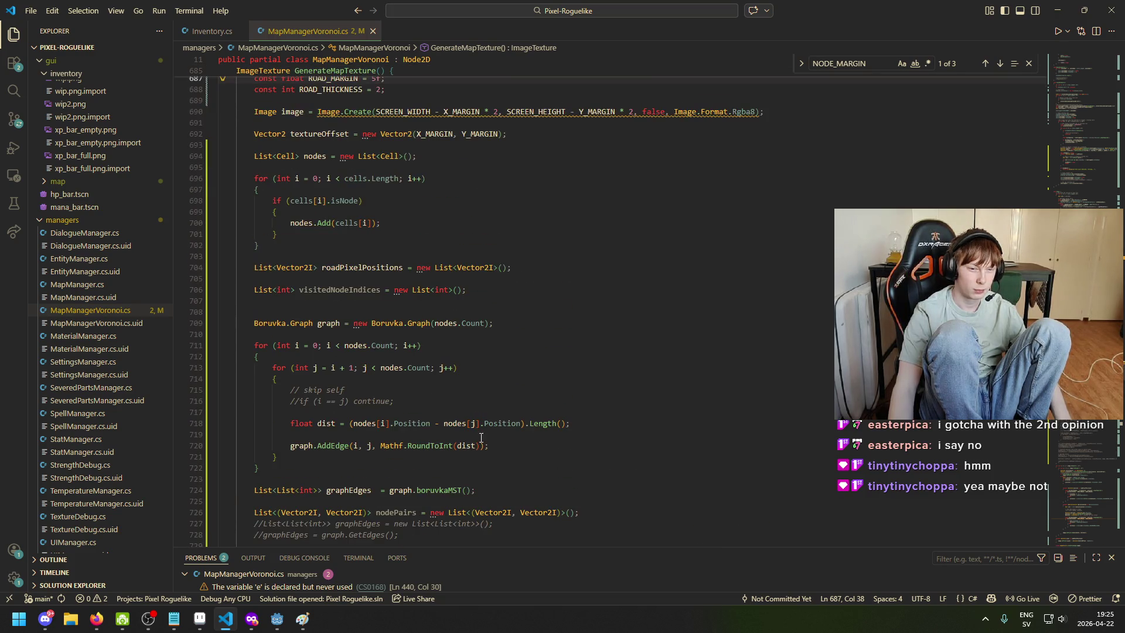
{"action": "scroll", "coordinate": [464, 424], "scroll_direction": "up", "scroll_amount": 3}
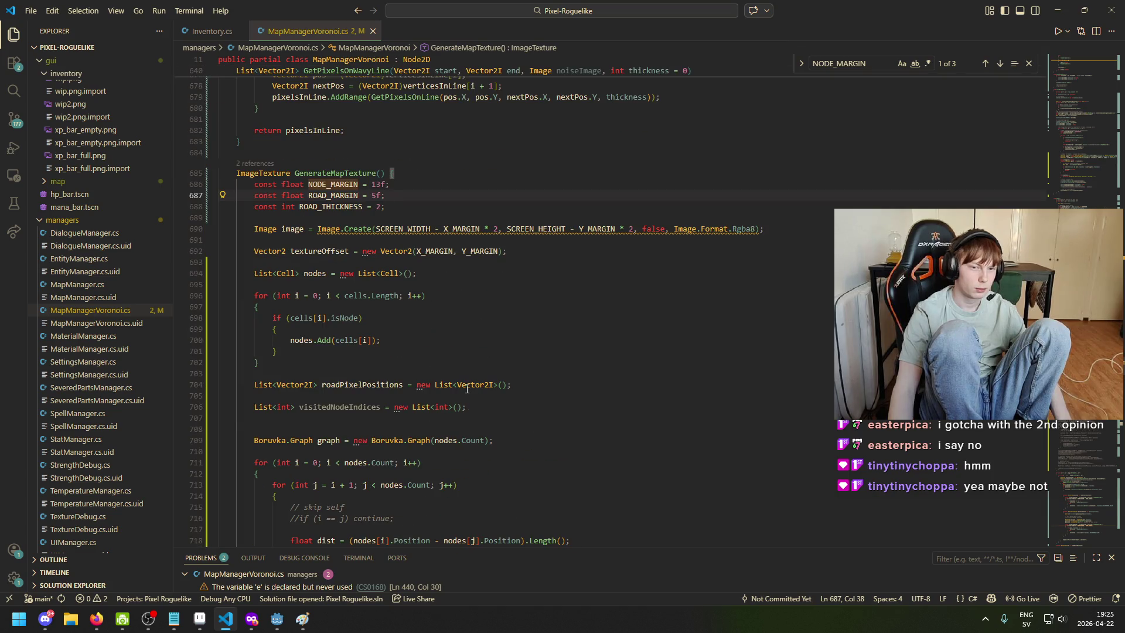
{"action": "scroll", "coordinate": [467, 389], "scroll_direction": "down", "scroll_amount": 20}
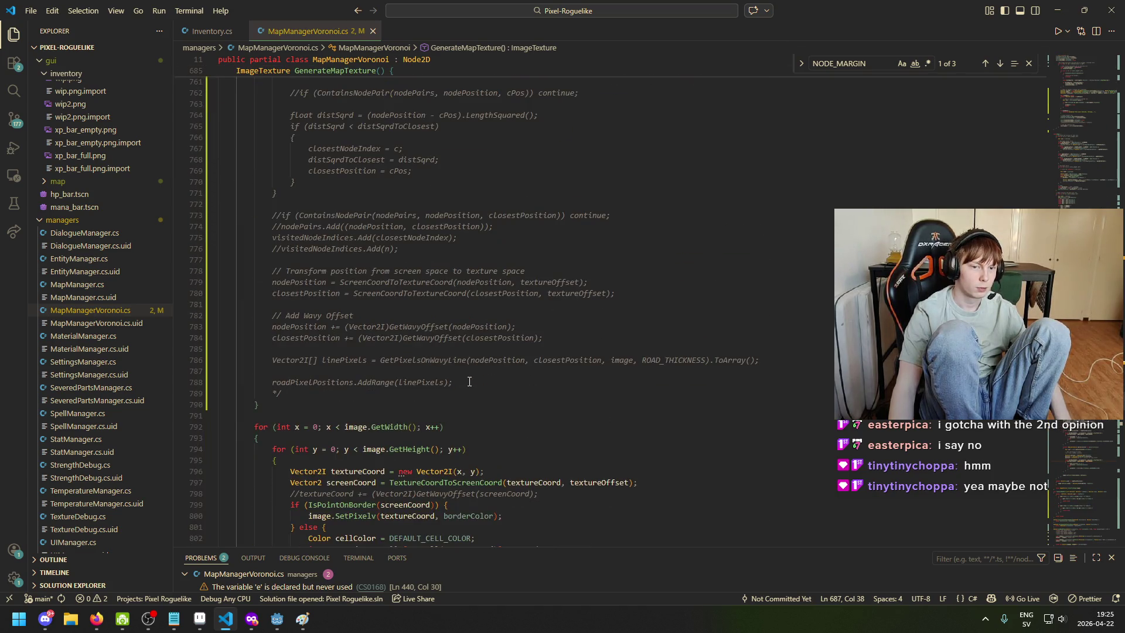
{"action": "scroll", "coordinate": [467, 385], "scroll_direction": "down", "scroll_amount": 5}
{"action": "scroll", "coordinate": [466, 389], "scroll_direction": "down", "scroll_amount": 14}
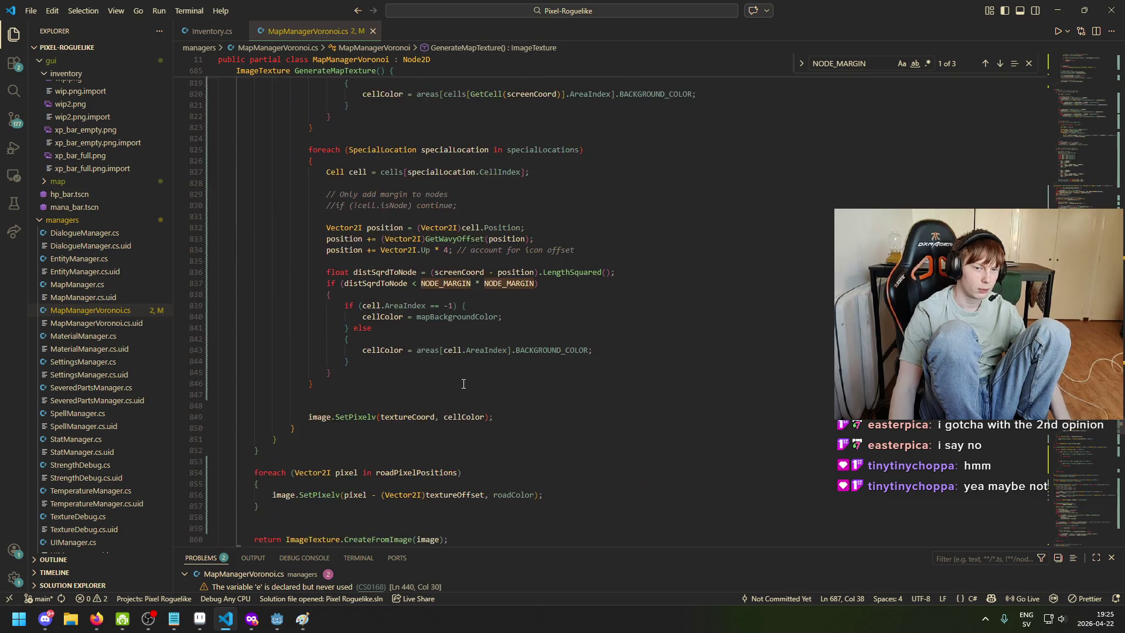
{"action": "scroll", "coordinate": [463, 384], "scroll_direction": "up", "scroll_amount": 3}
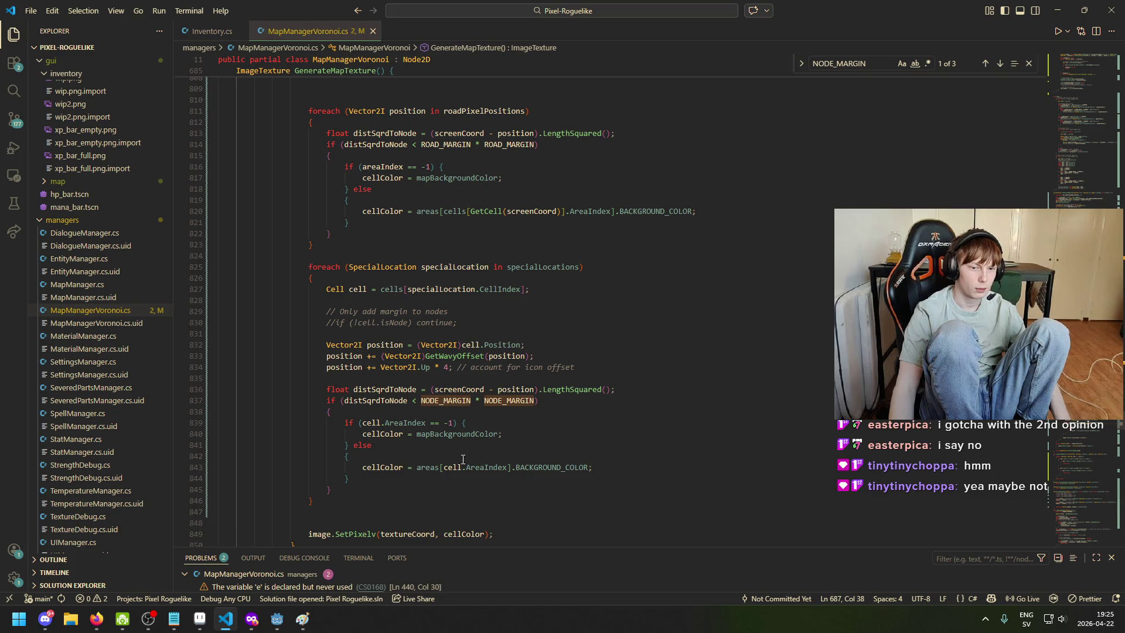
{"action": "left_click", "coordinate": [379, 422]}
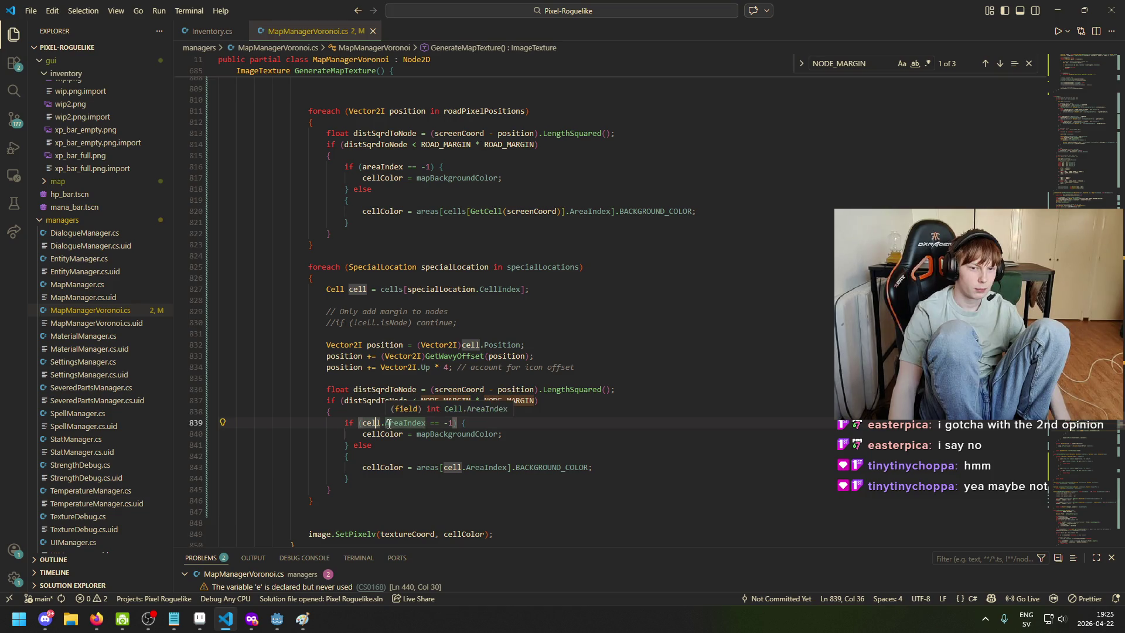
{"action": "double_click", "coordinate": [405, 167]}
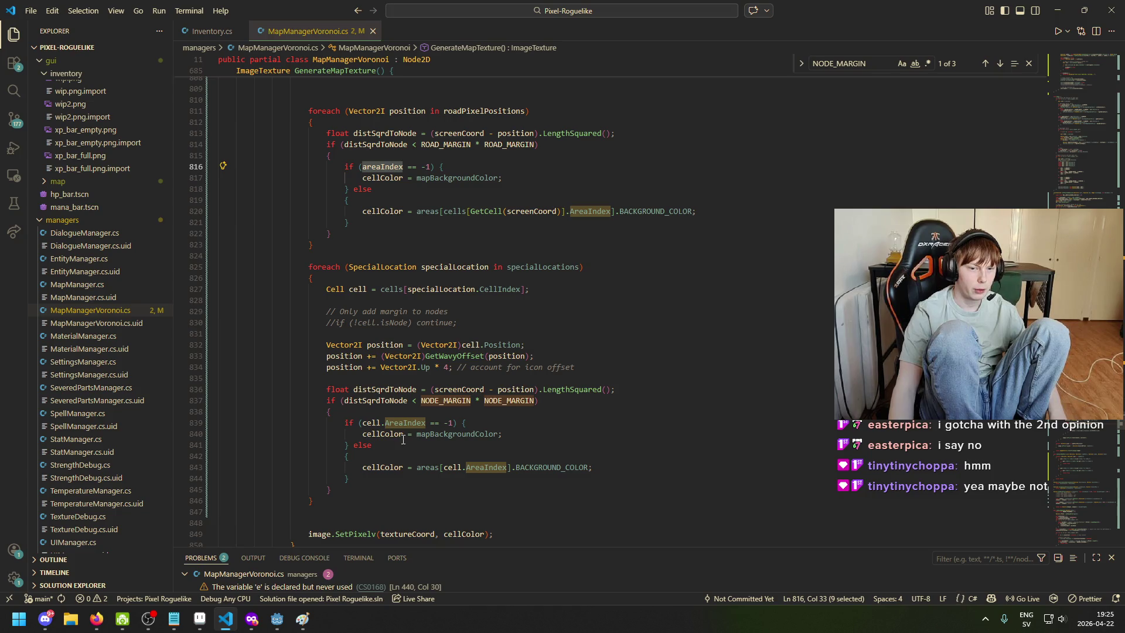
{"action": "left_click_drag", "start_coordinate": [426, 422], "coordinate": [362, 423]}
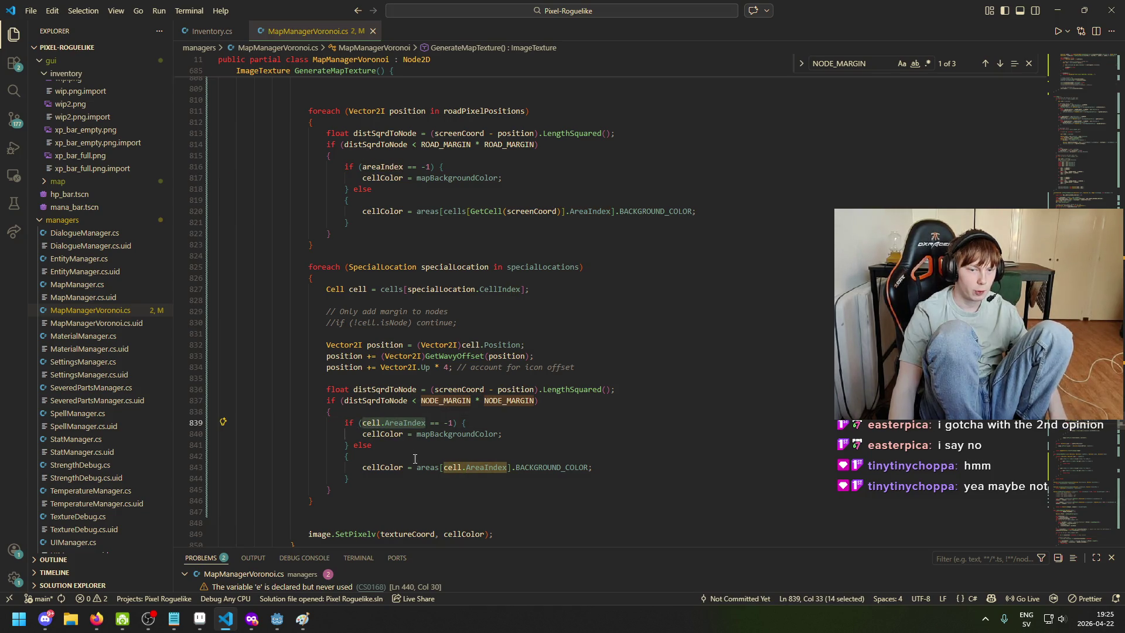
{"action": "type", "text": "areaIndex"}
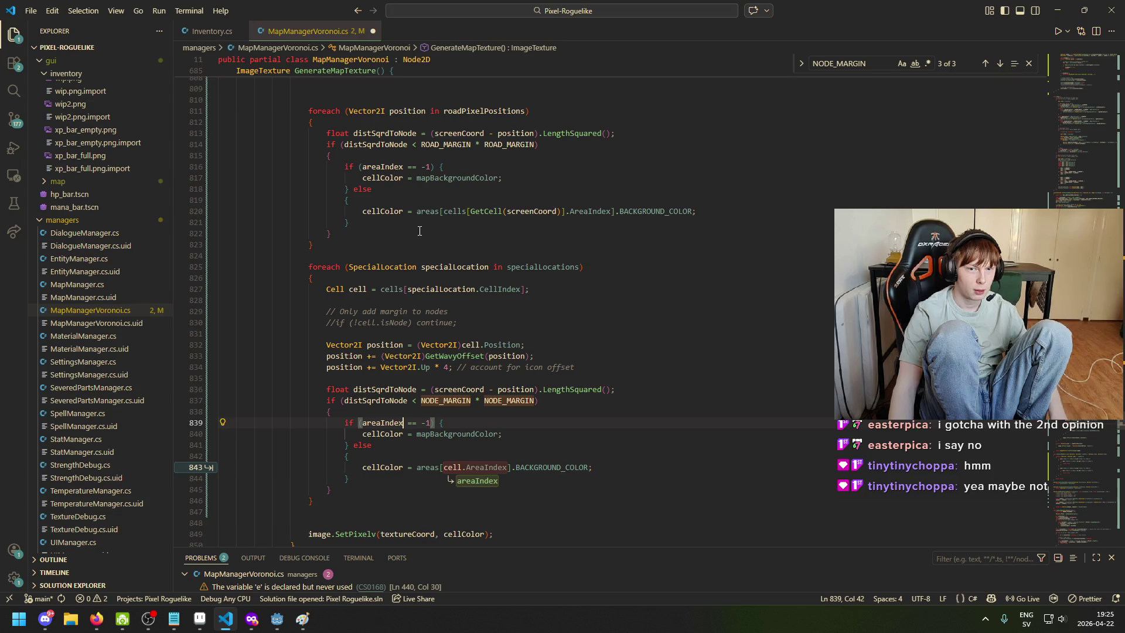
Paste the road branch's background colour expression over the node branch's colour expression
{"action": "left_click_drag", "start_coordinate": [416, 212], "coordinate": [731, 208]}
{"action": "key", "text": "ctrl+c"}
{"action": "mouse_move", "coordinate": [417, 467]}
{"action": "left_mouse_down"}
{"action": "mouse_move", "coordinate": [649, 459]}
{"action": "mouse_move", "coordinate": [653, 469]}
{"action": "left_mouse_up"}
{"action": "key", "text": "ctrl+v"}
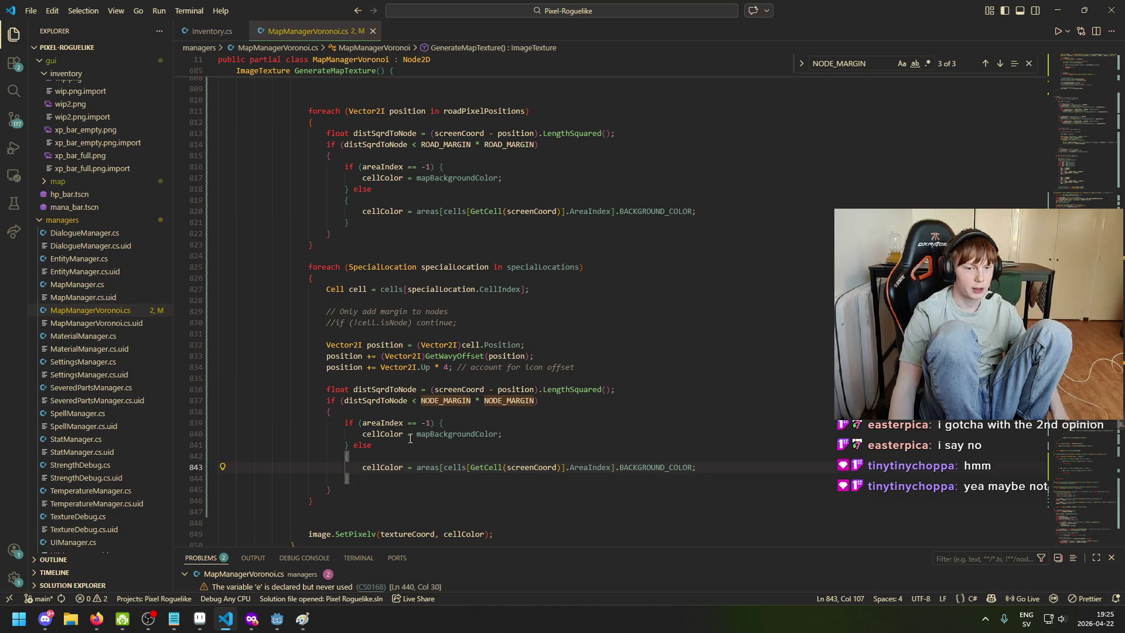
{"action": "left_click", "coordinate": [386, 435]}
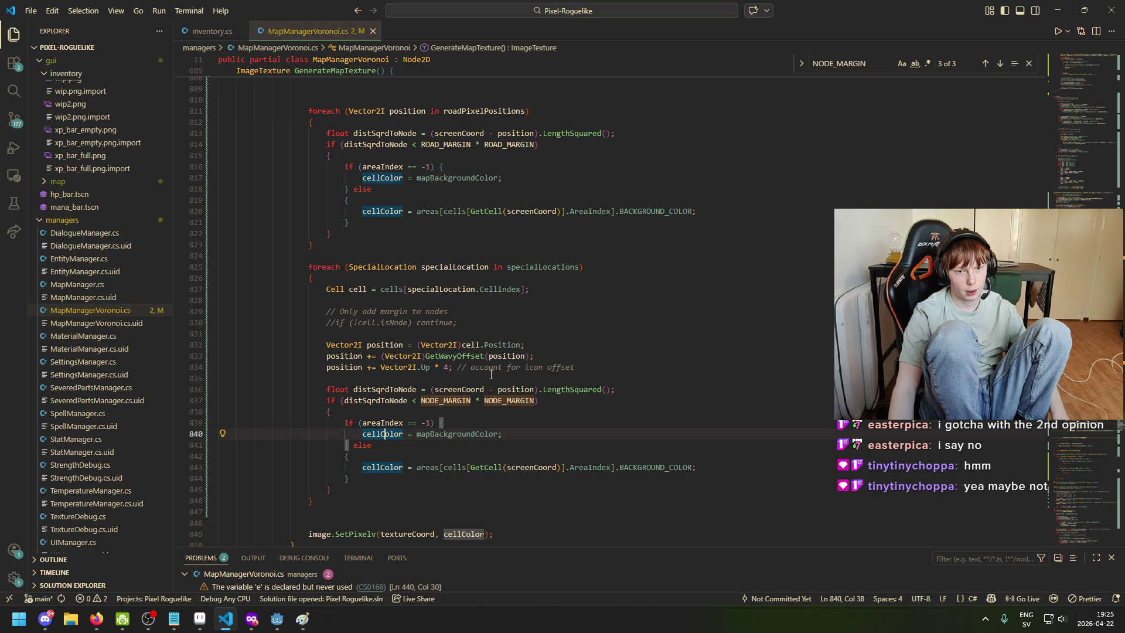
Raise the icon offset multiplier from Vector2I.Up * 4 to * 8
{"action": "left_click", "coordinate": [449, 367]}
{"action": "double_click", "coordinate": [447, 367]}
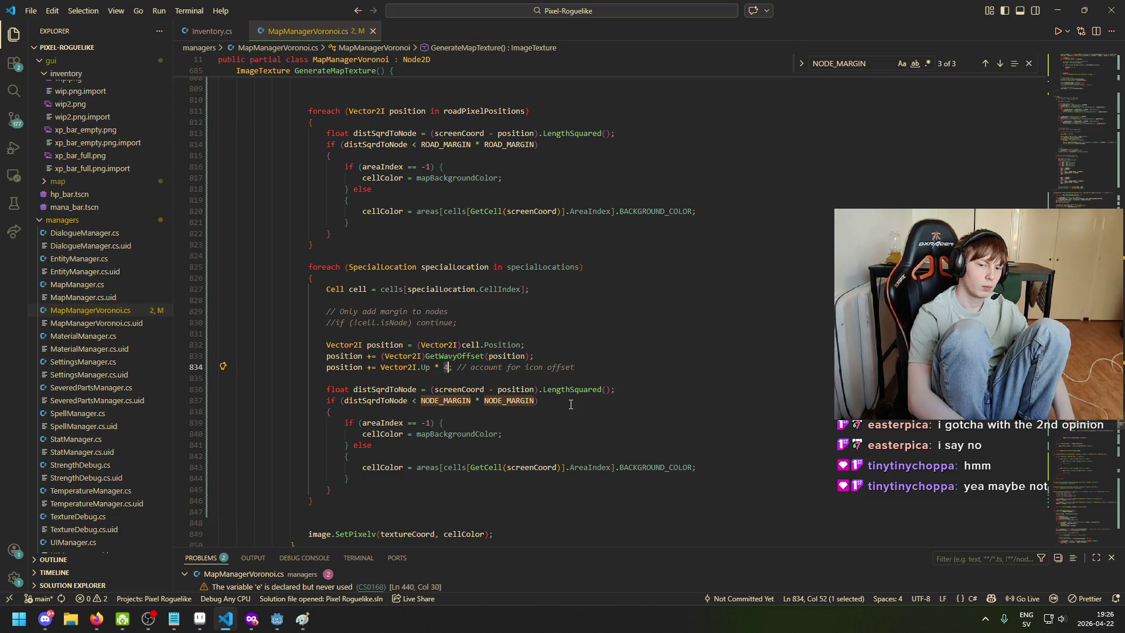
{"action": "type", "text": "7"}
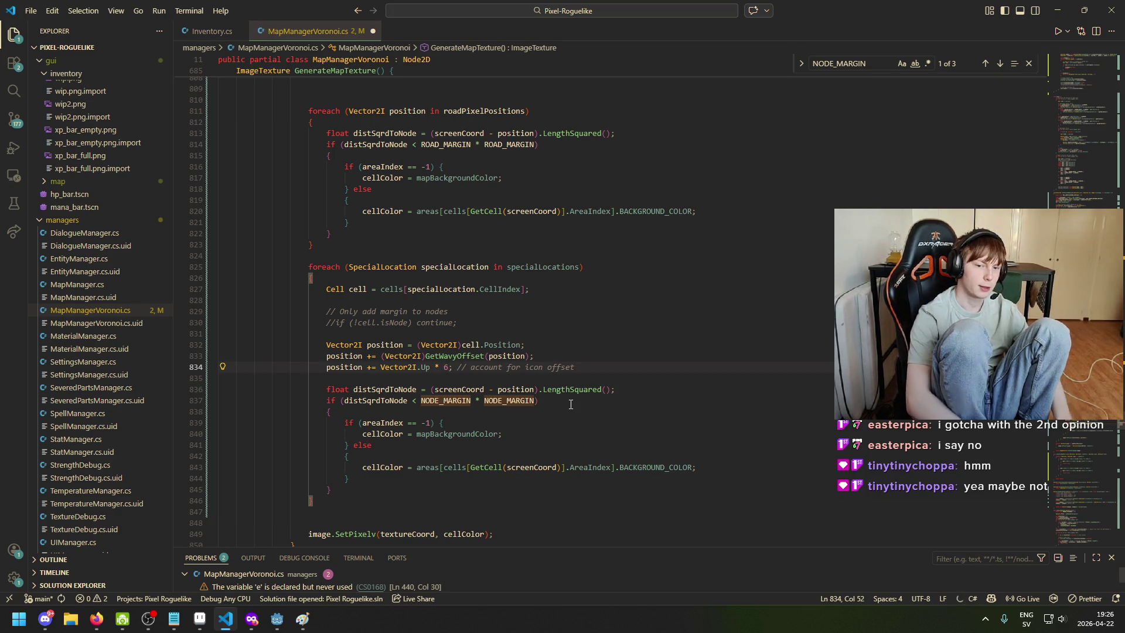
{"action": "key", "text": "BackSpace"}
{"action": "type", "text": "8"}
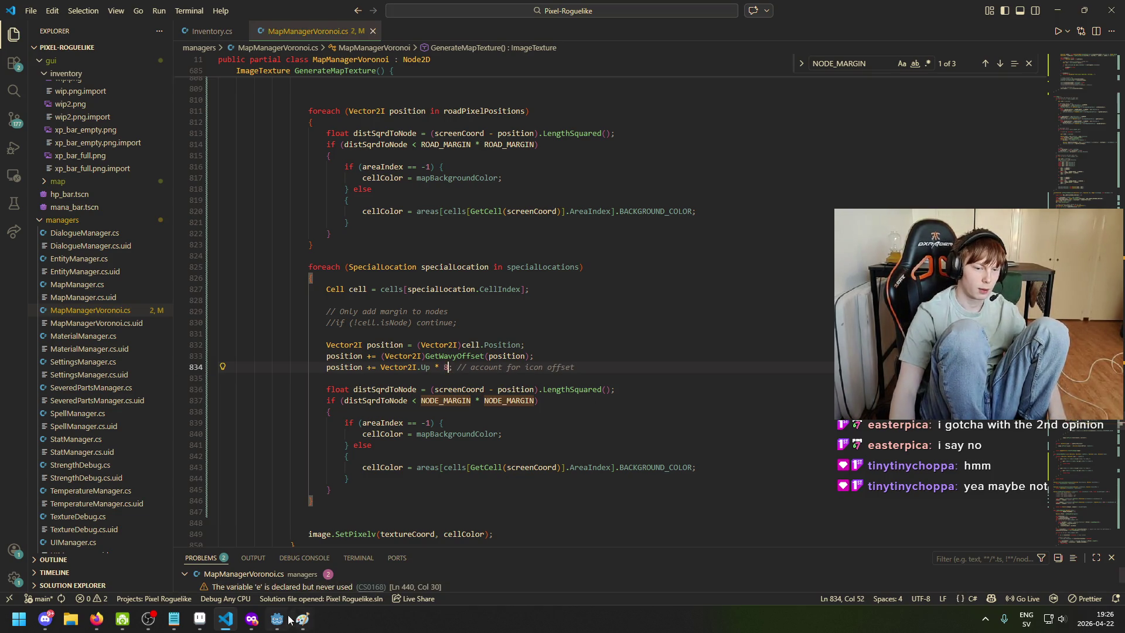
{"action": "key", "text": "alt+Tab"}
Run the game and review the world map's biome regions, winding roads and castle icon
{"action": "left_click", "coordinate": [938, 32]}
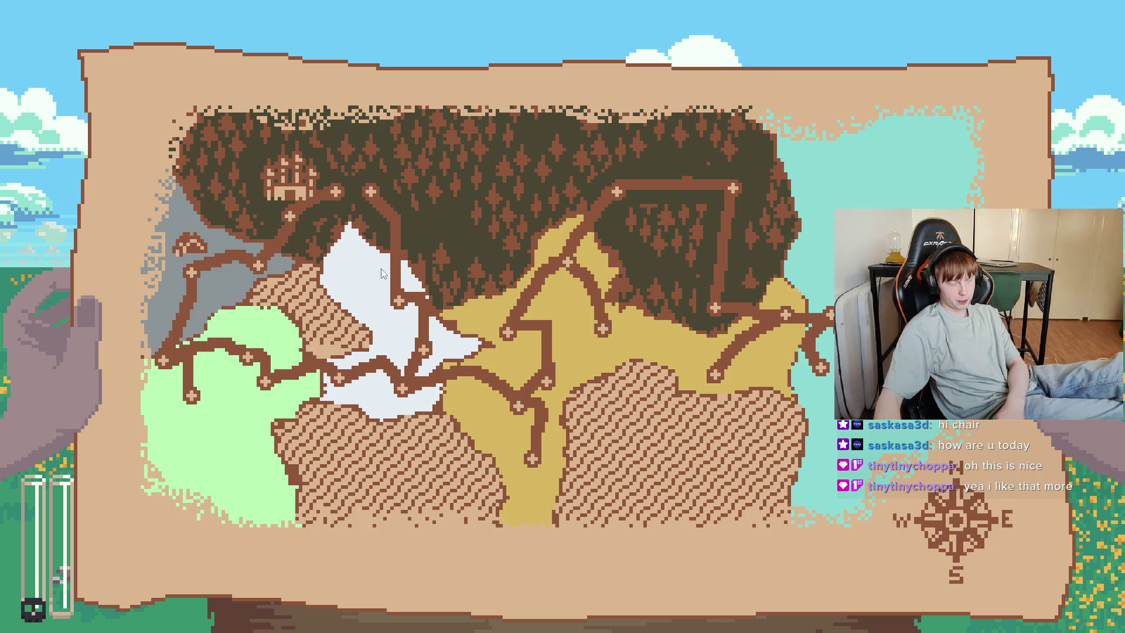
{"action": "key", "text": "super"}
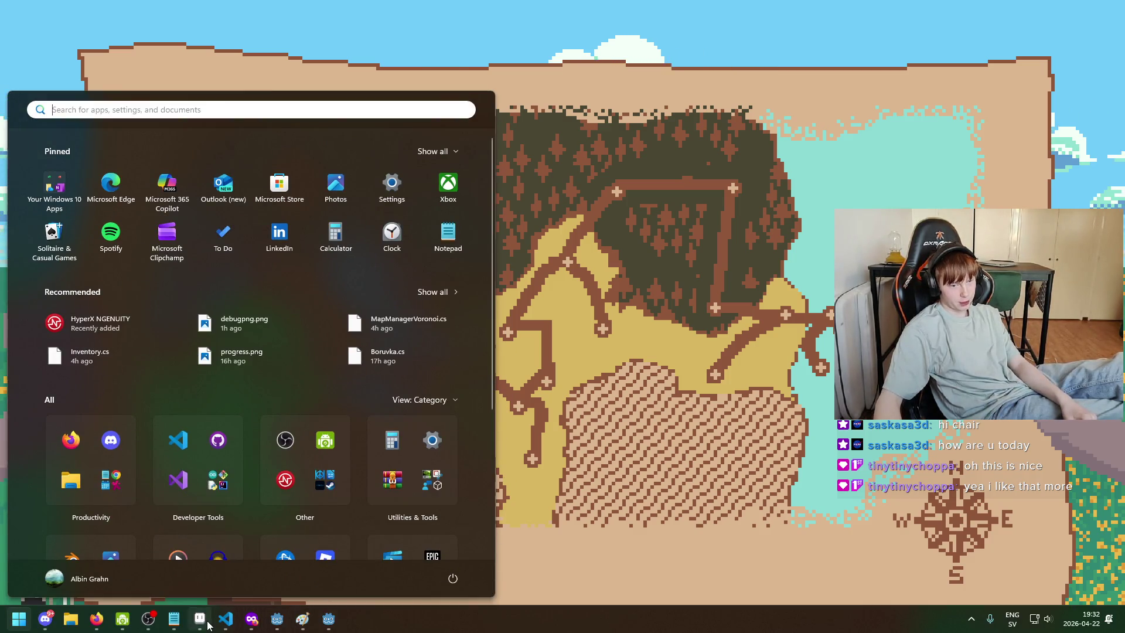
{"action": "left_click", "coordinate": [200, 618]}
{"action": "key", "text": "super"}
{"action": "left_click", "coordinate": [175, 619]}
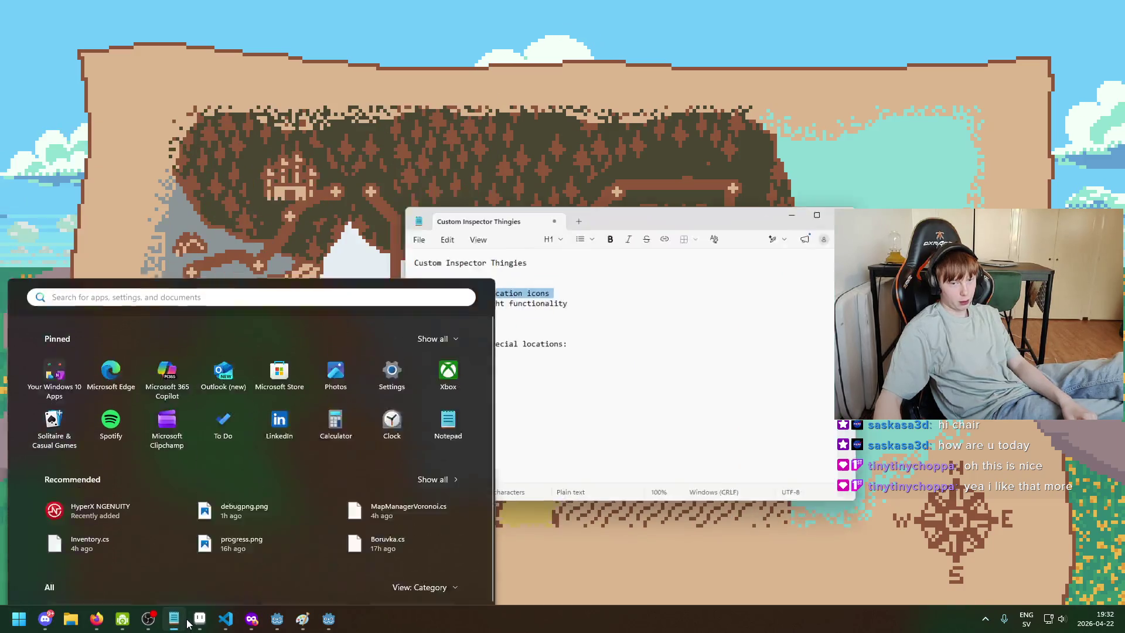
{"action": "left_click_drag", "start_coordinate": [644, 205], "coordinate": [791, 190]}
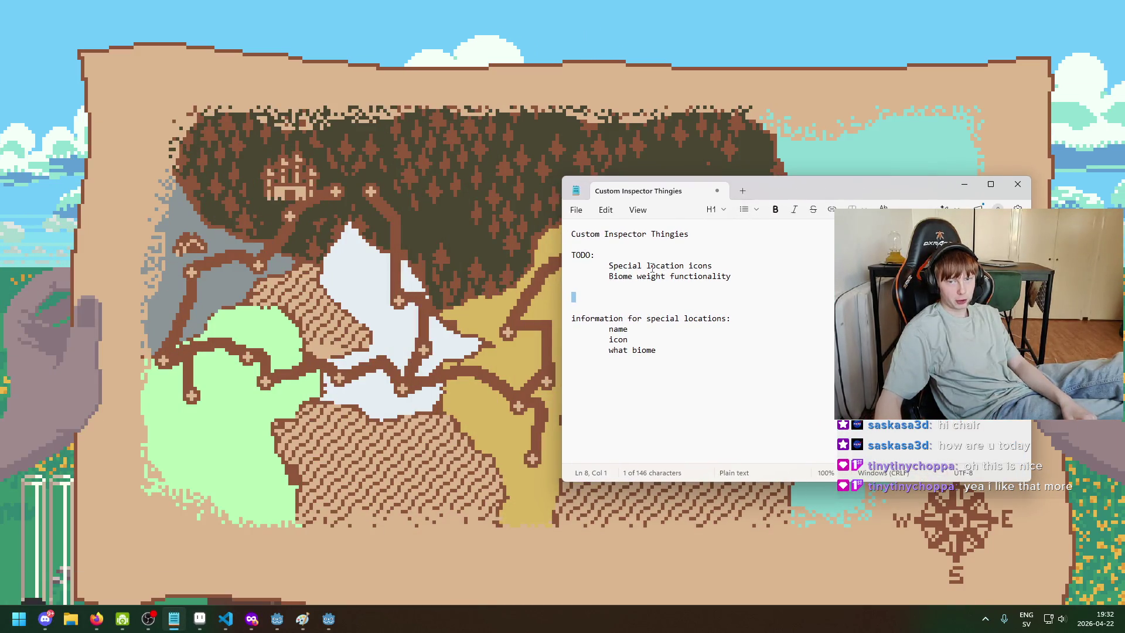
{"action": "mouse_move", "coordinate": [651, 266]}
{"action": "left_mouse_down"}
{"action": "mouse_move", "coordinate": [716, 265]}
{"action": "mouse_move", "coordinate": [604, 277]}
{"action": "mouse_move", "coordinate": [740, 281]}
{"action": "left_mouse_up"}
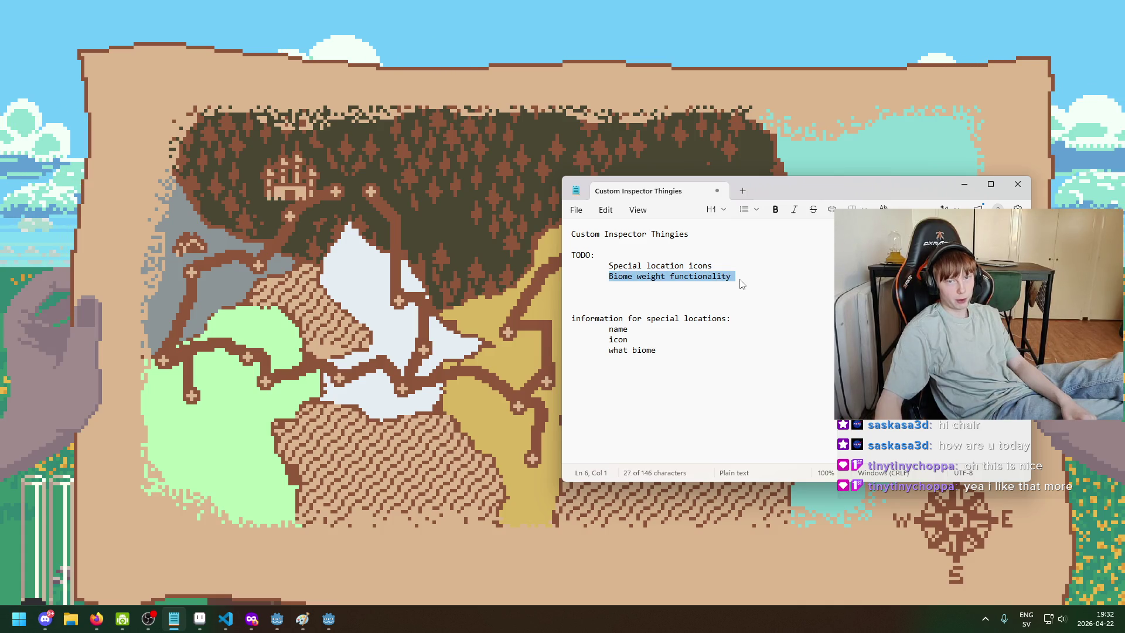
{"action": "left_click", "coordinate": [740, 281]}
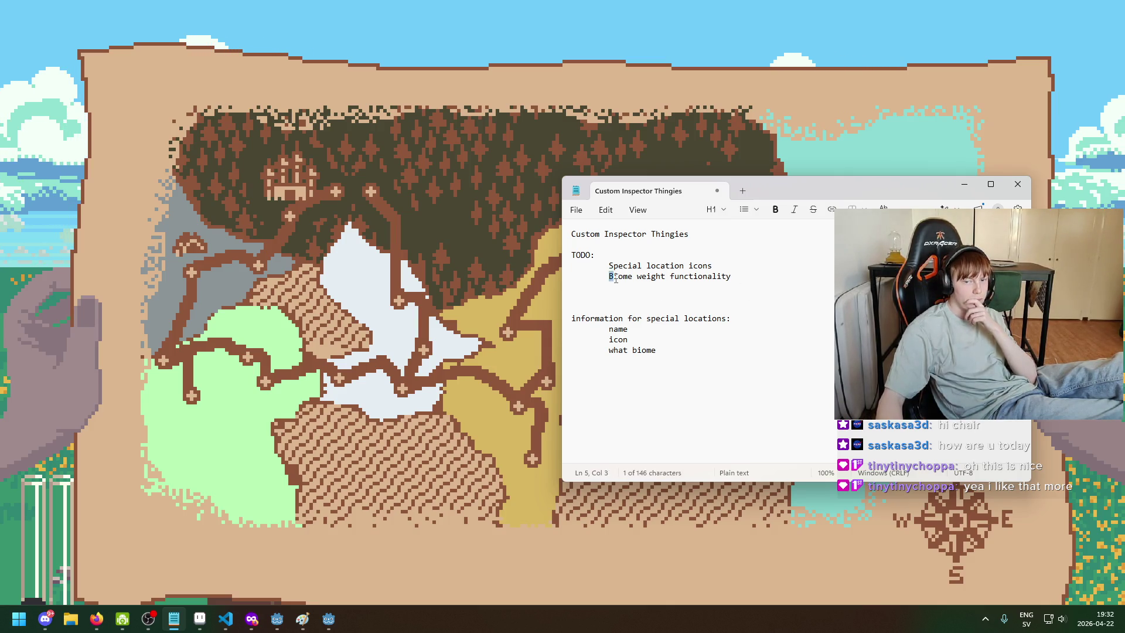
{"action": "mouse_move", "coordinate": [609, 277]}
{"action": "left_mouse_down"}
{"action": "mouse_move", "coordinate": [756, 274]}
{"action": "mouse_move", "coordinate": [732, 276]}
{"action": "left_mouse_up"}
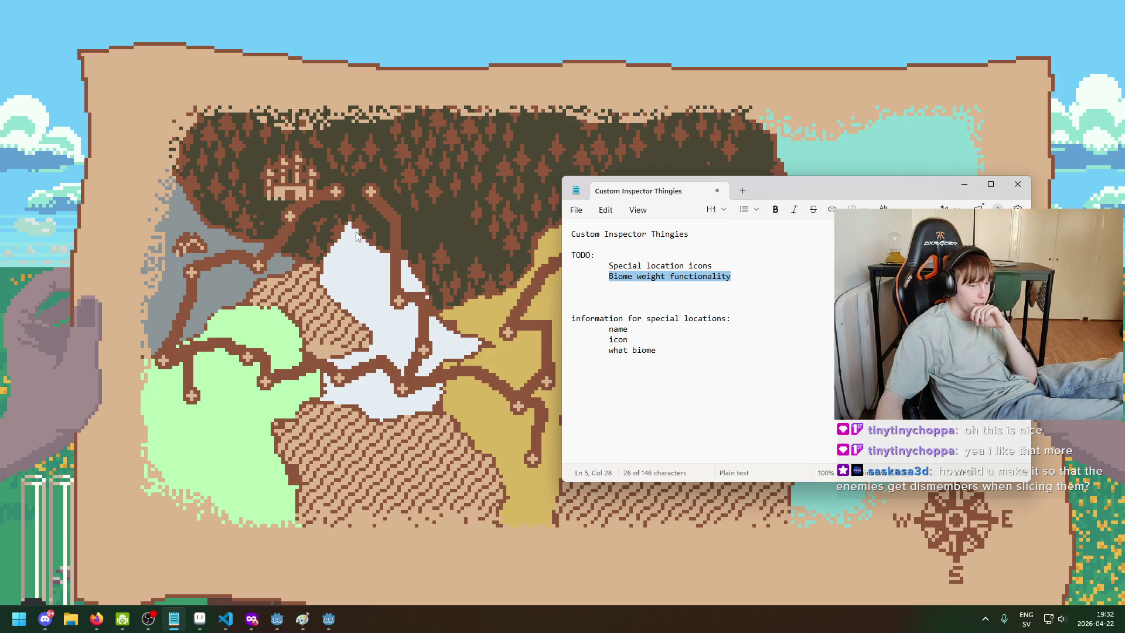
{"action": "left_click", "coordinate": [525, 278]}
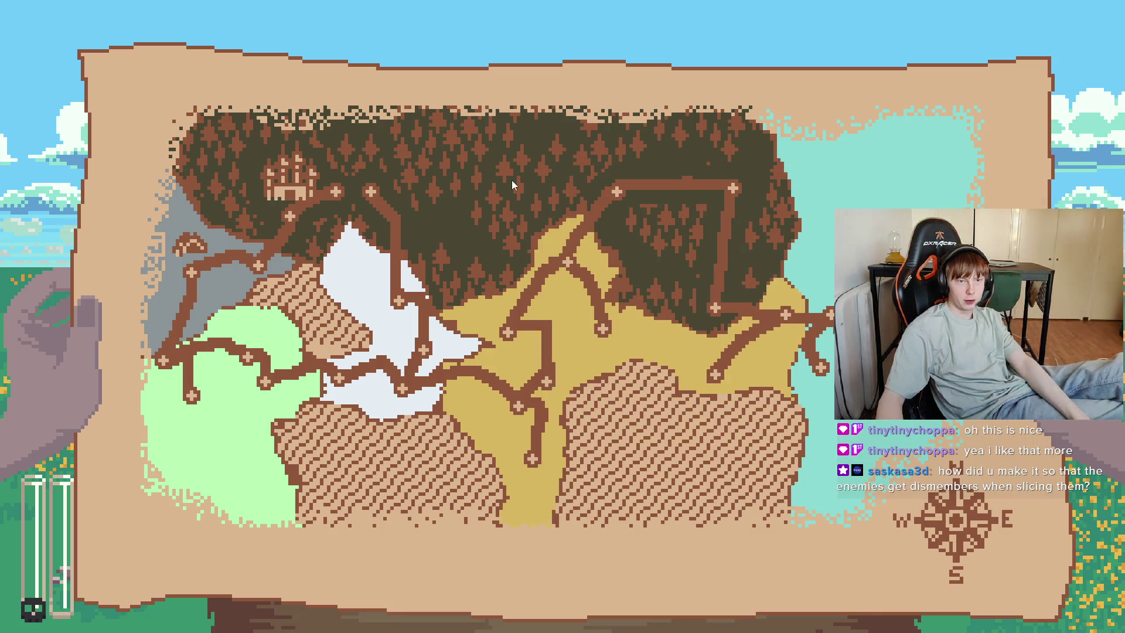
Stop the game, hide the Map Manager Voronoi and Map nodes, and relaunch the project
{"action": "key", "text": "F8"}
{"action": "left_click", "coordinate": [345, 9]}
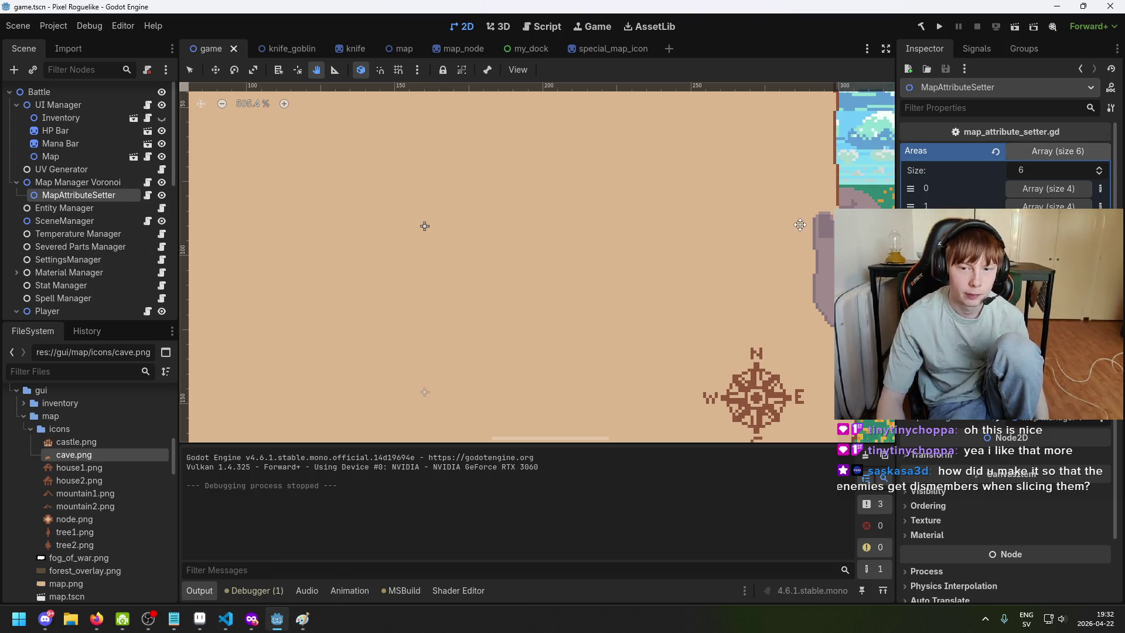
{"action": "left_click", "coordinate": [161, 182]}
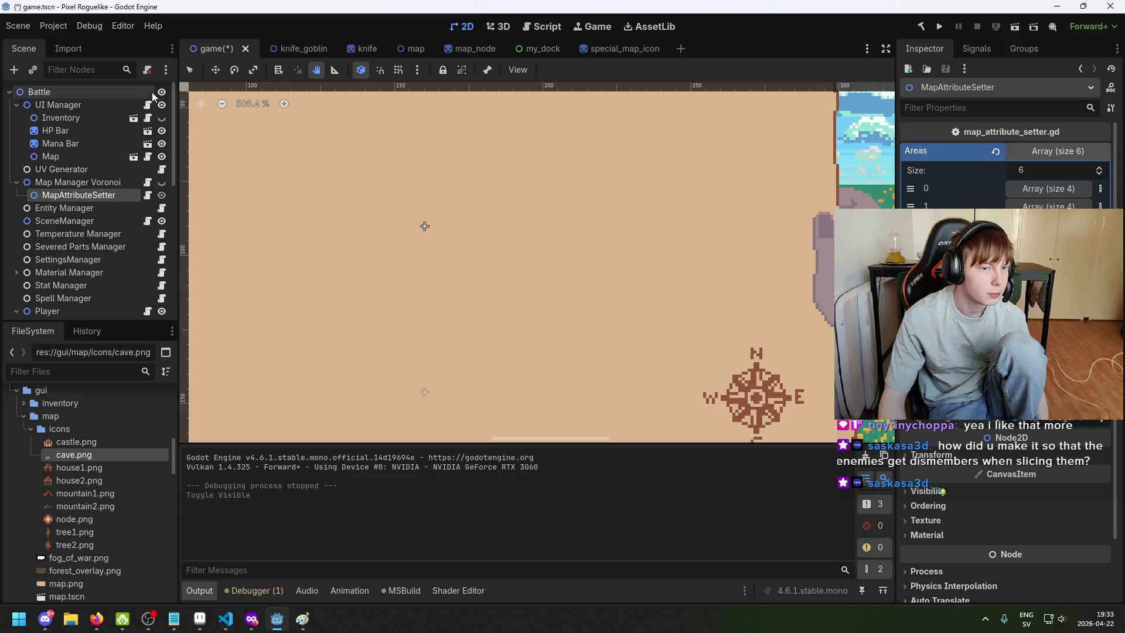
{"action": "left_click", "coordinate": [161, 156]}
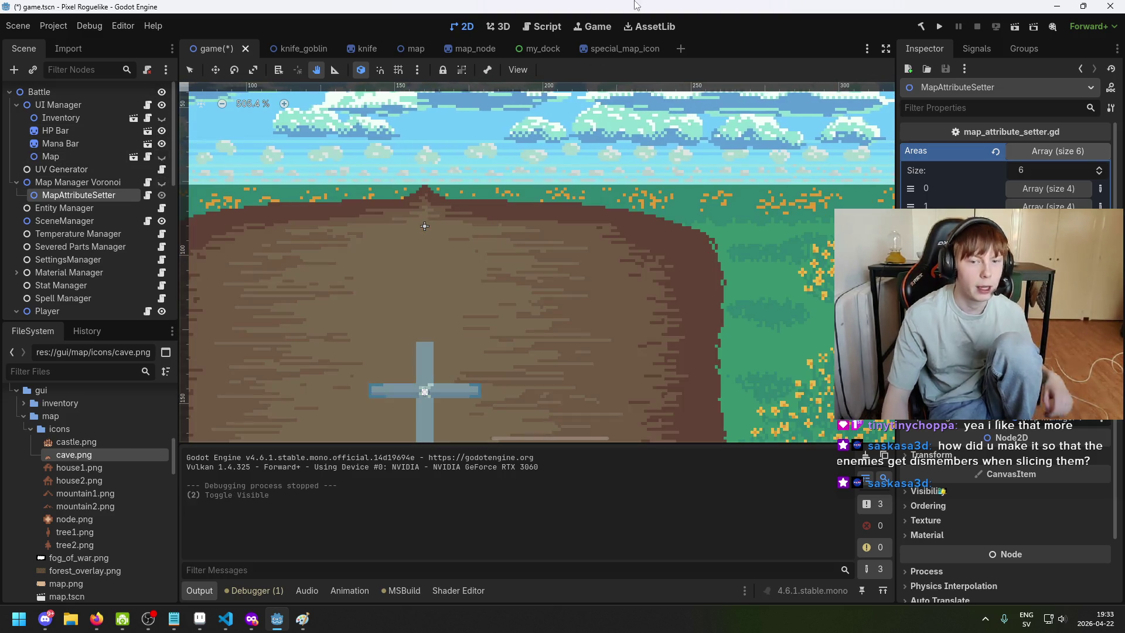
{"action": "left_click", "coordinate": [942, 26]}
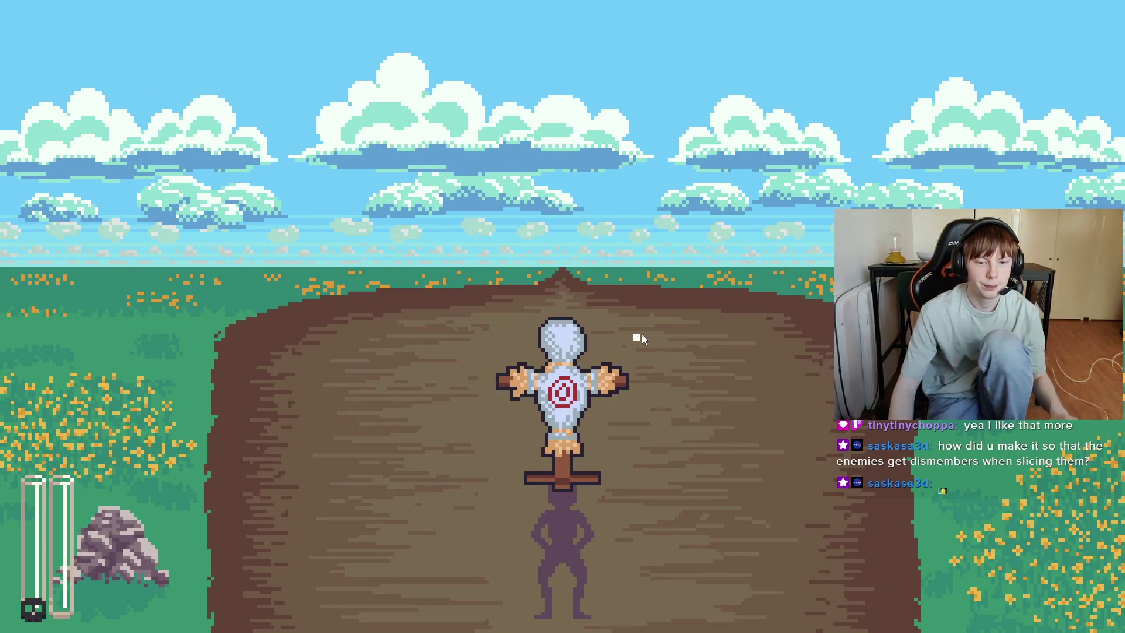
Slash at the training dummy repeatedly from several directions
{"action": "left_click", "coordinate": [358, 343]}
{"action": "left_click", "coordinate": [744, 339]}
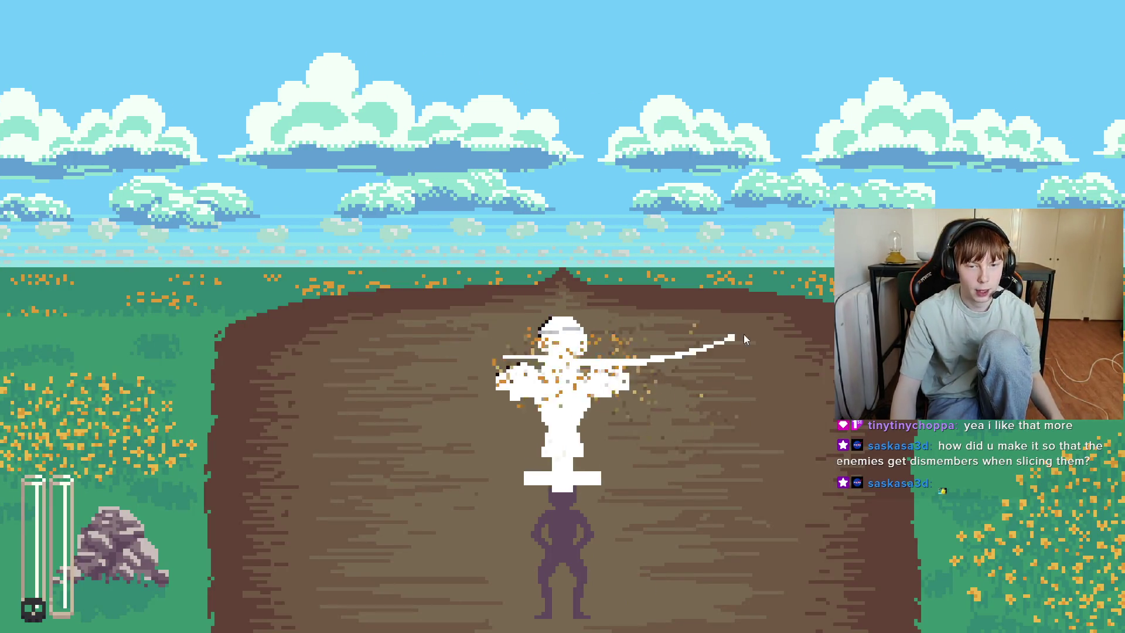
{"action": "left_click", "coordinate": [745, 334]}
{"action": "left_click", "coordinate": [377, 352]}
{"action": "left_click", "coordinate": [494, 253]}
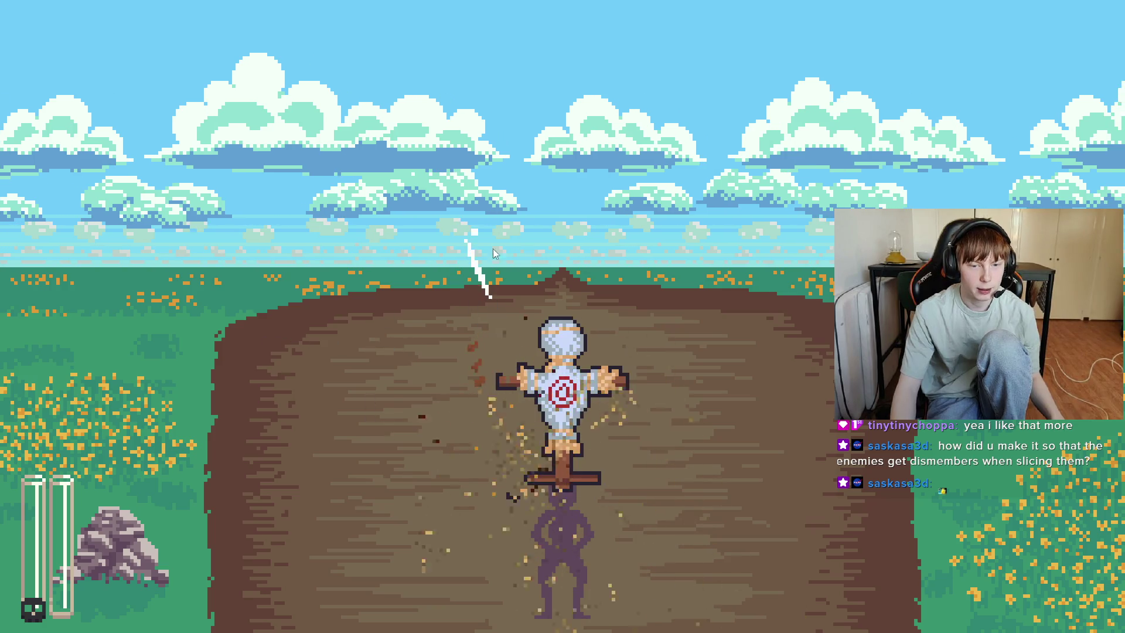
{"action": "left_click", "coordinate": [495, 469]}
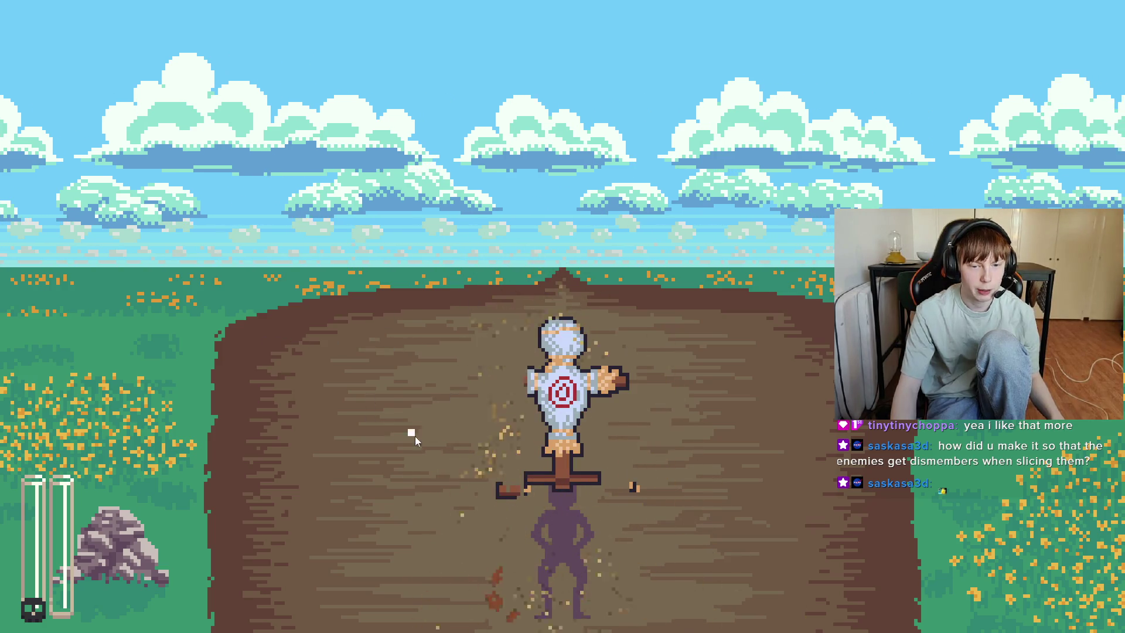
{"action": "left_click", "coordinate": [640, 354]}
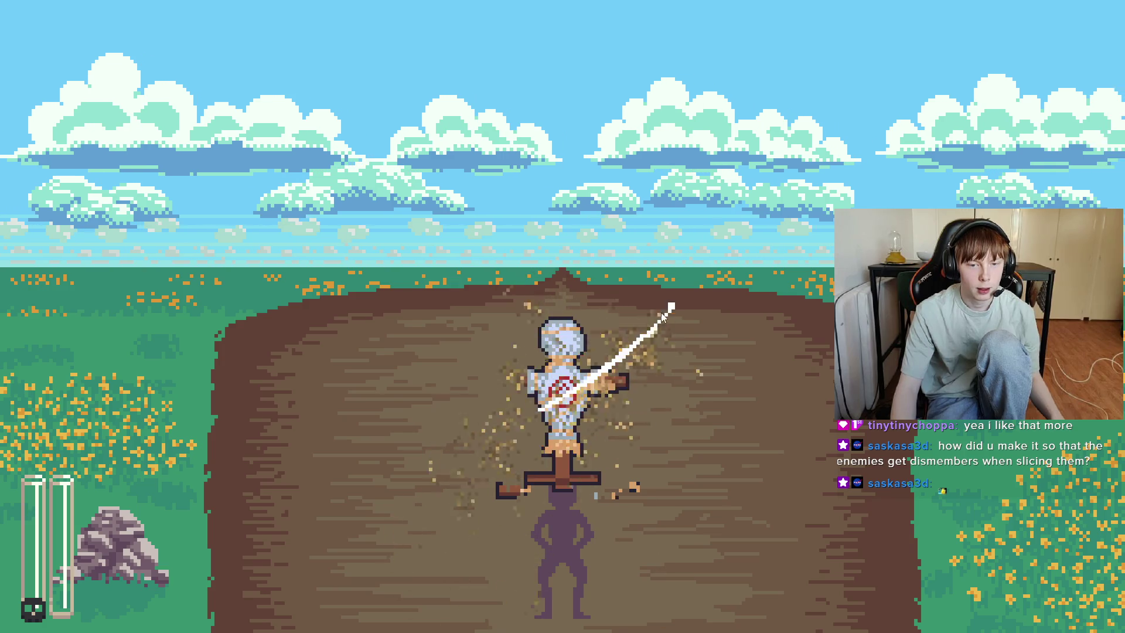
{"action": "left_click", "coordinate": [493, 425]}
{"action": "left_click", "coordinate": [490, 426]}
{"action": "left_click", "coordinate": [490, 426]}
{"action": "left_click", "coordinate": [665, 327]}
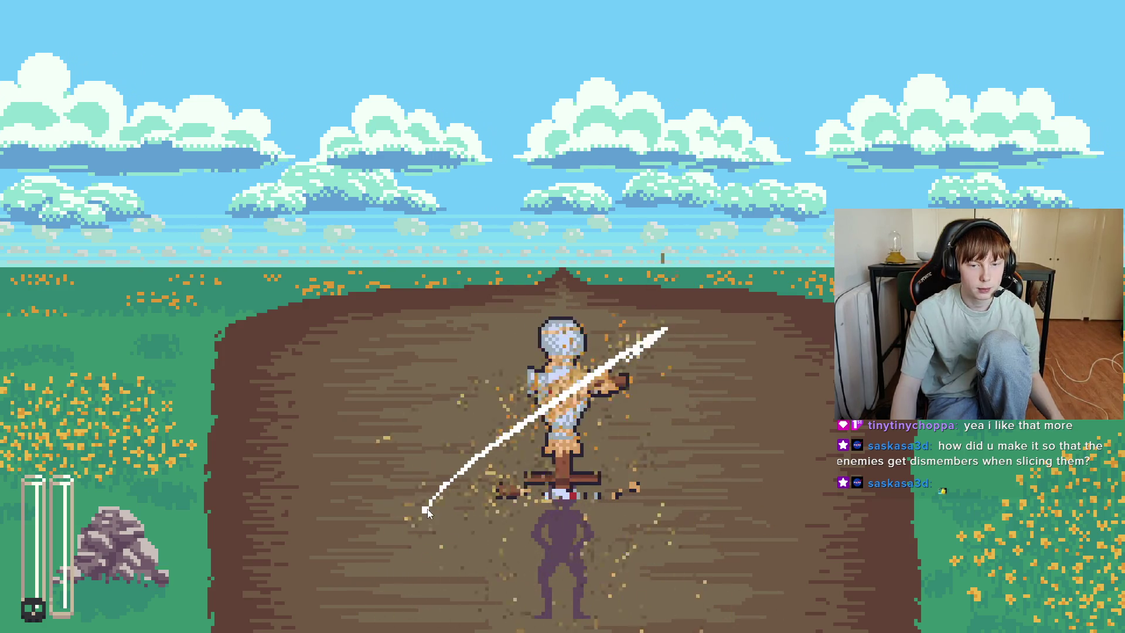
{"action": "left_click", "coordinate": [716, 315]}
{"action": "left_click", "coordinate": [724, 312]}
Keep hitting the dummy until its pieces scatter, then stop the game
{"action": "left_click", "coordinate": [408, 501]}
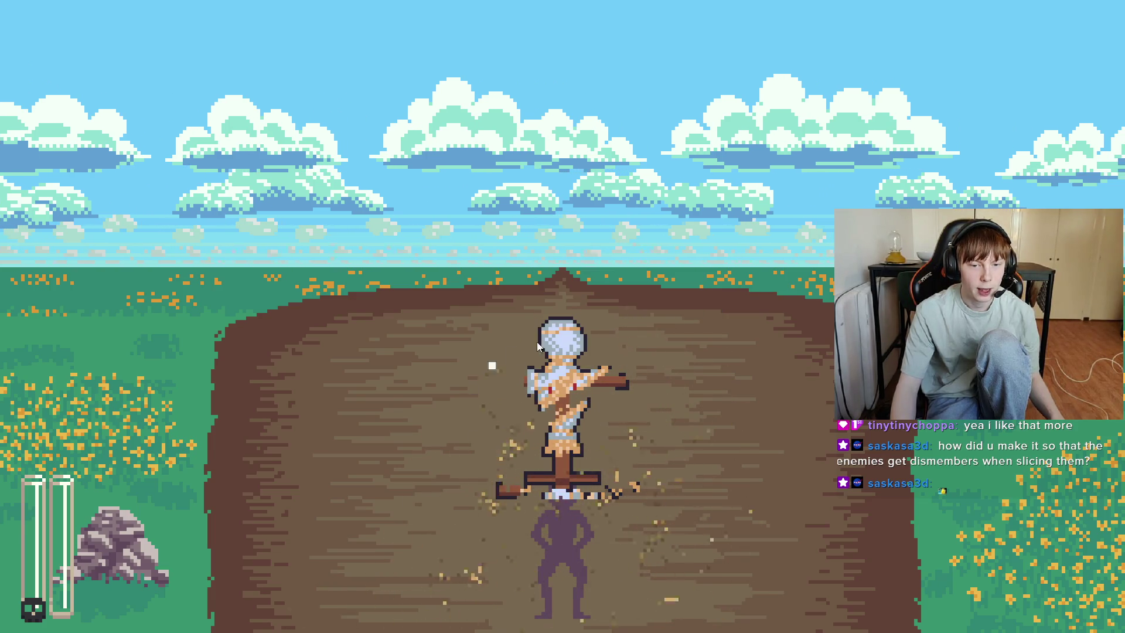
{"action": "left_click", "coordinate": [647, 318]}
{"action": "left_click", "coordinate": [377, 451]}
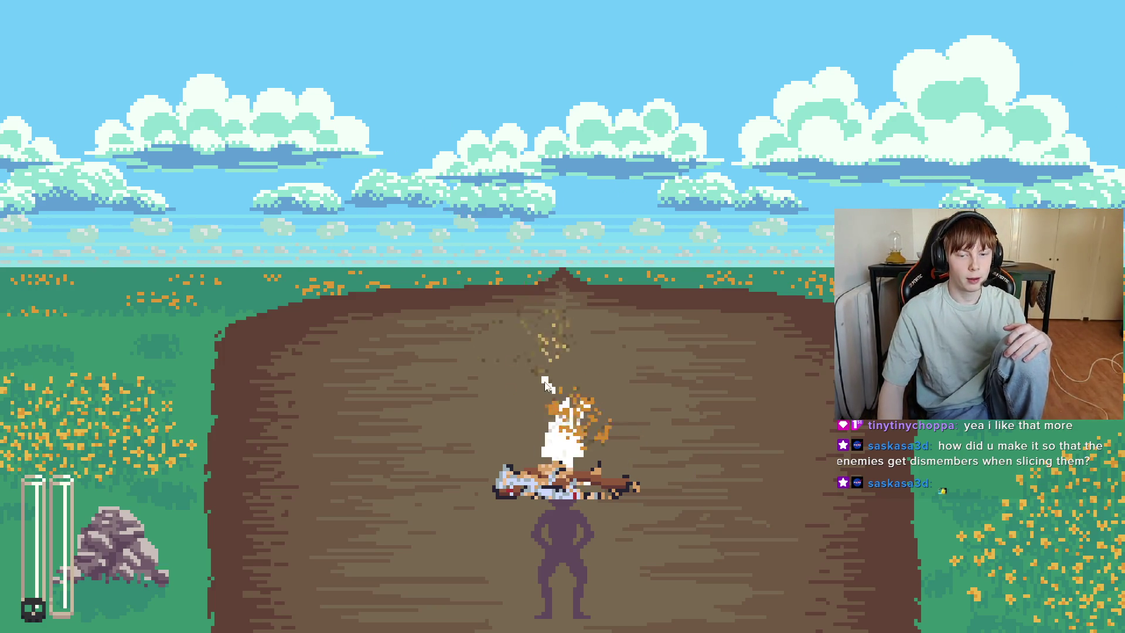
{"action": "left_click", "coordinate": [597, 445]}
{"action": "left_click", "coordinate": [572, 425]}
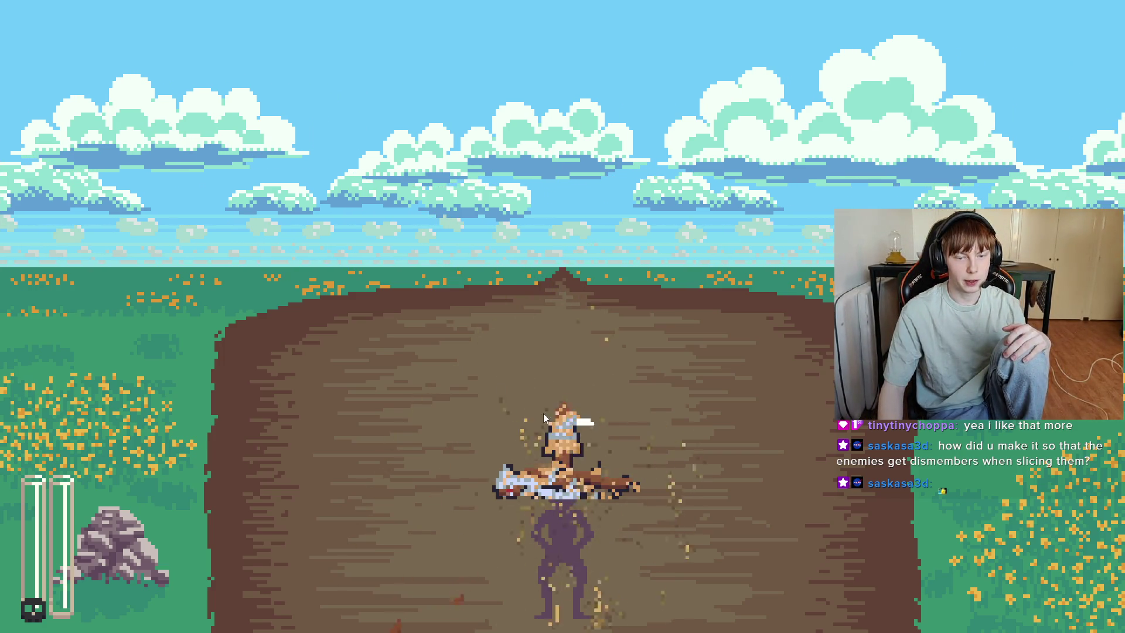
{"action": "left_click", "coordinate": [637, 446]}
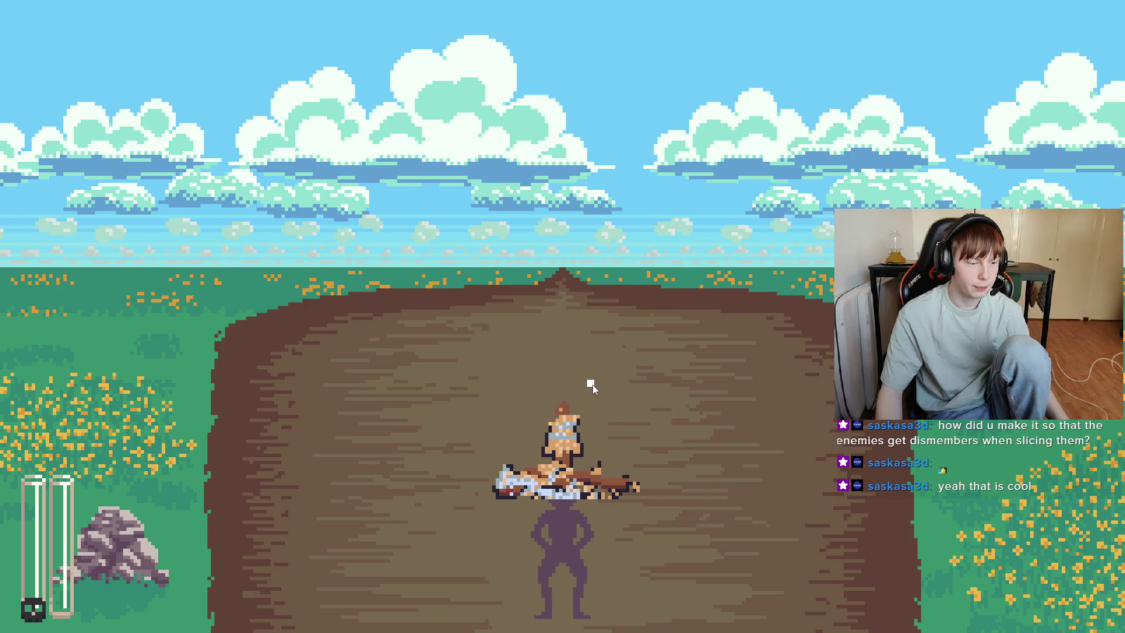
{"action": "key", "text": "F8"}
{"action": "key", "text": "ctrl+s"}
Select the Entity Manager, Inventory and UI Manager nodes, then check the Custom Inspector Thingies notes
{"action": "left_click", "coordinate": [118, 213]}
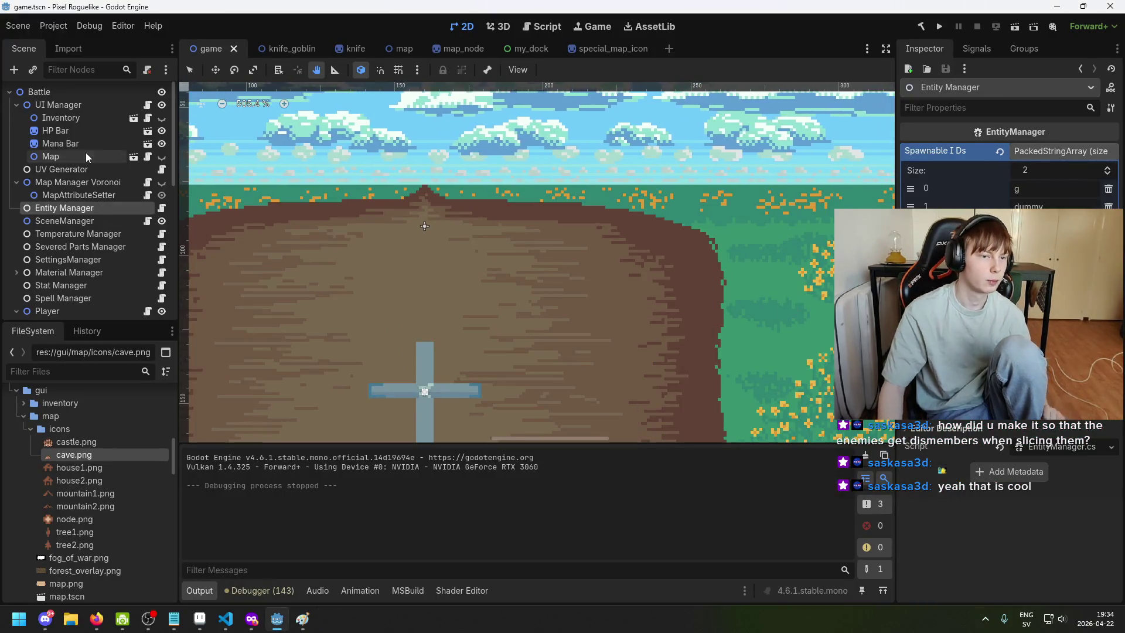
{"action": "left_click", "coordinate": [69, 118]}
{"action": "left_click", "coordinate": [65, 107]}
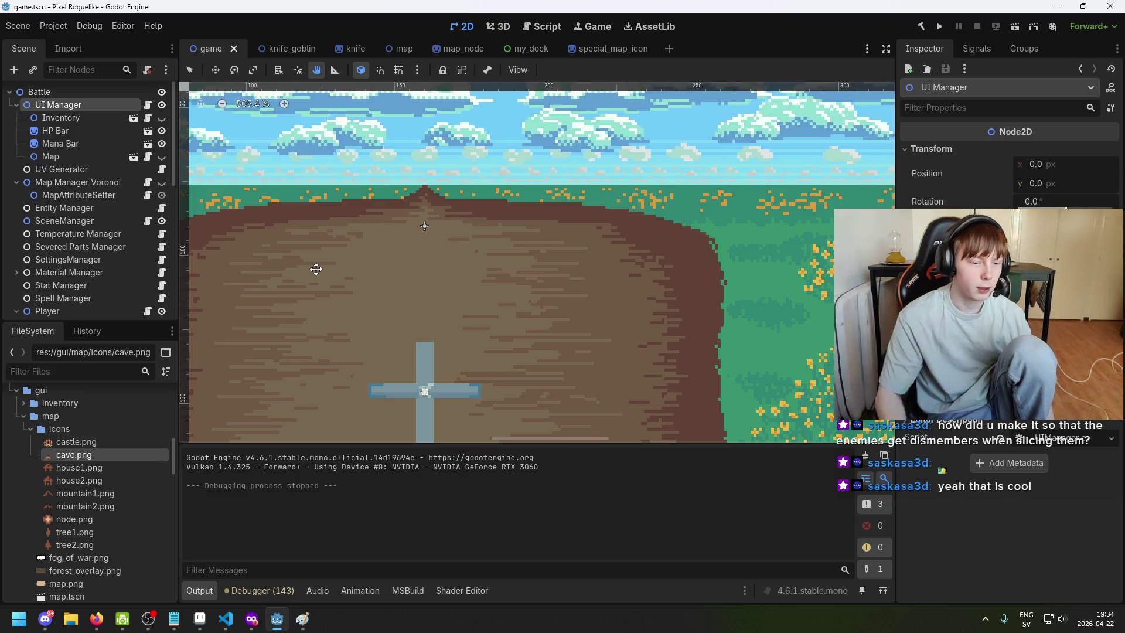
{"action": "left_click", "coordinate": [167, 627]}
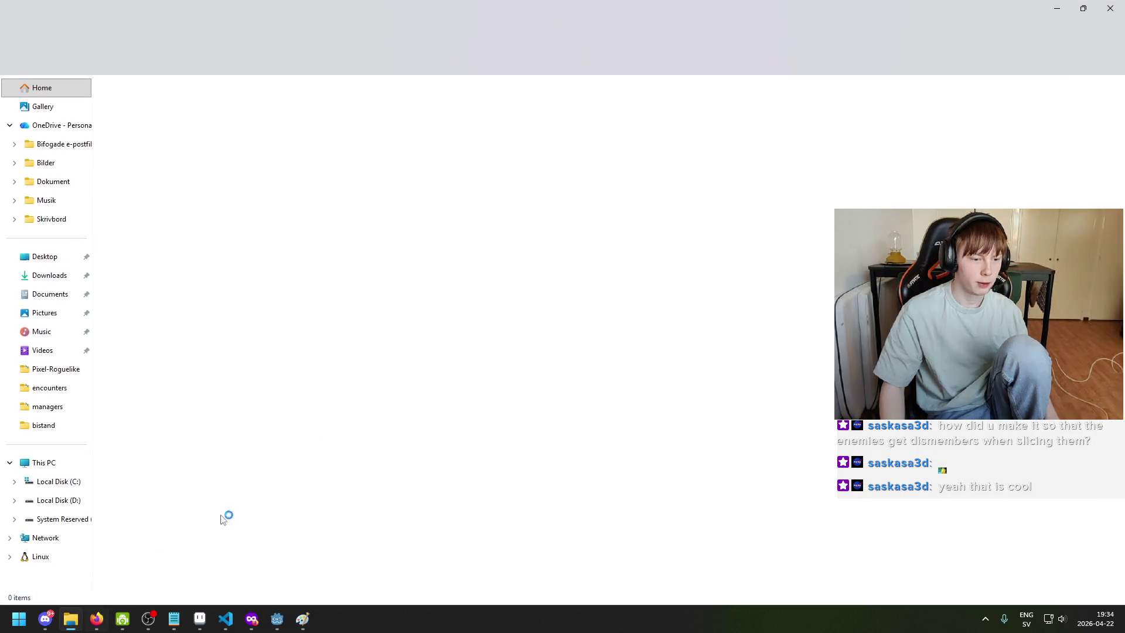
Browse the project files past default_attack_trail.tscn and focus the Filter Files box
{"action": "scroll", "coordinate": [75, 524], "scroll_direction": "down", "scroll_amount": 1}
{"action": "scroll", "coordinate": [94, 547], "scroll_direction": "down", "scroll_amount": 15}
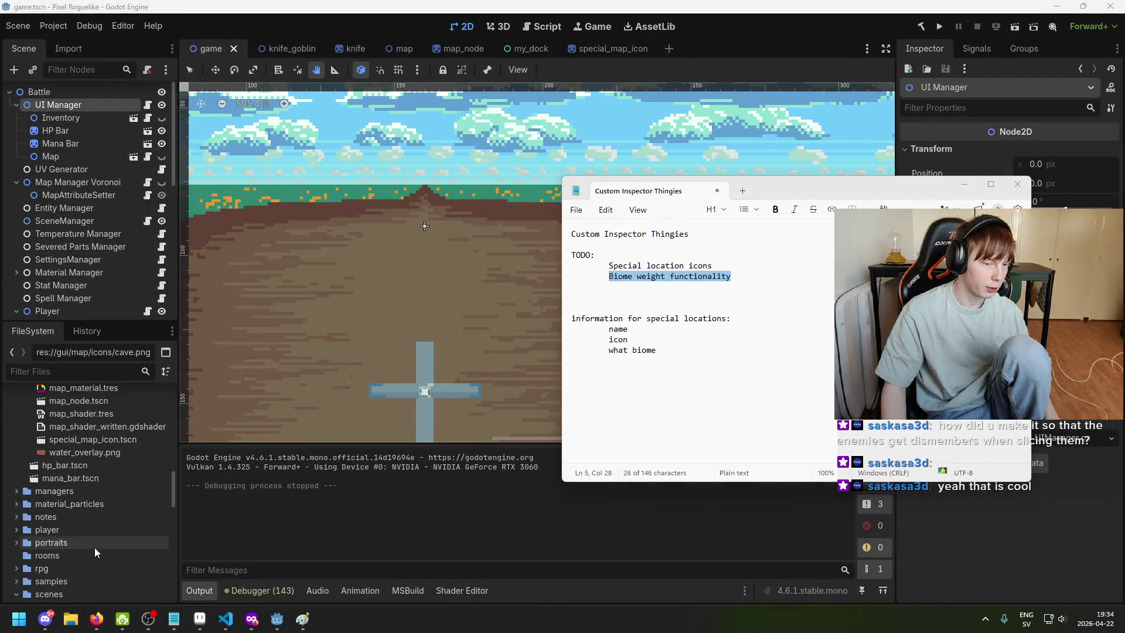
{"action": "scroll", "coordinate": [105, 562], "scroll_direction": "down", "scroll_amount": 2}
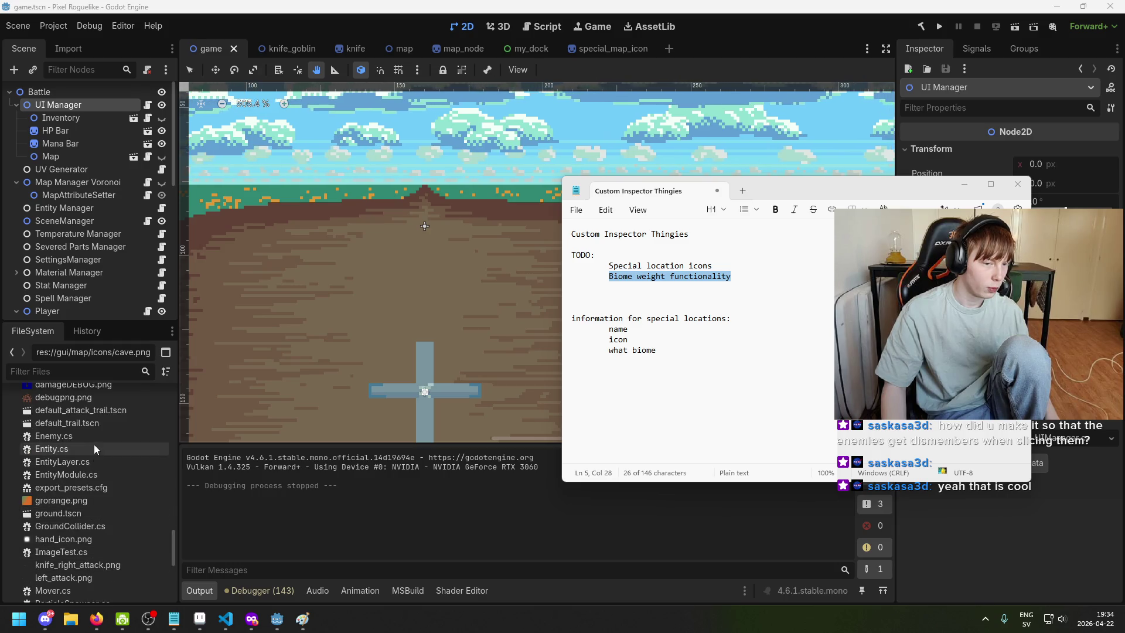
{"action": "left_click", "coordinate": [95, 419]}
{"action": "scroll", "coordinate": [104, 557], "scroll_direction": "down", "scroll_amount": 5}
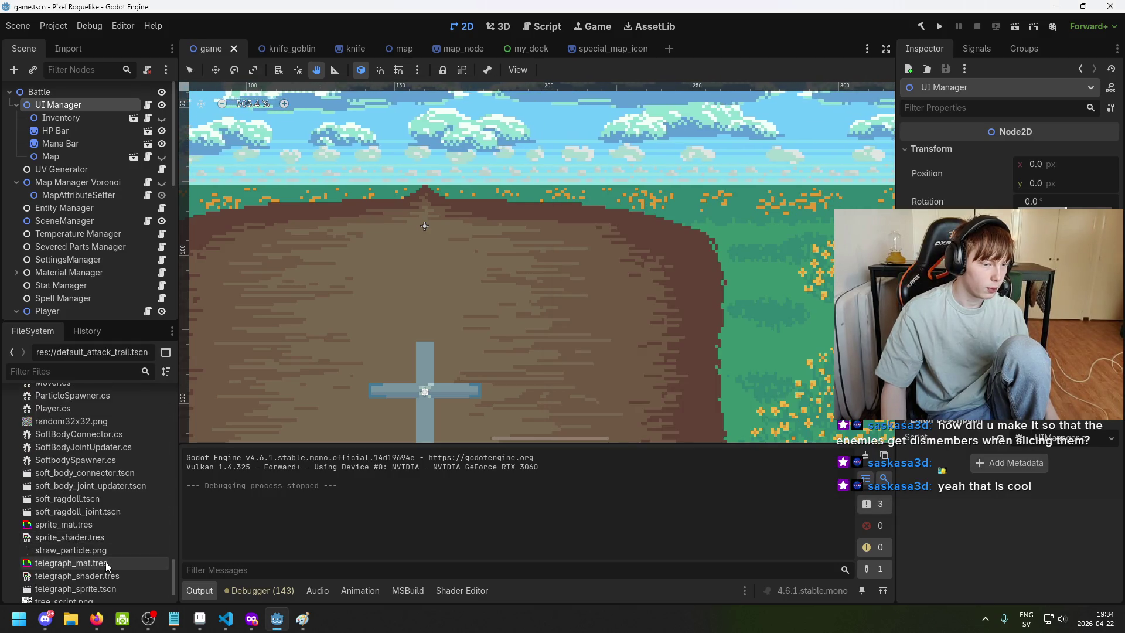
{"action": "scroll", "coordinate": [110, 551], "scroll_direction": "up", "scroll_amount": 15}
{"action": "scroll", "coordinate": [103, 528], "scroll_direction": "down", "scroll_amount": 5}
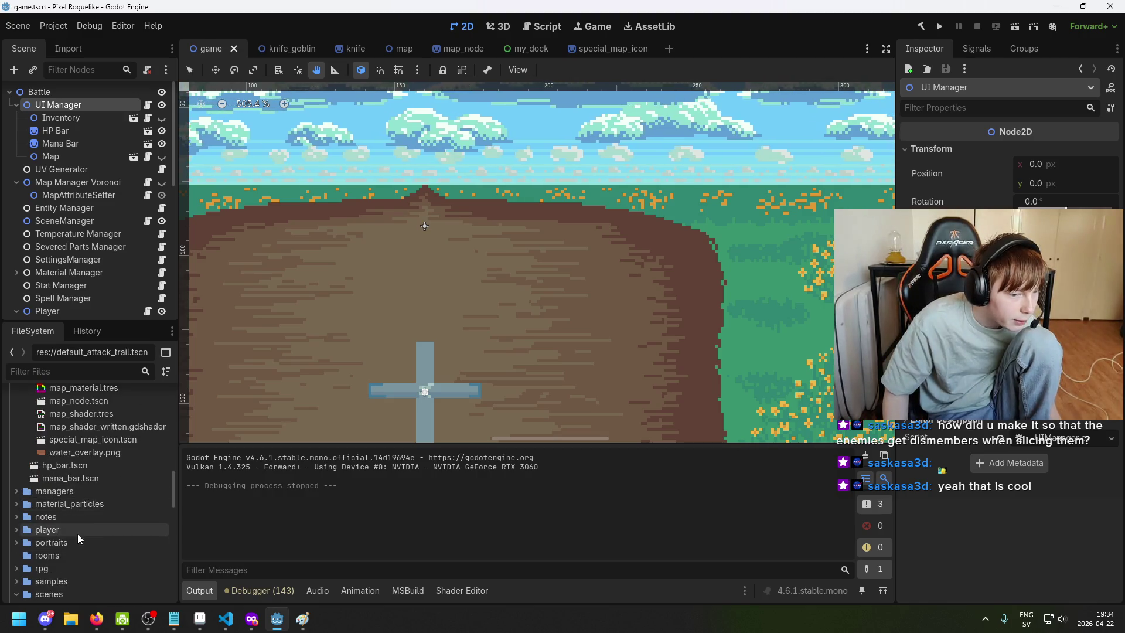
{"action": "scroll", "coordinate": [91, 468], "scroll_direction": "up", "scroll_amount": 4}
{"action": "left_click", "coordinate": [88, 371]}
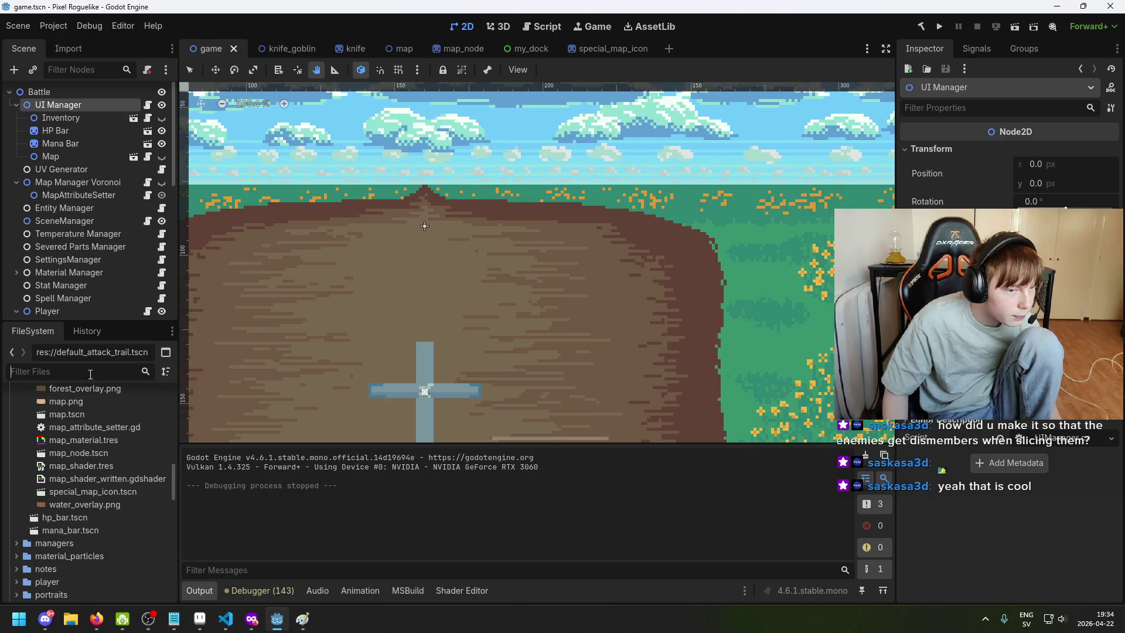
Filter files by '5gob' and open both copies of 5goblins.txt
{"action": "type", "text": "5gob"}
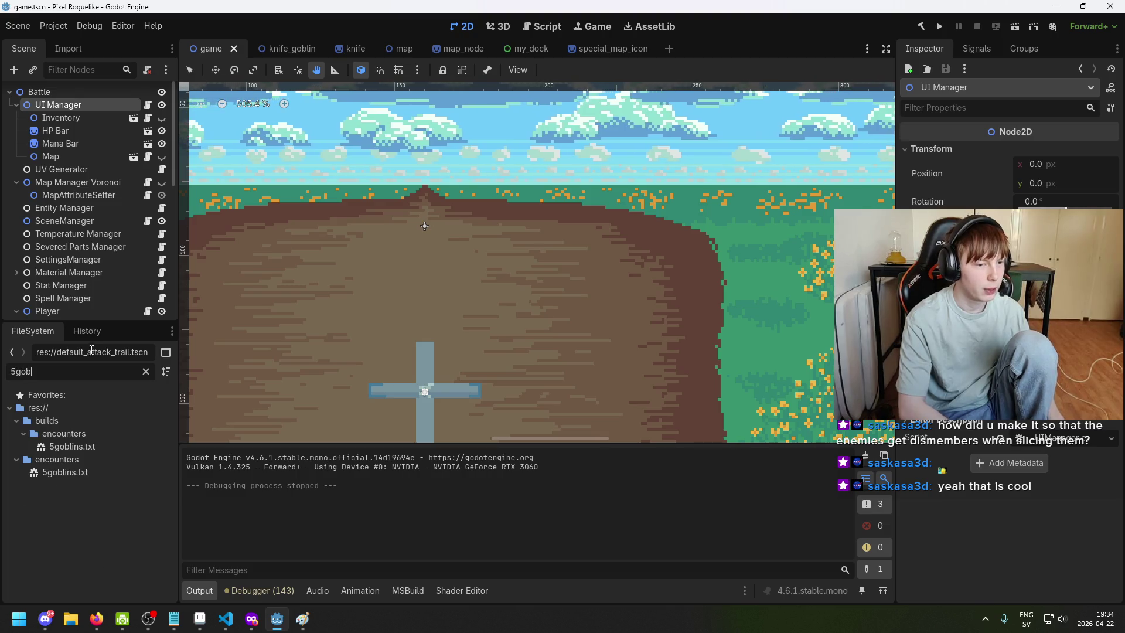
{"action": "double_click", "coordinate": [123, 449]}
{"action": "type", "text": "g"}
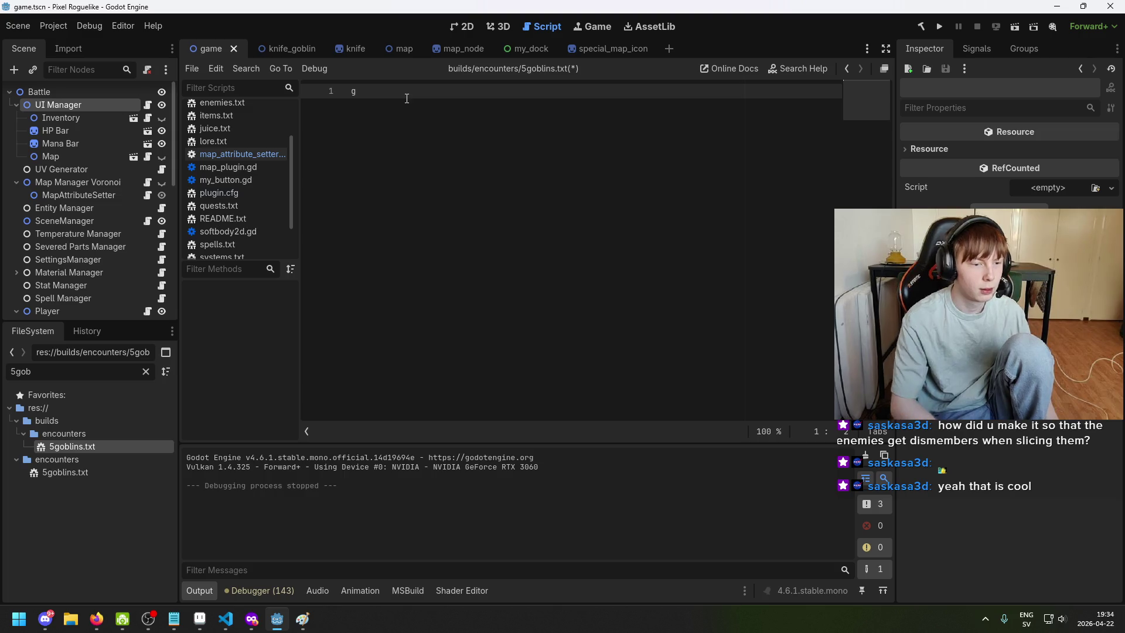
{"action": "double_click", "coordinate": [114, 471]}
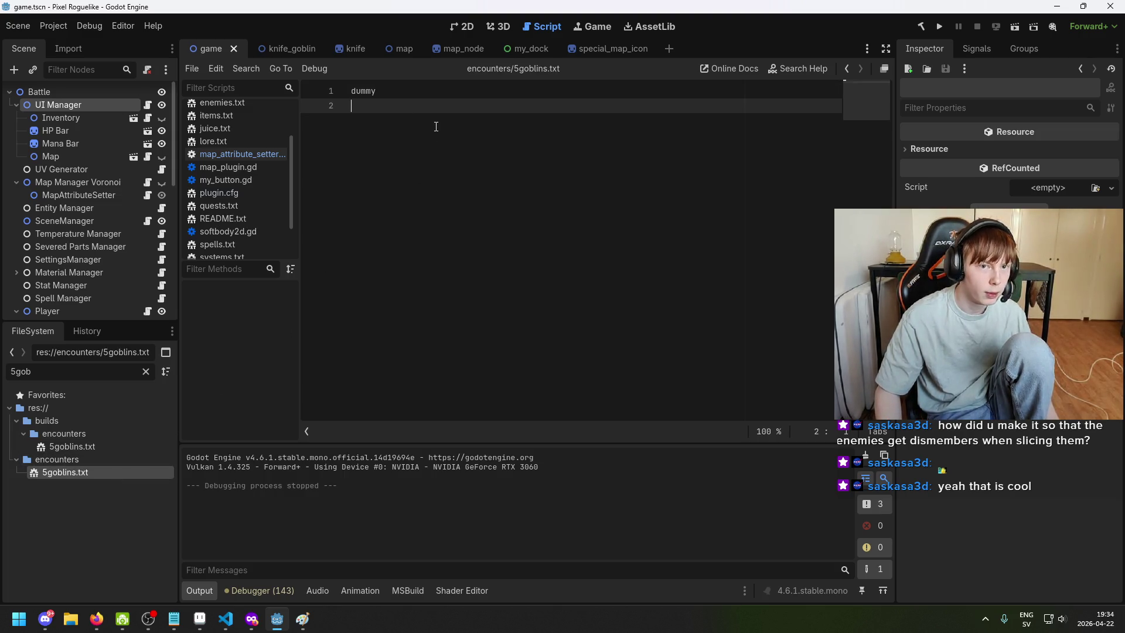
Replace 'dummy' with 'g' in the encounters 5goblins.txt, save it, and run the game
{"action": "key", "text": "ctrl+a"}
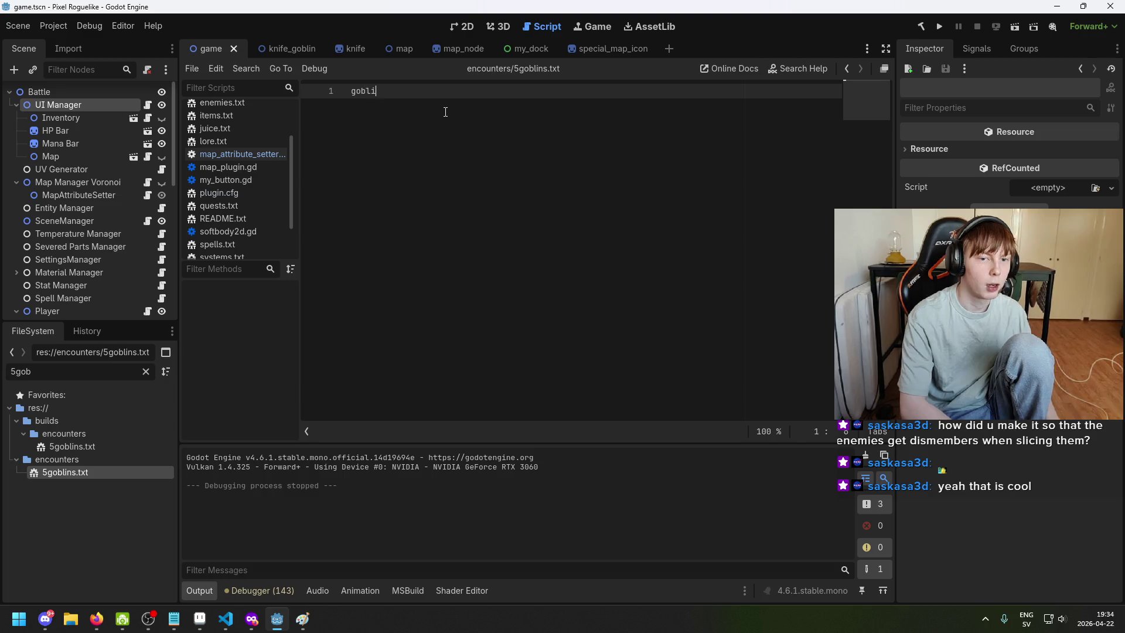
{"action": "key", "text": "BackSpace"}
{"action": "key", "text": "BackSpace"}
{"action": "key", "text": "Return"}
{"action": "key", "text": "ctrl+s"}
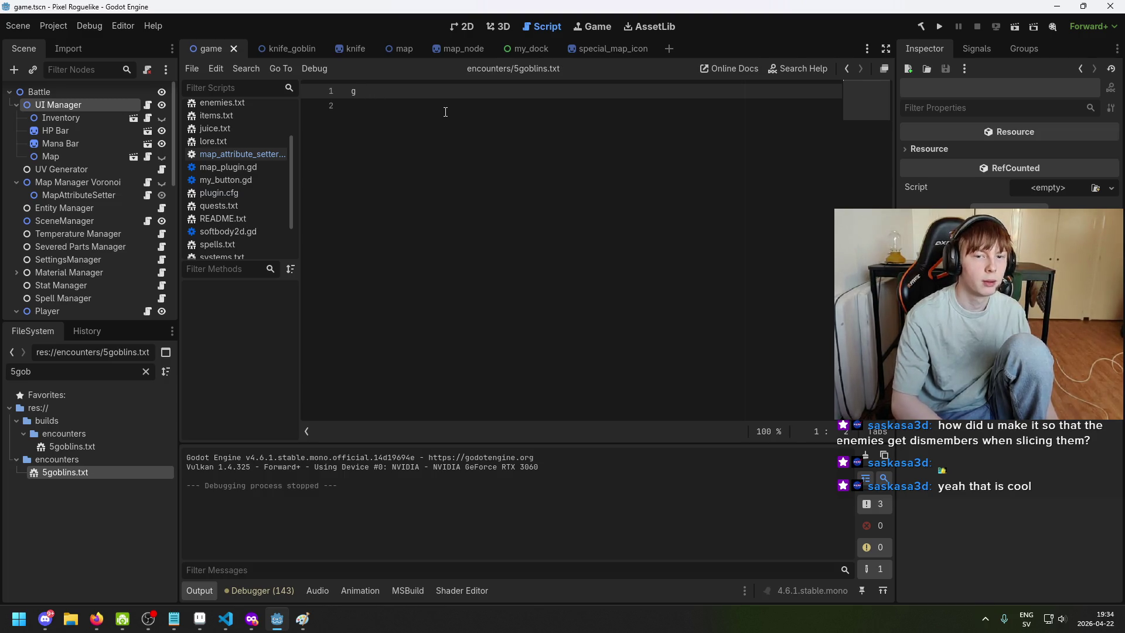
{"action": "left_click", "coordinate": [939, 26]}
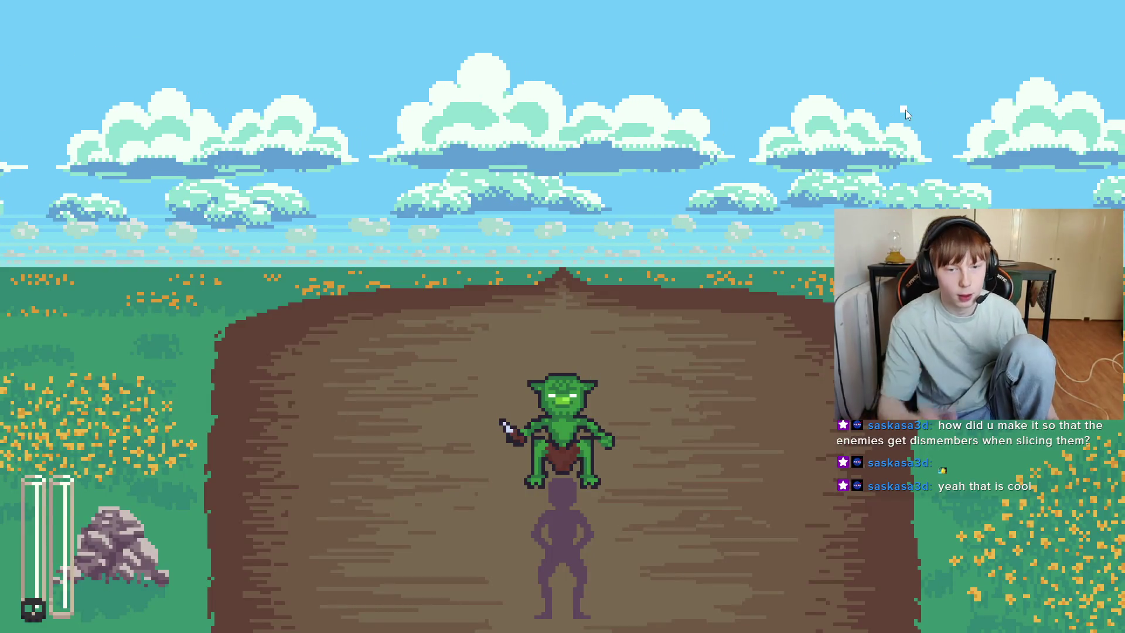
Attack the single goblin with repeated sword slashes until it bleeds and swings back
{"action": "left_click", "coordinate": [645, 434]}
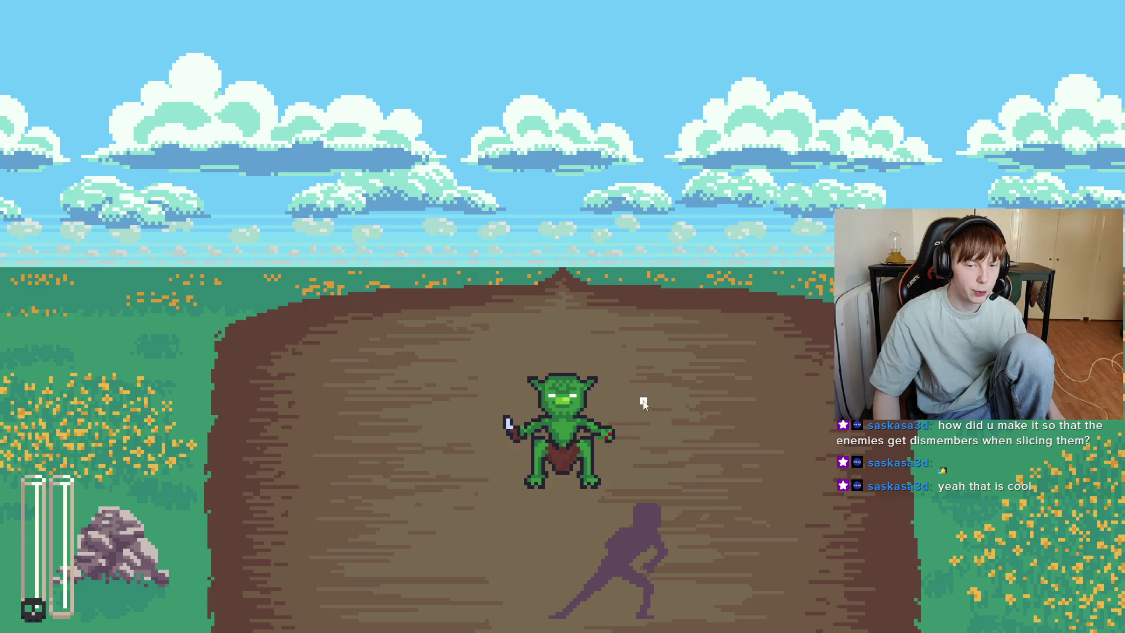
{"action": "left_click", "coordinate": [603, 393]}
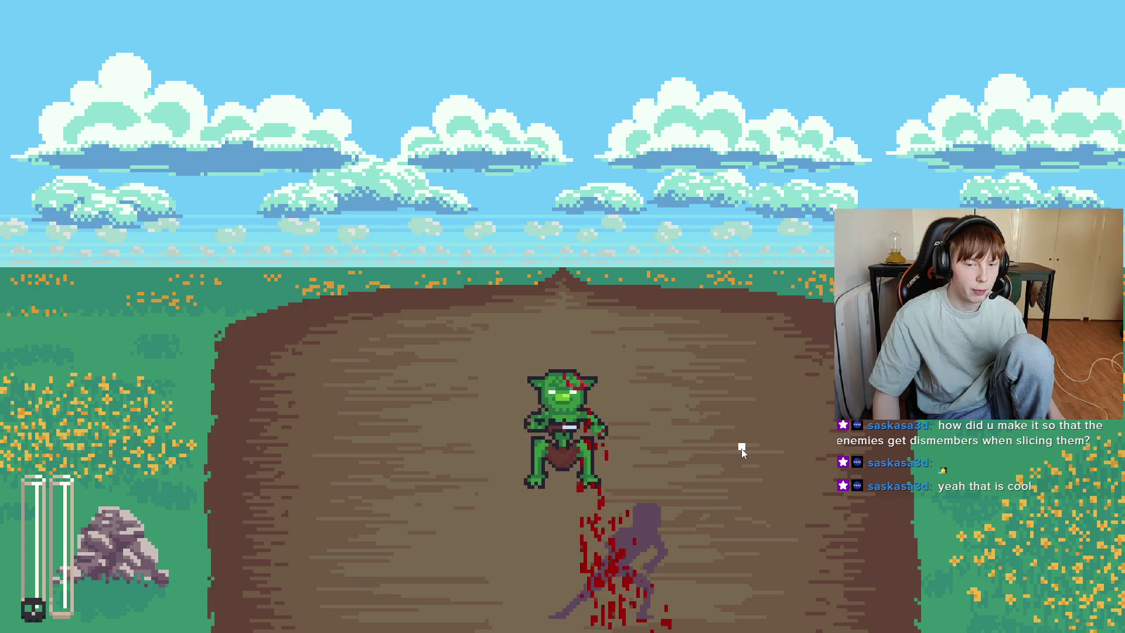
{"action": "left_click", "coordinate": [605, 469]}
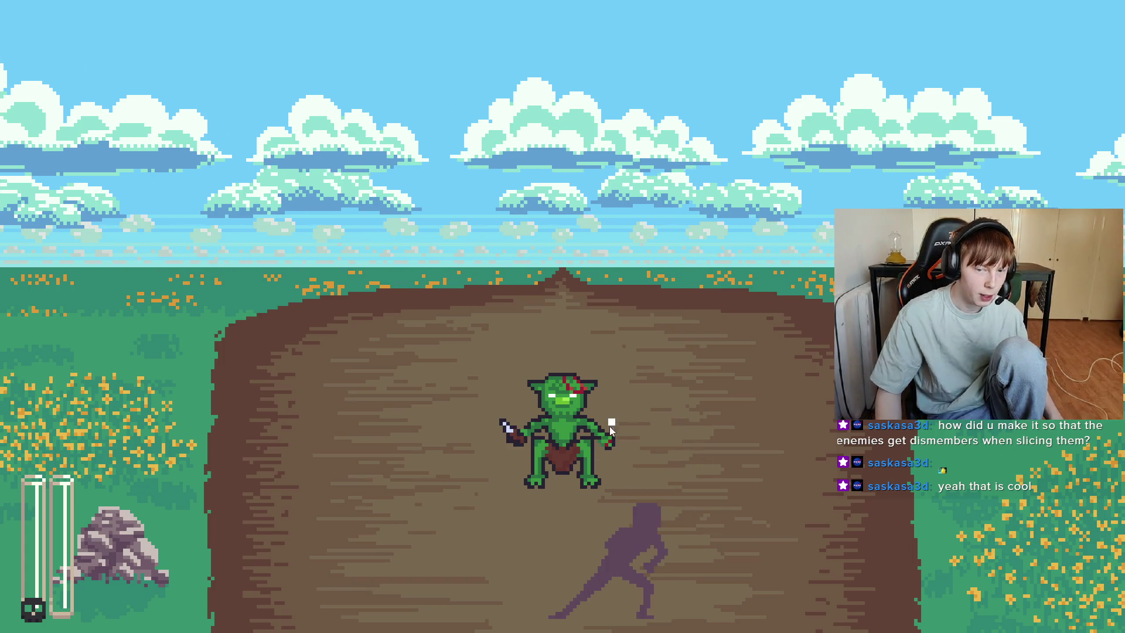
{"action": "left_click", "coordinate": [633, 439]}
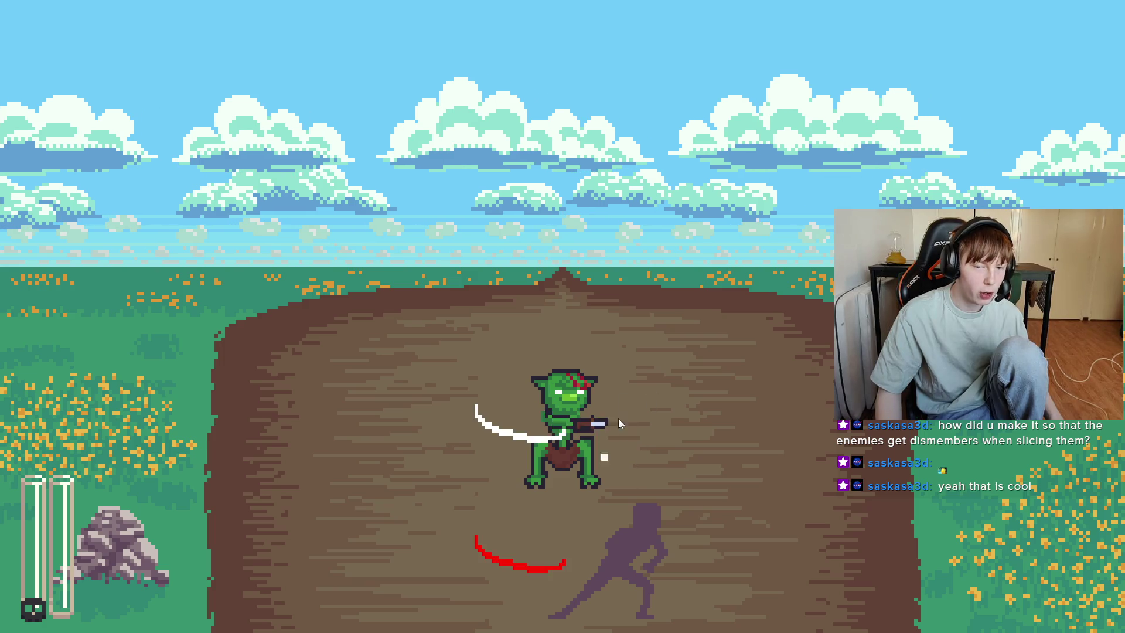
{"action": "left_click", "coordinate": [627, 440]}
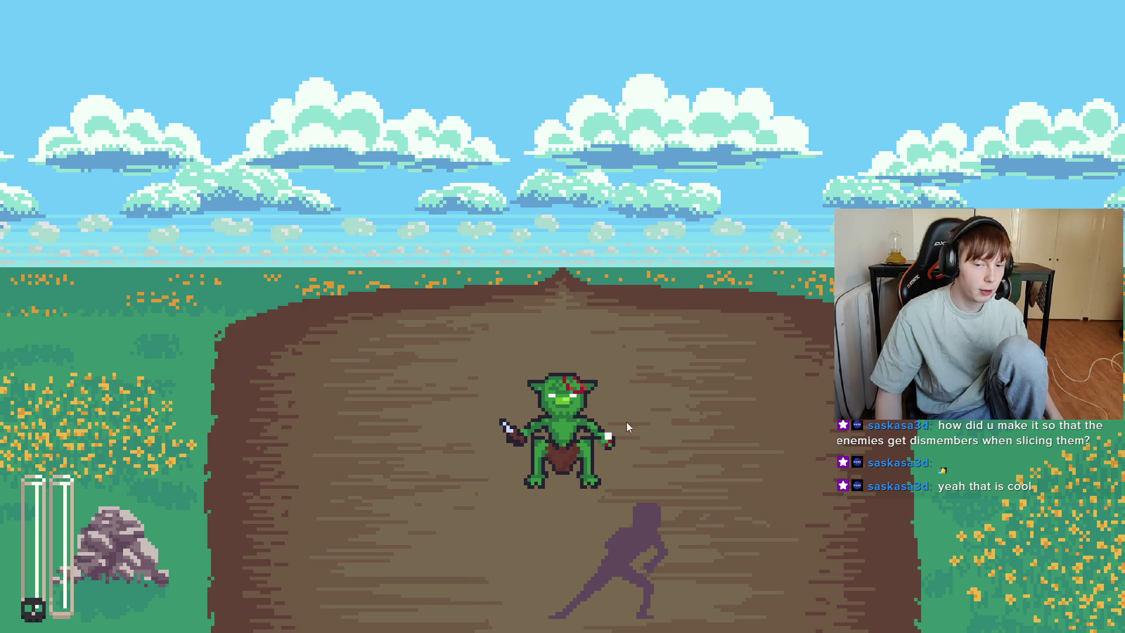
{"action": "left_click", "coordinate": [617, 448]}
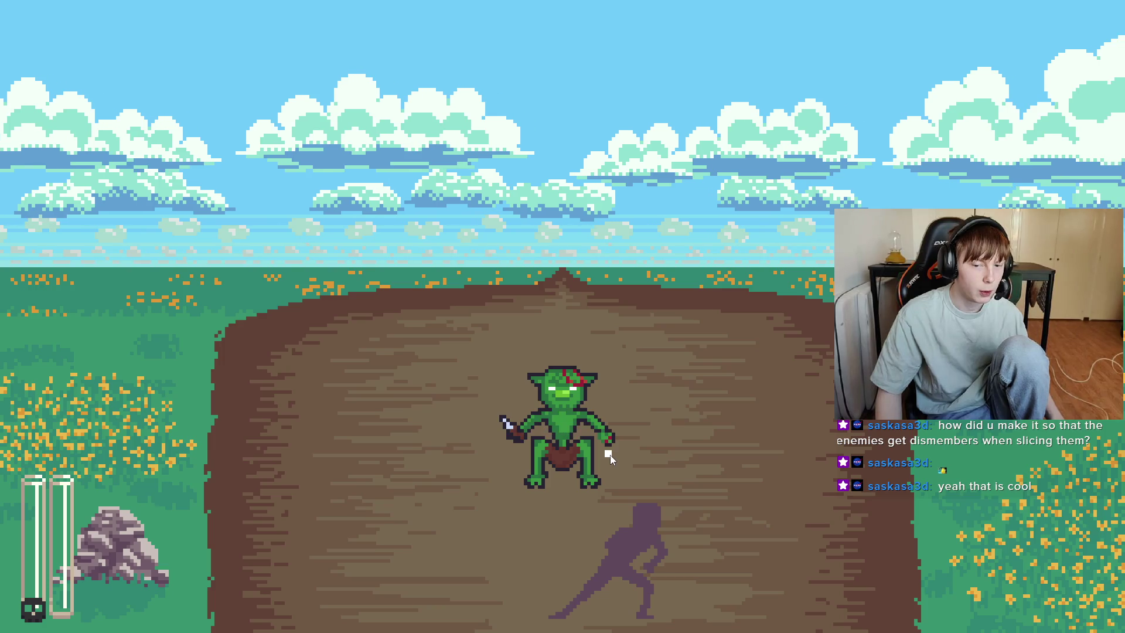
Stop the running game and open entities/knife_goblin/body/idle.png from the Pixel-Roguelike project
{"action": "key", "text": "F8"}
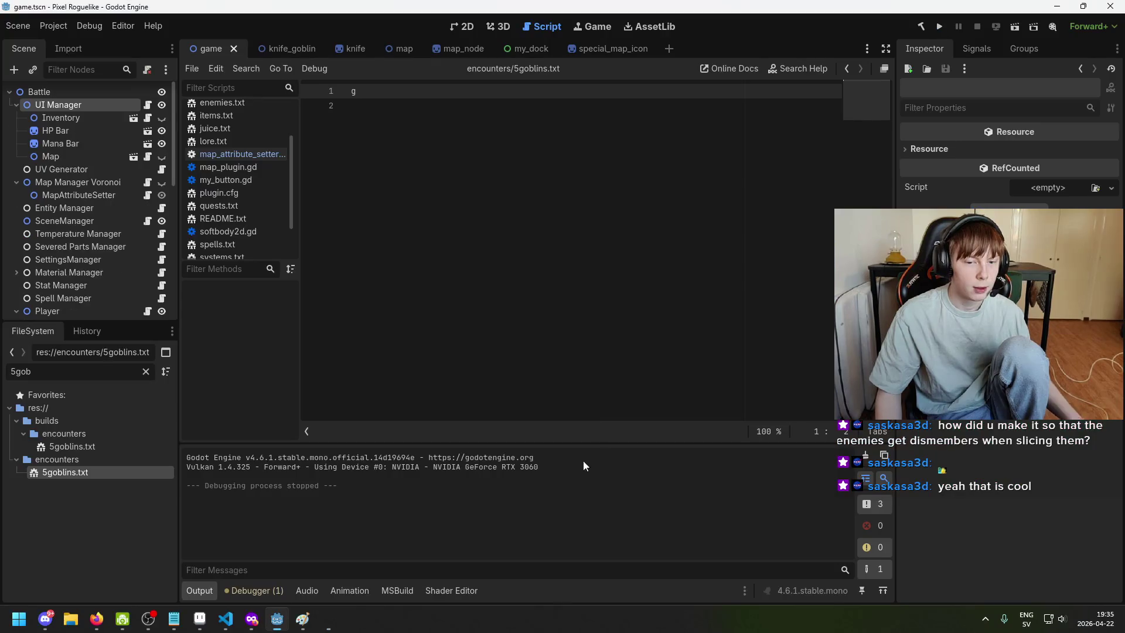
{"action": "left_click", "coordinate": [198, 623]}
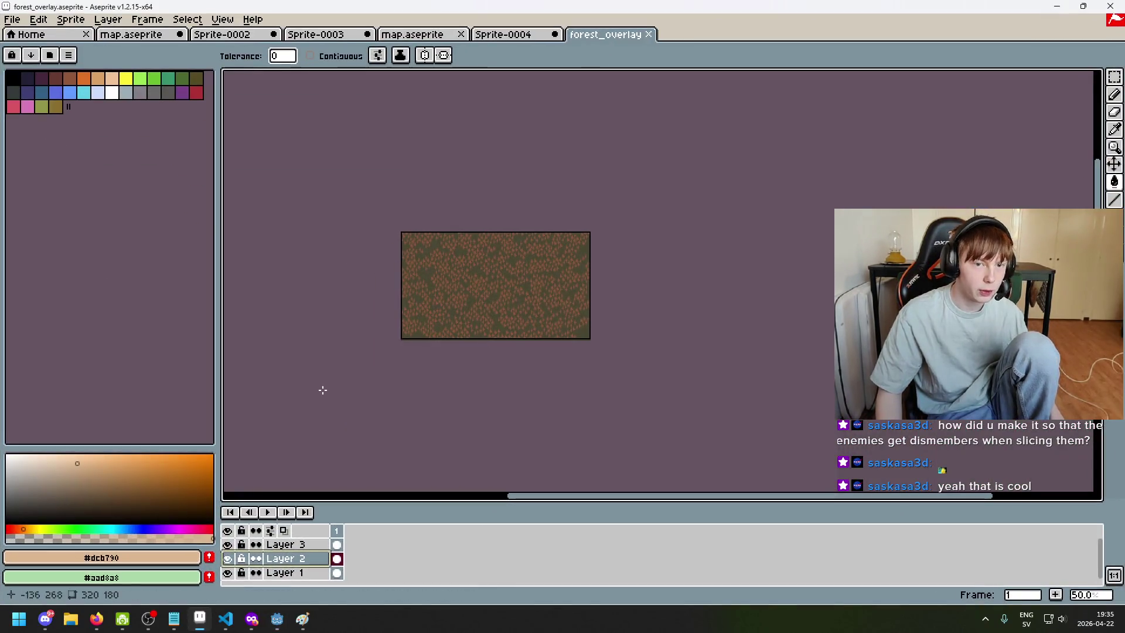
{"action": "left_click", "coordinate": [12, 20]}
{"action": "left_click", "coordinate": [23, 52]}
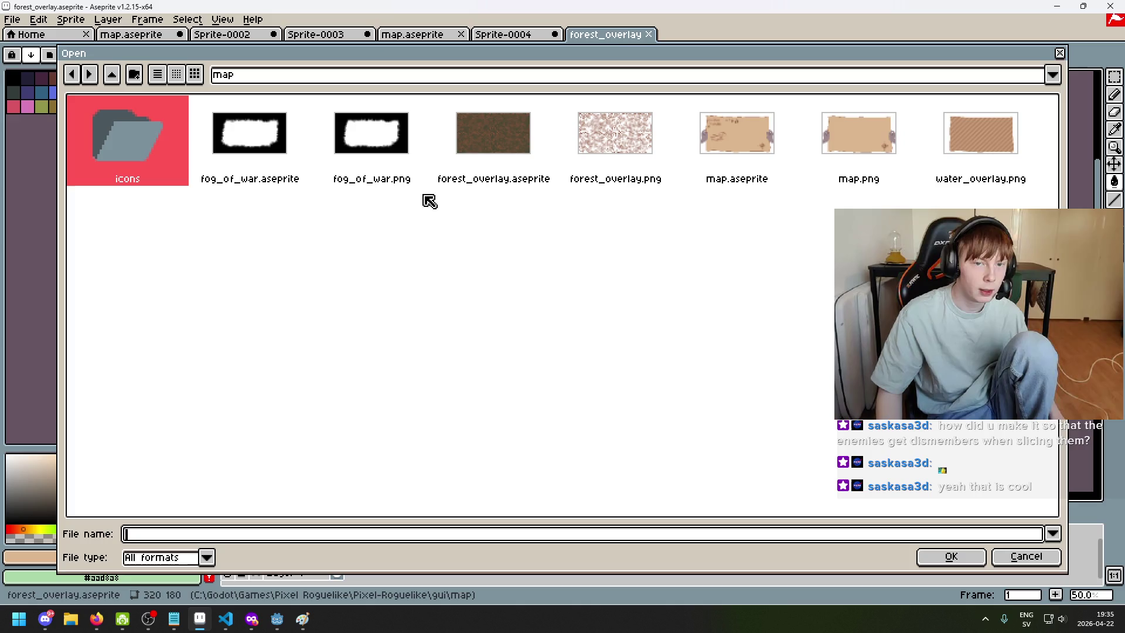
{"action": "left_click", "coordinate": [273, 76]}
{"action": "left_click", "coordinate": [292, 157]}
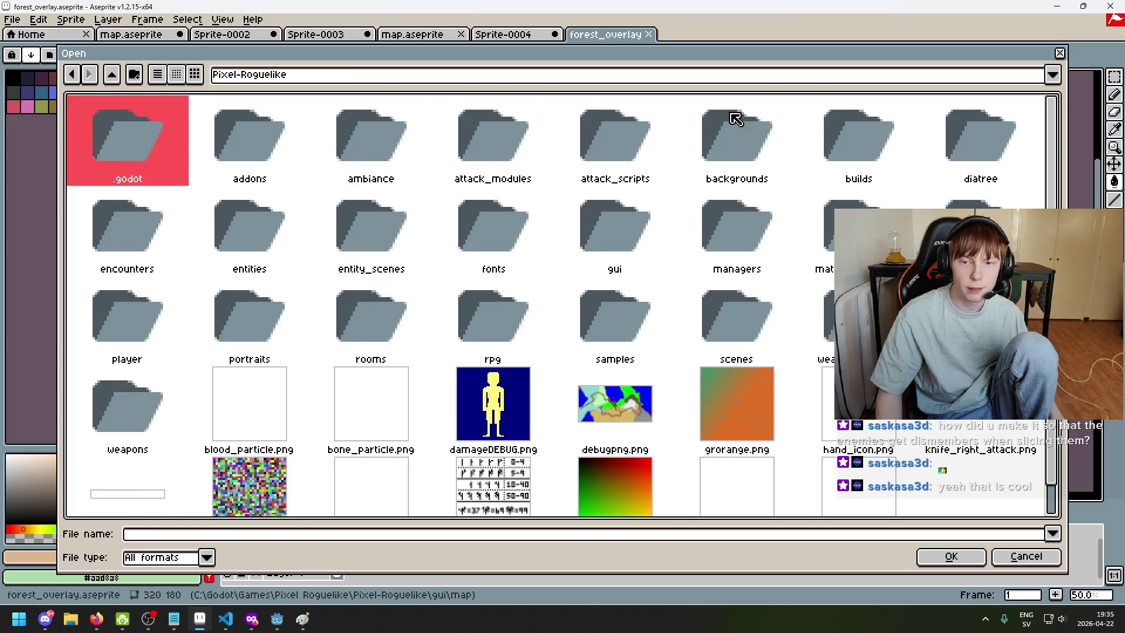
{"action": "double_click", "coordinate": [245, 231]}
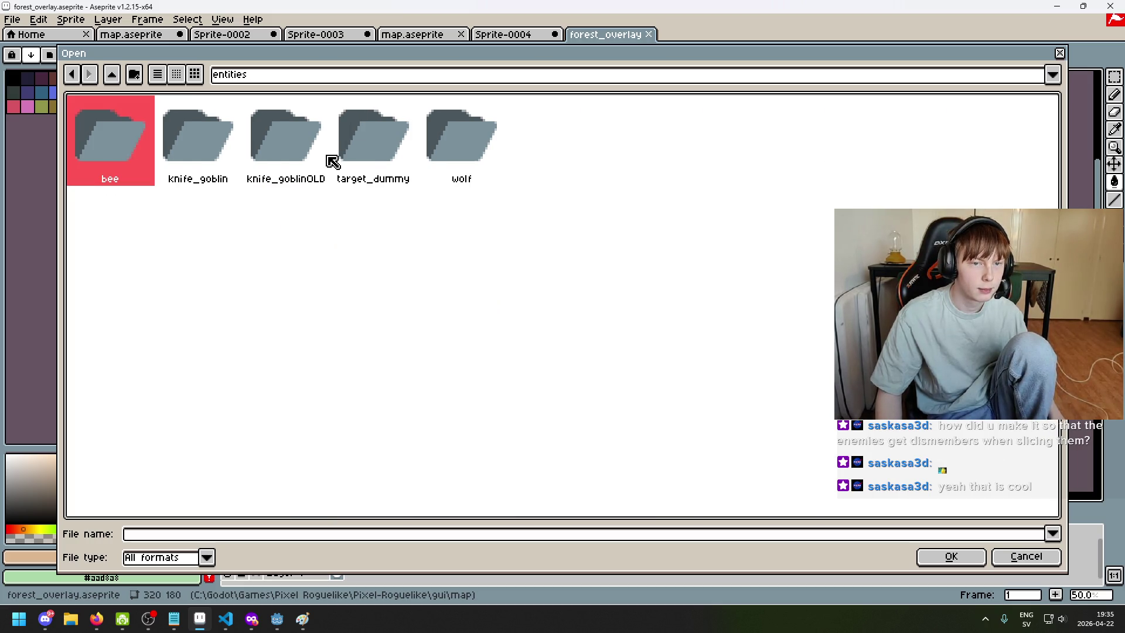
{"action": "double_click", "coordinate": [217, 150]}
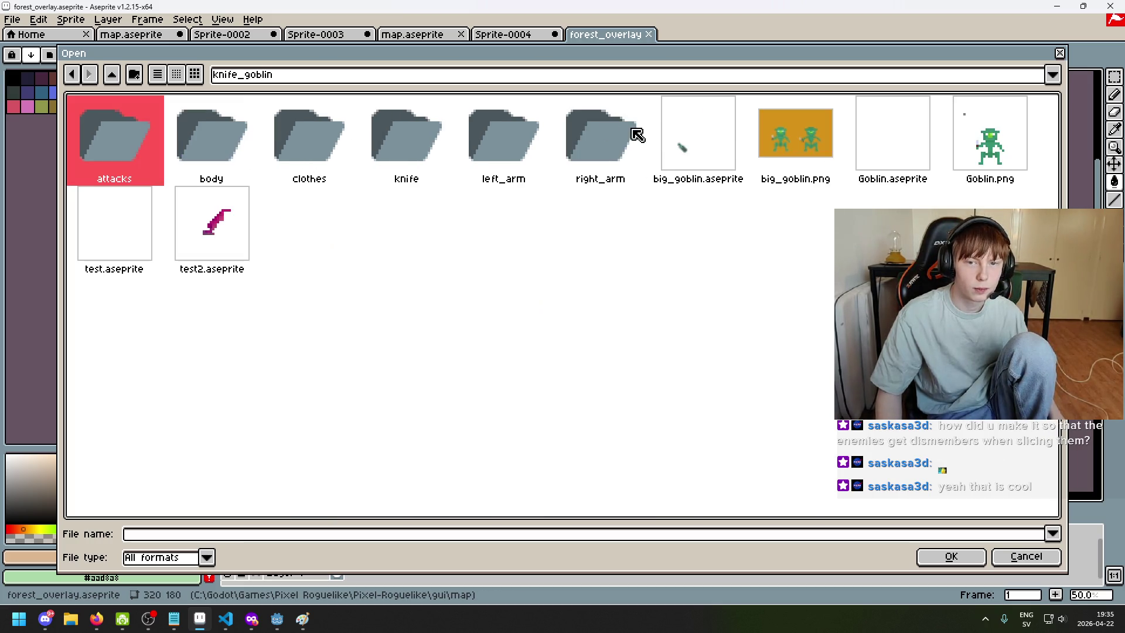
{"action": "double_click", "coordinate": [239, 144]}
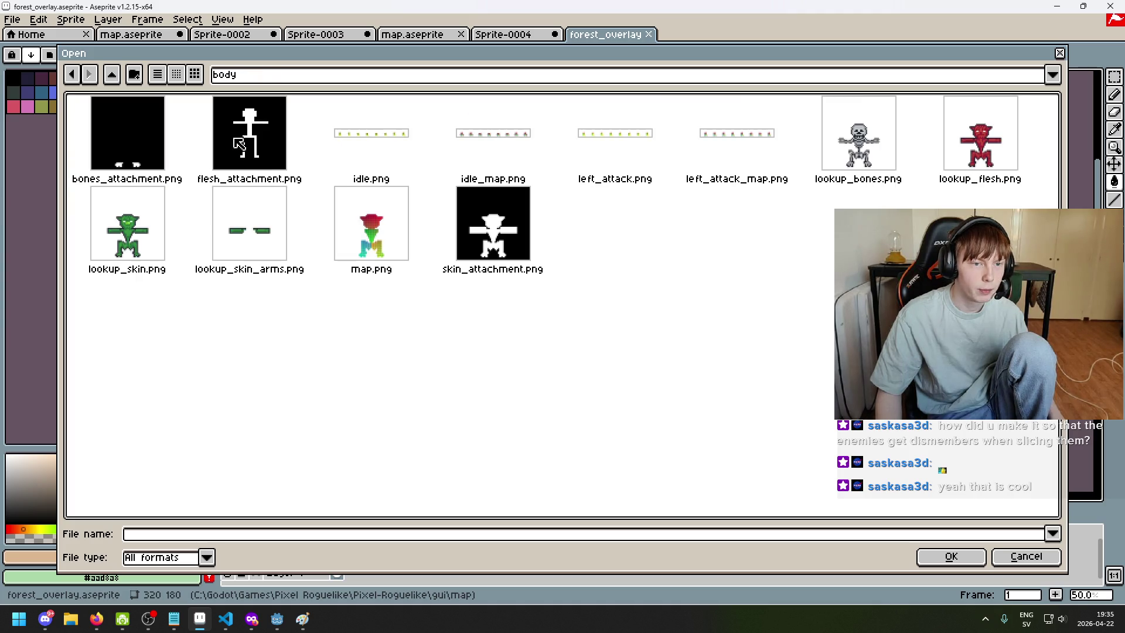
{"action": "left_click", "coordinate": [378, 147]}
{"action": "double_click", "coordinate": [378, 146]}
Zoom into an idle frame and eyedrop the goblin's olive head colour #596900
{"action": "scroll", "coordinate": [530, 290], "scroll_direction": "up", "scroll_amount": 3}
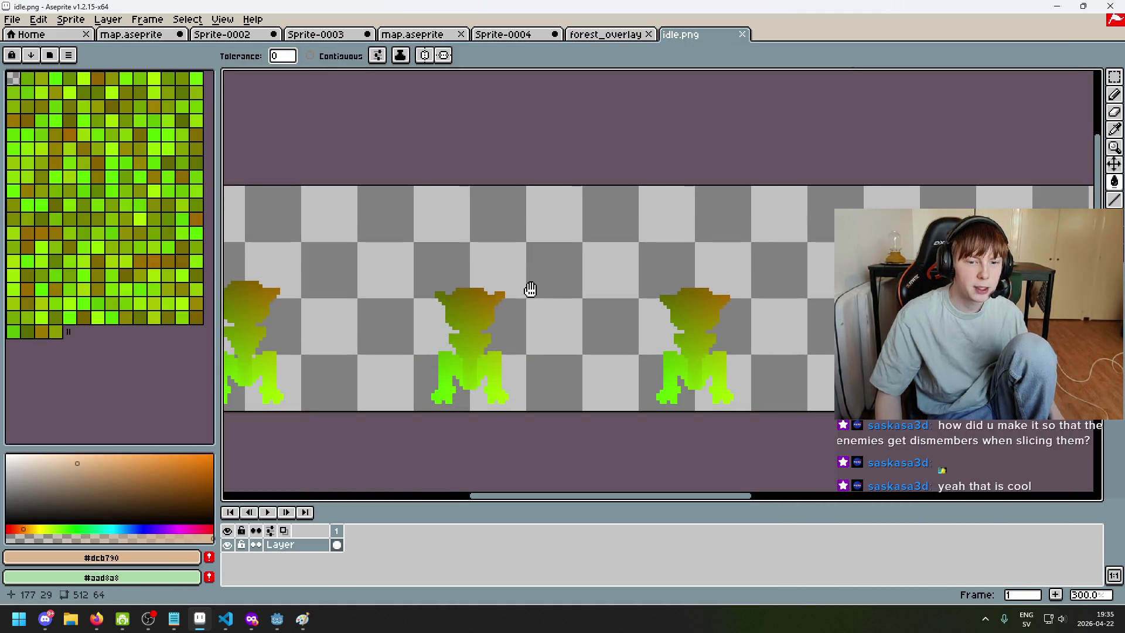
{"action": "scroll", "coordinate": [443, 254], "scroll_direction": "down", "scroll_amount": 1}
{"action": "scroll", "coordinate": [686, 293], "scroll_direction": "up", "scroll_amount": 2}
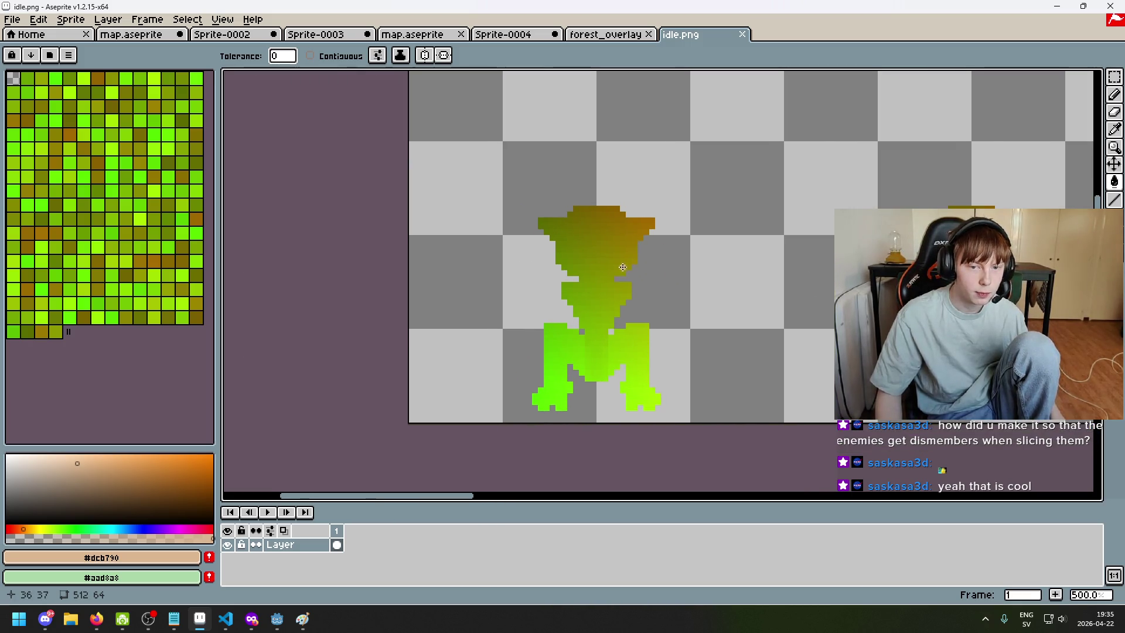
{"action": "scroll", "coordinate": [622, 267], "scroll_direction": "down", "scroll_amount": 2}
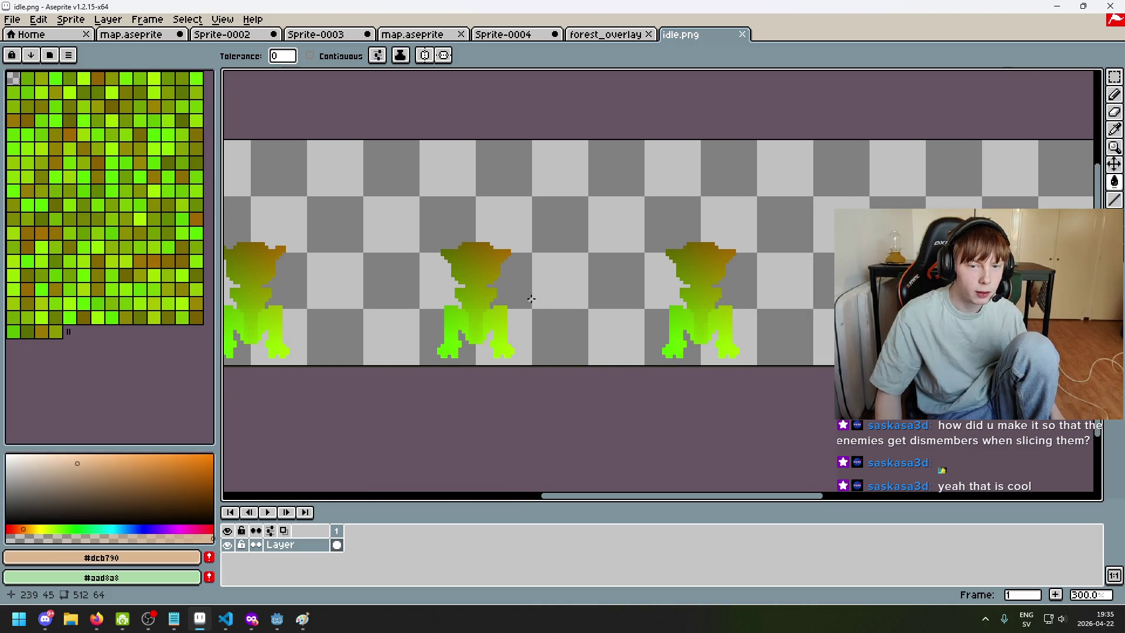
{"action": "scroll", "coordinate": [532, 299], "scroll_direction": "up", "scroll_amount": 3}
{"action": "scroll", "coordinate": [527, 252], "scroll_direction": "down", "scroll_amount": 3}
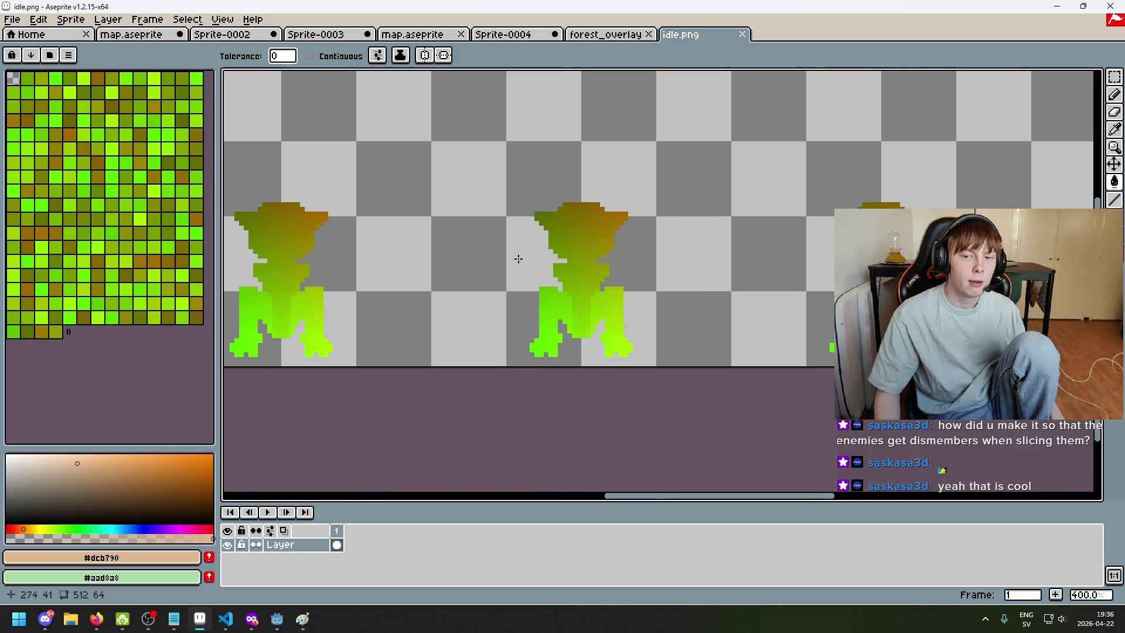
{"action": "scroll", "coordinate": [527, 252], "scroll_direction": "right", "scroll_amount": 10}
{"action": "scroll", "coordinate": [468, 250], "scroll_direction": "down", "scroll_amount": 4}
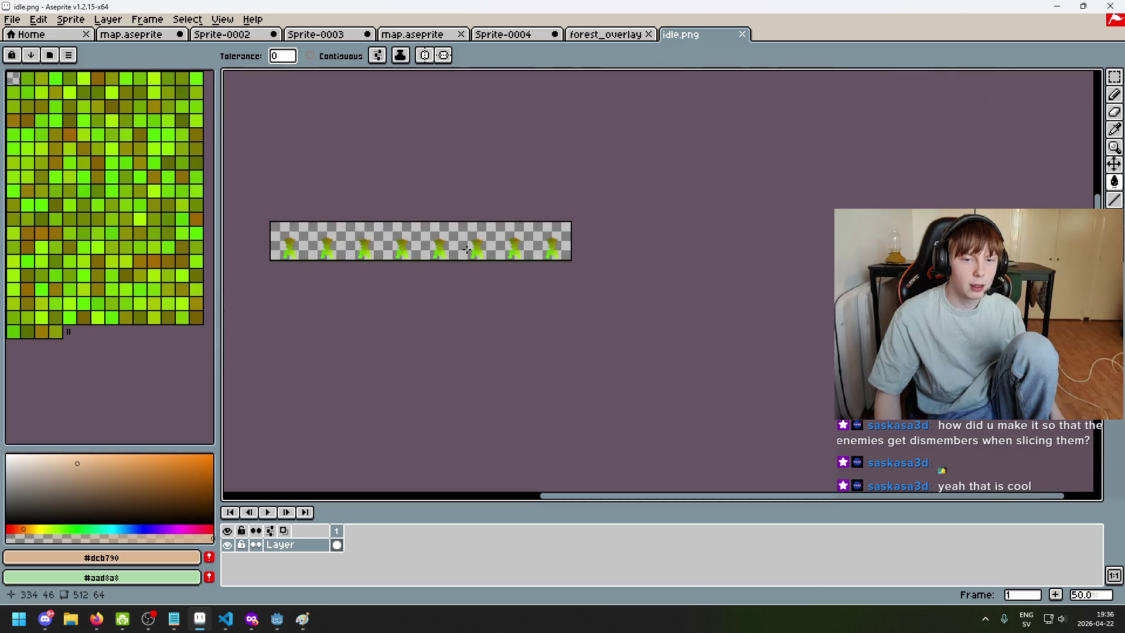
{"action": "scroll", "coordinate": [467, 250], "scroll_direction": "up", "scroll_amount": 3}
{"action": "scroll", "coordinate": [719, 178], "scroll_direction": "up", "scroll_amount": 4}
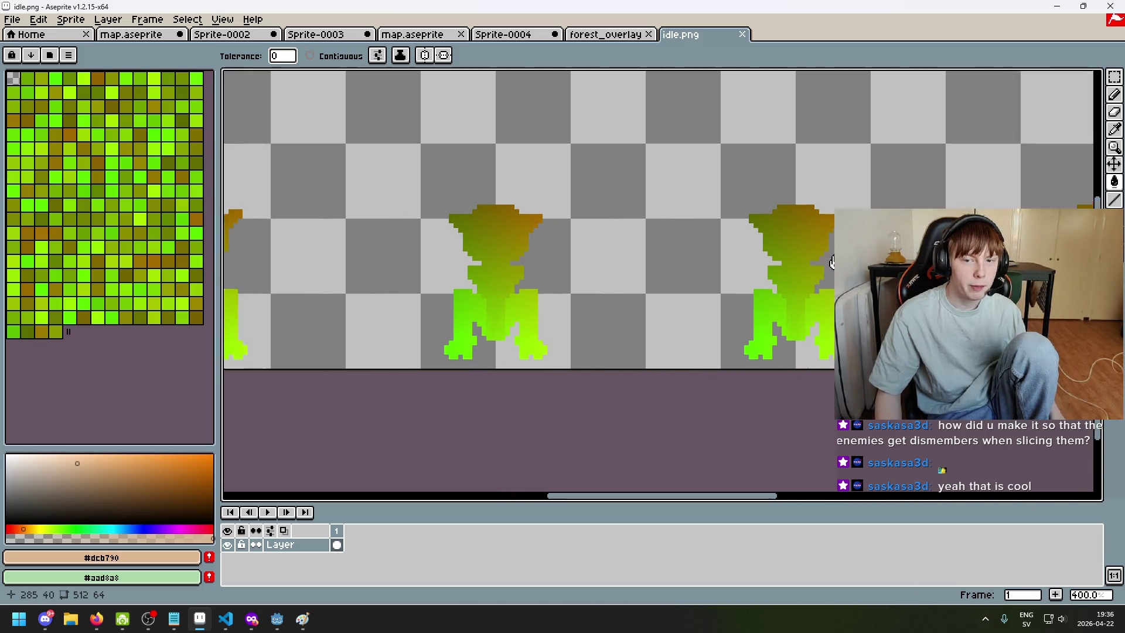
{"action": "scroll", "coordinate": [526, 221], "scroll_direction": "left", "scroll_amount": 3}
{"action": "key", "text": "i"}
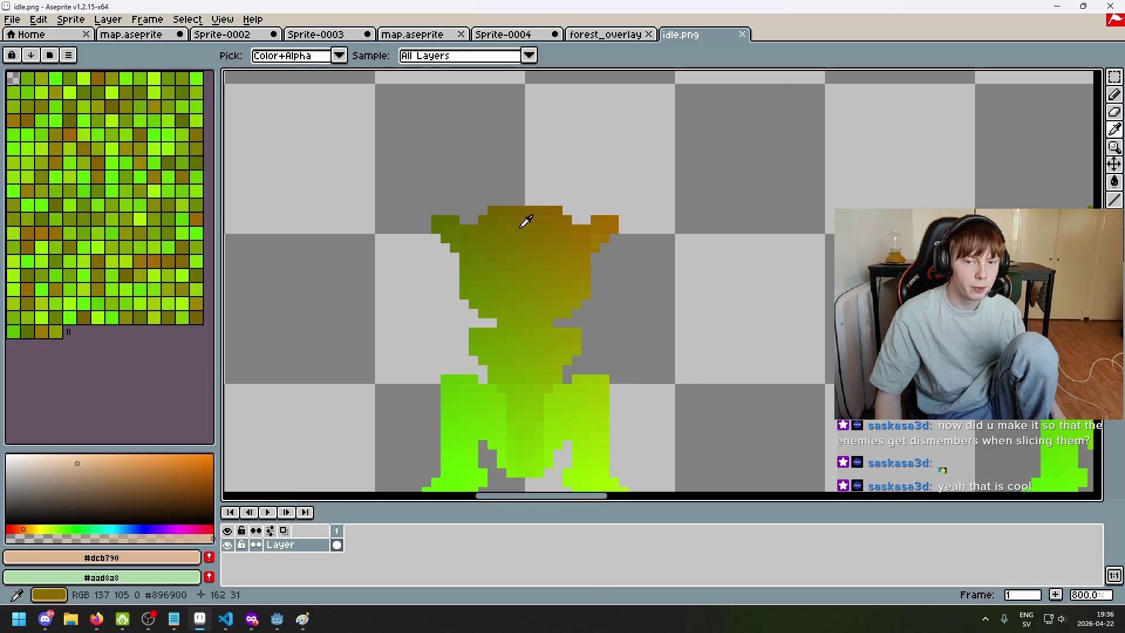
{"action": "left_click", "coordinate": [436, 216]}
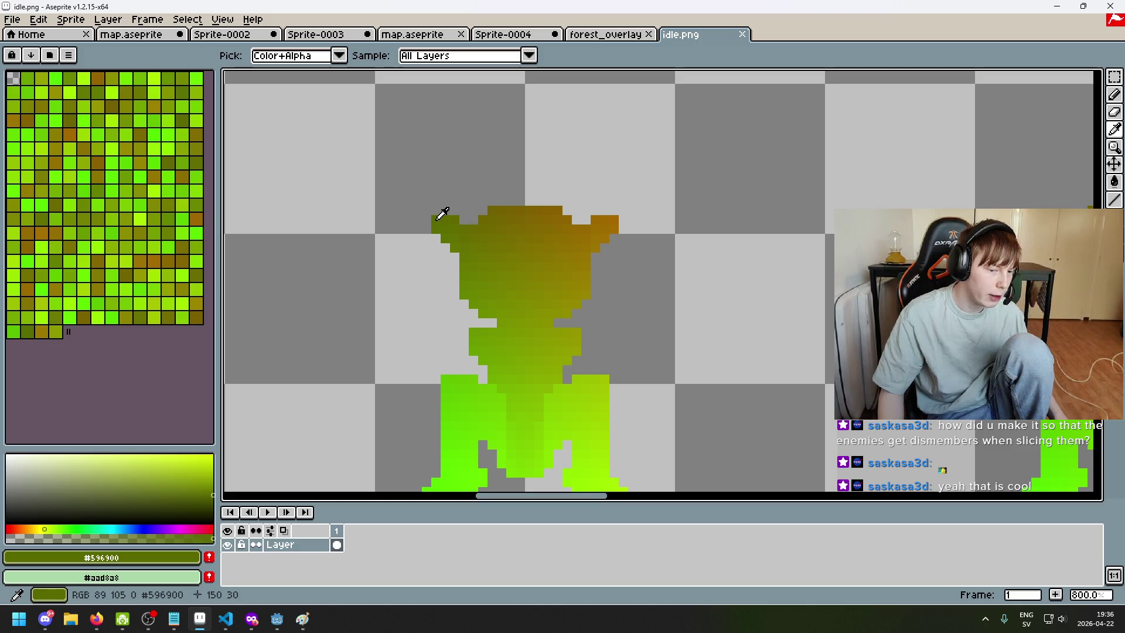
Open lookup_skin.png beside idle.png and flip between the two tabs to compare them
{"action": "left_click", "coordinate": [13, 20]}
{"action": "left_click", "coordinate": [36, 47]}
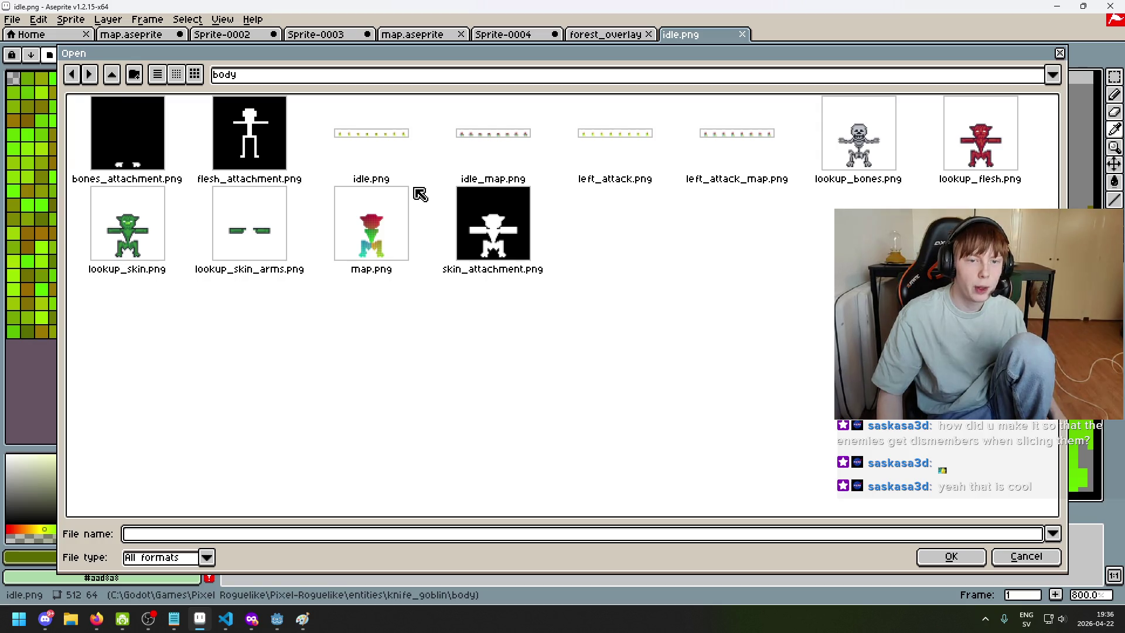
{"action": "double_click", "coordinate": [170, 236]}
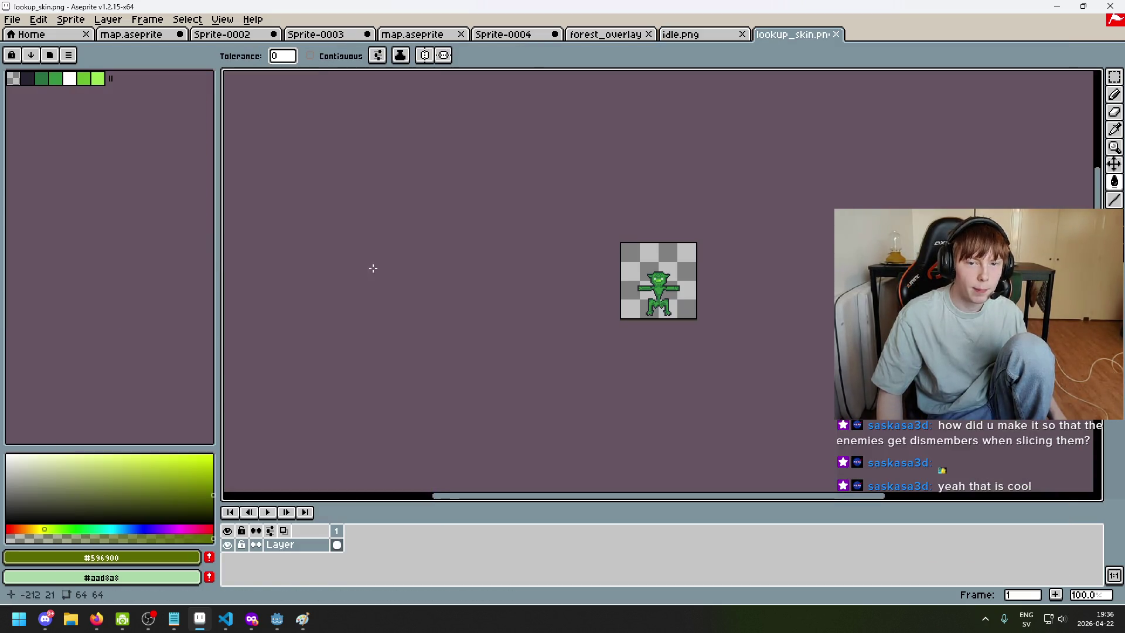
{"action": "left_click", "coordinate": [700, 34]}
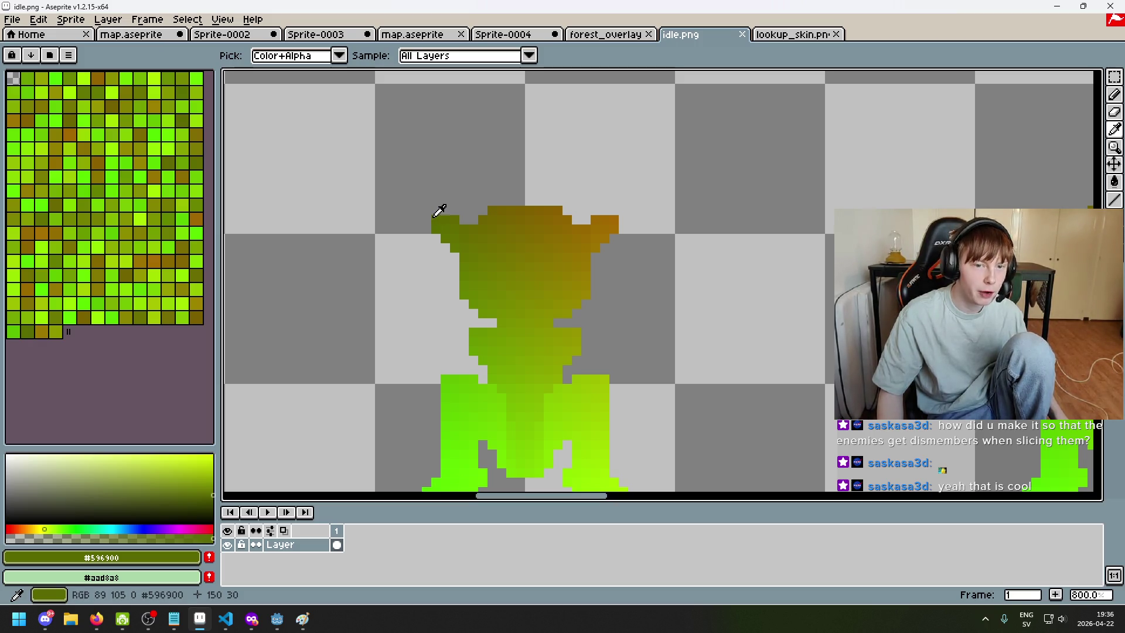
{"action": "left_click", "coordinate": [788, 35]}
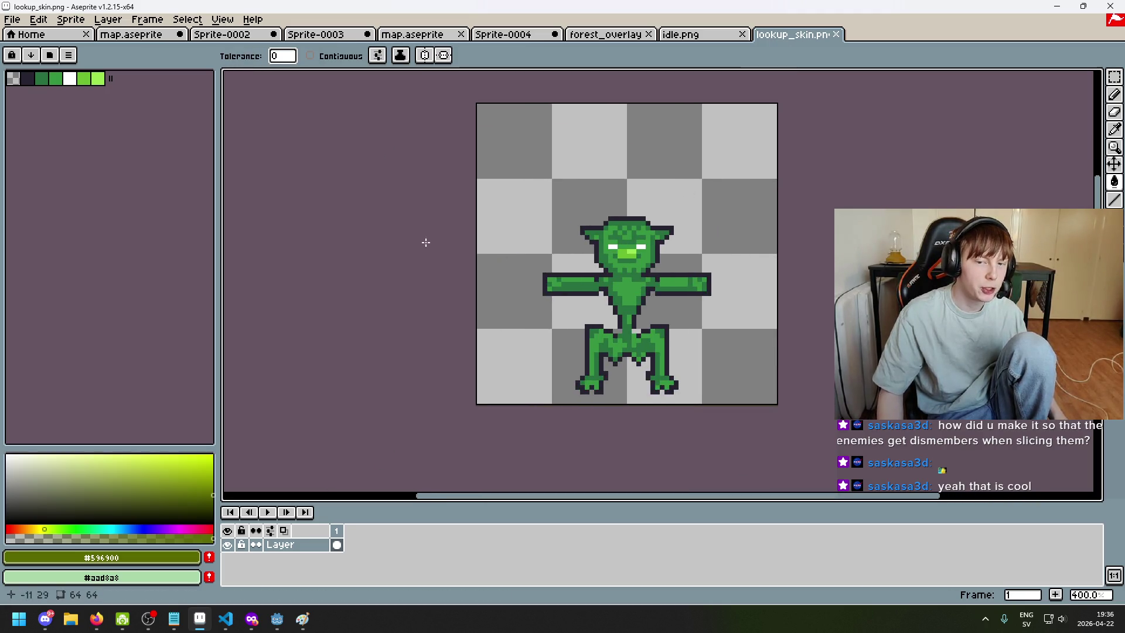
{"action": "key", "text": "super"}
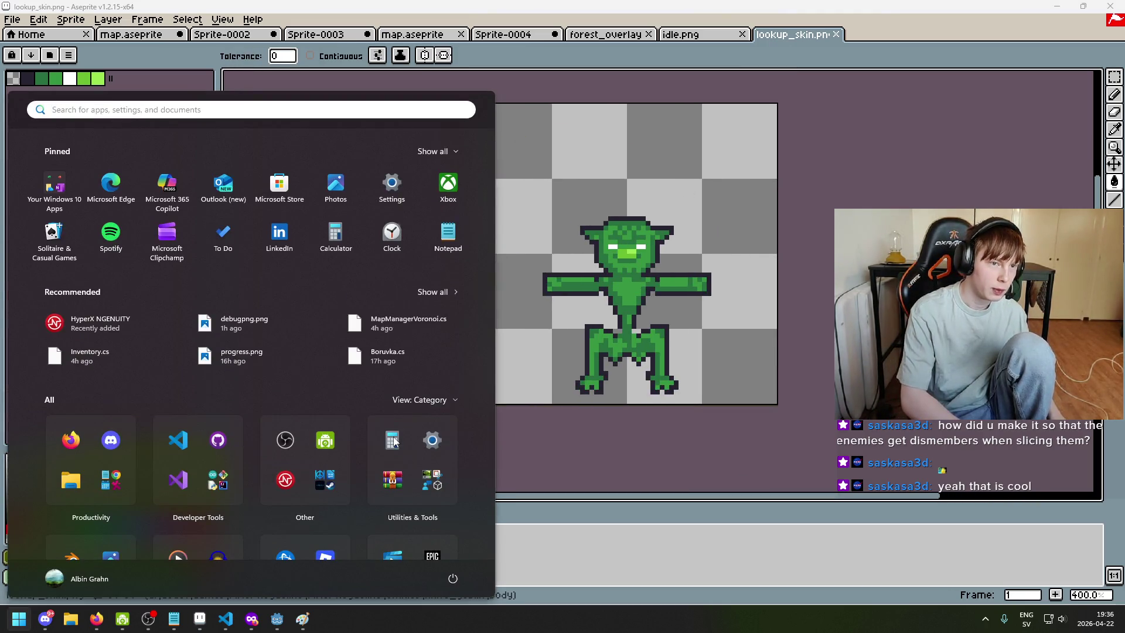
Launch Calculator and recheck the sampled colour in the idle.png sprite
{"action": "type", "text": "calc"}
{"action": "key", "text": "Return"}
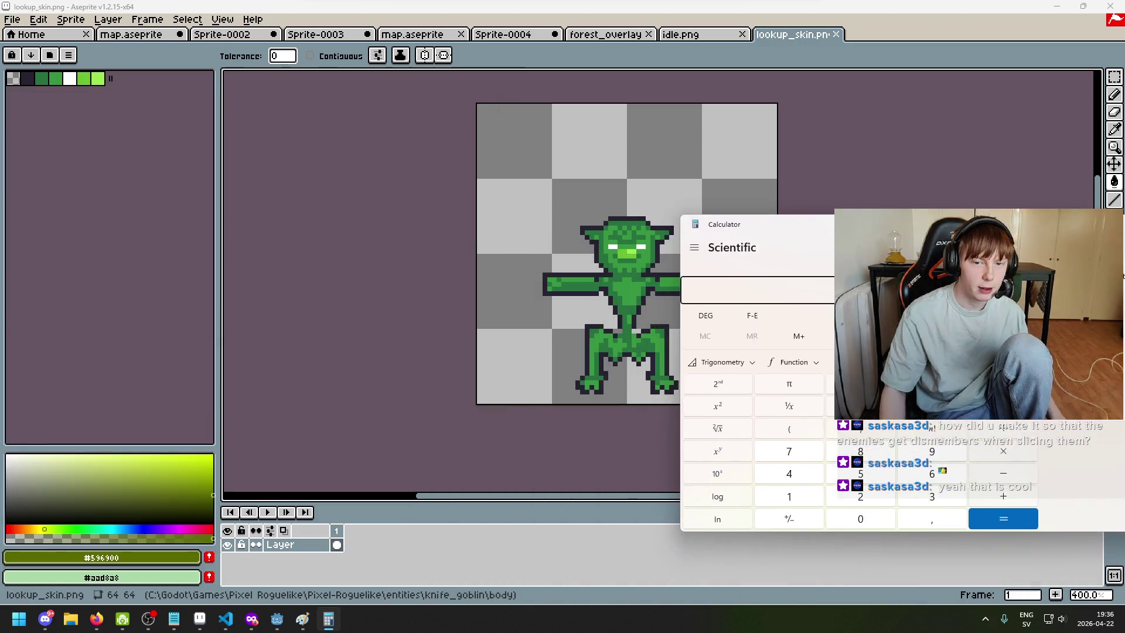
{"action": "left_click_drag", "start_coordinate": [762, 224], "coordinate": [778, 204]}
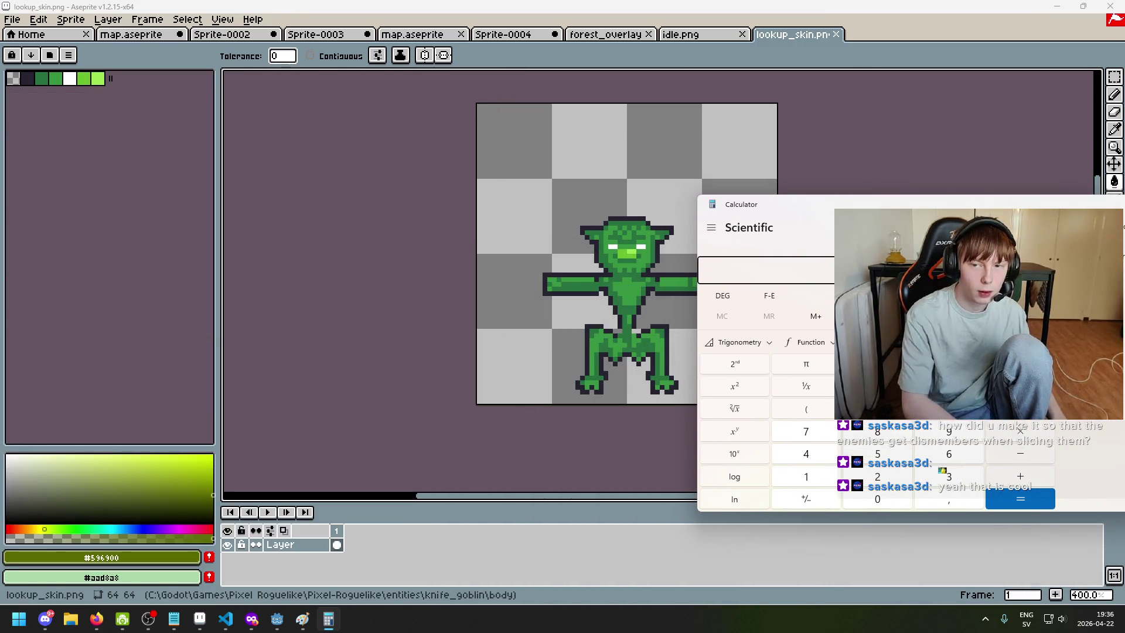
{"action": "left_click", "coordinate": [685, 35]}
{"action": "key", "text": "i"}
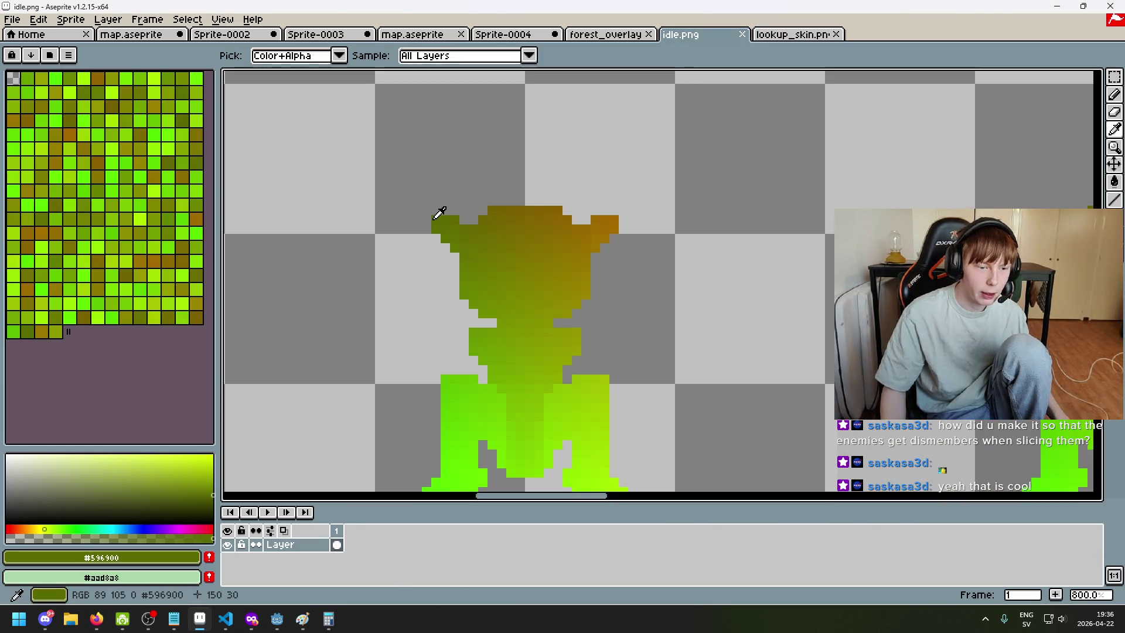
{"action": "key", "text": "g"}
{"action": "key", "text": "ctrl+Tab"}
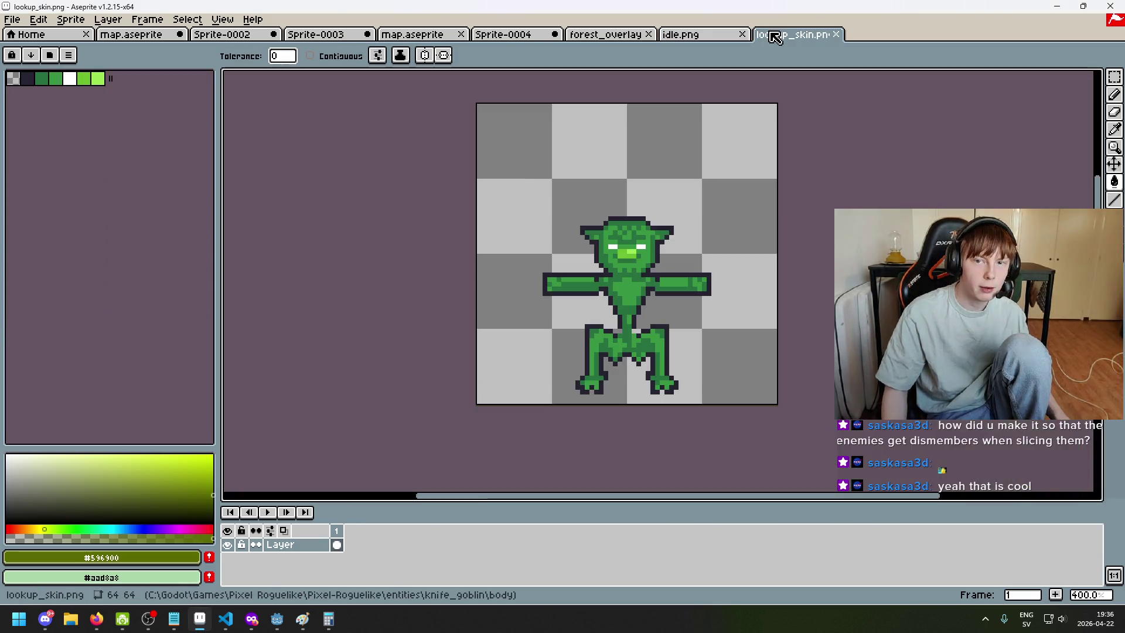
Multiply 89/255 (0.349) by 64 in Calculator, getting about 22.34
{"action": "left_click", "coordinate": [332, 626]}
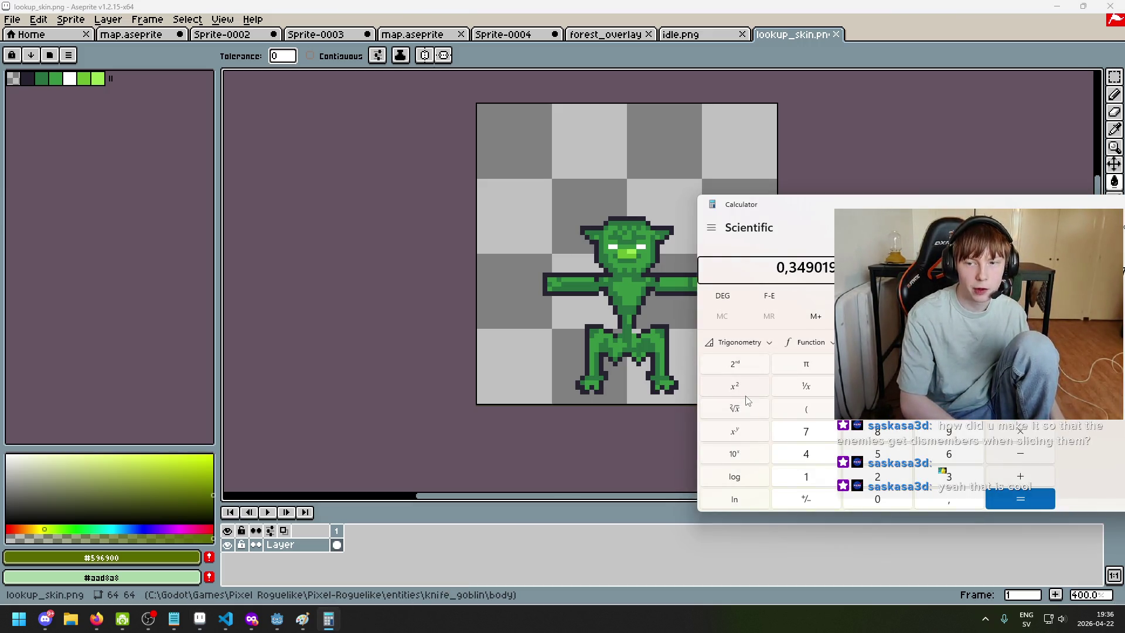
{"action": "left_click_drag", "start_coordinate": [856, 212], "coordinate": [785, 202]}
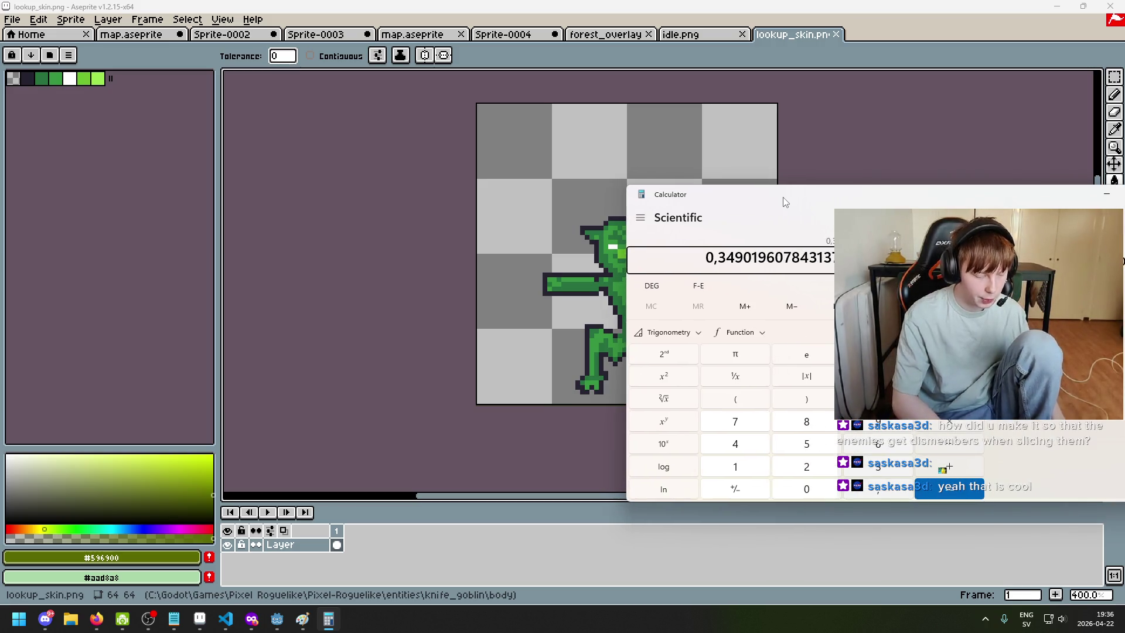
{"action": "type", "text": "64"}
{"action": "key", "text": "Return"}
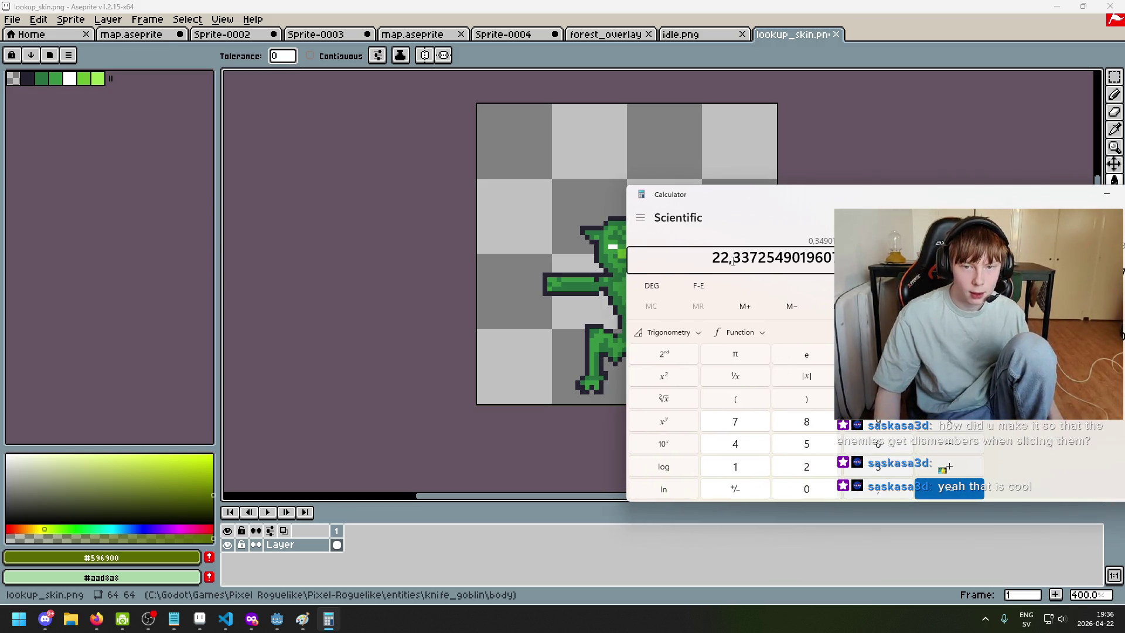
{"action": "scroll", "coordinate": [601, 107], "scroll_direction": "up", "scroll_amount": 3}
{"action": "left_click", "coordinate": [1114, 76]}
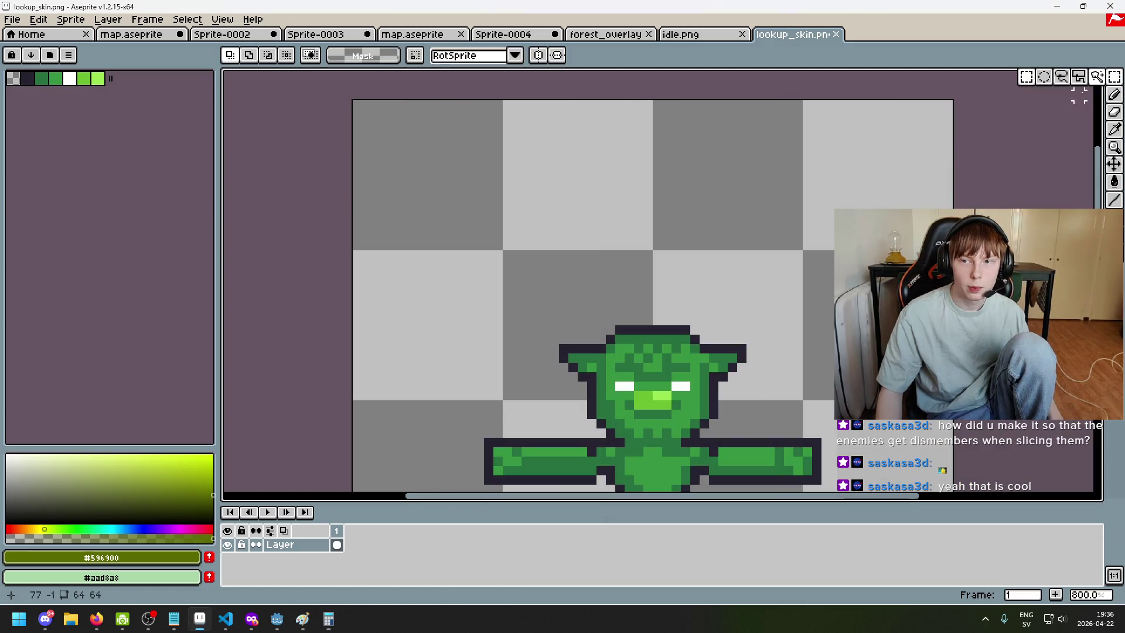
{"action": "left_click_drag", "start_coordinate": [354, 103], "coordinate": [569, 101]}
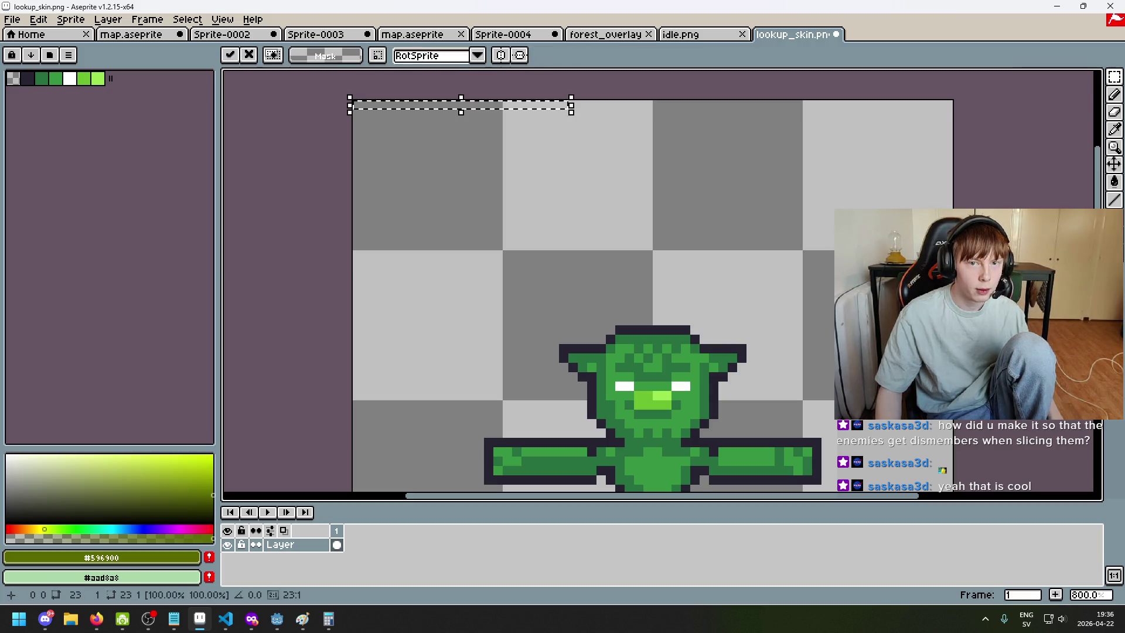
{"action": "key", "text": "Delete"}
{"action": "key", "text": "ctrl+d"}
{"action": "left_click_drag", "start_coordinate": [572, 340], "coordinate": [350, 355]}
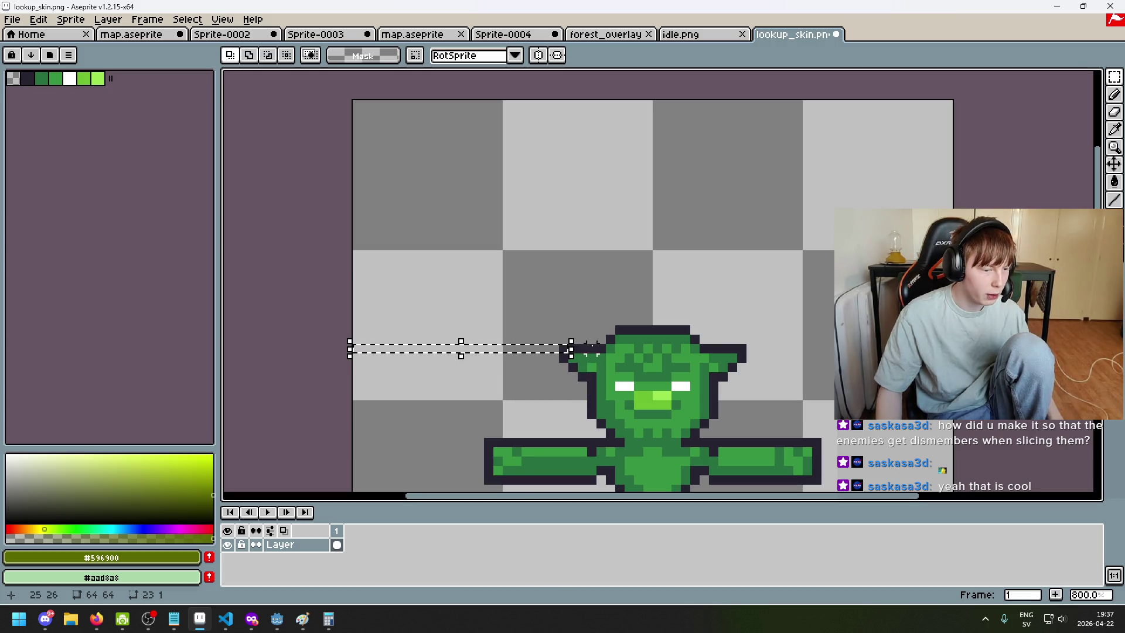
{"action": "scroll", "coordinate": [577, 342], "scroll_direction": "up", "scroll_amount": 3}
{"action": "scroll", "coordinate": [598, 346], "scroll_direction": "up", "scroll_amount": 7}
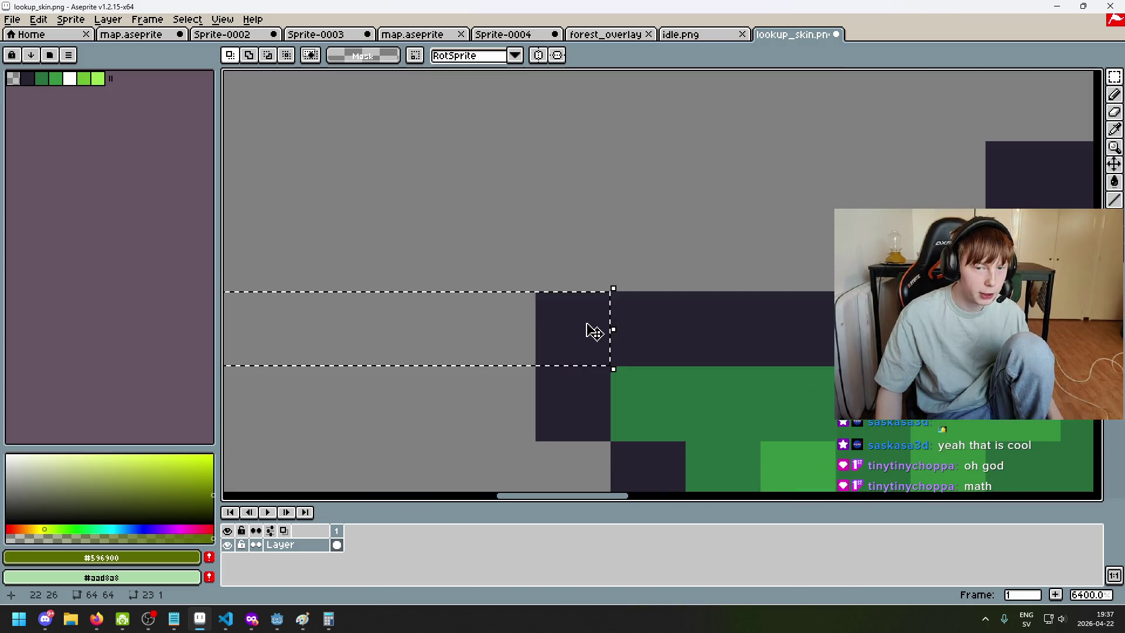
{"action": "key", "text": "ctrl+d"}
{"action": "scroll", "coordinate": [574, 337], "scroll_direction": "down", "scroll_amount": 10}
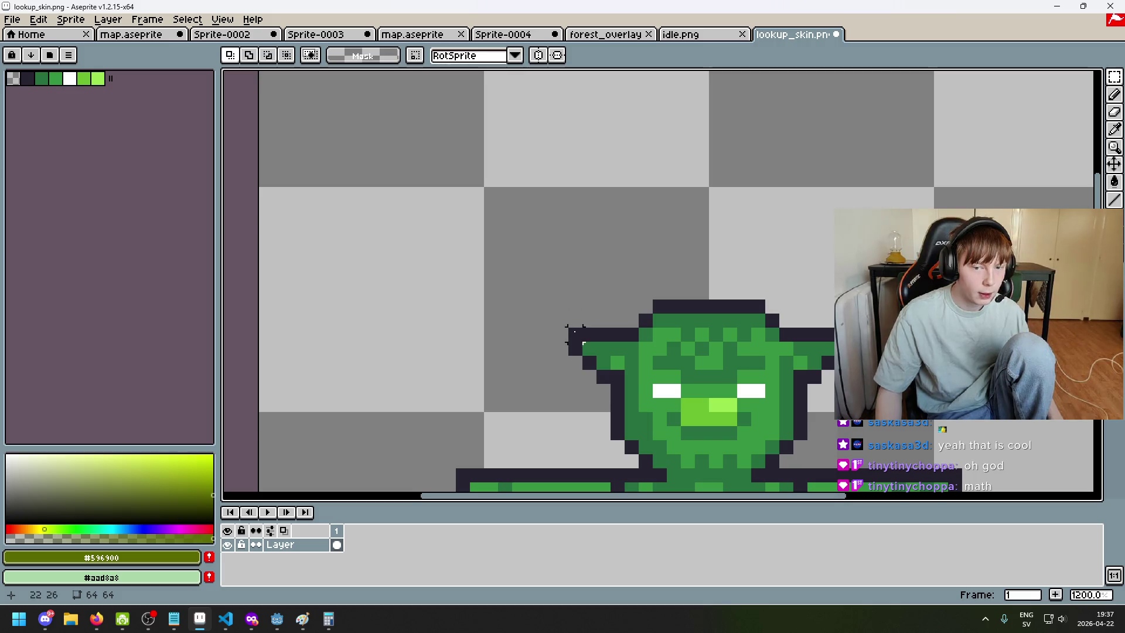
{"action": "scroll", "coordinate": [574, 332], "scroll_direction": "down", "scroll_amount": 2}
{"action": "scroll", "coordinate": [595, 293], "scroll_direction": "up", "scroll_amount": 2}
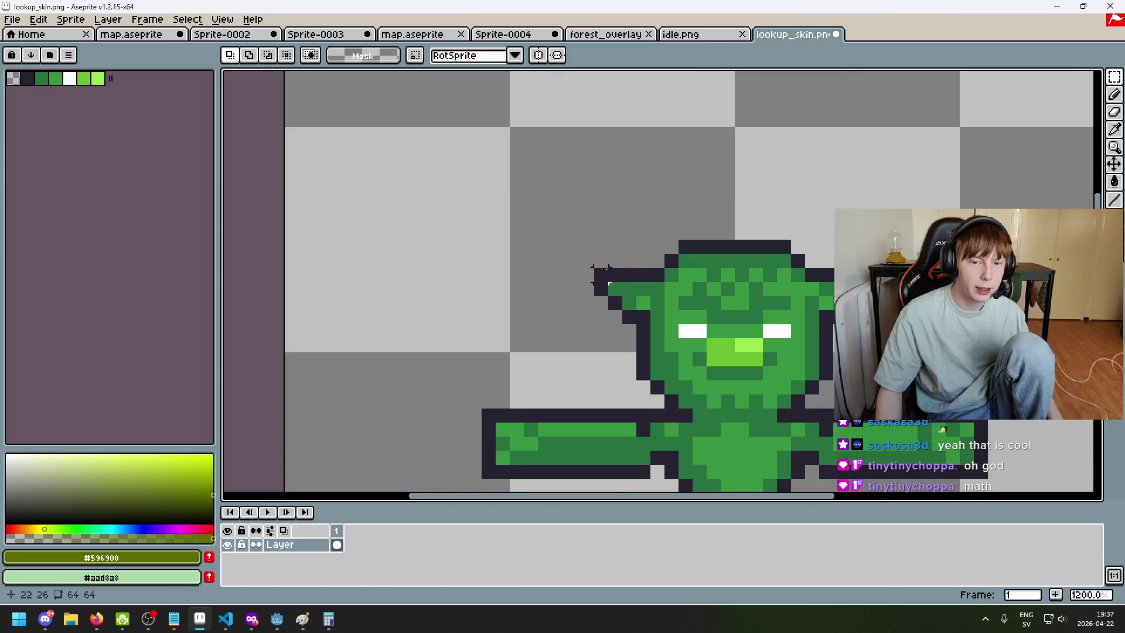
{"action": "scroll", "coordinate": [599, 275], "scroll_direction": "up", "scroll_amount": 1}
{"action": "left_click", "coordinate": [698, 34]}
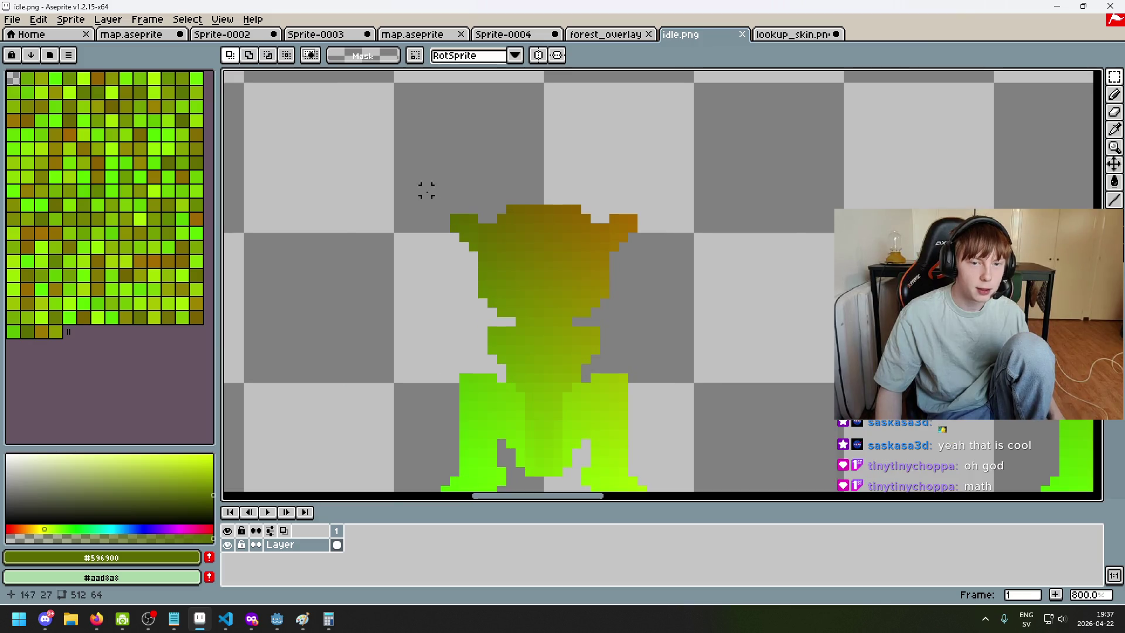
{"action": "scroll", "coordinate": [762, 211], "scroll_direction": "up", "scroll_amount": 5}
{"action": "key", "text": "alt"}
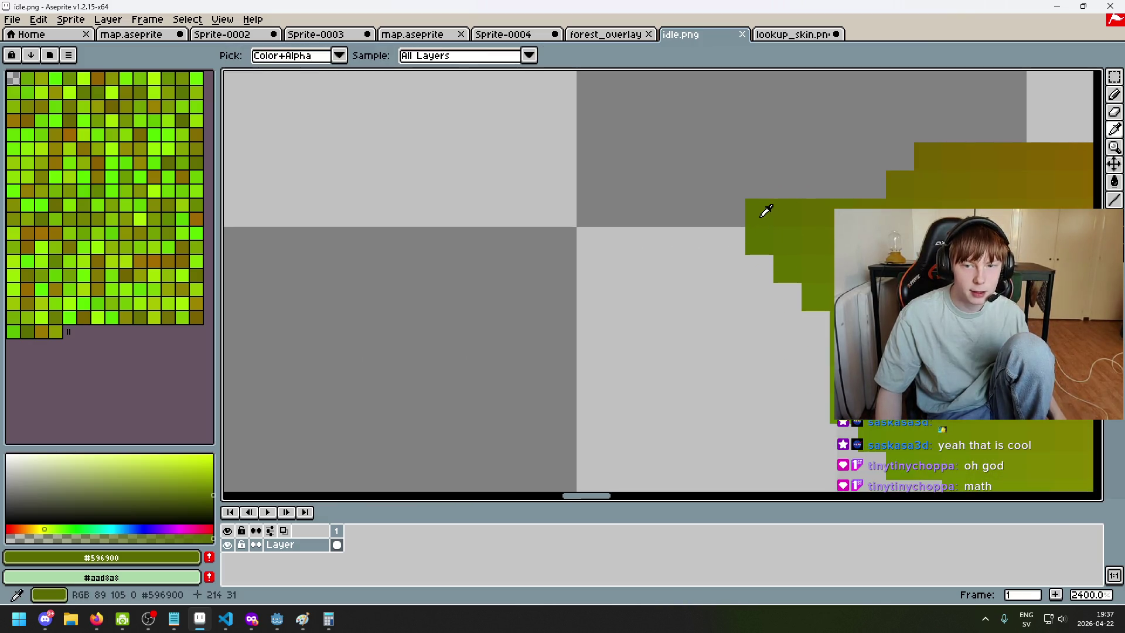
{"action": "scroll", "coordinate": [809, 227], "scroll_direction": "down", "scroll_amount": 4}
{"action": "scroll", "coordinate": [603, 234], "scroll_direction": "up", "scroll_amount": 1}
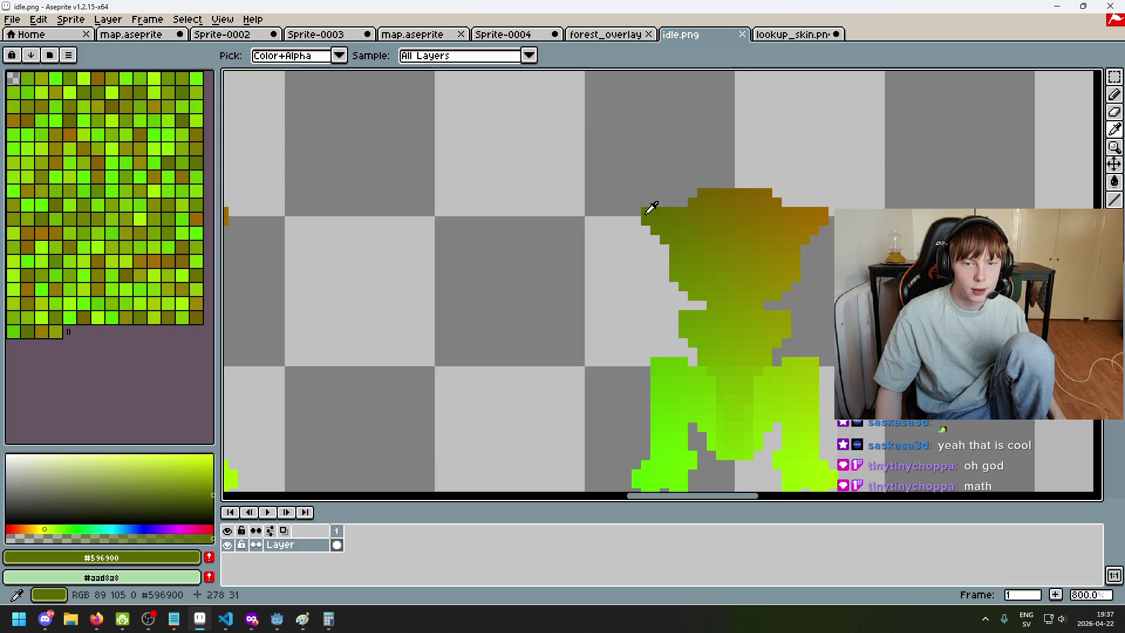
{"action": "scroll", "coordinate": [799, 266], "scroll_direction": "down", "scroll_amount": 1}
{"action": "scroll", "coordinate": [489, 241], "scroll_direction": "up", "scroll_amount": 2}
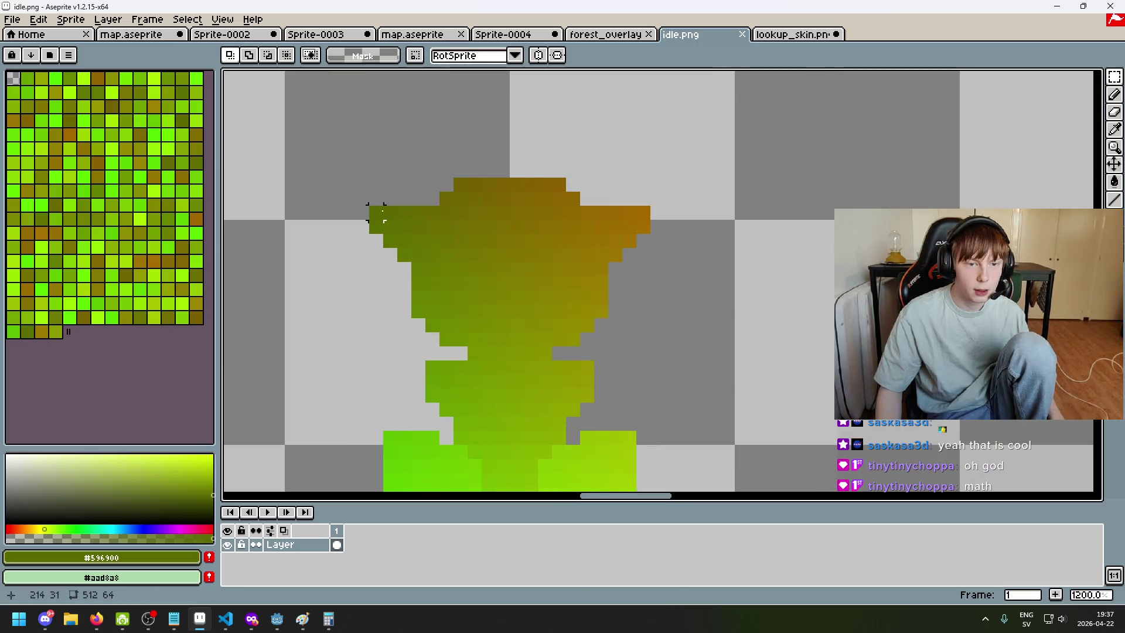
{"action": "mouse_move", "coordinate": [376, 212]}
{"action": "left_mouse_down"}
{"action": "mouse_move", "coordinate": [648, 234]}
{"action": "mouse_move", "coordinate": [623, 227]}
{"action": "left_mouse_up"}
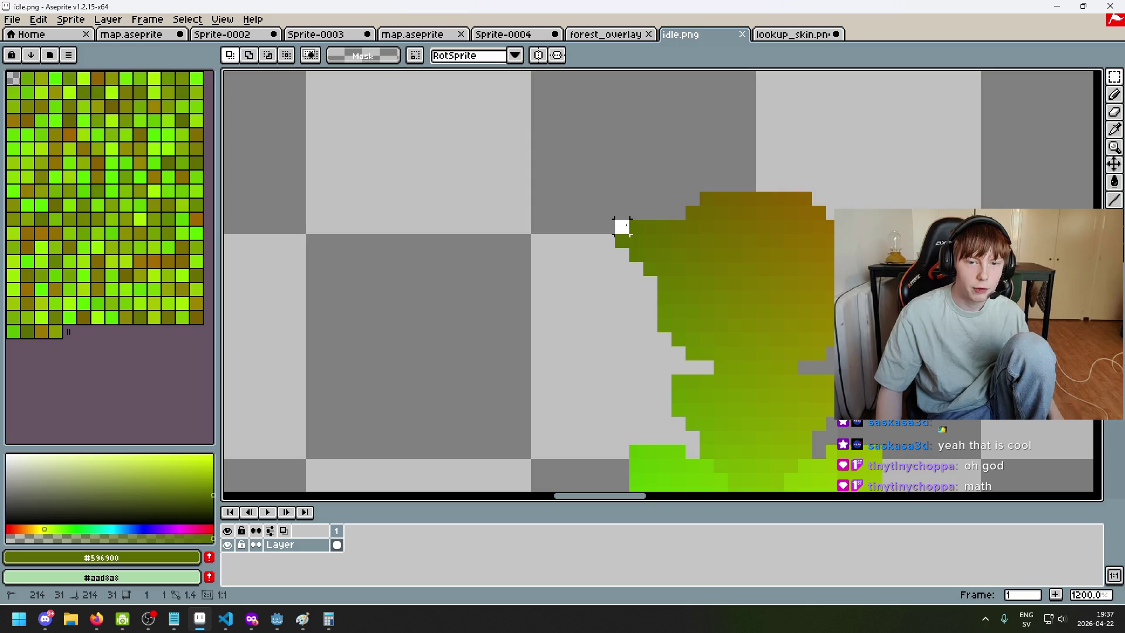
{"action": "left_click", "coordinate": [624, 230]}
{"action": "scroll", "coordinate": [761, 174], "scroll_direction": "down", "scroll_amount": 1}
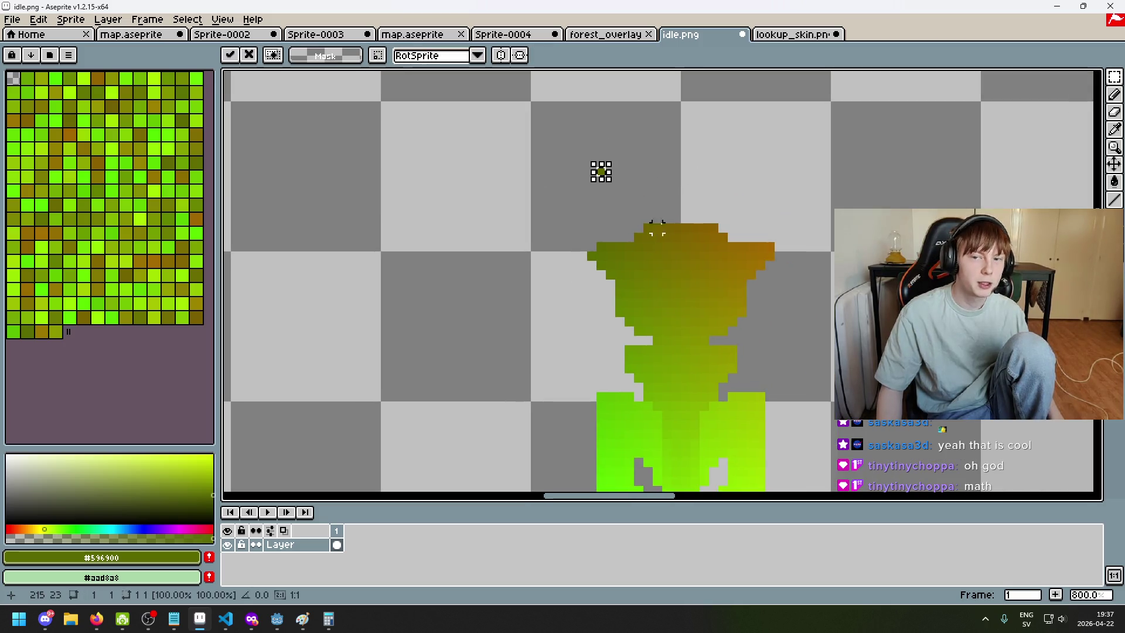
{"action": "left_click", "coordinate": [791, 34]}
{"action": "scroll", "coordinate": [561, 241], "scroll_direction": "up", "scroll_amount": 1}
{"action": "scroll", "coordinate": [561, 240], "scroll_direction": "down", "scroll_amount": 8}
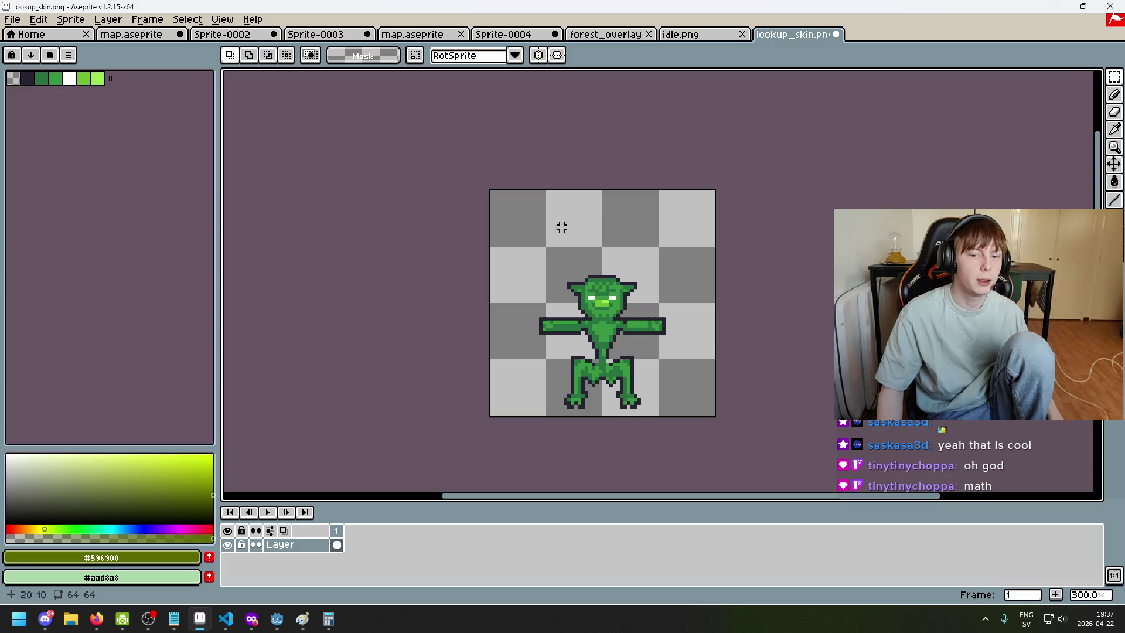
{"action": "scroll", "coordinate": [584, 323], "scroll_direction": "up", "scroll_amount": 3}
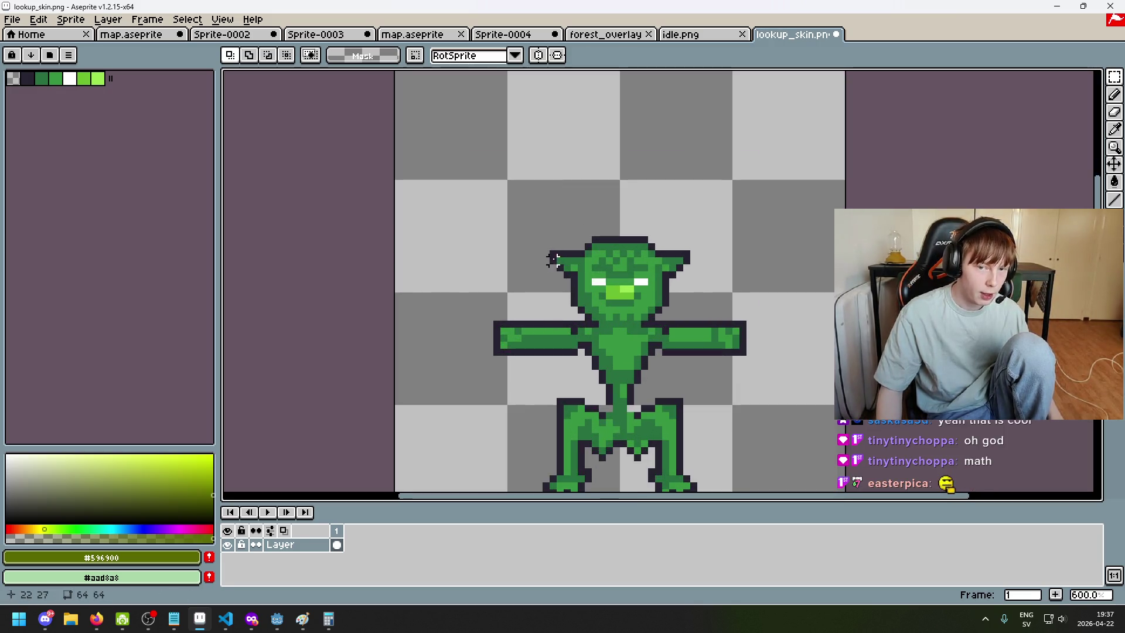
{"action": "scroll", "coordinate": [630, 300], "scroll_direction": "down", "scroll_amount": 2}
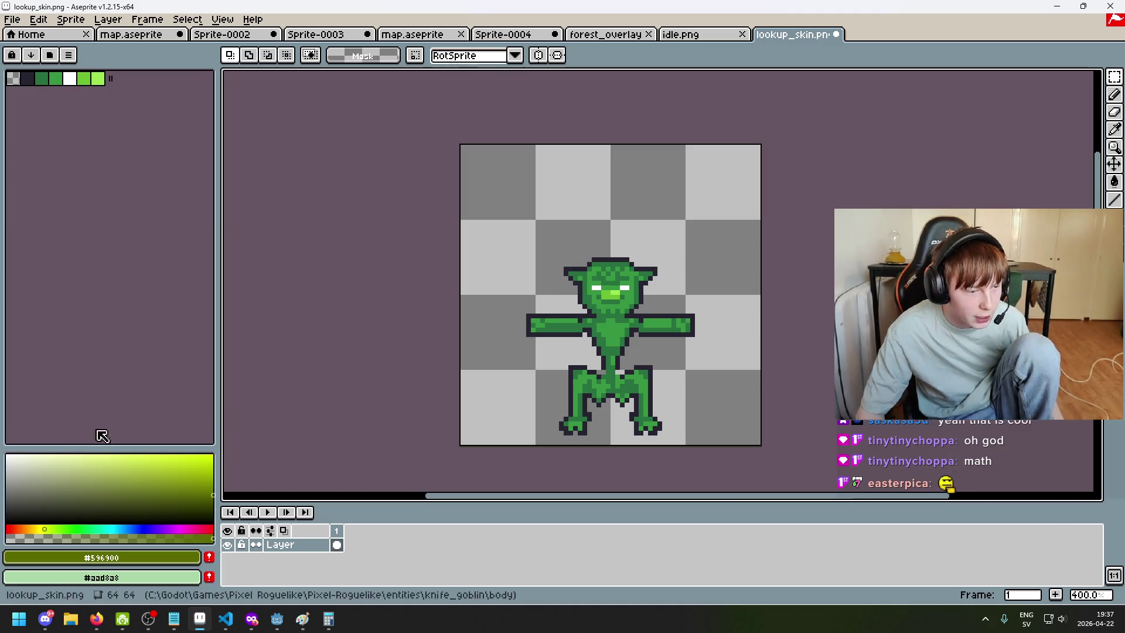
{"action": "scroll", "coordinate": [551, 293], "scroll_direction": "up", "scroll_amount": 2}
{"action": "key", "text": "e"}
{"action": "left_click", "coordinate": [575, 329]}
{"action": "key", "text": "ctrl+z"}
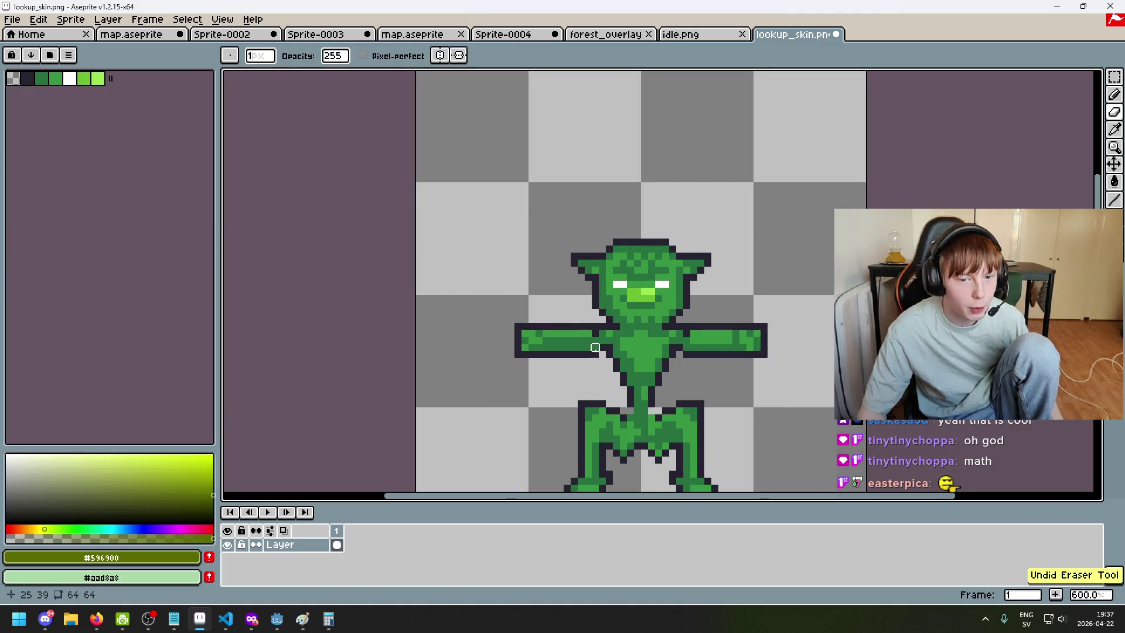
{"action": "scroll", "coordinate": [609, 316], "scroll_direction": "down", "scroll_amount": 4}
{"action": "scroll", "coordinate": [639, 260], "scroll_direction": "up", "scroll_amount": 3}
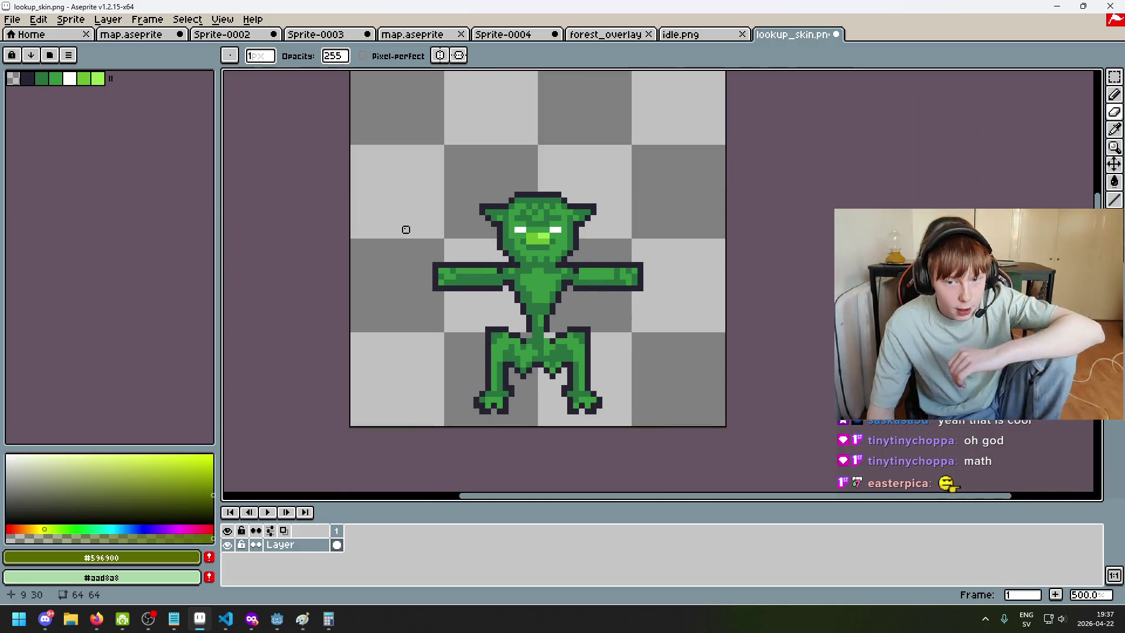
{"action": "scroll", "coordinate": [506, 317], "scroll_direction": "down", "scroll_amount": 3}
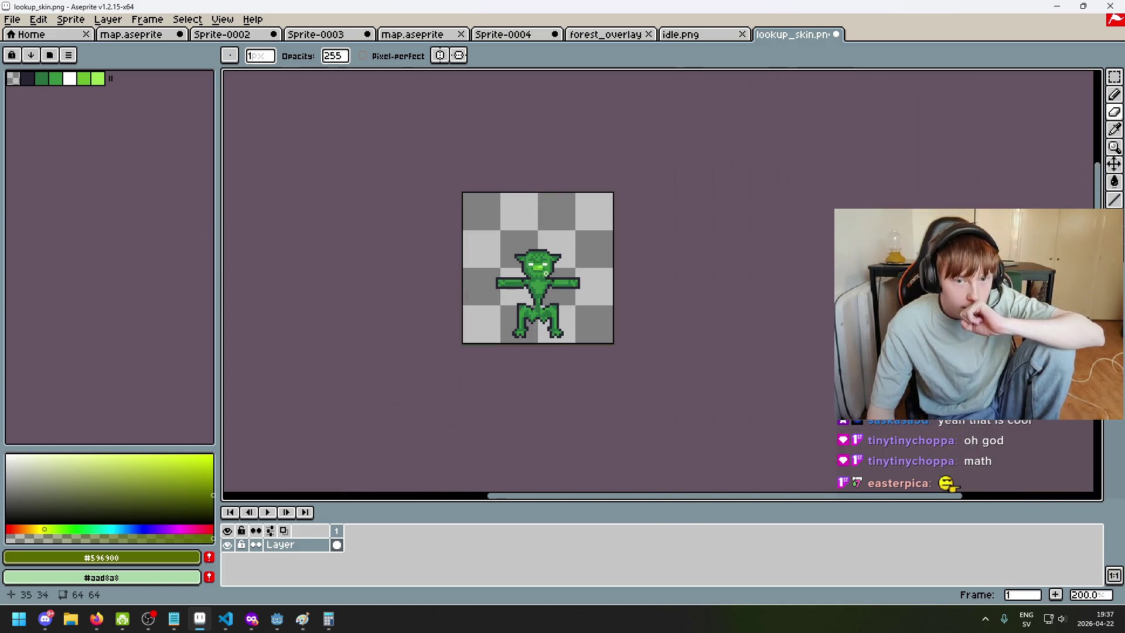
{"action": "scroll", "coordinate": [628, 276], "scroll_direction": "up", "scroll_amount": 2}
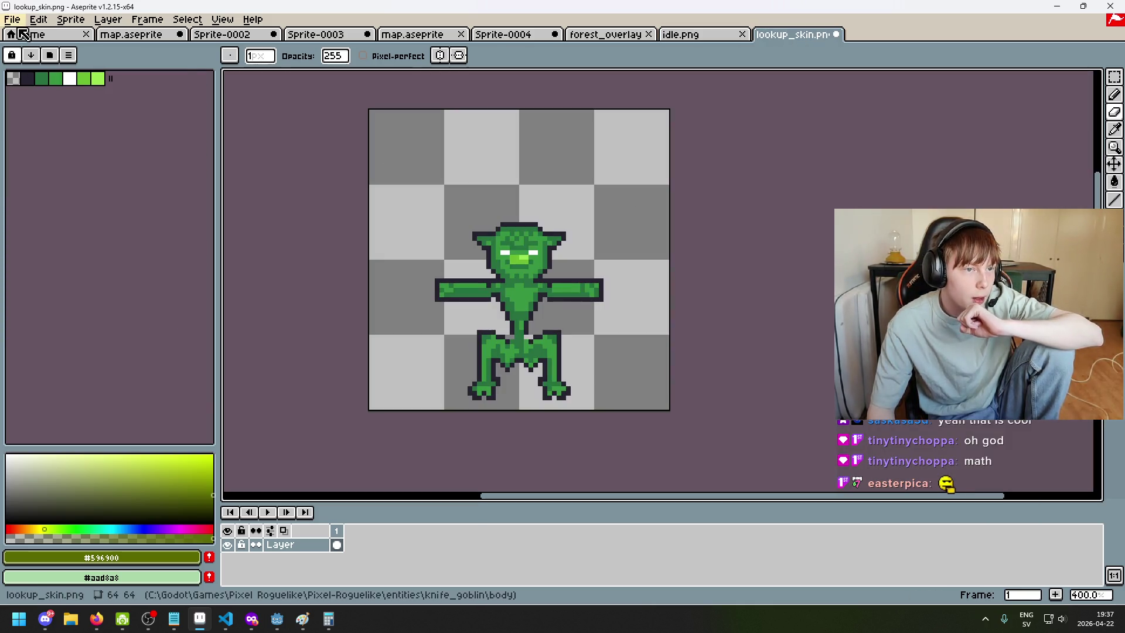
{"action": "left_click", "coordinate": [12, 19]}
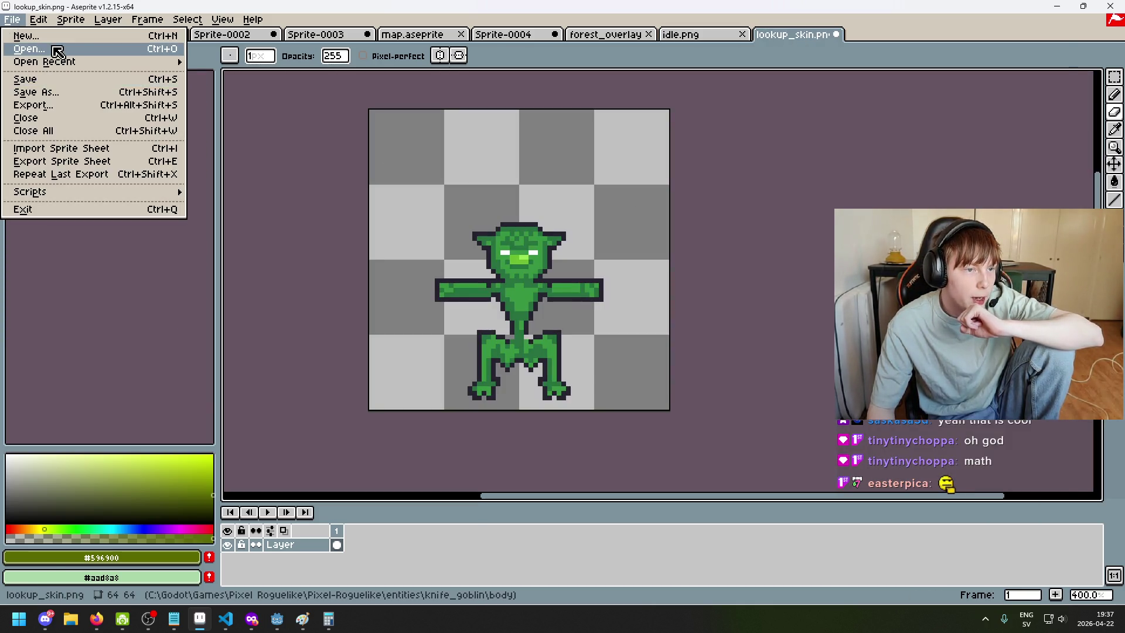
Open lookup_bones.png, lookup_flesh.png and lookup_skin.png together from the body folder
{"action": "left_click", "coordinate": [51, 49]}
{"action": "left_click", "coordinate": [887, 159]}
{"action": "left_click", "coordinate": [981, 138], "text": "ctrl"}
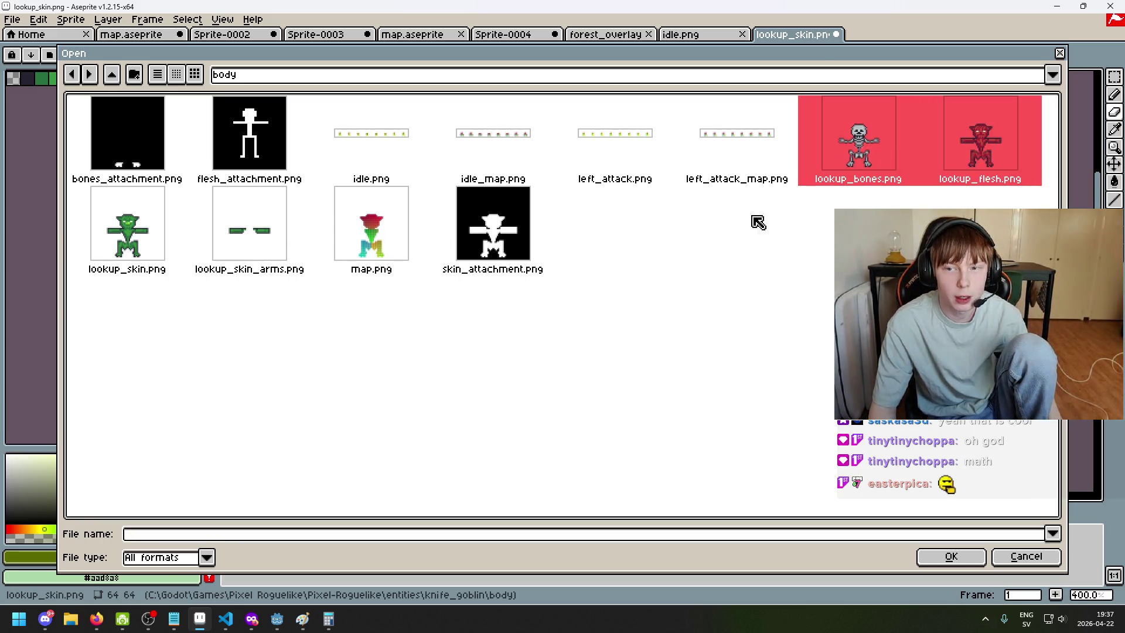
{"action": "left_click", "coordinate": [151, 244], "text": "ctrl"}
{"action": "key", "text": "Return"}
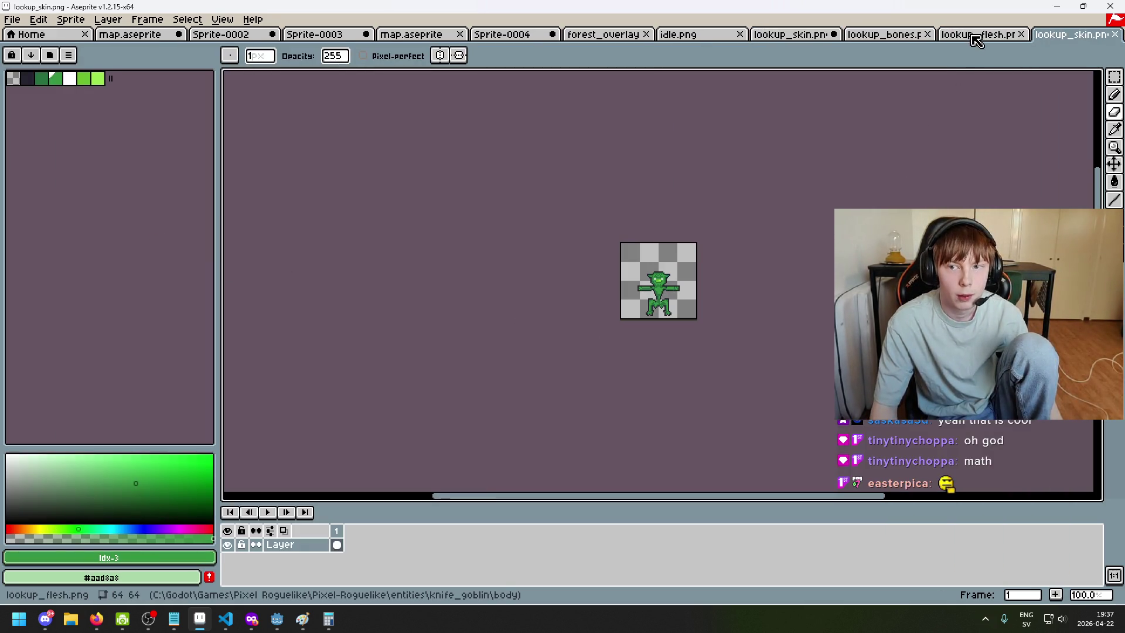
Cycle through the bones, flesh and skin sprites, zooming to compare them
{"action": "scroll", "coordinate": [693, 244], "scroll_direction": "up", "scroll_amount": 1}
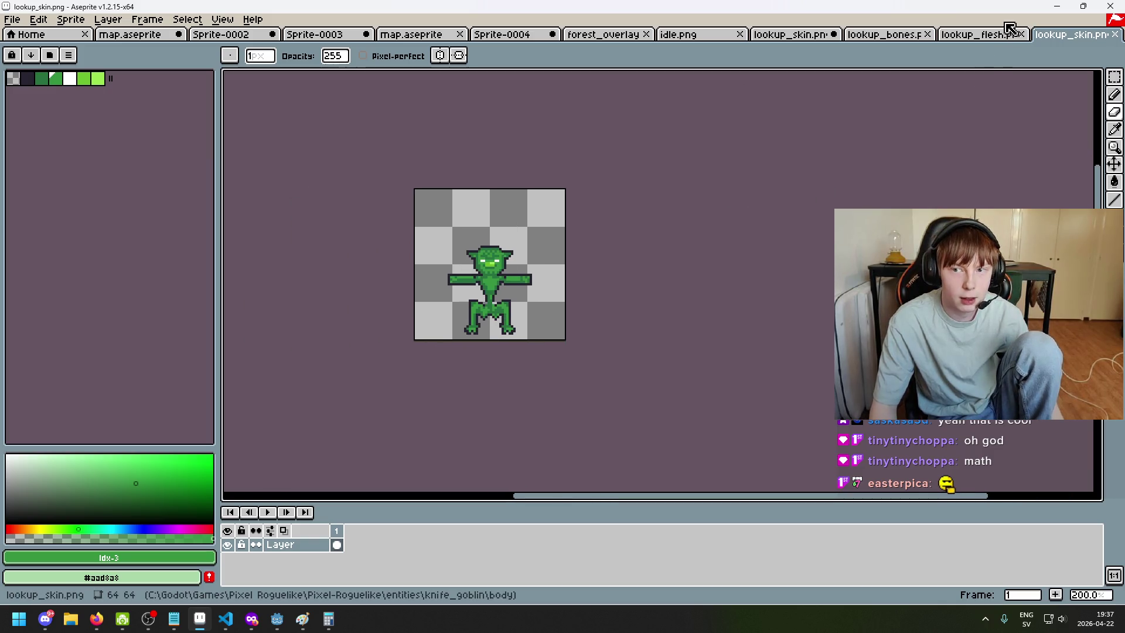
{"action": "left_click", "coordinate": [991, 34]}
{"action": "scroll", "coordinate": [666, 309], "scroll_direction": "up", "scroll_amount": 2}
{"action": "left_click", "coordinate": [885, 34]}
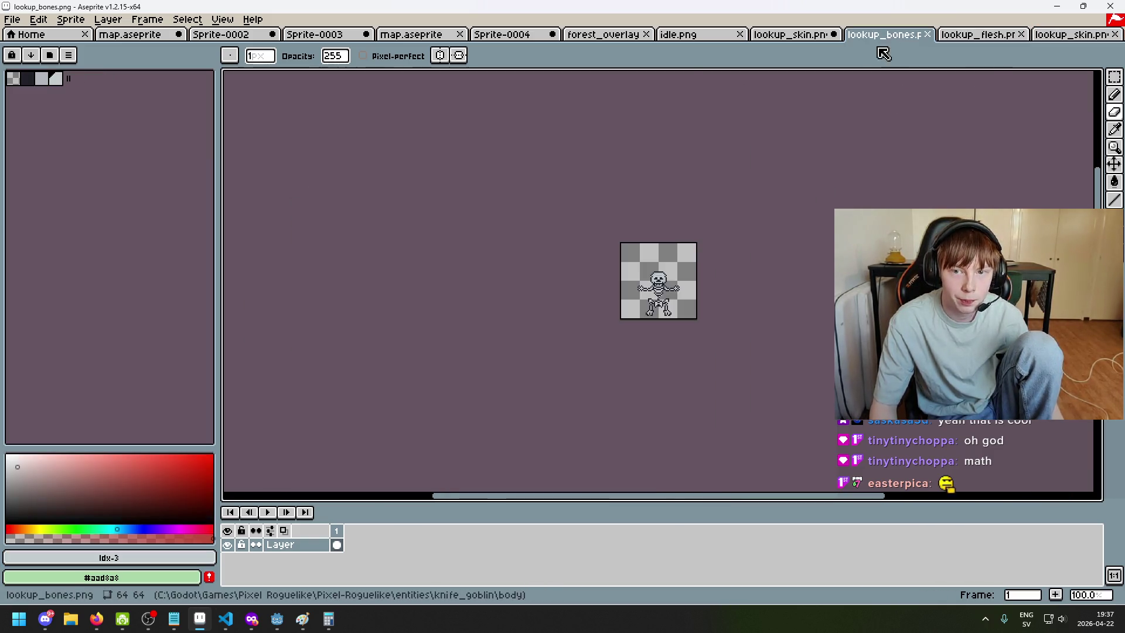
{"action": "scroll", "coordinate": [695, 298], "scroll_direction": "up", "scroll_amount": 3}
{"action": "scroll", "coordinate": [505, 223], "scroll_direction": "up", "scroll_amount": 3}
{"action": "scroll", "coordinate": [505, 222], "scroll_direction": "down", "scroll_amount": 2}
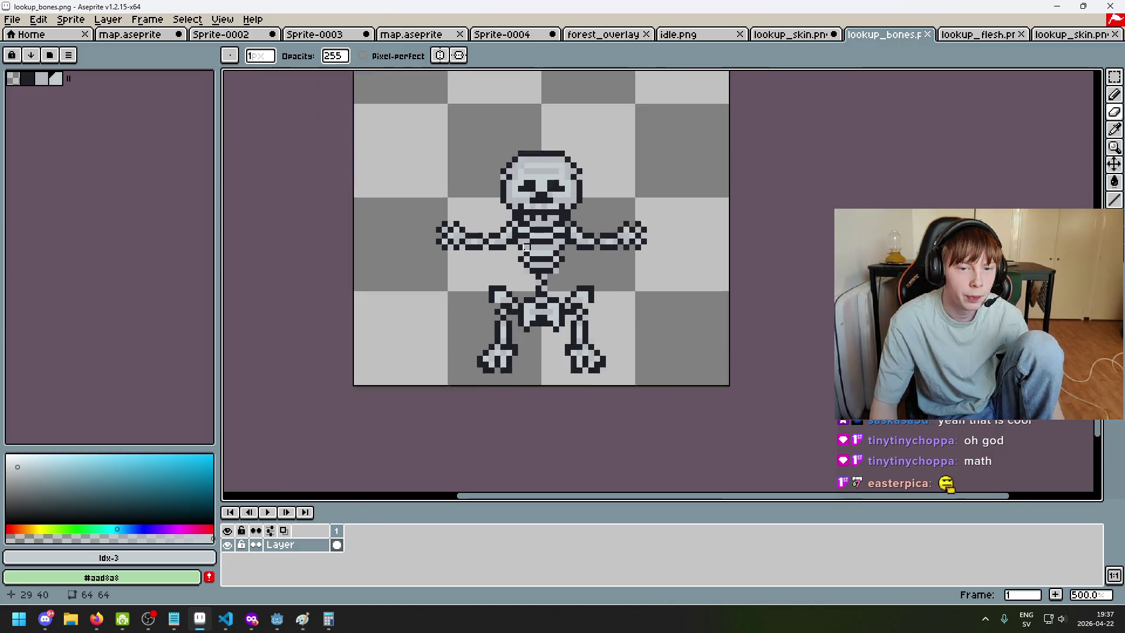
{"action": "scroll", "coordinate": [520, 240], "scroll_direction": "up", "scroll_amount": 1}
{"action": "left_click", "coordinate": [979, 34]}
{"action": "left_click", "coordinate": [1063, 36]}
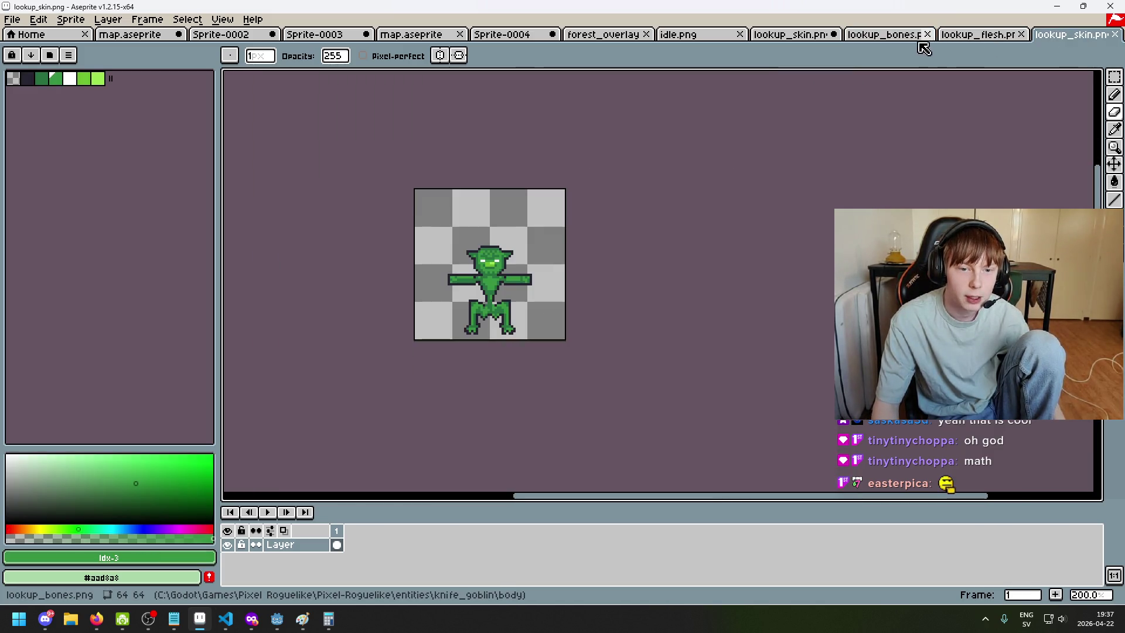
{"action": "left_click", "coordinate": [885, 34]}
{"action": "scroll", "coordinate": [481, 139], "scroll_direction": "up", "scroll_amount": 2}
{"action": "scroll", "coordinate": [482, 139], "scroll_direction": "down", "scroll_amount": 2}
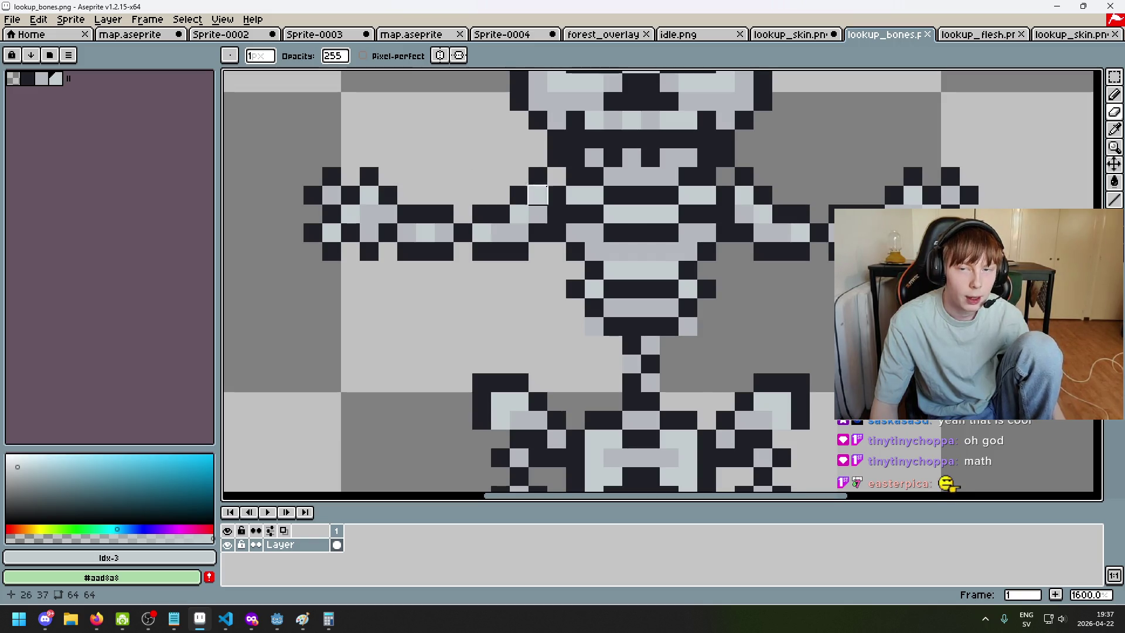
Return to the bones sprite and pencil-fix pixels near the skeleton's left shoulder
{"action": "left_click", "coordinate": [1073, 34]}
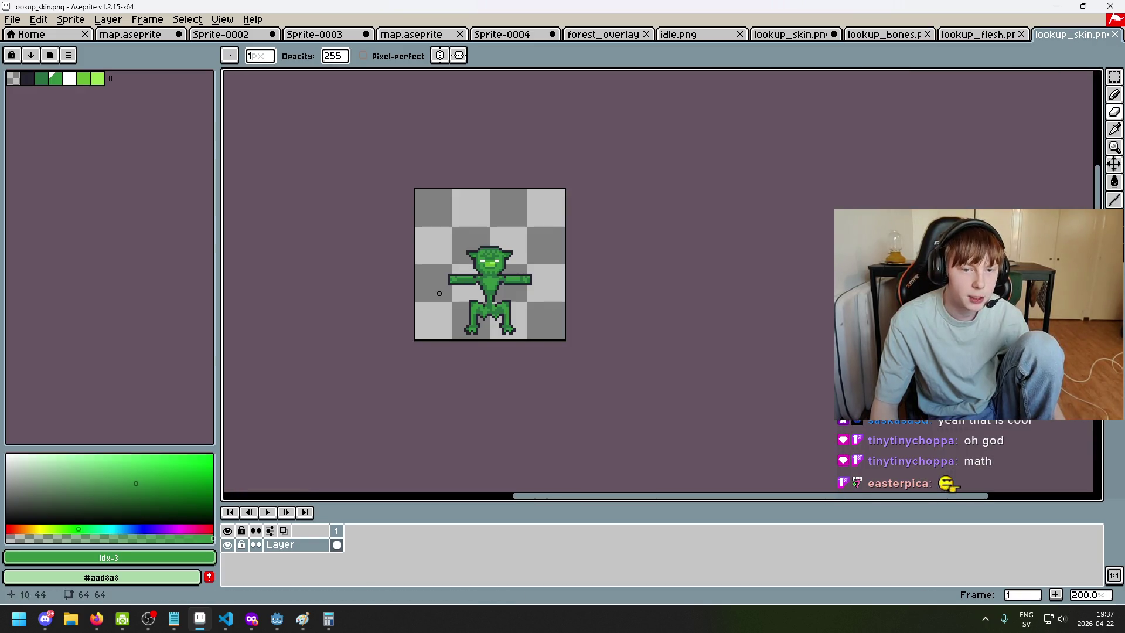
{"action": "left_click", "coordinate": [978, 35]}
{"action": "scroll", "coordinate": [536, 300], "scroll_direction": "up", "scroll_amount": 1}
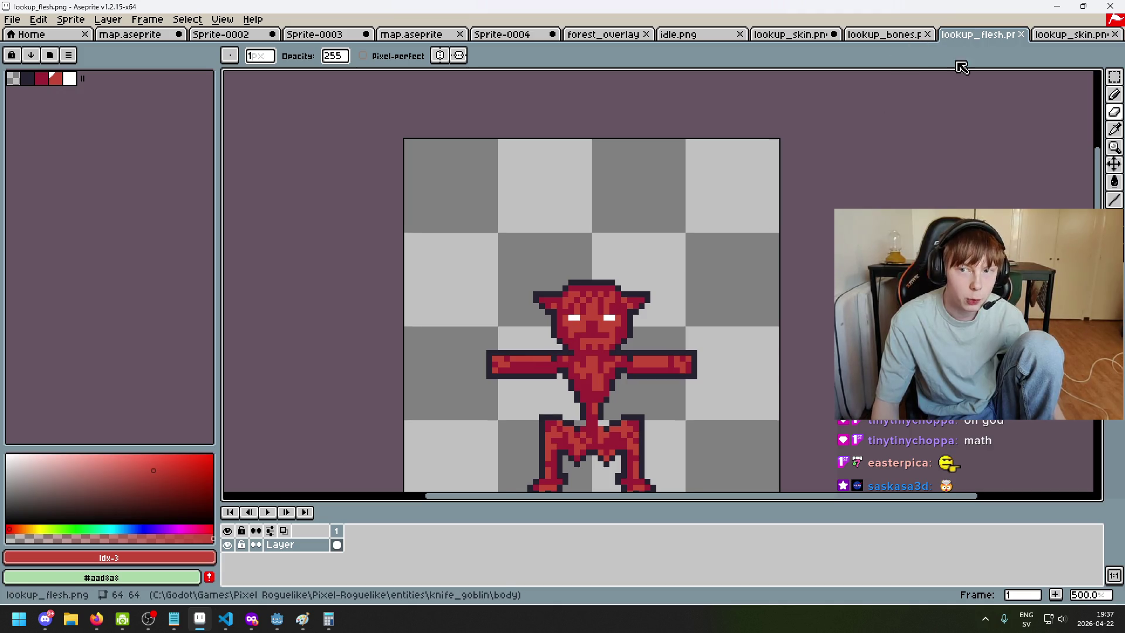
{"action": "left_click", "coordinate": [882, 35]}
{"action": "scroll", "coordinate": [707, 107], "scroll_direction": "up", "scroll_amount": 4}
{"action": "scroll", "coordinate": [612, 286], "scroll_direction": "down", "scroll_amount": 1}
{"action": "scroll", "coordinate": [618, 231], "scroll_direction": "up", "scroll_amount": 2}
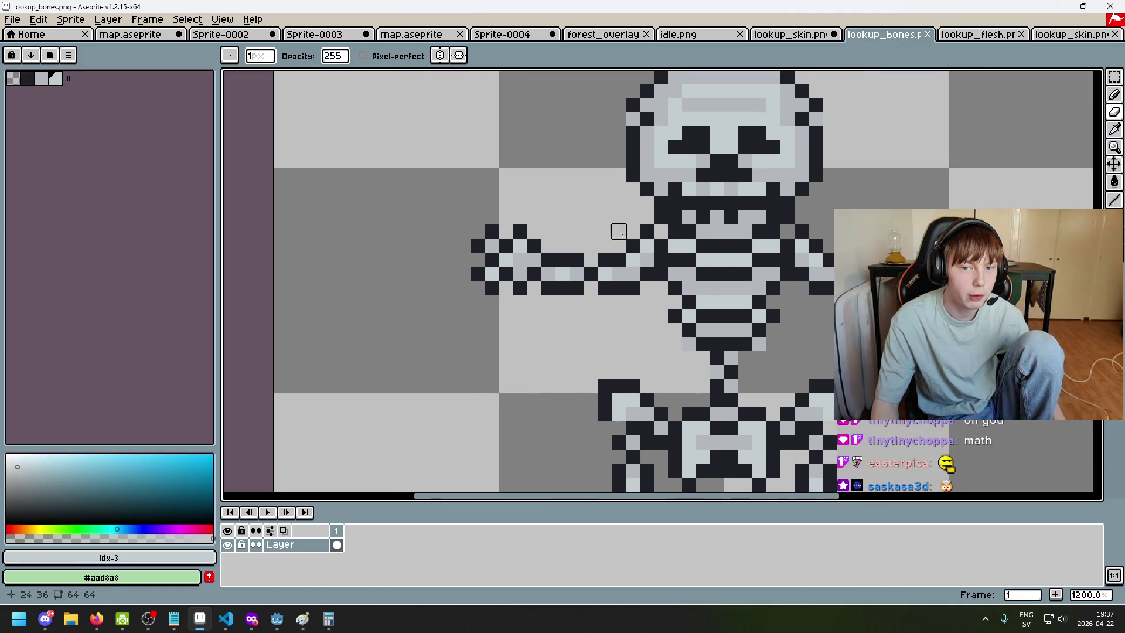
{"action": "scroll", "coordinate": [469, 281], "scroll_direction": "up", "scroll_amount": 1}
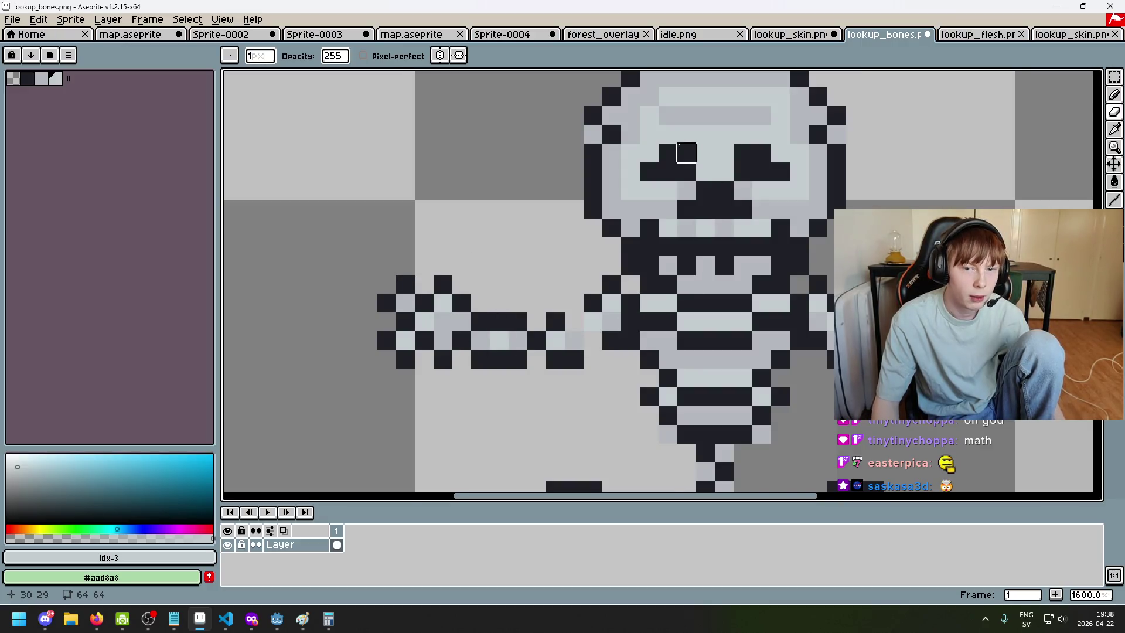
{"action": "scroll", "coordinate": [687, 152], "scroll_direction": "down", "scroll_amount": 2}
{"action": "scroll", "coordinate": [671, 126], "scroll_direction": "up", "scroll_amount": 2}
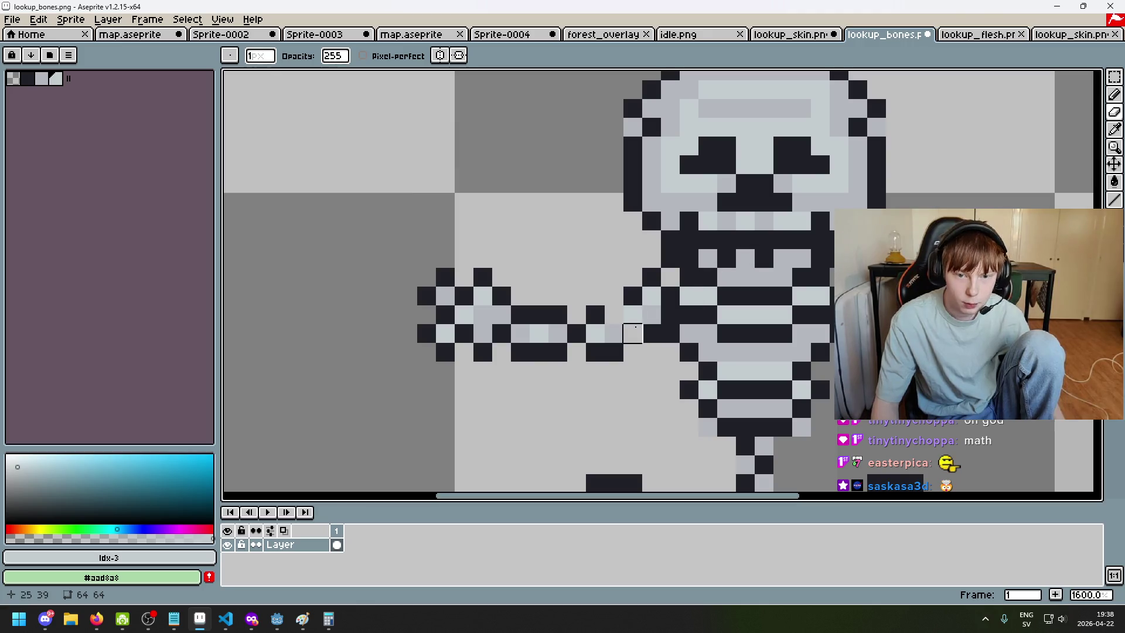
{"action": "scroll", "coordinate": [595, 333], "scroll_direction": "down", "scroll_amount": 1}
{"action": "mouse_move", "coordinate": [609, 317]}
{"action": "left_mouse_down"}
{"action": "mouse_move", "coordinate": [628, 352]}
{"action": "mouse_move", "coordinate": [631, 326]}
{"action": "left_mouse_up"}
{"action": "scroll", "coordinate": [623, 310], "scroll_direction": "down", "scroll_amount": 2}
Pick dark #1f2027 and paint two 7-pixel blobs left of and above the skull
{"action": "left_click", "coordinate": [666, 260], "text": "alt"}
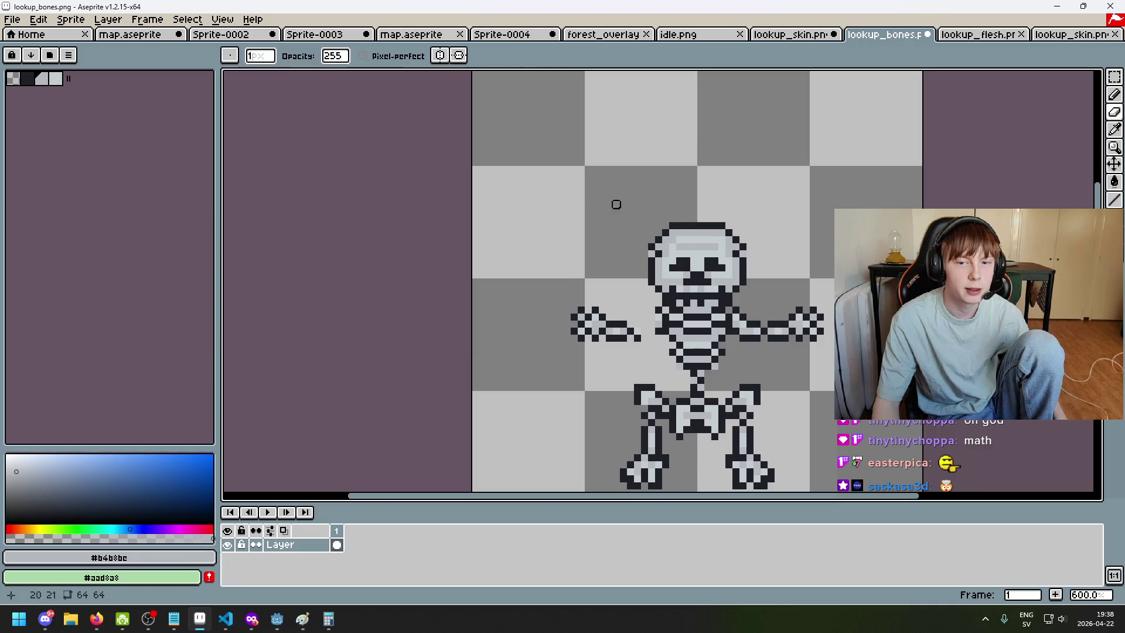
{"action": "left_click", "coordinate": [674, 229], "text": "alt"}
{"action": "key", "text": "plus"}
{"action": "key", "text": "plus"}
{"action": "key", "text": "plus"}
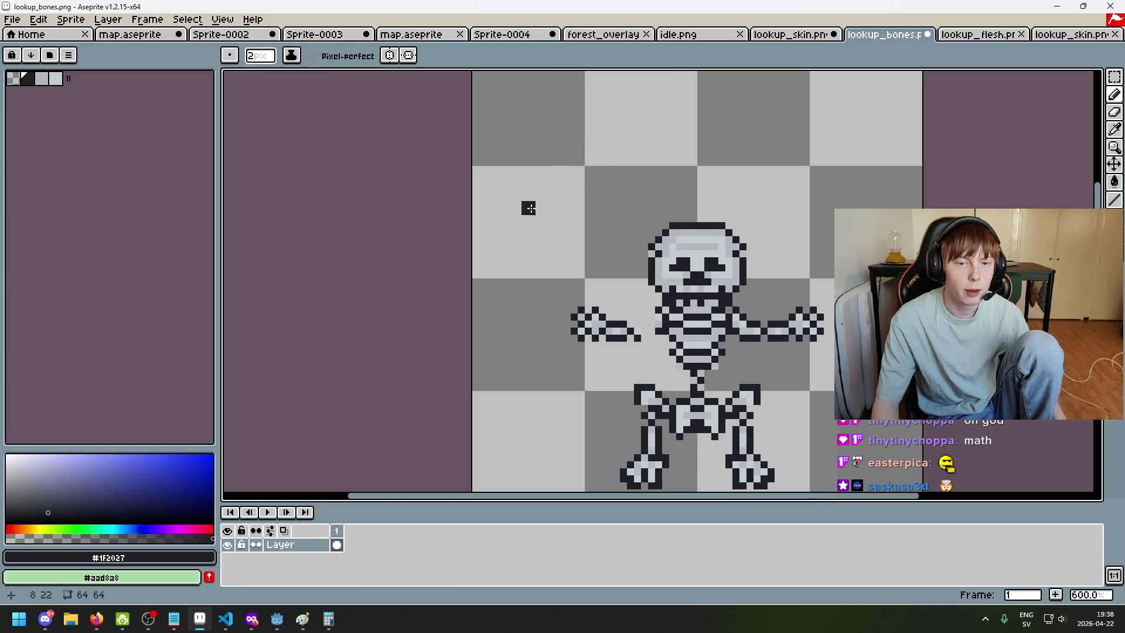
{"action": "left_click_drag", "start_coordinate": [530, 211], "coordinate": [577, 212]}
{"action": "mouse_move", "coordinate": [700, 148]}
{"action": "left_mouse_down"}
{"action": "mouse_move", "coordinate": [665, 147]}
{"action": "mouse_move", "coordinate": [683, 135]}
{"action": "left_mouse_up"}
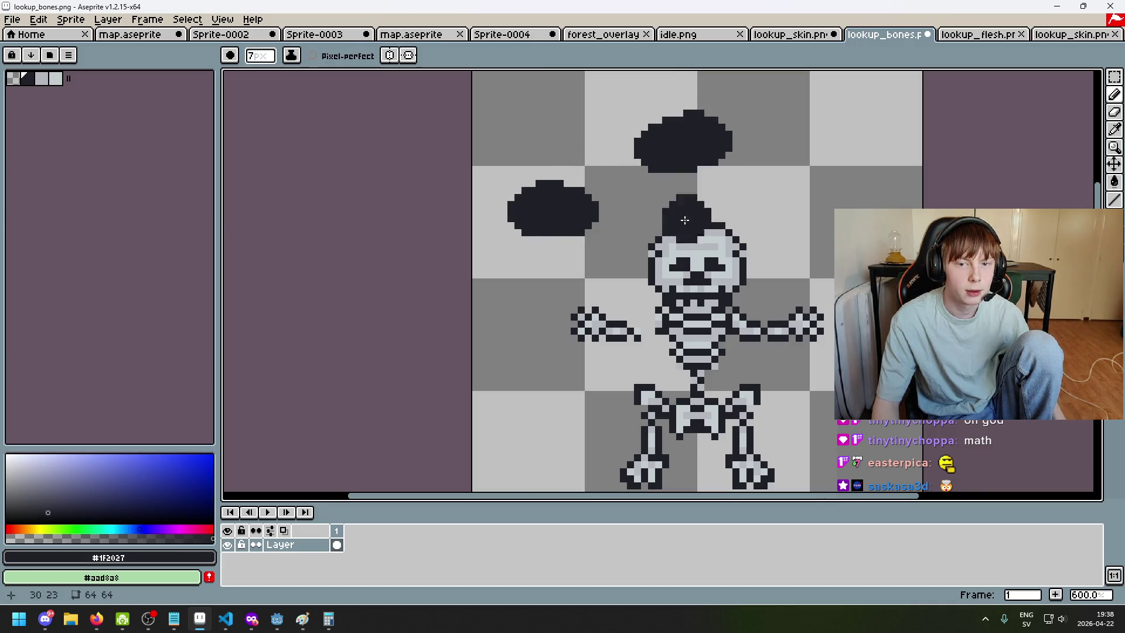
Bucket-fill the dark pixels blue, then undo the fill
{"action": "left_click", "coordinate": [175, 468]}
{"action": "key", "text": "g"}
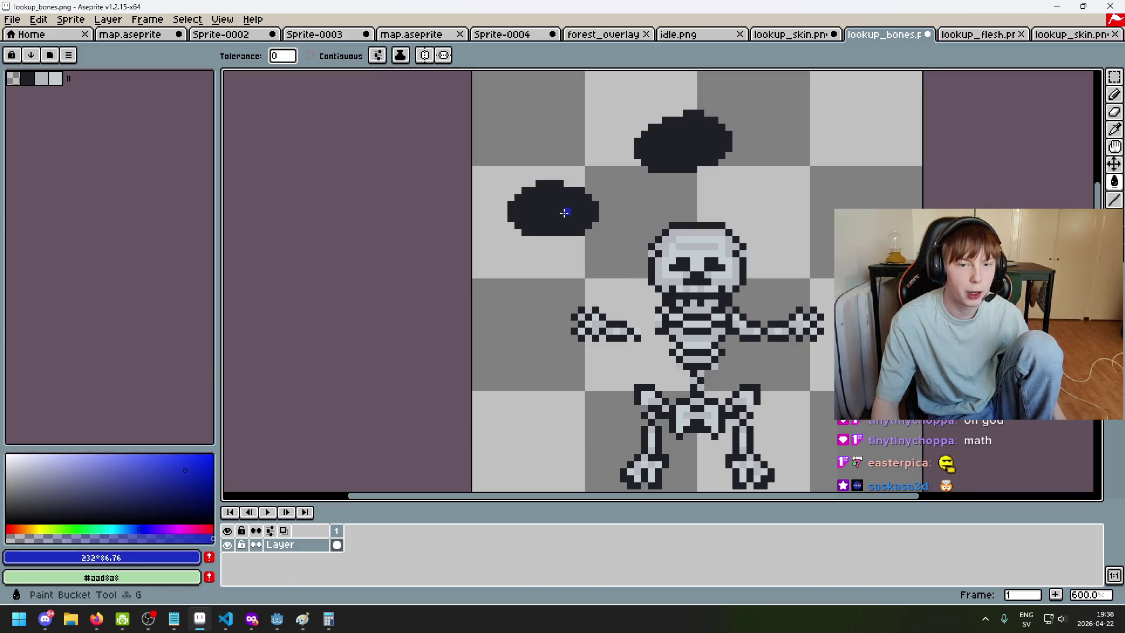
{"action": "left_click", "coordinate": [565, 216]}
{"action": "key", "text": "v"}
{"action": "key", "text": "ctrl+z"}
{"action": "key", "text": "g"}
{"action": "scroll", "coordinate": [598, 195], "scroll_direction": "up", "scroll_amount": 1}
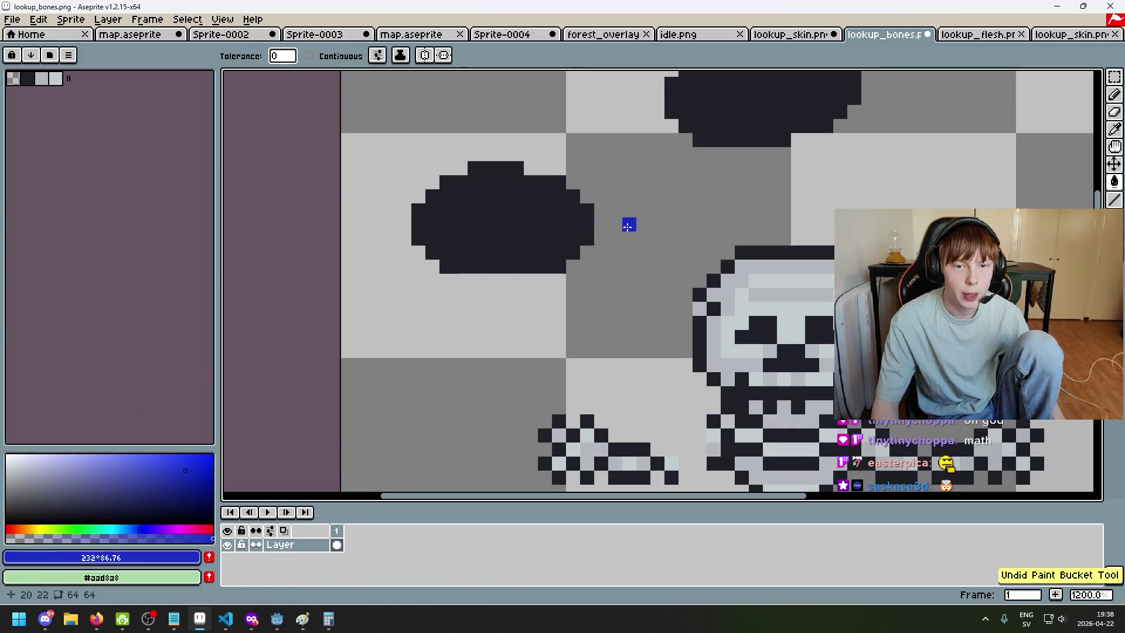
{"action": "scroll", "coordinate": [830, 291], "scroll_direction": "down", "scroll_amount": 1}
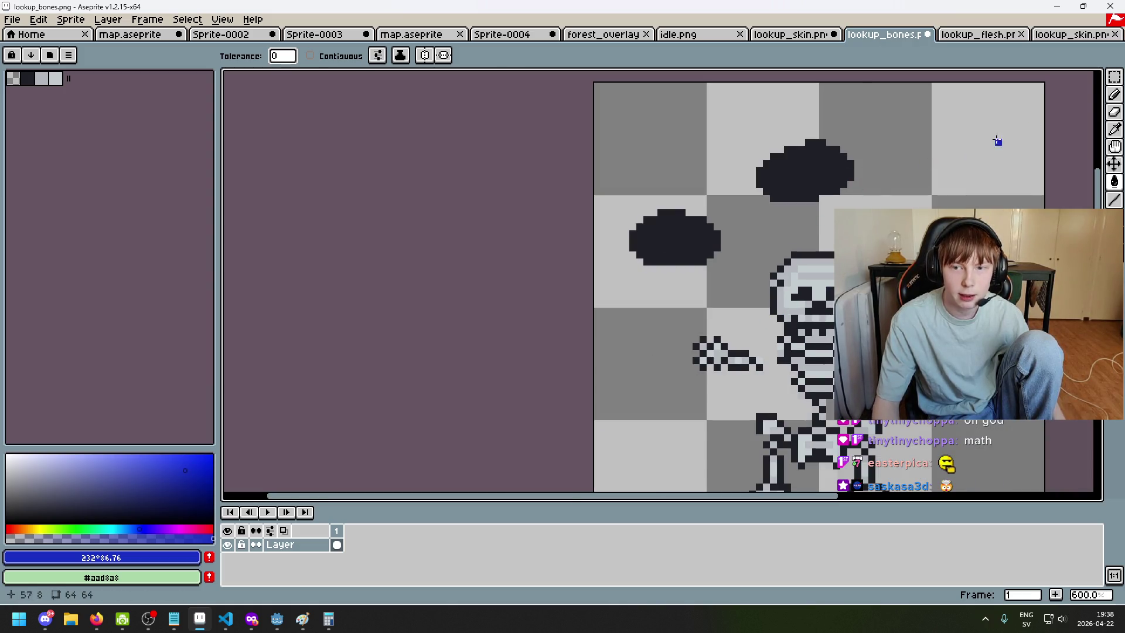
Marquee-select and move the left blob, then undo the strokes to clear both blobs
{"action": "left_click", "coordinate": [1115, 76]}
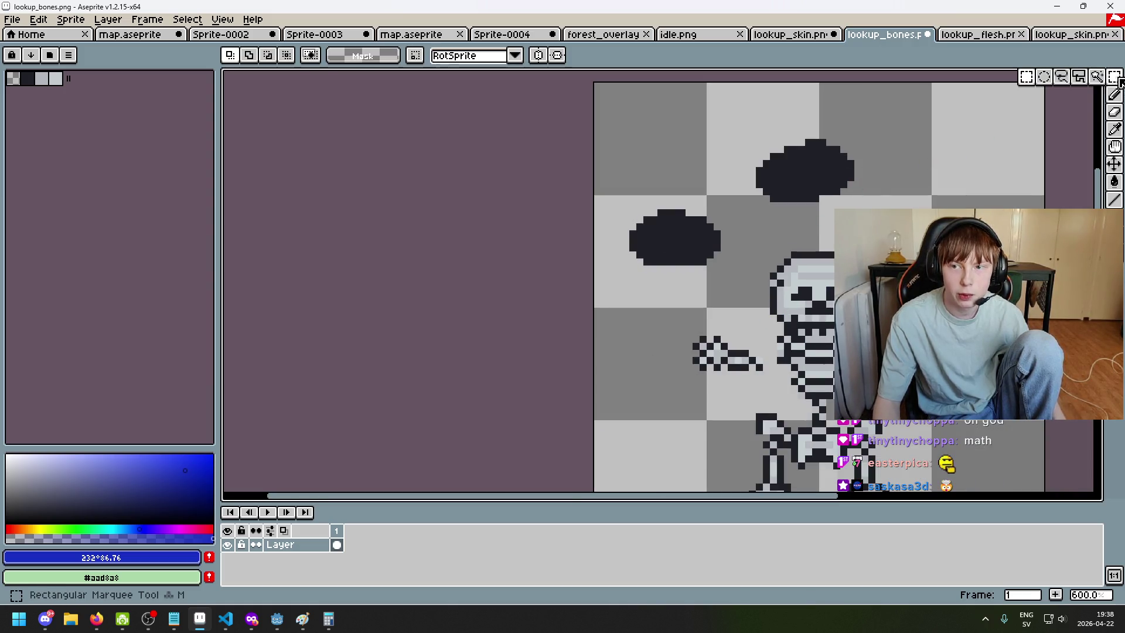
{"action": "left_click", "coordinate": [1114, 165]}
{"action": "scroll", "coordinate": [698, 238], "scroll_direction": "up", "scroll_amount": 1}
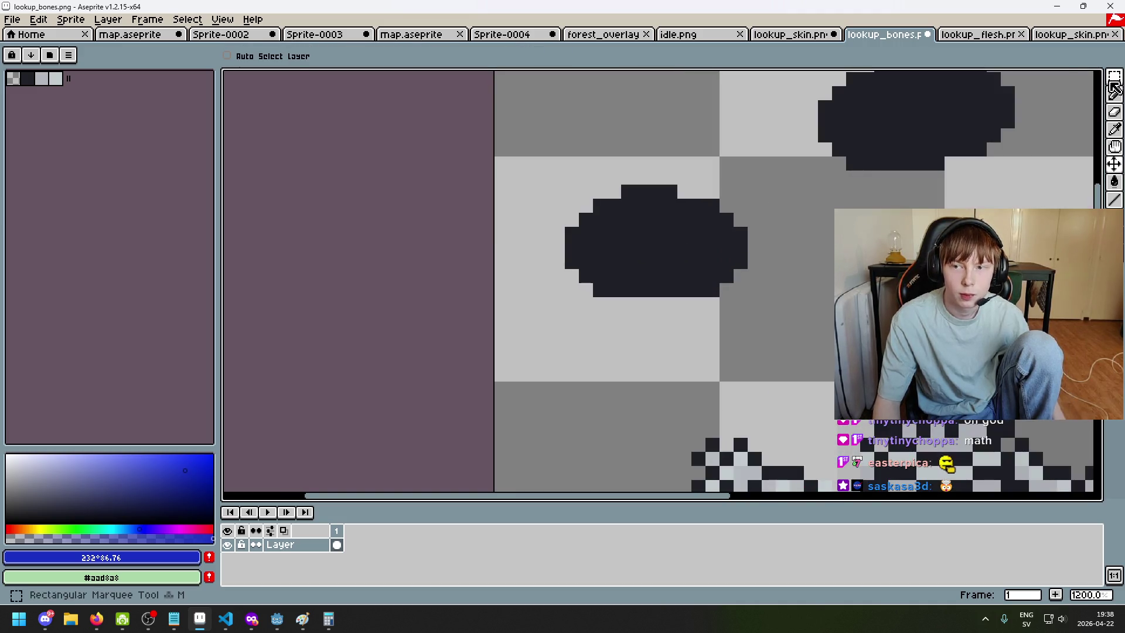
{"action": "left_click", "coordinate": [1114, 79]}
{"action": "left_click_drag", "start_coordinate": [747, 329], "coordinate": [534, 157]}
{"action": "left_click_drag", "start_coordinate": [616, 213], "coordinate": [666, 385]}
{"action": "scroll", "coordinate": [826, 349], "scroll_direction": "down", "scroll_amount": 3}
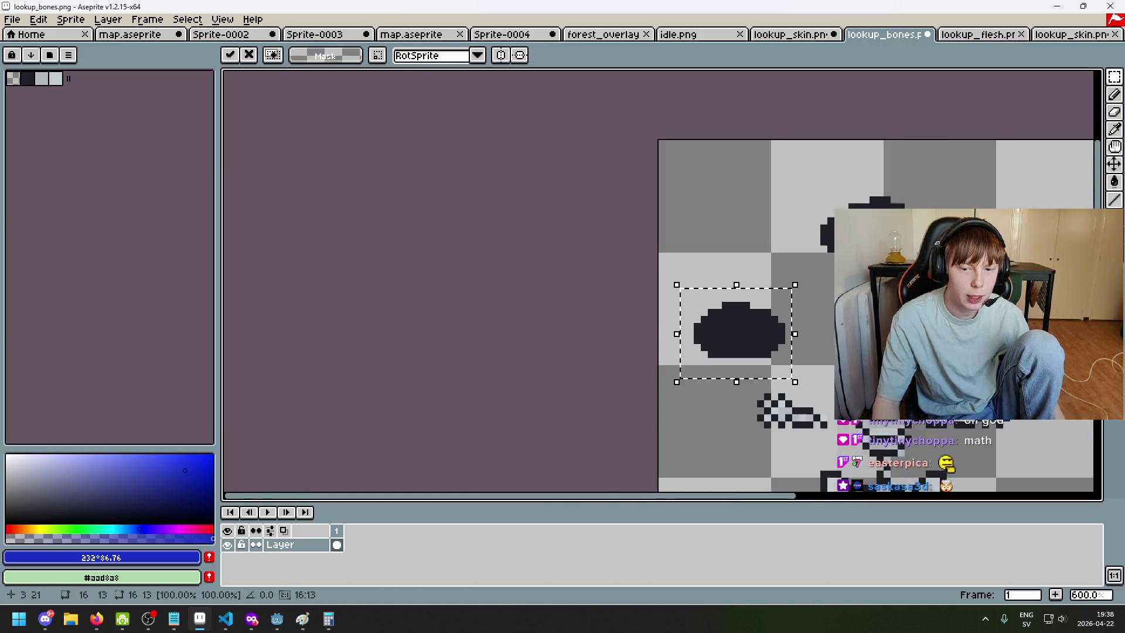
{"action": "key", "text": "ctrl+z"}
{"action": "key", "text": "ctrl+z"}
{"action": "key", "text": "ctrl+z"}
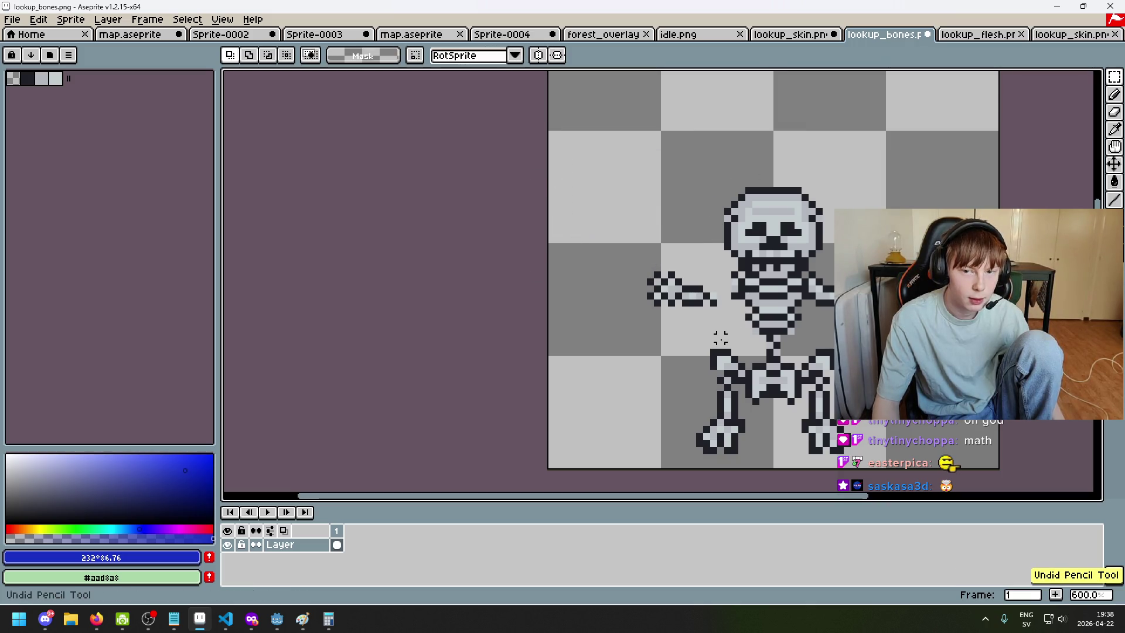
On lookup_bones, select the hand piece left of the skeleton and nudge it into a new spot
{"action": "scroll", "coordinate": [727, 304], "scroll_direction": "up", "scroll_amount": 3}
{"action": "mouse_move", "coordinate": [716, 314]}
{"action": "left_mouse_down"}
{"action": "mouse_move", "coordinate": [641, 258]}
{"action": "mouse_move", "coordinate": [487, 196]}
{"action": "left_mouse_up"}
{"action": "mouse_move", "coordinate": [638, 301]}
{"action": "left_mouse_down"}
{"action": "mouse_move", "coordinate": [620, 265]}
{"action": "mouse_move", "coordinate": [512, 305]}
{"action": "left_mouse_up"}
{"action": "scroll", "coordinate": [498, 276], "scroll_direction": "down", "scroll_amount": 4}
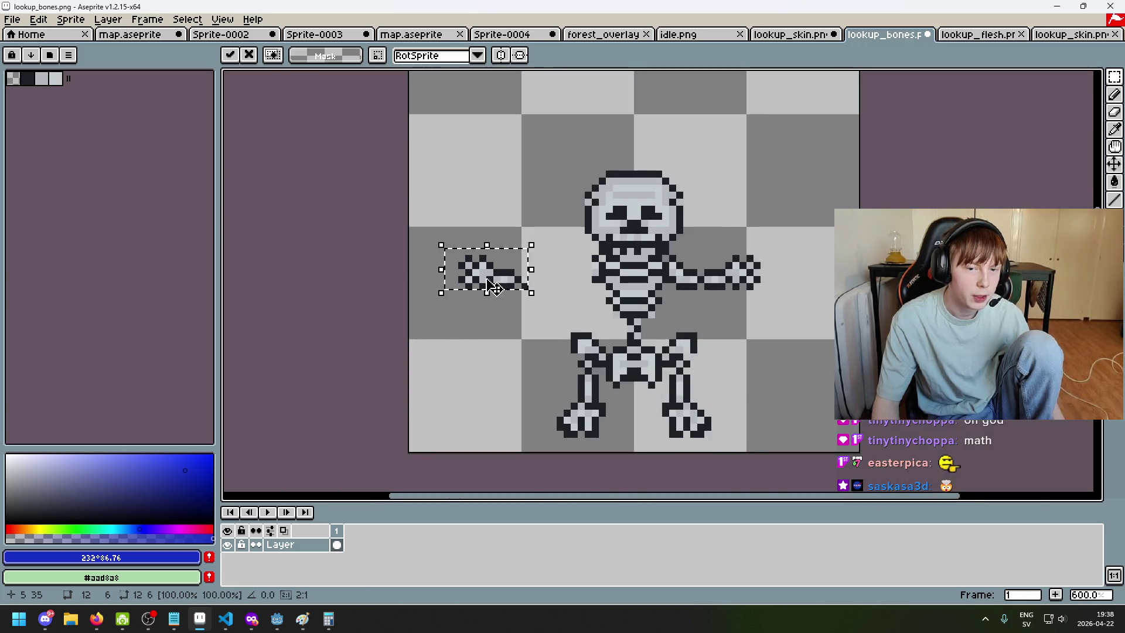
{"action": "scroll", "coordinate": [492, 286], "scroll_direction": "up", "scroll_amount": 5}
{"action": "scroll", "coordinate": [432, 277], "scroll_direction": "down", "scroll_amount": 4}
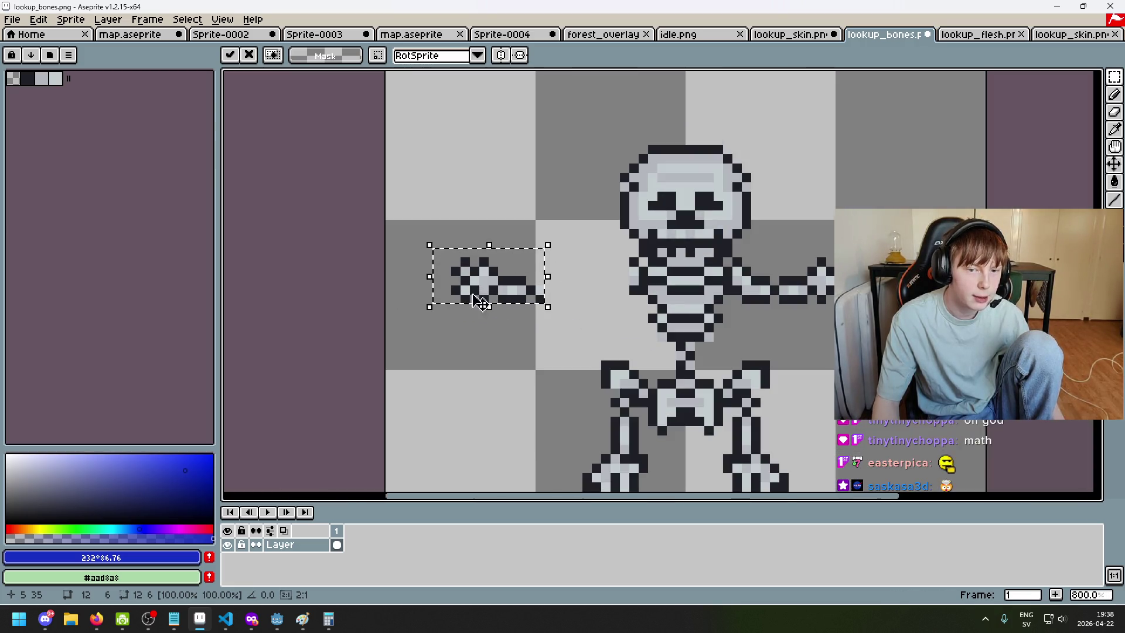
{"action": "left_click_drag", "start_coordinate": [479, 302], "coordinate": [504, 288]}
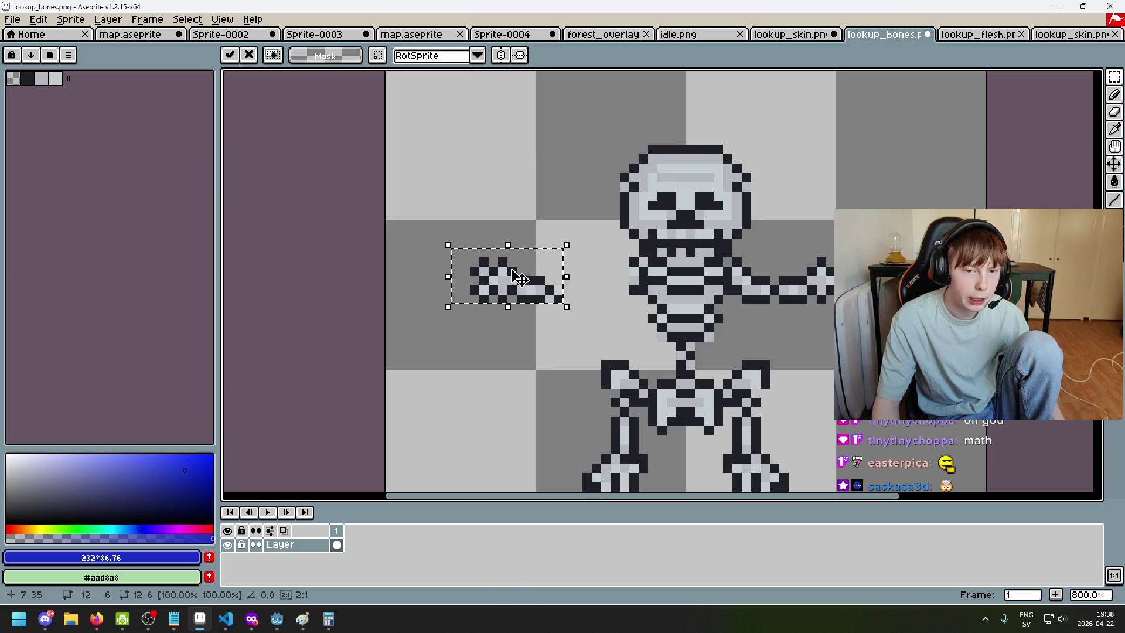
{"action": "left_click", "coordinate": [580, 299]}
Select a larger area around the hand, then deselect it
{"action": "left_click_drag", "start_coordinate": [440, 234], "coordinate": [597, 334]}
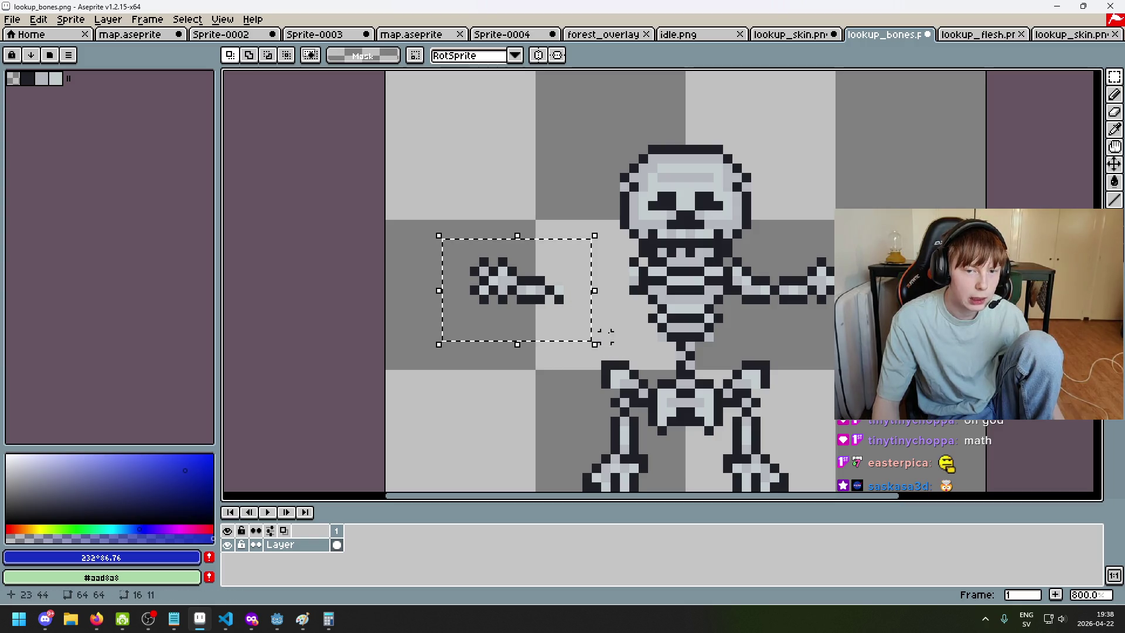
{"action": "scroll", "coordinate": [528, 246], "scroll_direction": "up", "scroll_amount": 3}
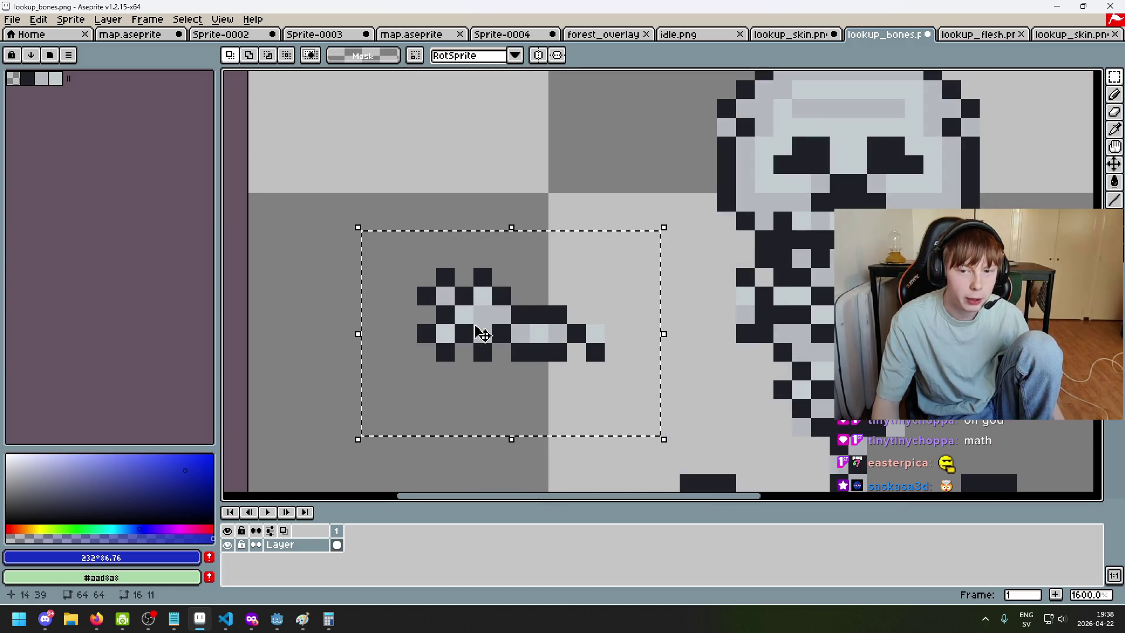
{"action": "left_click", "coordinate": [763, 371]}
{"action": "scroll", "coordinate": [516, 351], "scroll_direction": "down", "scroll_amount": 2}
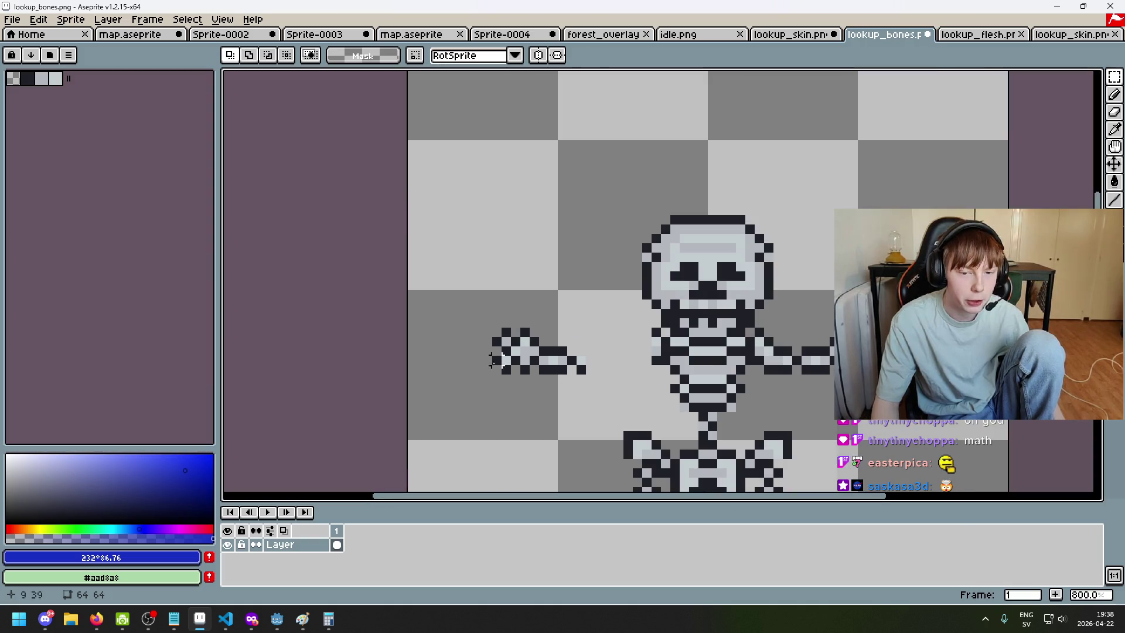
{"action": "scroll", "coordinate": [478, 288], "scroll_direction": "up", "scroll_amount": 4}
{"action": "scroll", "coordinate": [492, 223], "scroll_direction": "down", "scroll_amount": 1}
{"action": "scroll", "coordinate": [433, 273], "scroll_direction": "down", "scroll_amount": 1}
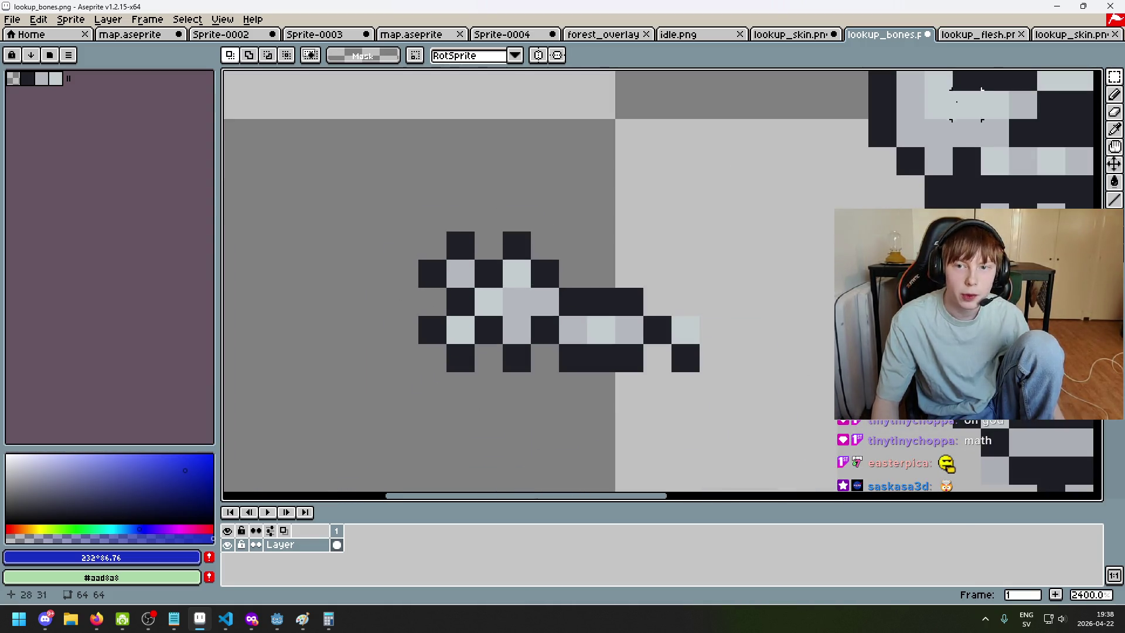
Check the lookup_flesh sprite, then return to lookup_bones
{"action": "left_click", "coordinate": [978, 34]}
{"action": "scroll", "coordinate": [488, 376], "scroll_direction": "up", "scroll_amount": 3}
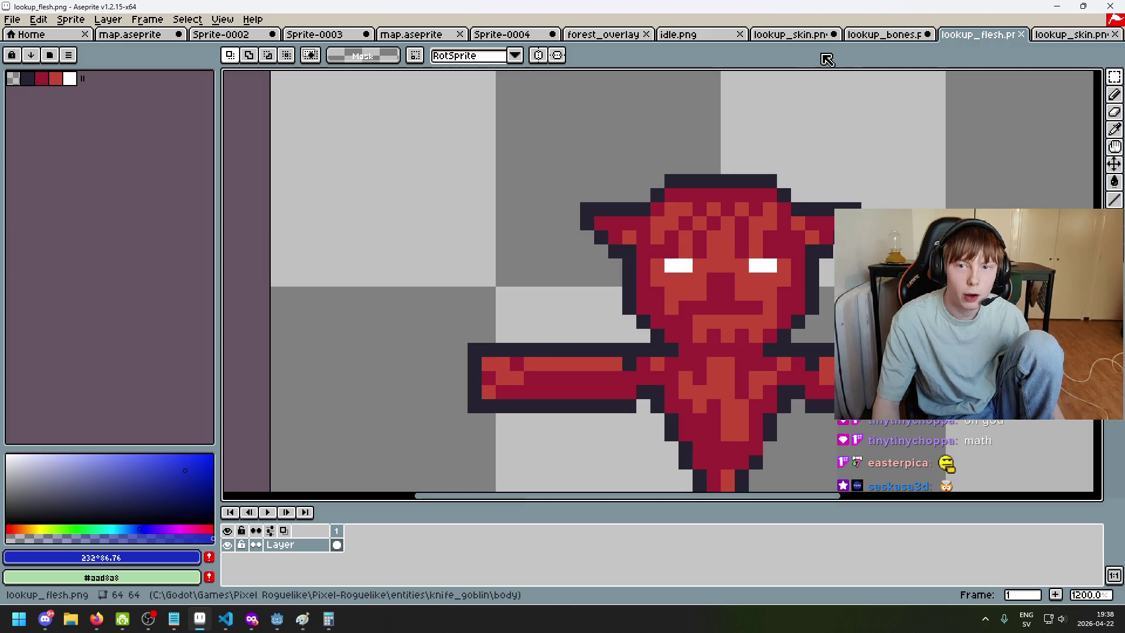
{"action": "left_click_drag", "start_coordinate": [477, 315], "coordinate": [557, 415]}
{"action": "left_click", "coordinate": [558, 414]}
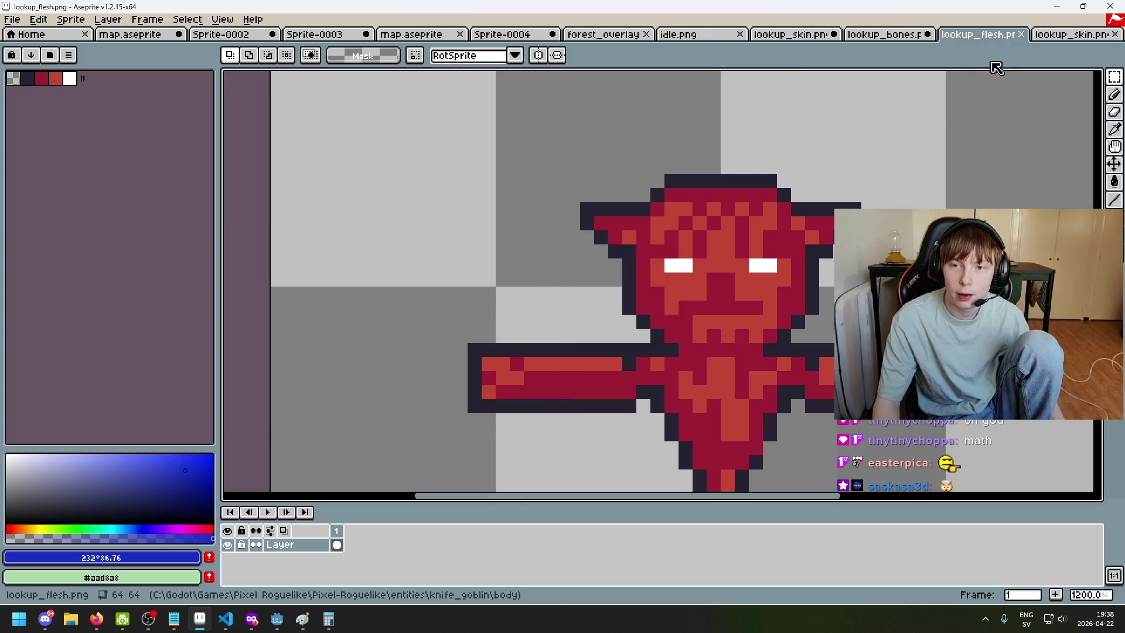
{"action": "left_click", "coordinate": [885, 34]}
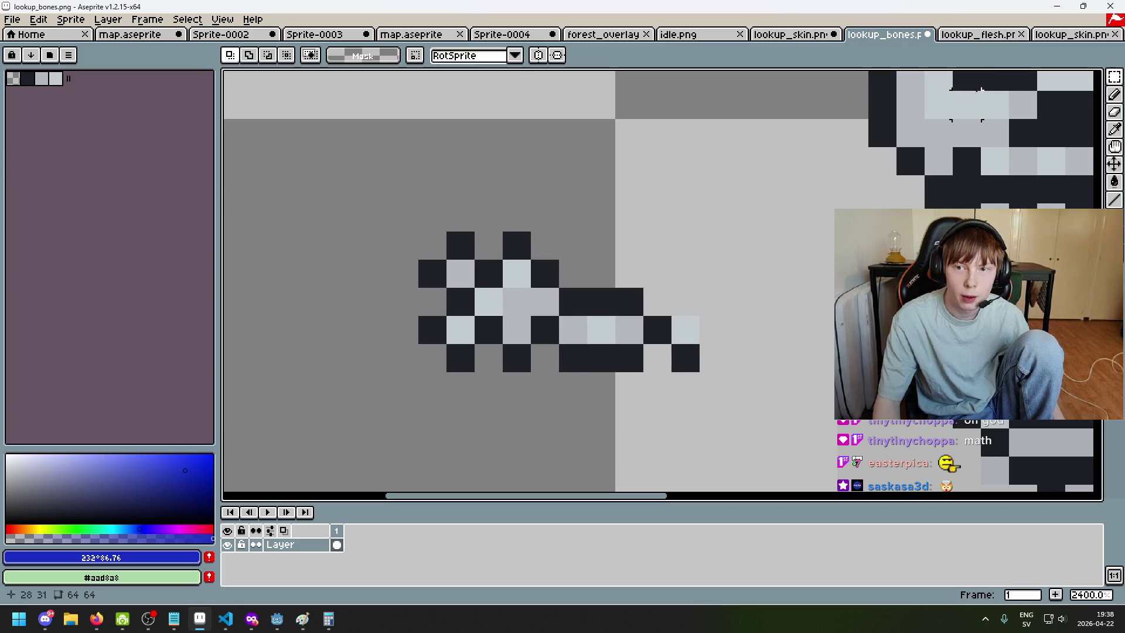
On lookup_skin, try pulling the goblin's left arm to the left, then undo the move and selection
{"action": "key", "text": "ctrl+Tab"}
{"action": "key", "text": "ctrl+Tab"}
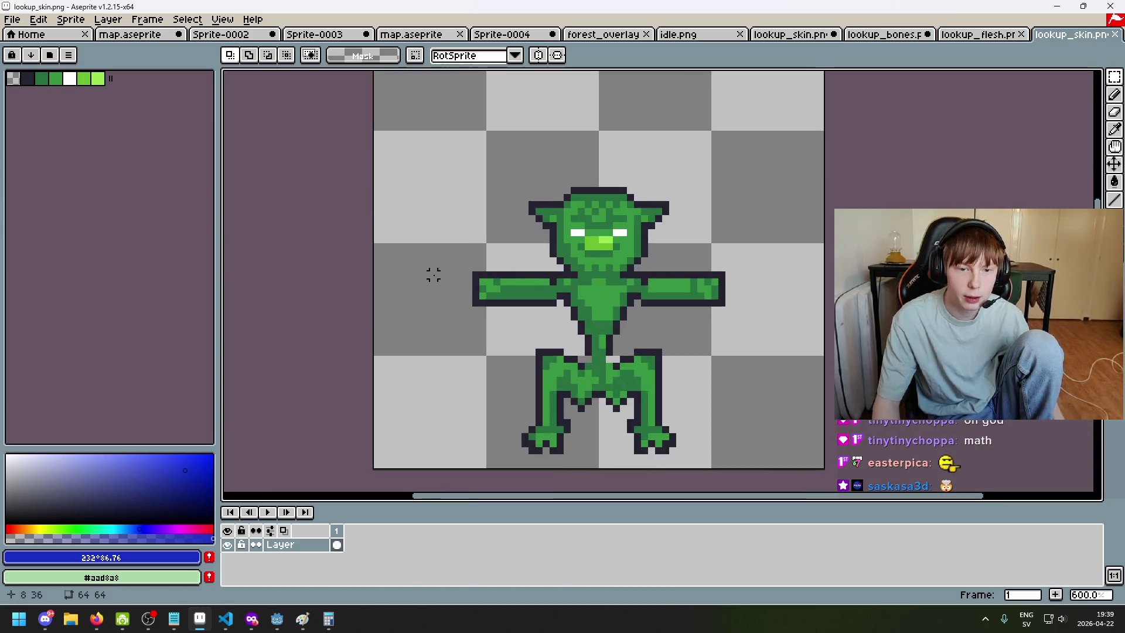
{"action": "scroll", "coordinate": [433, 275], "scroll_direction": "up", "scroll_amount": 2}
{"action": "left_click_drag", "start_coordinate": [457, 251], "coordinate": [591, 392]}
{"action": "left_click_drag", "start_coordinate": [519, 349], "coordinate": [301, 367]}
{"action": "key", "text": "ctrl+z"}
{"action": "scroll", "coordinate": [427, 358], "scroll_direction": "down", "scroll_amount": 2}
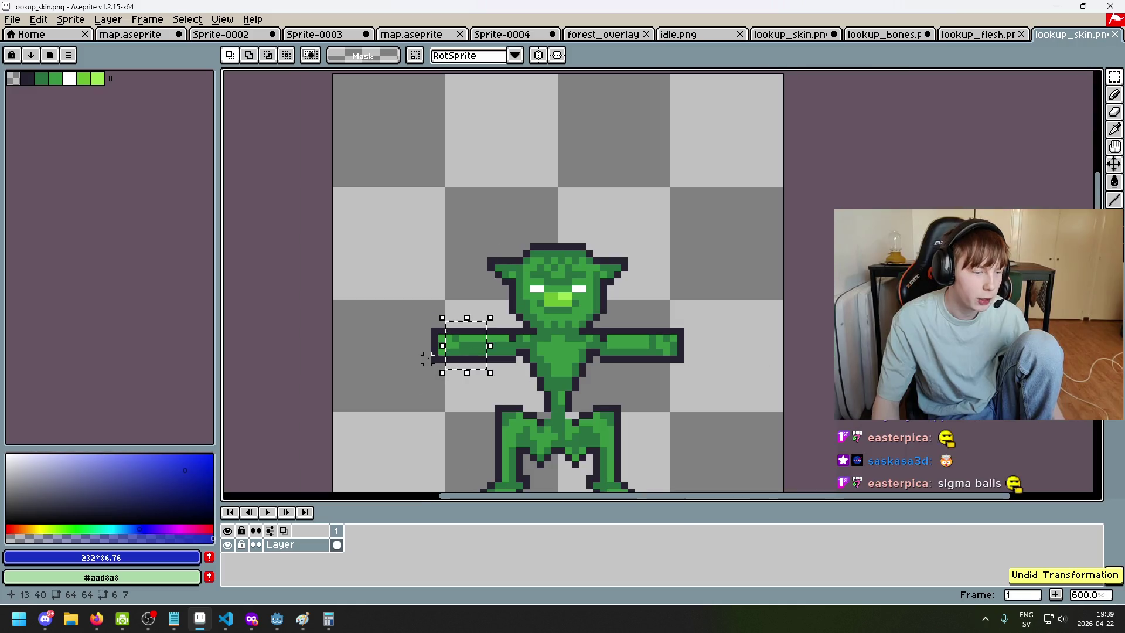
{"action": "key", "text": "ctrl+z"}
Back on lookup_bones, undo the arm detachment, then move the skeleton's left arm away from the body
{"action": "key", "text": "ctrl+shift+Tab"}
{"action": "key", "text": "ctrl+shift+Tab"}
{"action": "scroll", "coordinate": [657, 324], "scroll_direction": "down", "scroll_amount": 3}
{"action": "key", "text": "ctrl+z"}
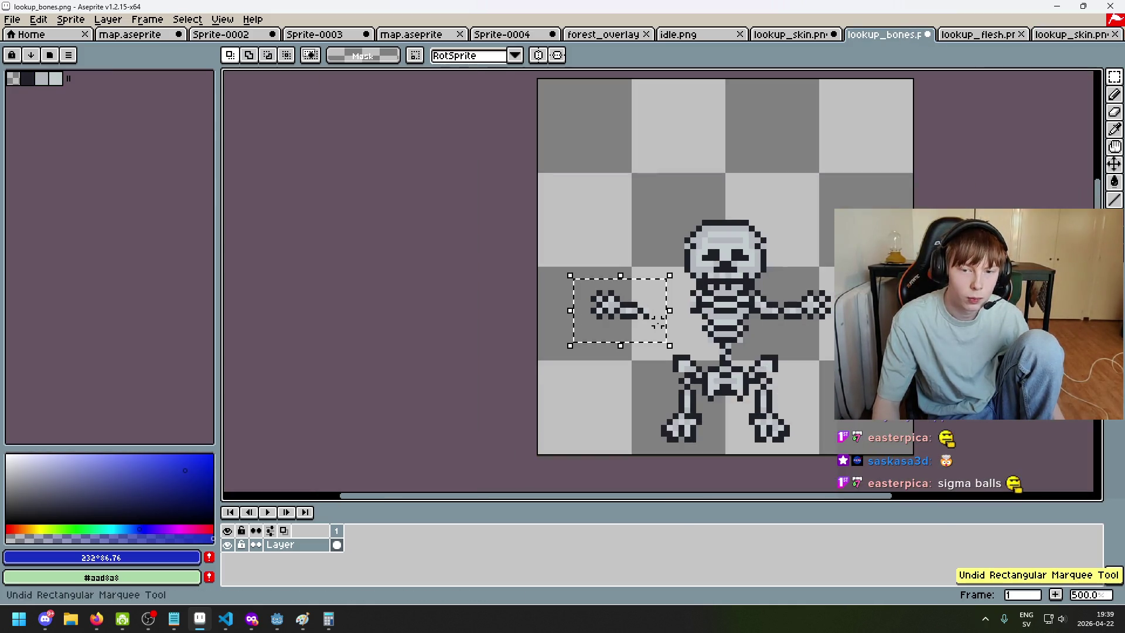
{"action": "key", "text": "ctrl+z"}
{"action": "key", "text": "ctrl+z"}
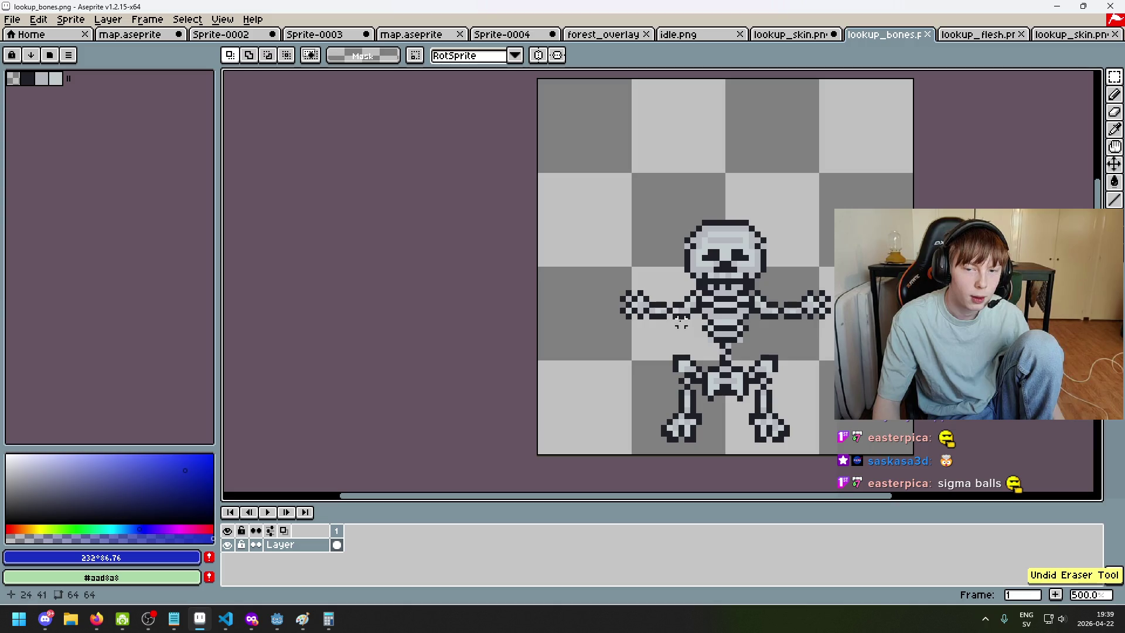
{"action": "scroll", "coordinate": [628, 404], "scroll_direction": "up", "scroll_amount": 4}
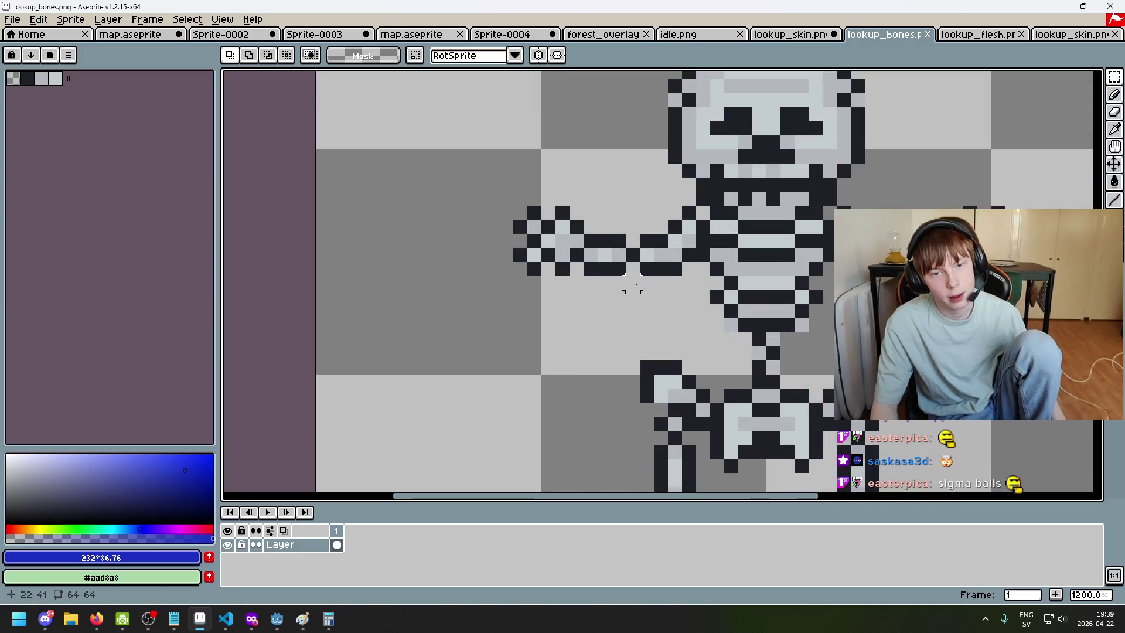
{"action": "mouse_move", "coordinate": [643, 306]}
{"action": "left_mouse_down"}
{"action": "mouse_move", "coordinate": [468, 161]}
{"action": "mouse_move", "coordinate": [665, 318]}
{"action": "left_mouse_up"}
{"action": "left_click_drag", "start_coordinate": [592, 243], "coordinate": [548, 311]}
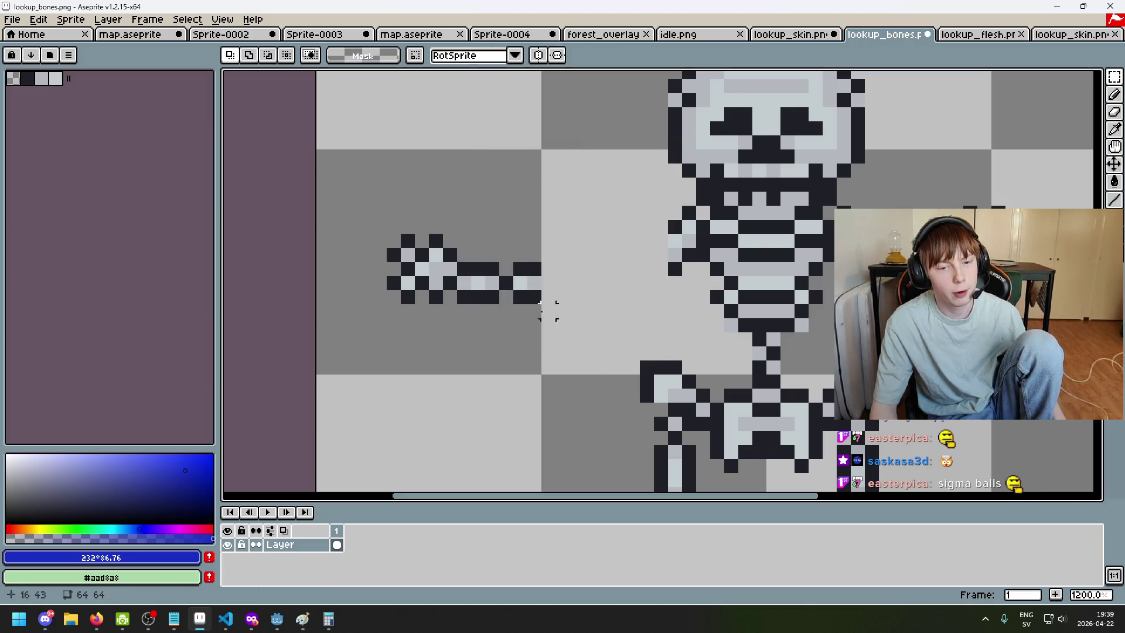
Reselect the detached arm a few times, step through undo and redo, and deselect everything
{"action": "mouse_move", "coordinate": [359, 208]}
{"action": "left_mouse_down"}
{"action": "mouse_move", "coordinate": [607, 384]}
{"action": "mouse_move", "coordinate": [369, 202]}
{"action": "left_mouse_up"}
{"action": "left_click", "coordinate": [703, 352]}
{"action": "left_click", "coordinate": [576, 297]}
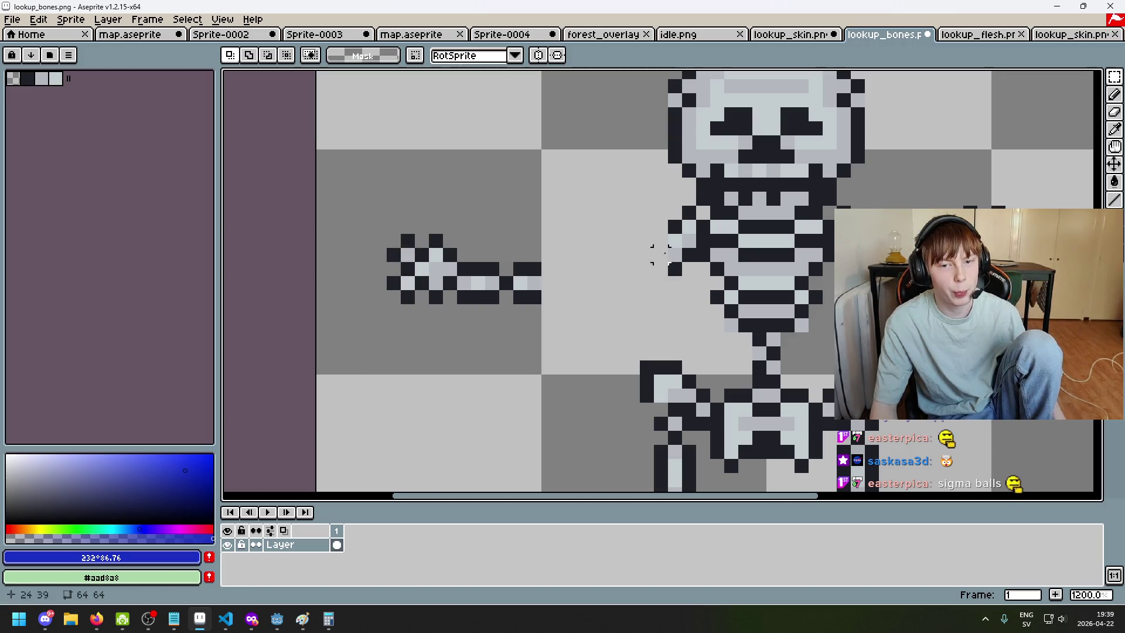
{"action": "left_click_drag", "start_coordinate": [381, 201], "coordinate": [592, 367]}
{"action": "left_click", "coordinate": [389, 220]}
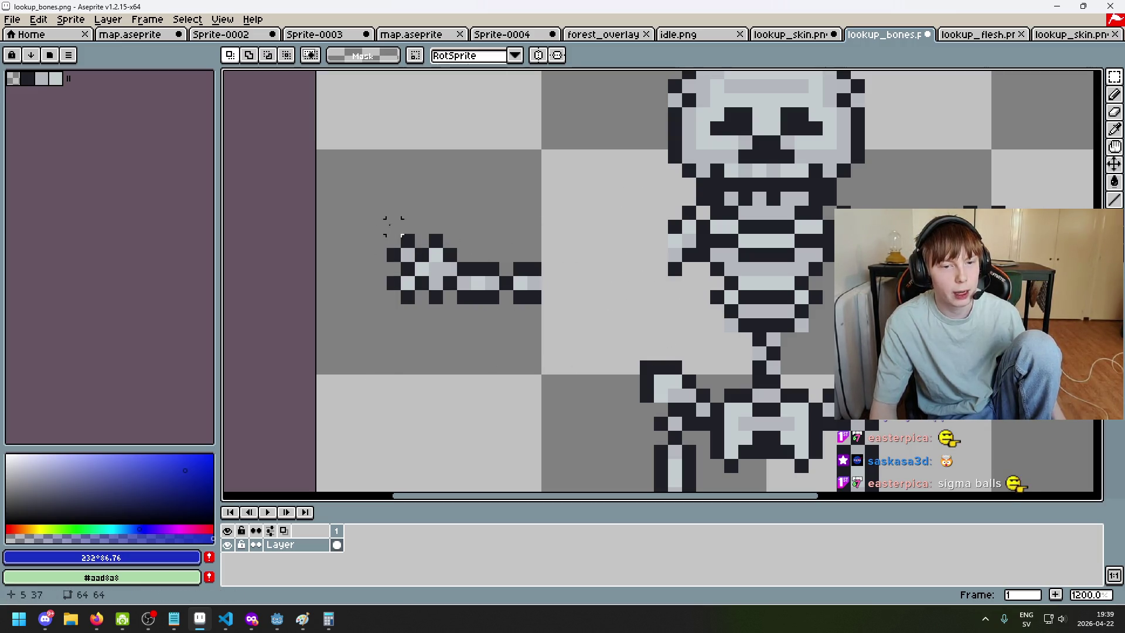
{"action": "left_click_drag", "start_coordinate": [342, 203], "coordinate": [572, 349]}
{"action": "key", "text": "ctrl+z"}
{"action": "key", "text": "ctrl+z"}
{"action": "key", "text": "ctrl+y"}
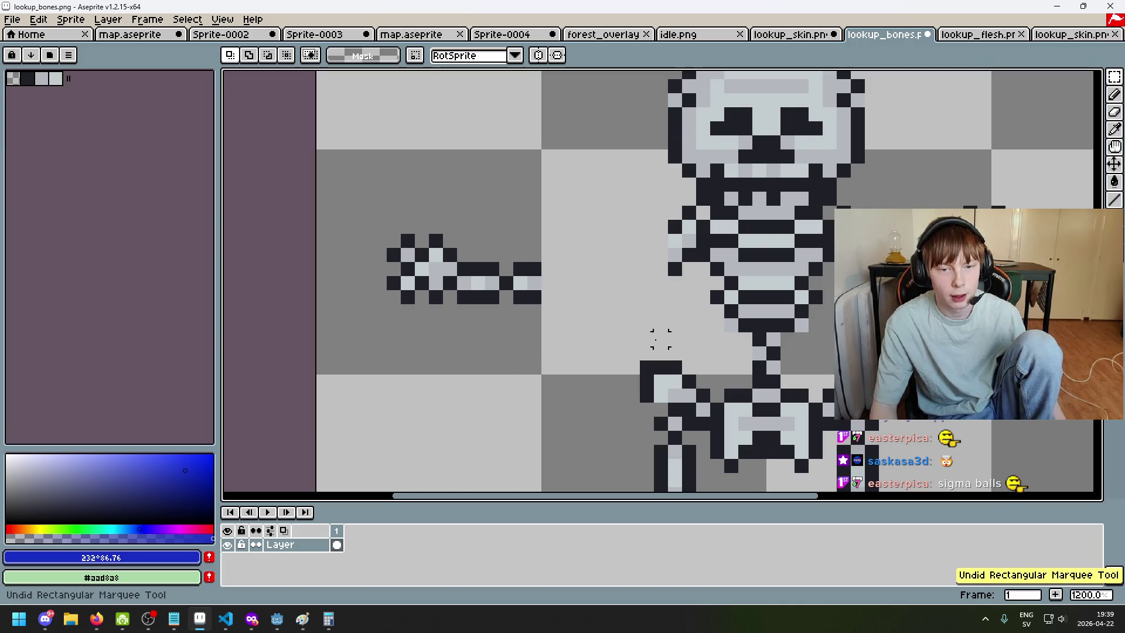
{"action": "key", "text": "ctrl+z"}
{"action": "key", "text": "ctrl+y"}
{"action": "key", "text": "ctrl+z"}
{"action": "key", "text": "ctrl+y"}
{"action": "key", "text": "ctrl+y"}
{"action": "key", "text": "ctrl+y"}
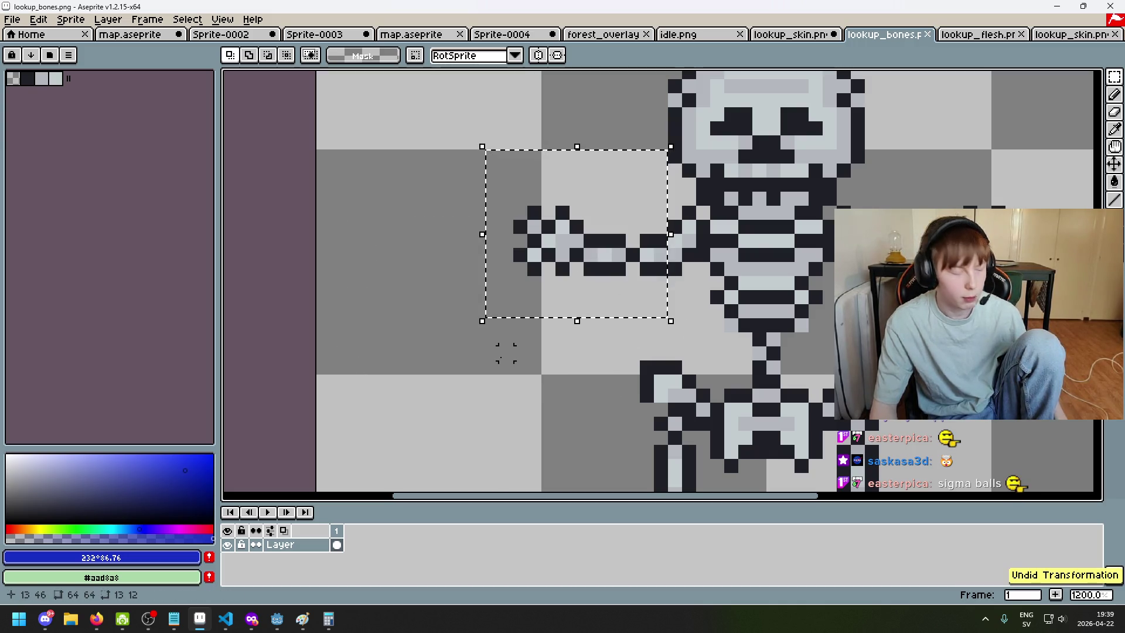
{"action": "key", "text": "ctrl+d"}
Move the arm piece out to the left, then undo it and clear the selection
{"action": "scroll", "coordinate": [495, 361], "scroll_direction": "down", "scroll_amount": 1}
{"action": "scroll", "coordinate": [502, 351], "scroll_direction": "up", "scroll_amount": 3}
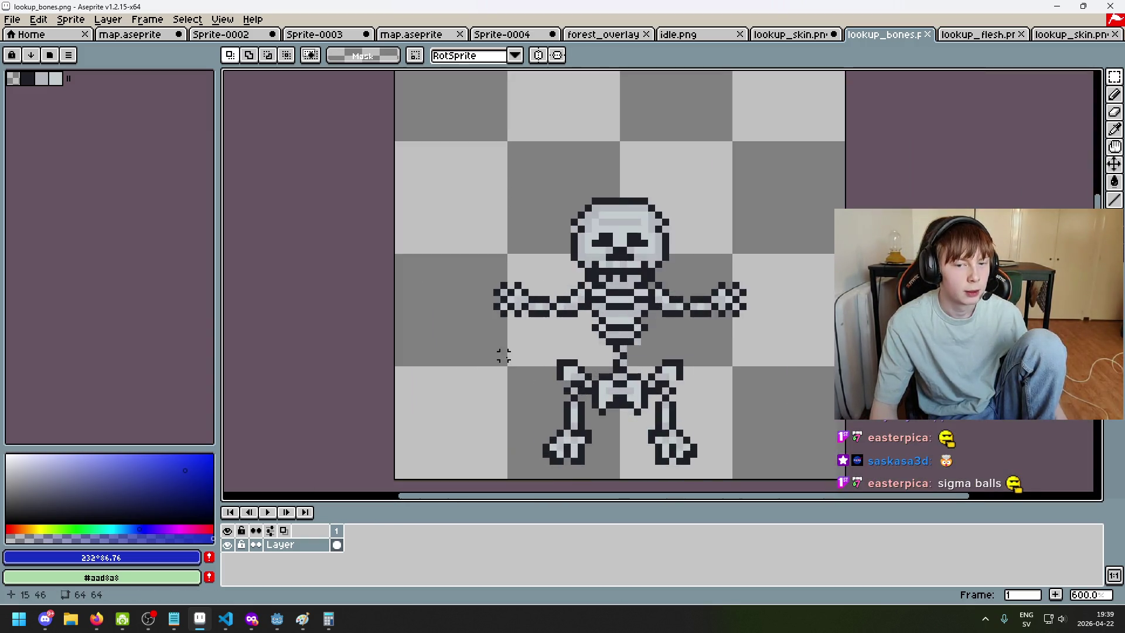
{"action": "left_click_drag", "start_coordinate": [659, 291], "coordinate": [350, 347]}
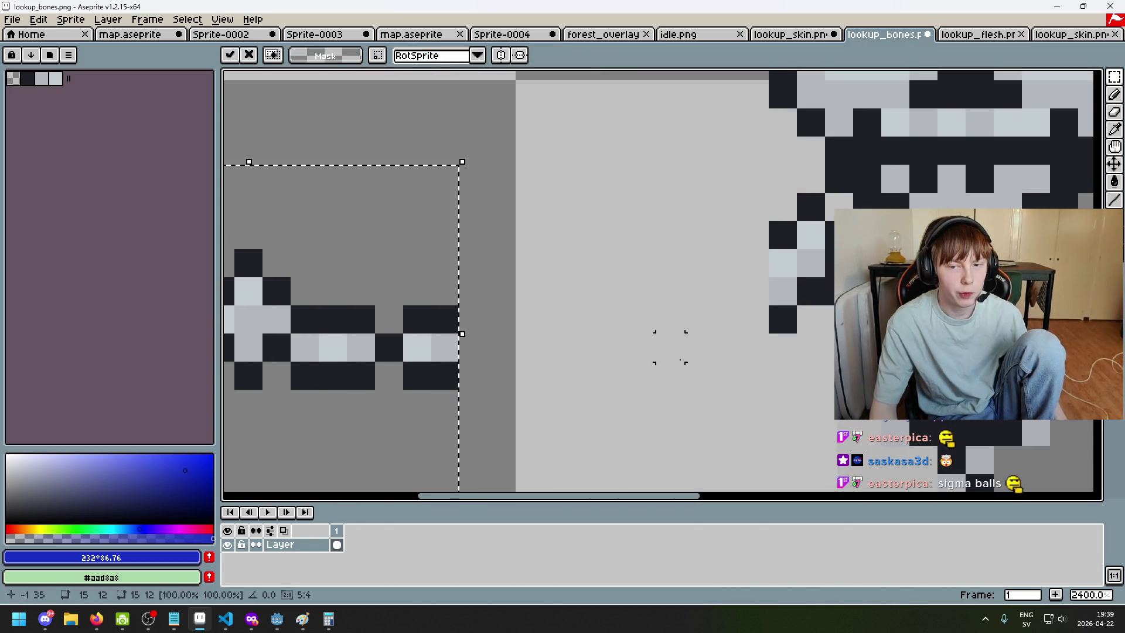
{"action": "scroll", "coordinate": [644, 284], "scroll_direction": "down", "scroll_amount": 6}
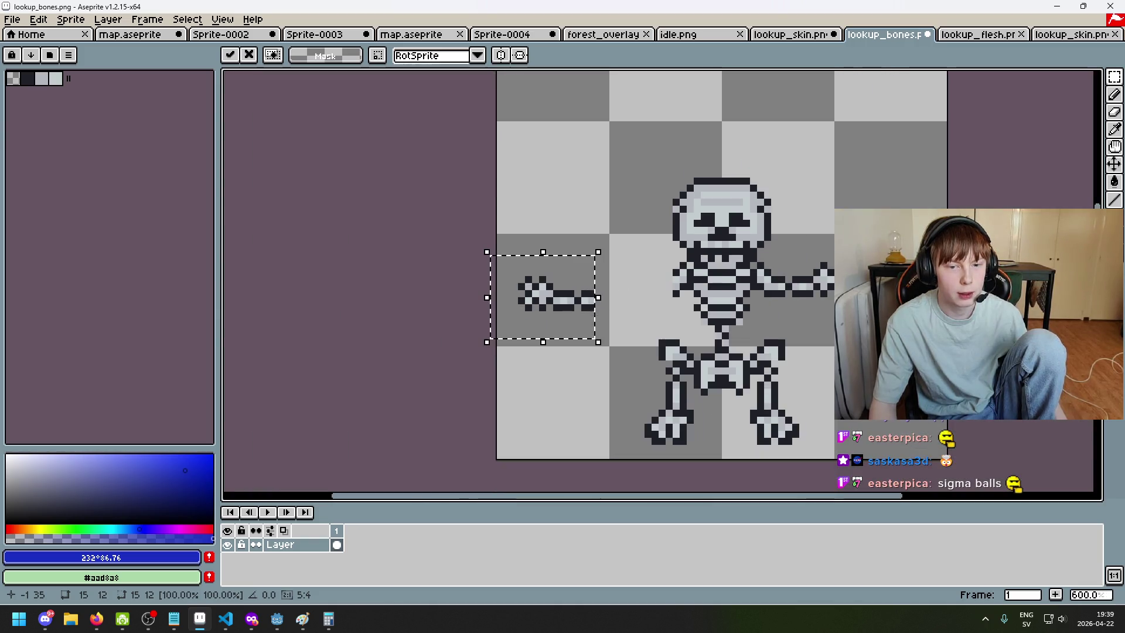
{"action": "scroll", "coordinate": [645, 250], "scroll_direction": "up", "scroll_amount": 8}
{"action": "scroll", "coordinate": [645, 251], "scroll_direction": "down", "scroll_amount": 4}
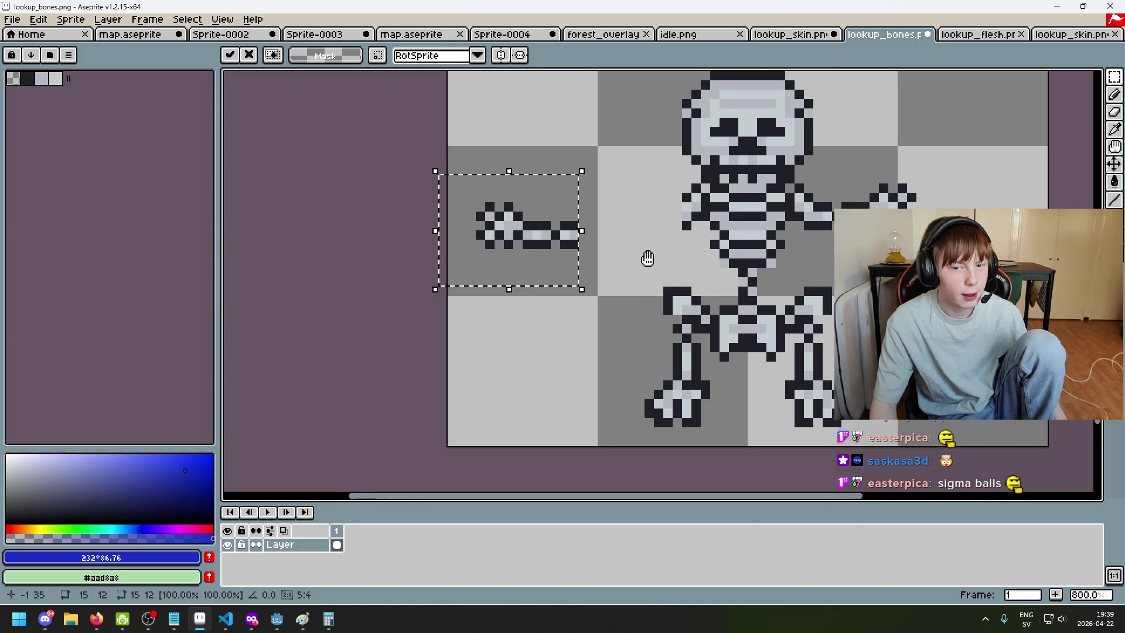
{"action": "key", "text": "ctrl+z"}
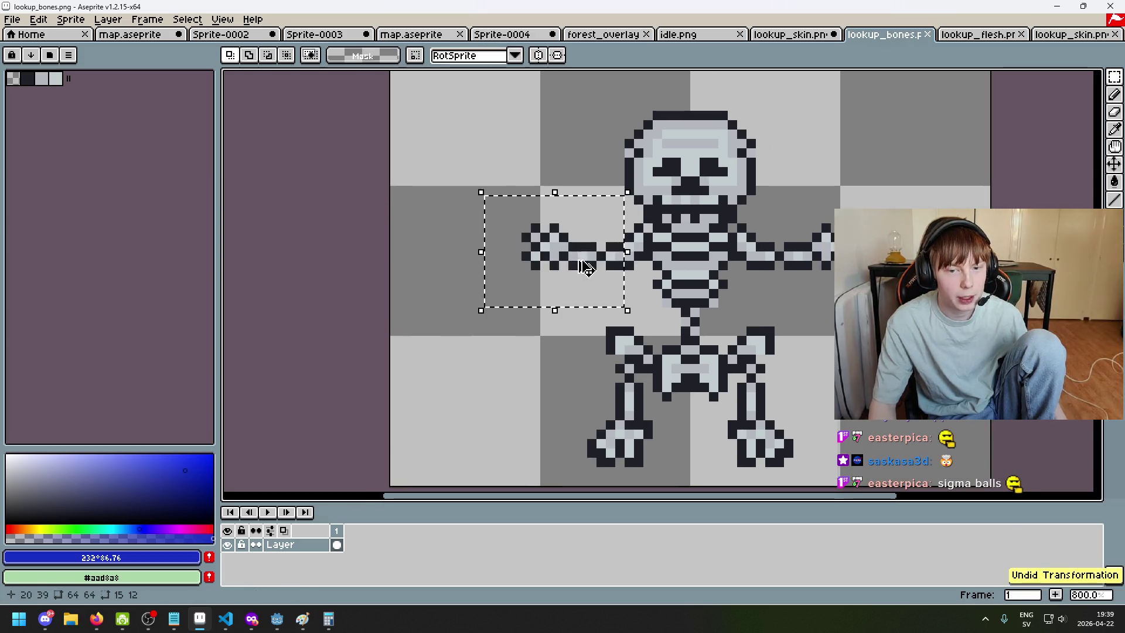
{"action": "left_click", "coordinate": [535, 325]}
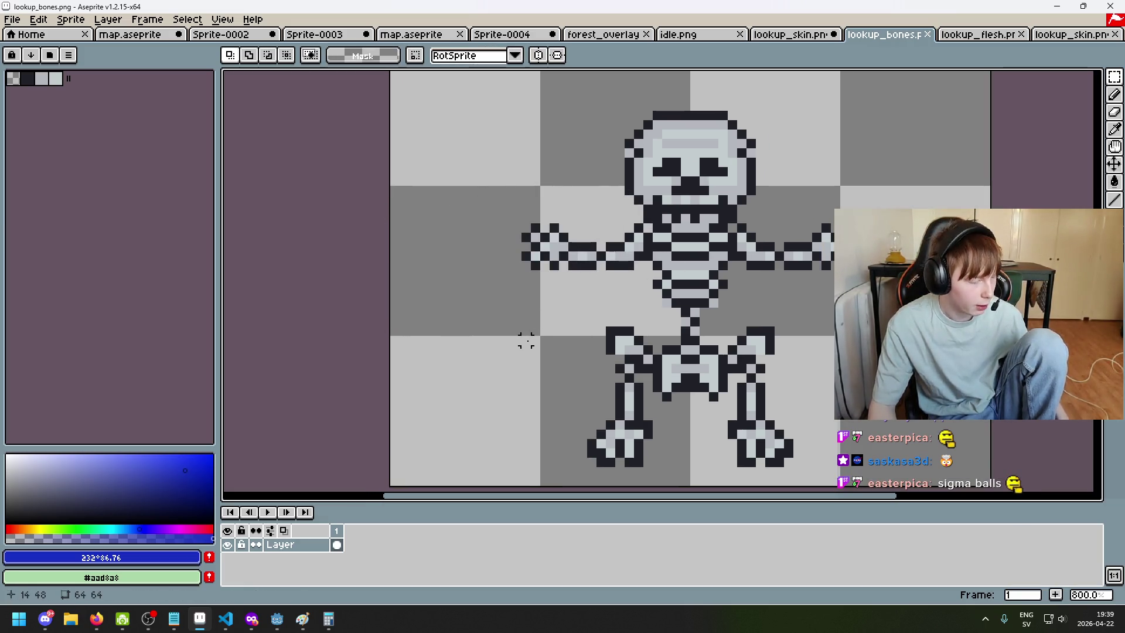
Flip through the lookup_flesh and lookup_skin tabs, then bring Godot forward and save the scene
{"action": "scroll", "coordinate": [586, 319], "scroll_direction": "down", "scroll_amount": 4}
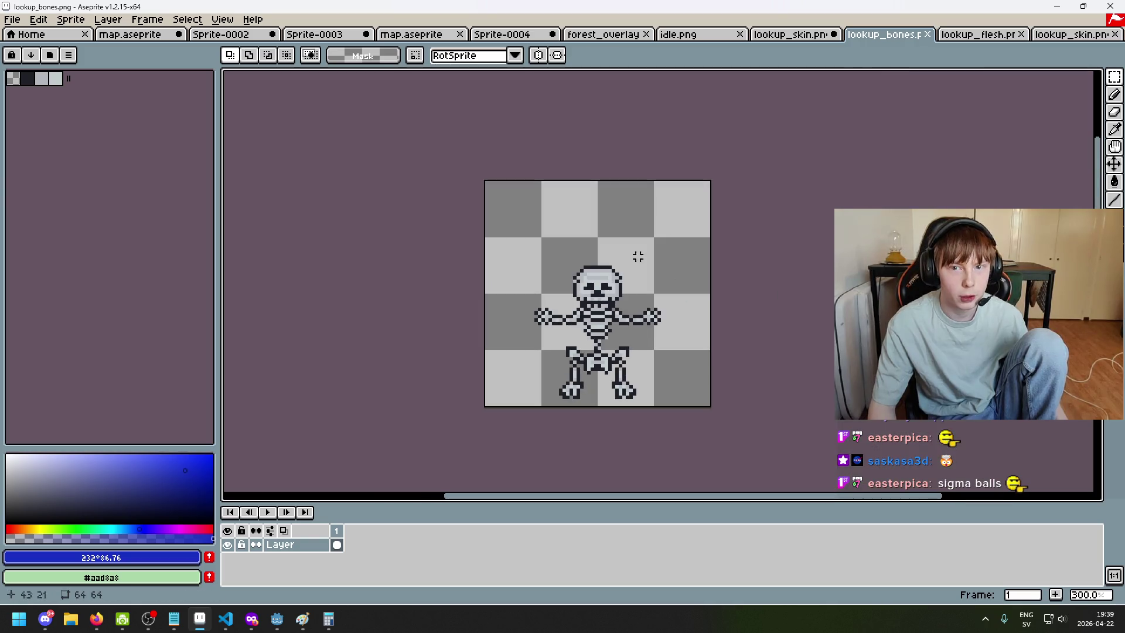
{"action": "left_click", "coordinate": [978, 34]}
{"action": "left_click", "coordinate": [1072, 35]}
{"action": "left_click", "coordinate": [786, 35]}
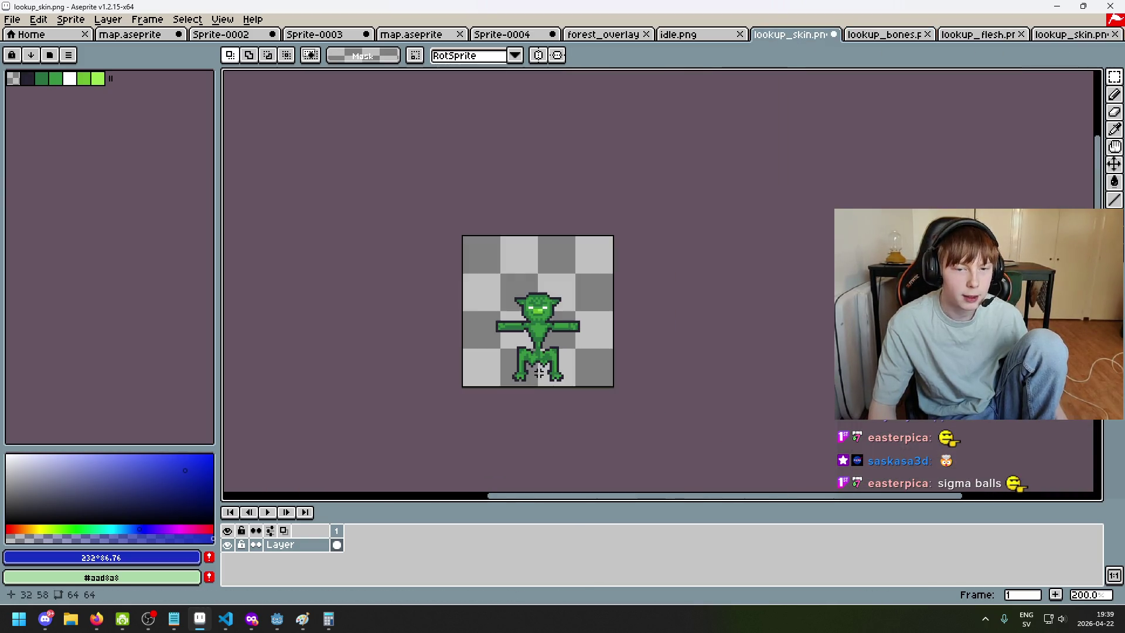
{"action": "left_click", "coordinate": [275, 620]}
{"action": "key", "text": "ctrl+s"}
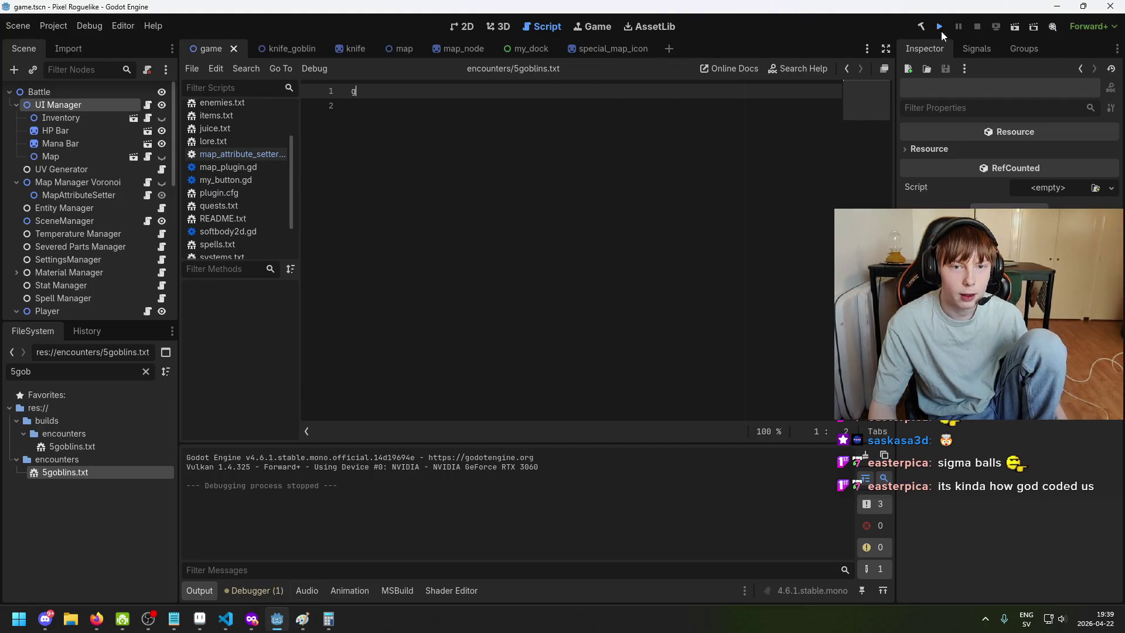
{"action": "left_click", "coordinate": [941, 30]}
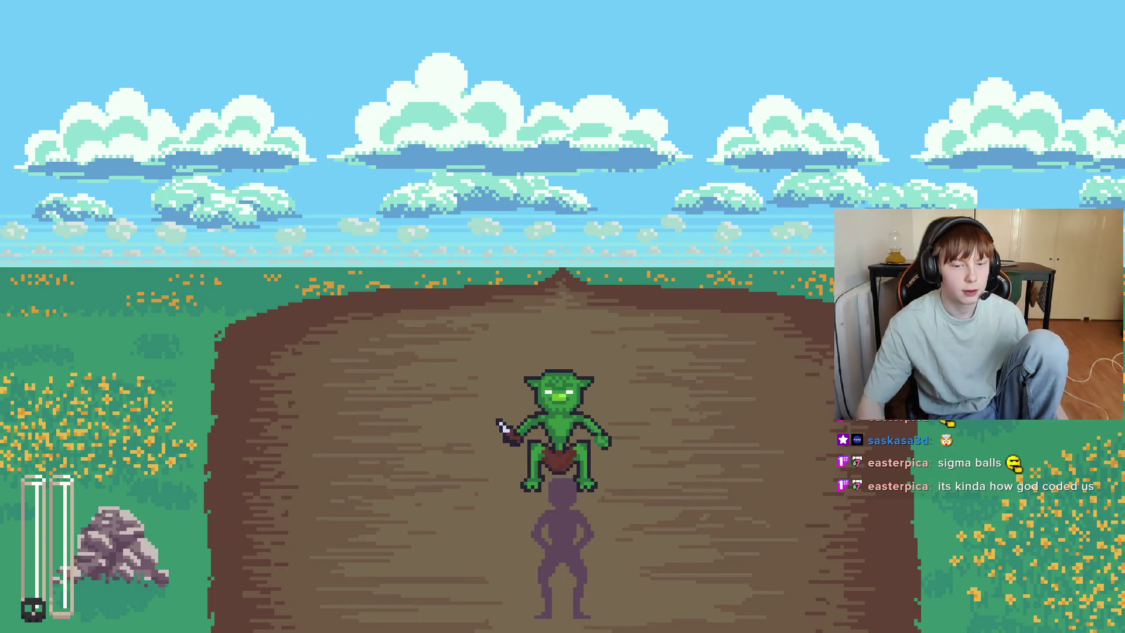
{"action": "left_click", "coordinate": [622, 419]}
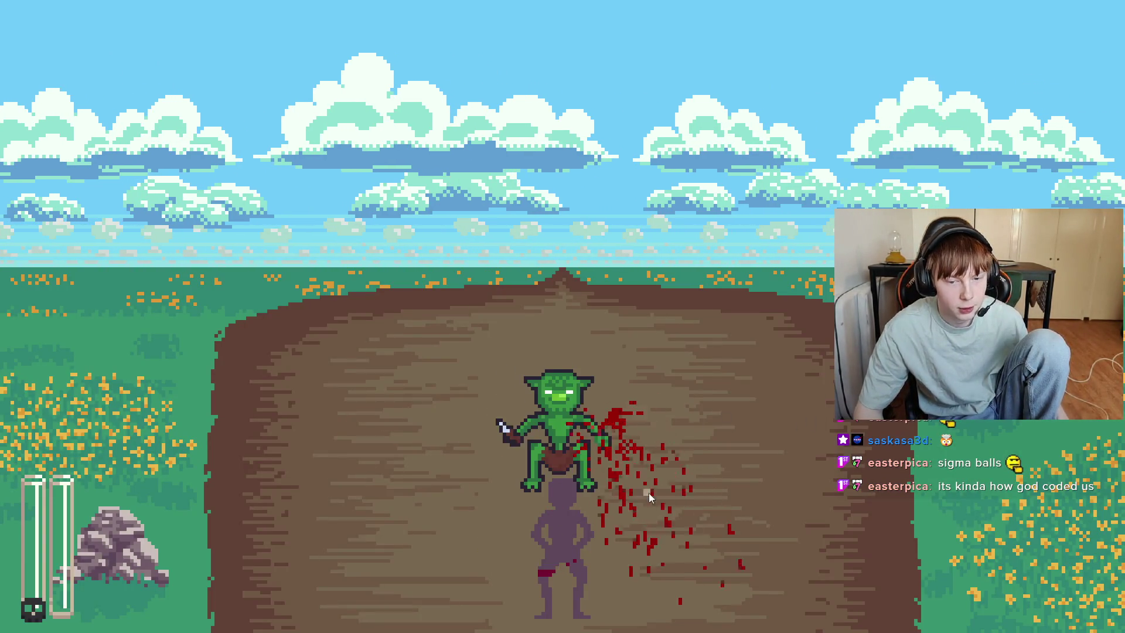
{"action": "left_click", "coordinate": [630, 392]}
{"action": "left_click", "coordinate": [619, 387]}
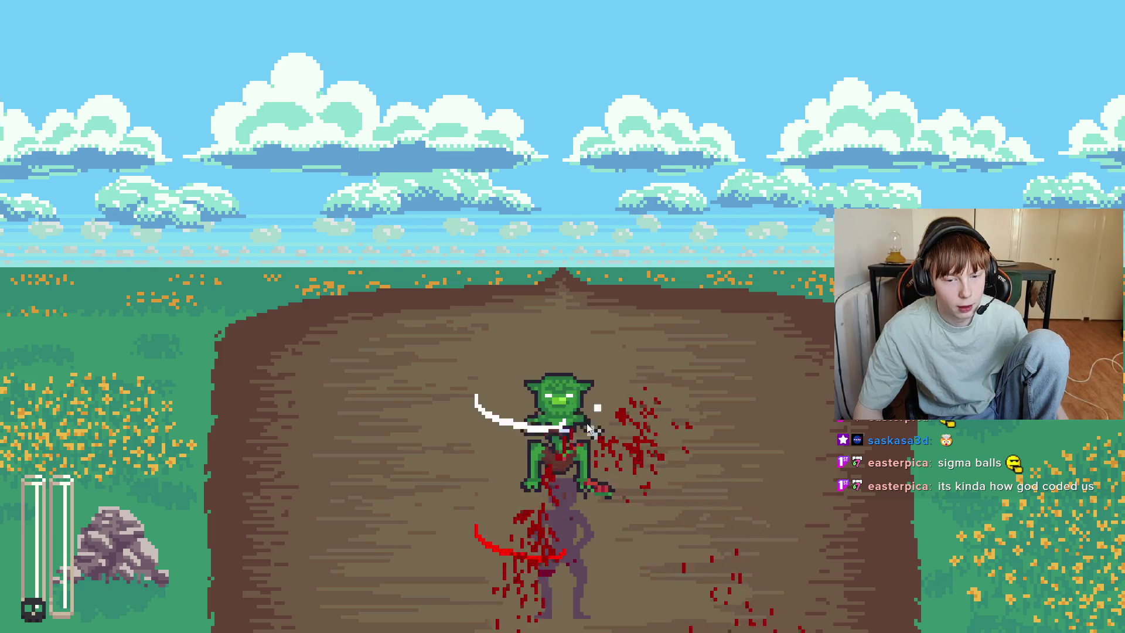
{"action": "left_click", "coordinate": [609, 408]}
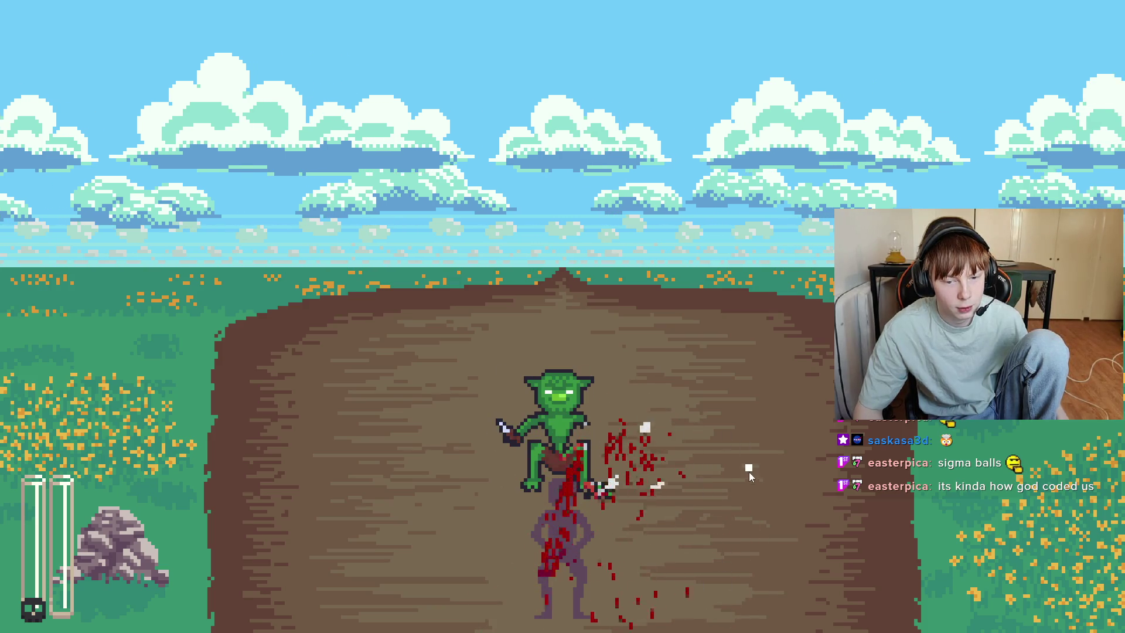
{"action": "key", "text": "d"}
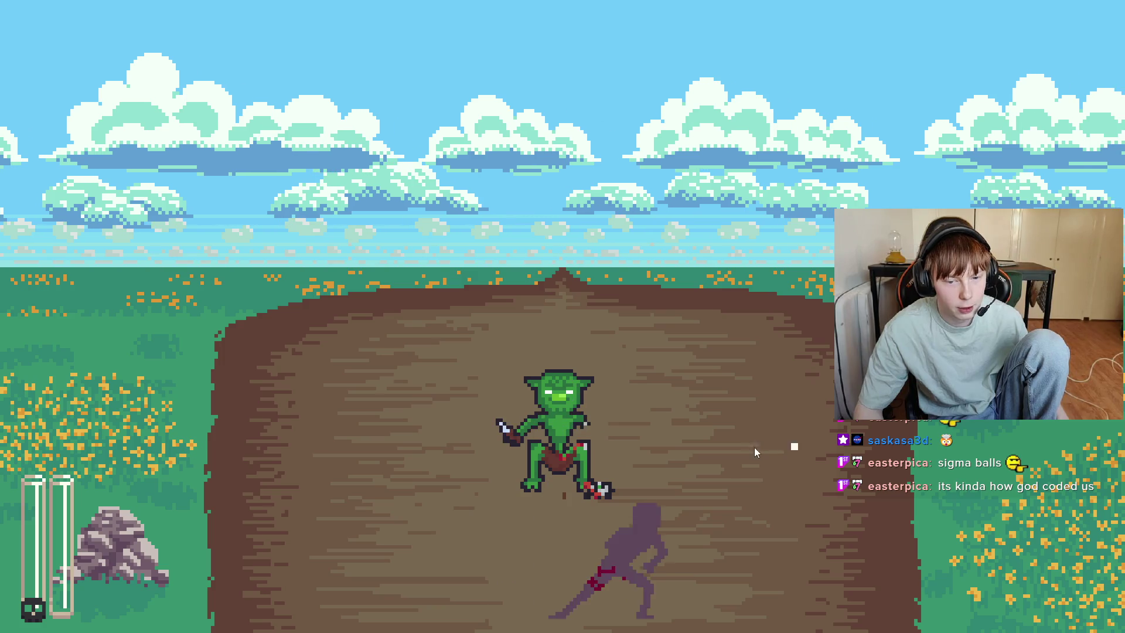
{"action": "left_click", "coordinate": [548, 425]}
{"action": "left_click", "coordinate": [394, 510]}
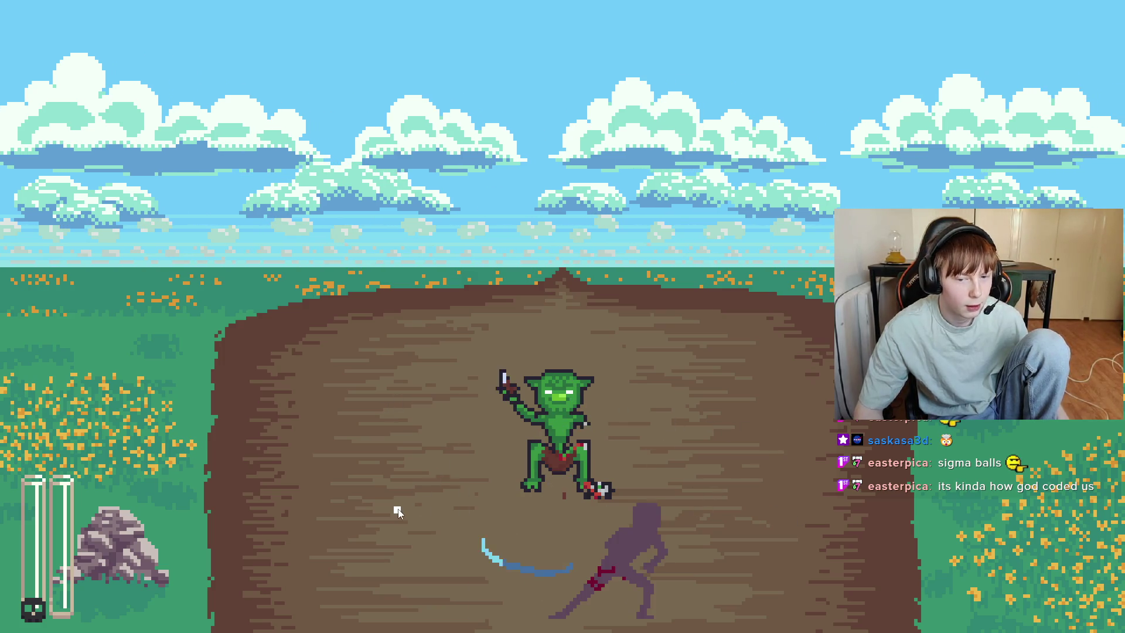
{"action": "key", "text": "d"}
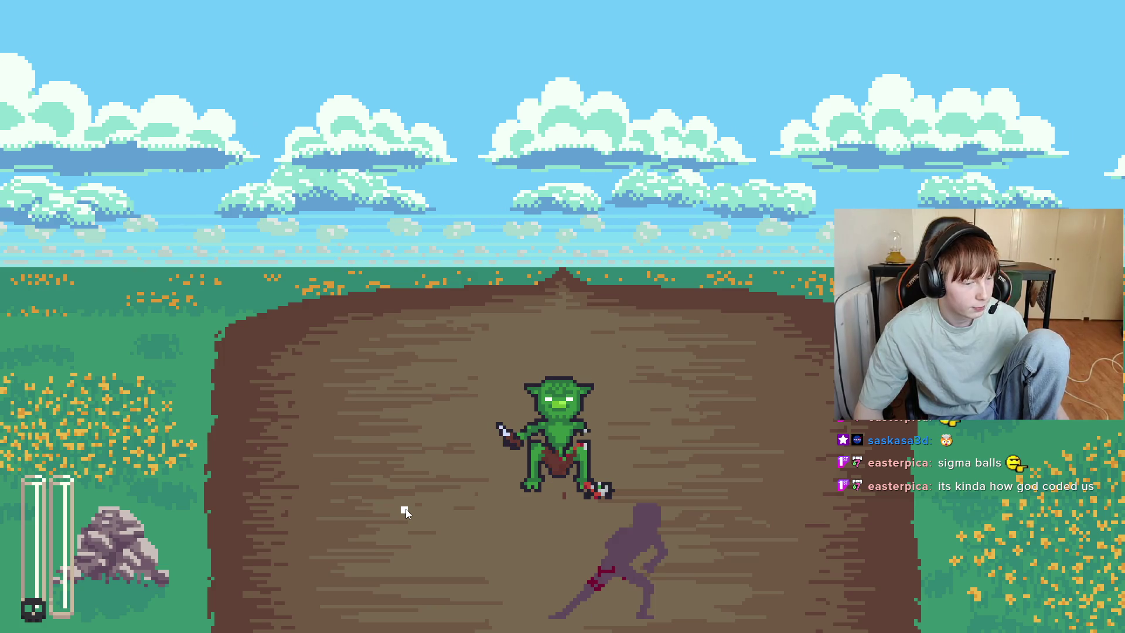
{"action": "key", "text": "a"}
{"action": "key", "text": "d"}
{"action": "left_click", "coordinate": [404, 511]}
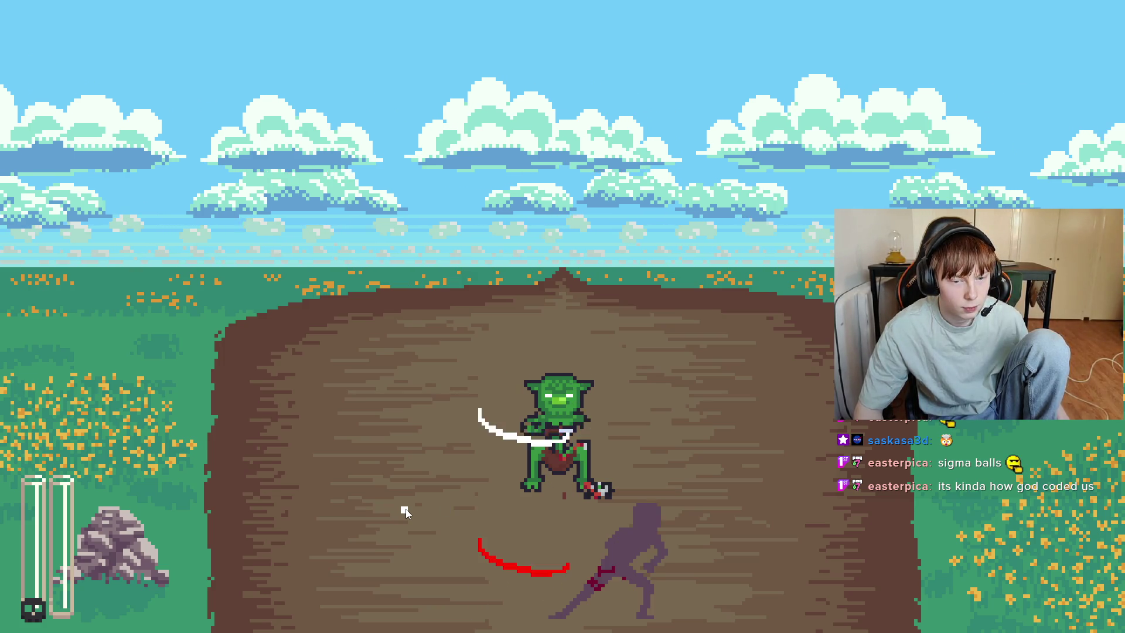
{"action": "key", "text": "a"}
{"action": "key", "text": "d"}
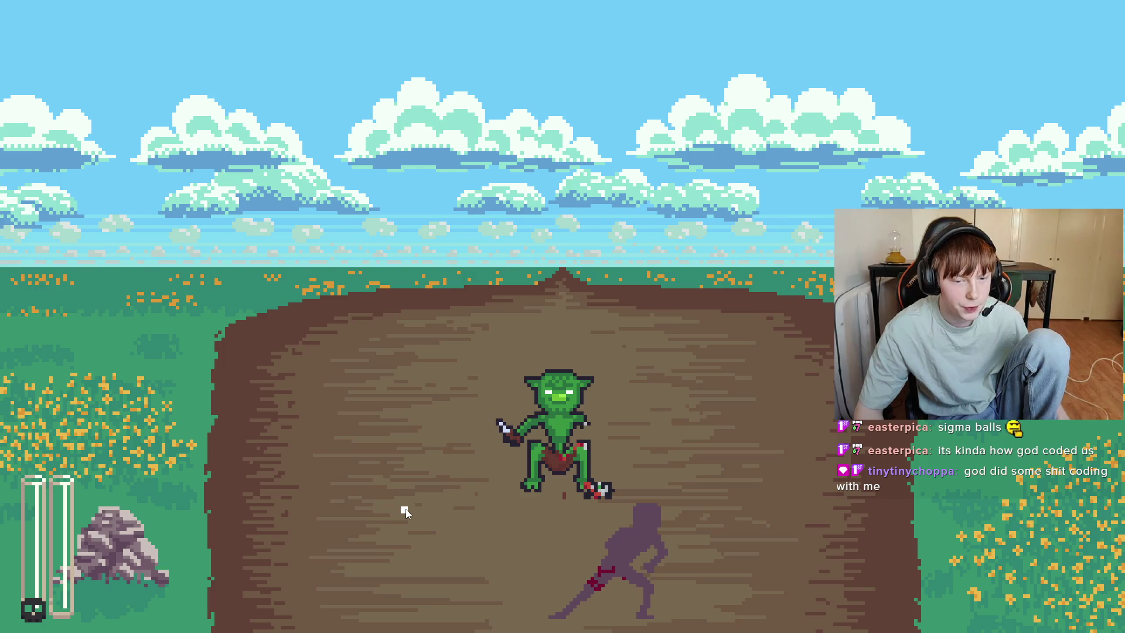
{"action": "left_click", "coordinate": [408, 511]}
{"action": "key", "text": "a"}
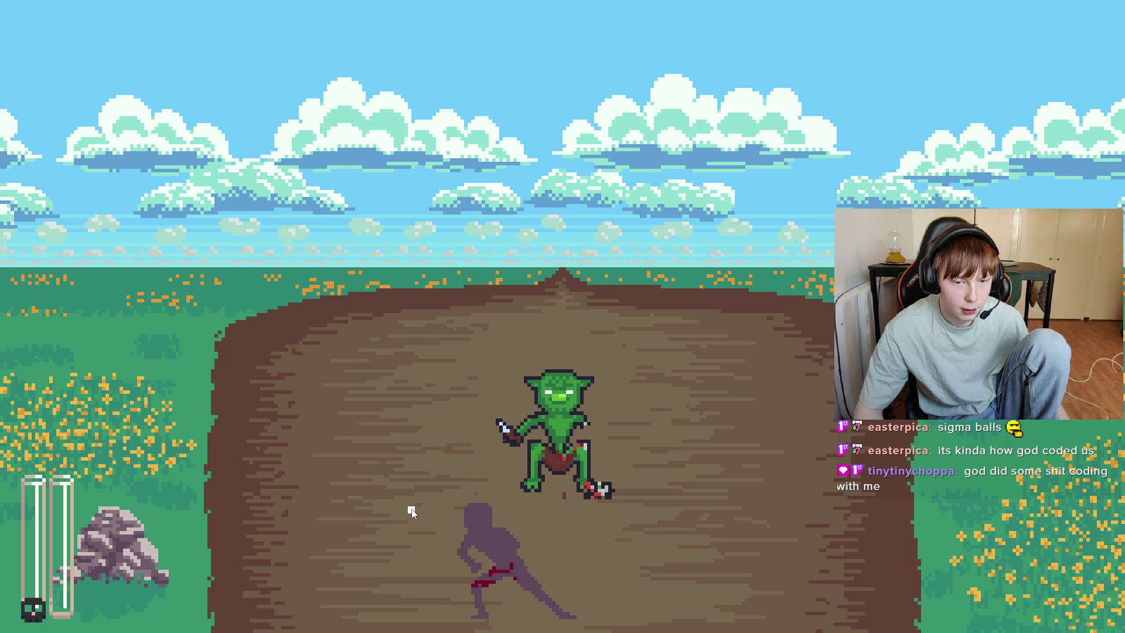
{"action": "left_click", "coordinate": [563, 492]}
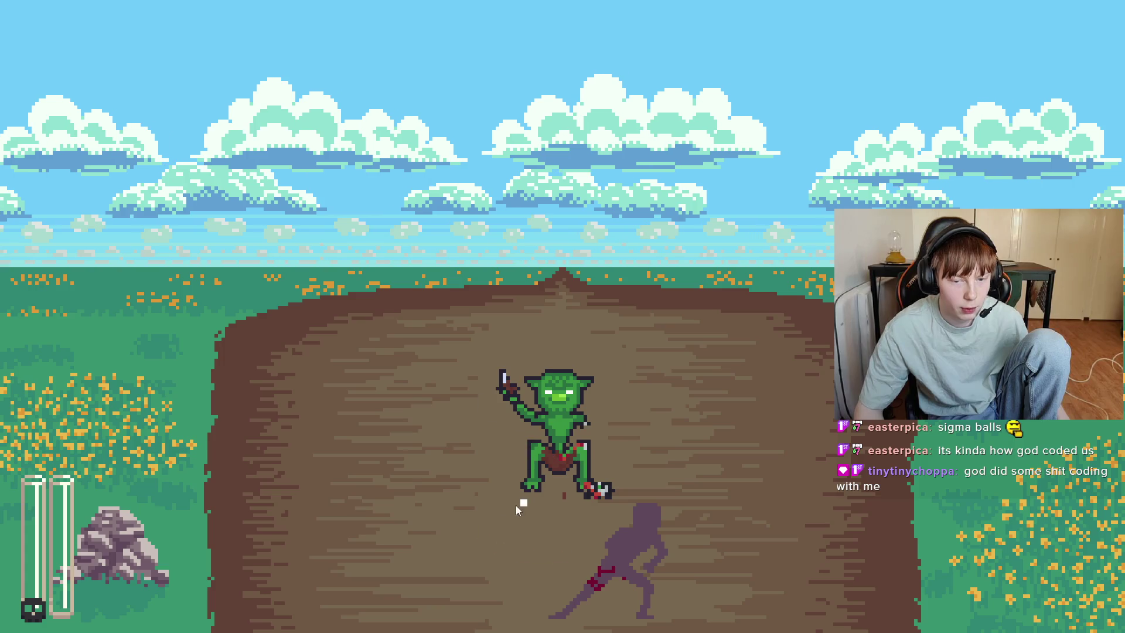
{"action": "left_click", "coordinate": [477, 349]}
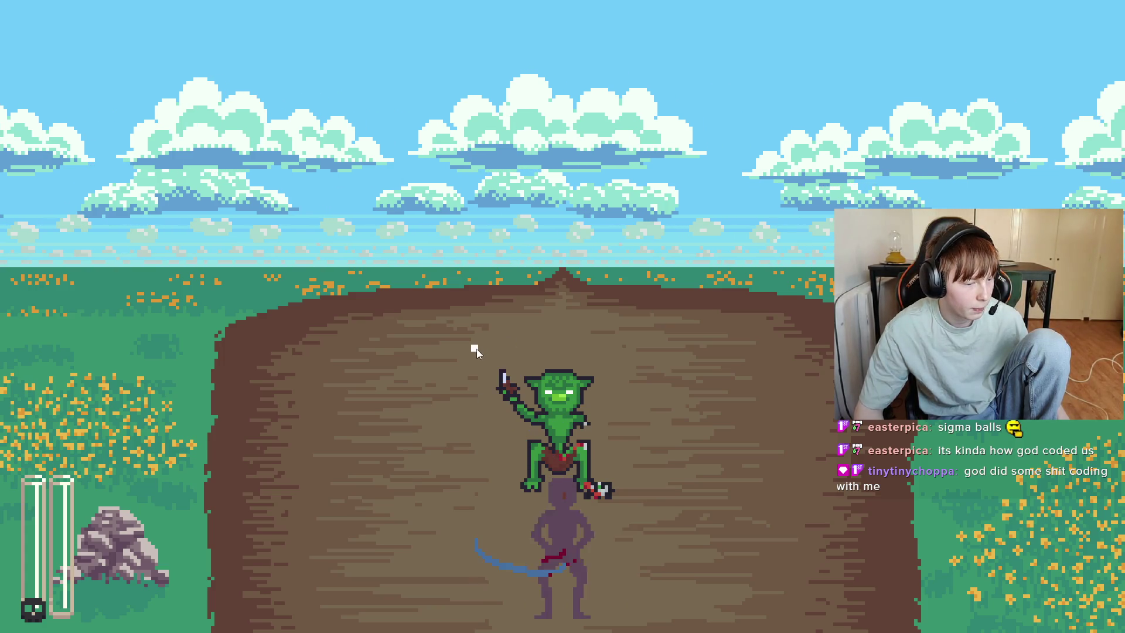
{"action": "left_click", "coordinate": [476, 349]}
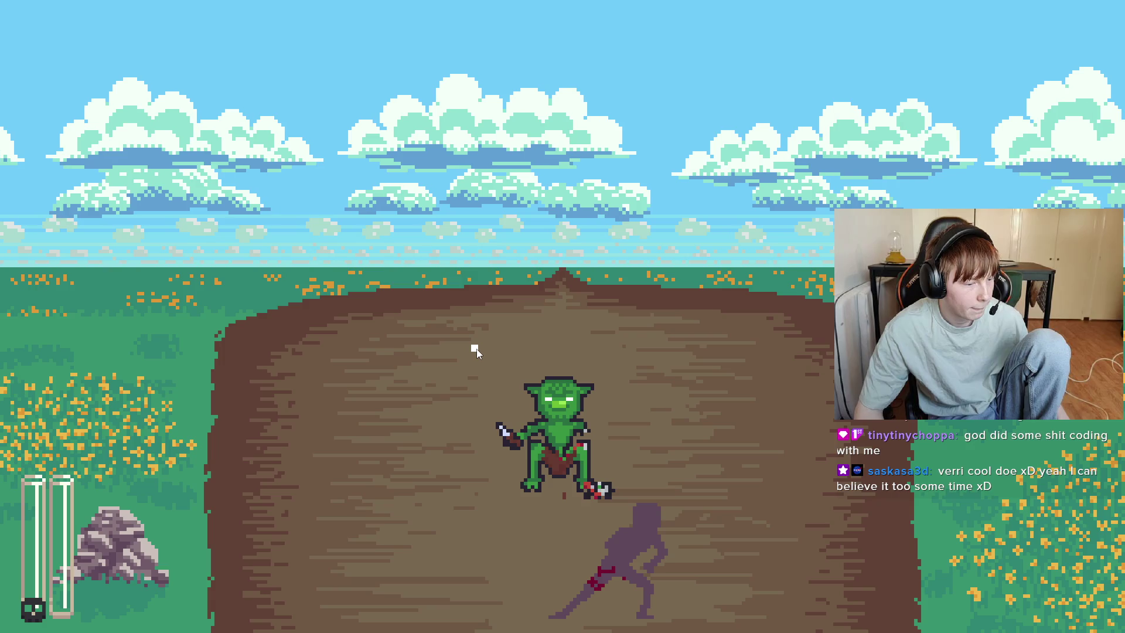
{"action": "left_click", "coordinate": [477, 349]}
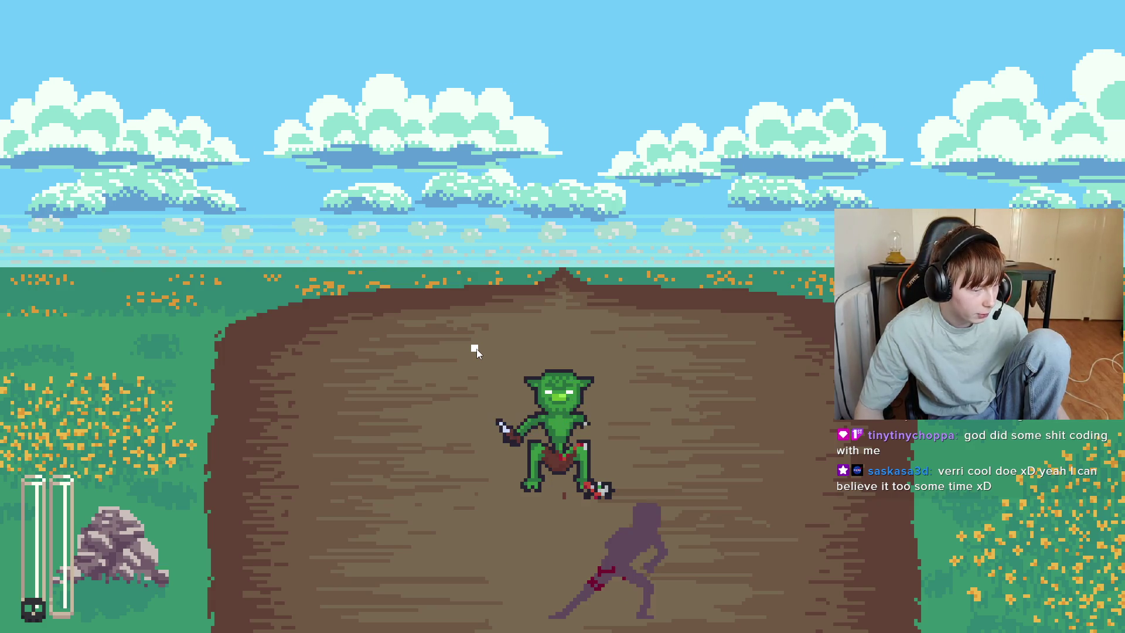
{"action": "left_click", "coordinate": [498, 416]}
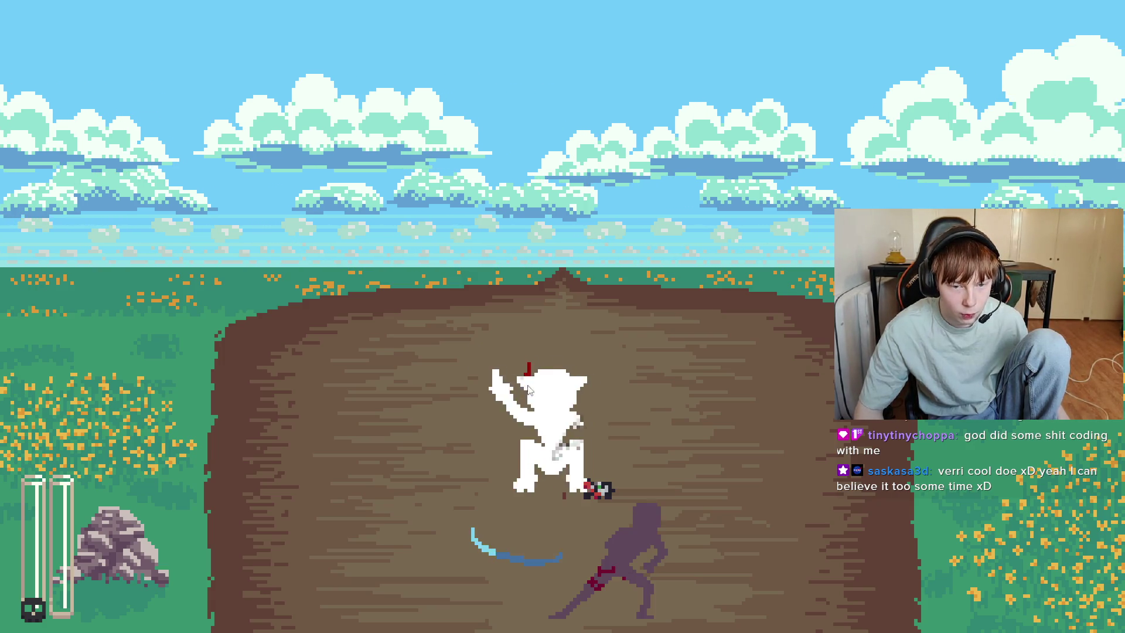
{"action": "left_click", "coordinate": [501, 486]}
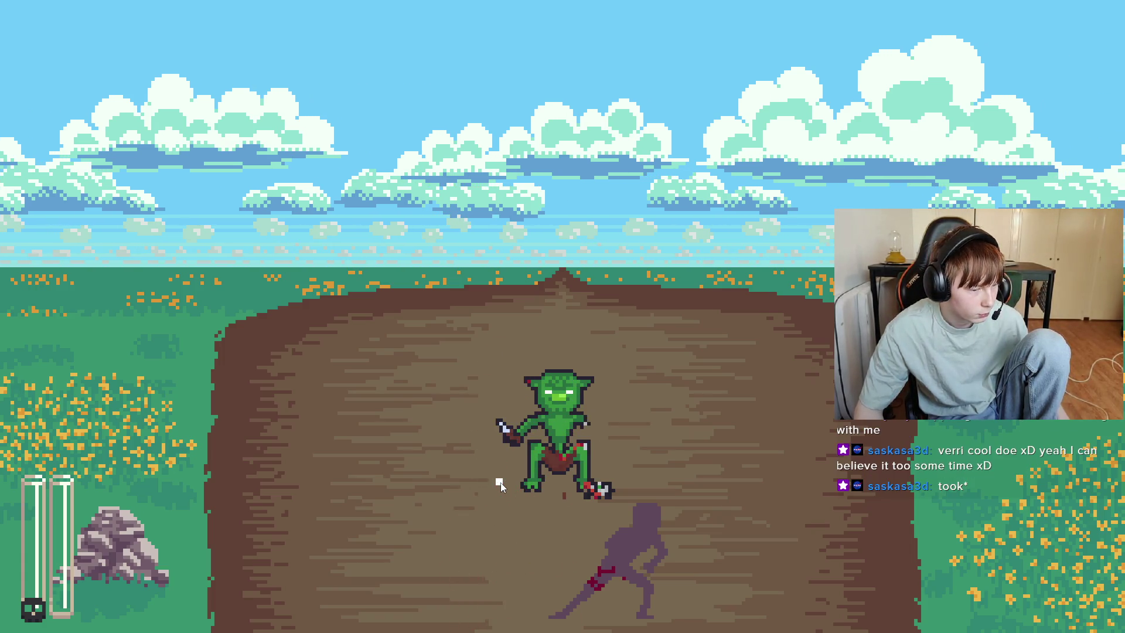
{"action": "left_click", "coordinate": [501, 485]}
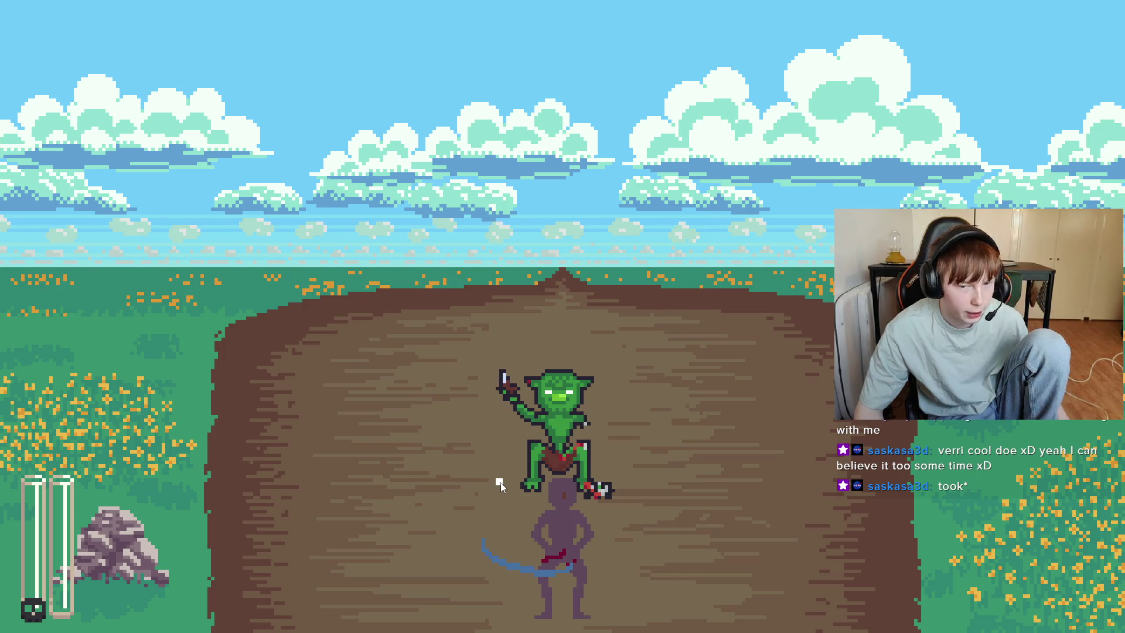
{"action": "left_click", "coordinate": [514, 449]}
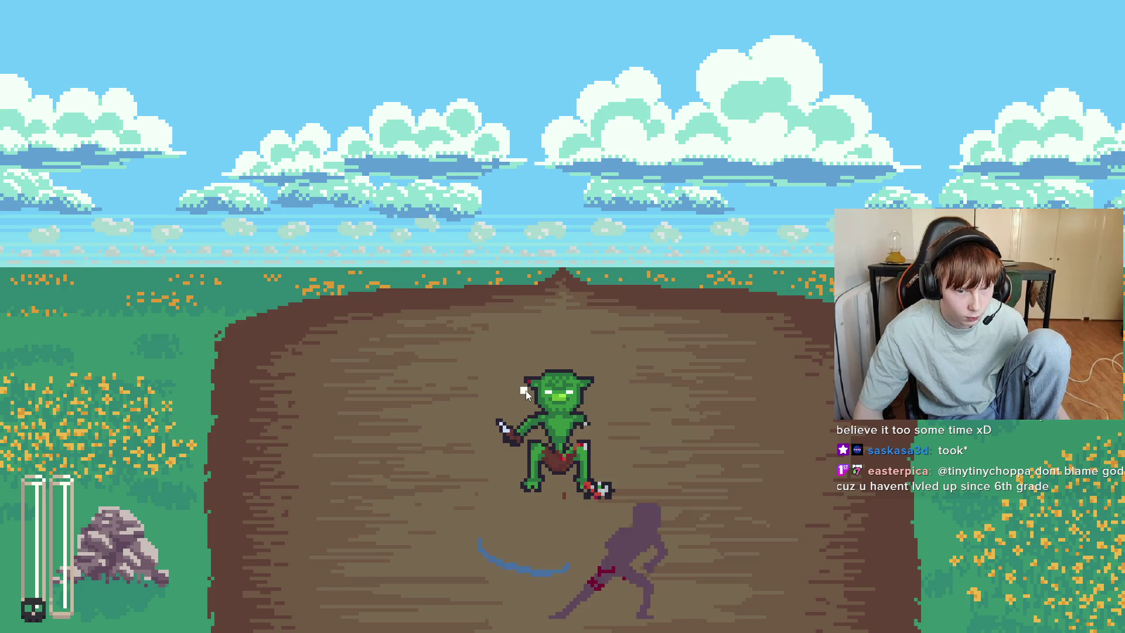
{"action": "left_click", "coordinate": [469, 462]}
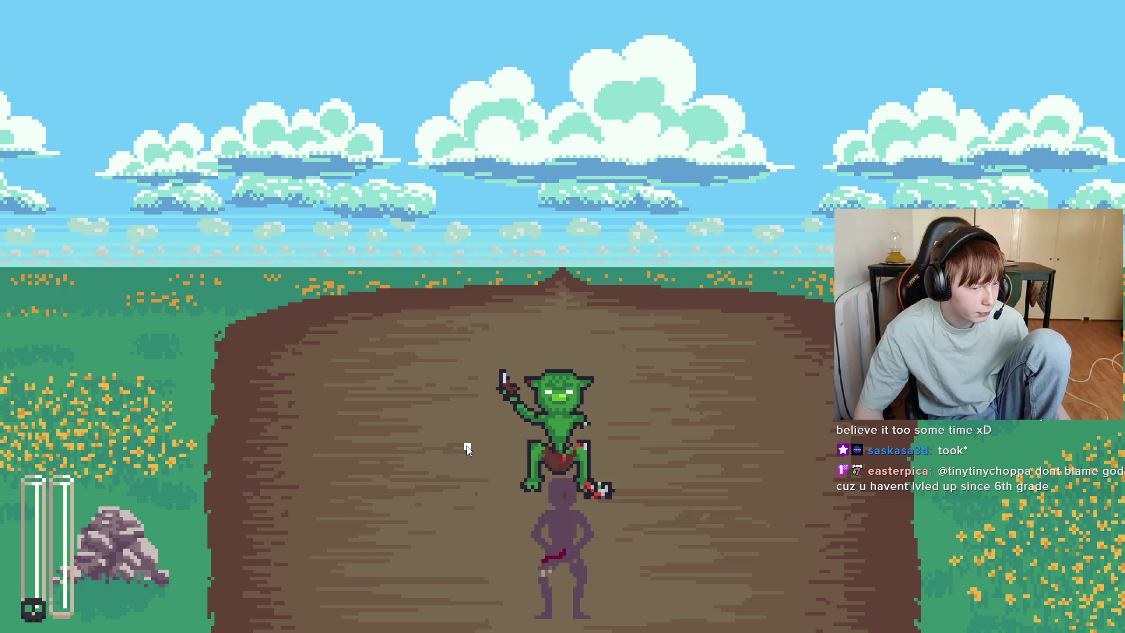
{"action": "left_click", "coordinate": [467, 448]}
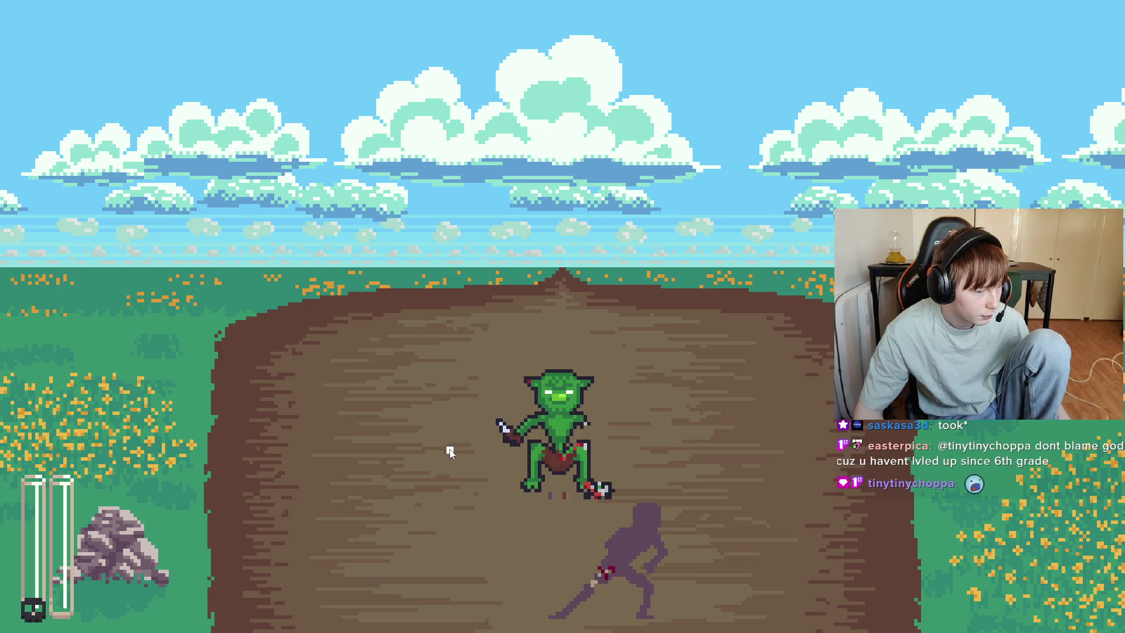
{"action": "left_click", "coordinate": [449, 450]}
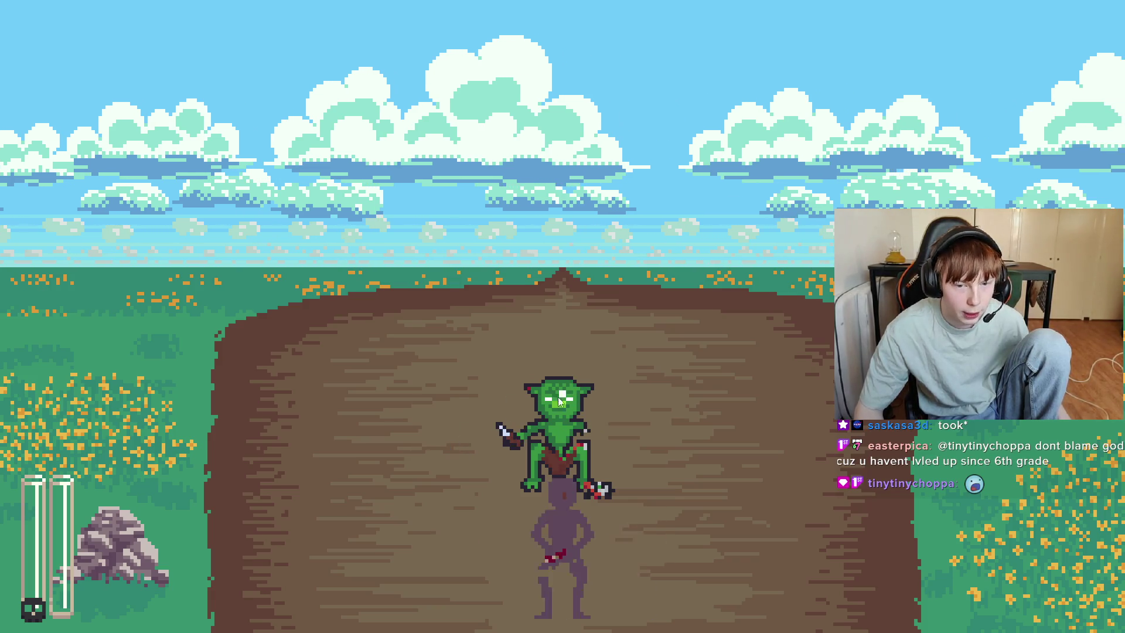
{"action": "left_click", "coordinate": [463, 381]}
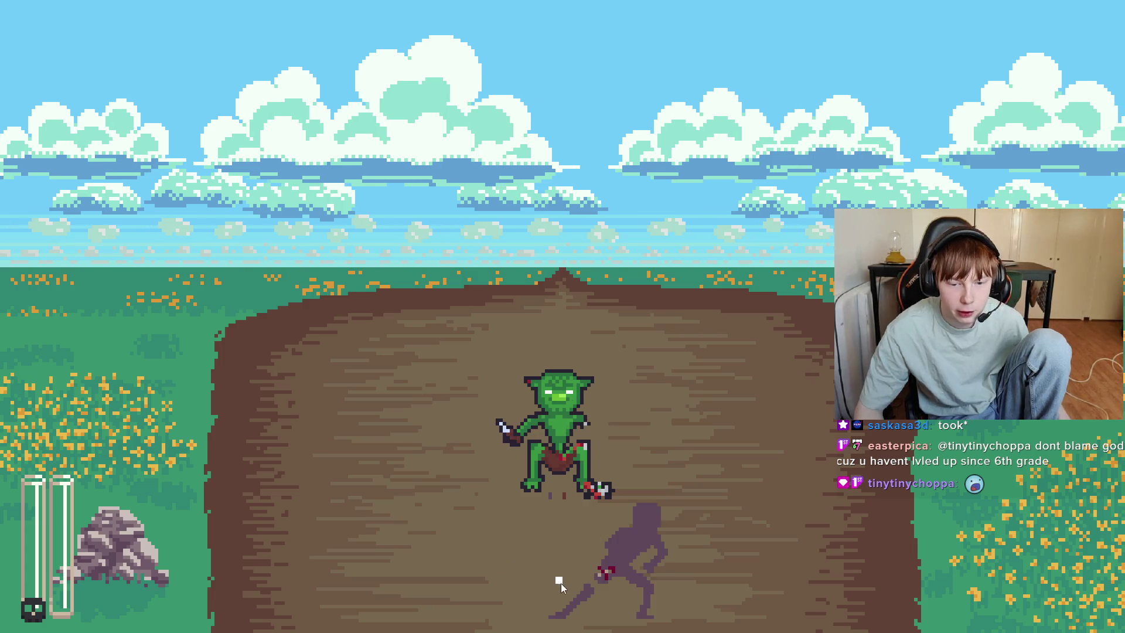
{"action": "key", "text": "F8"}
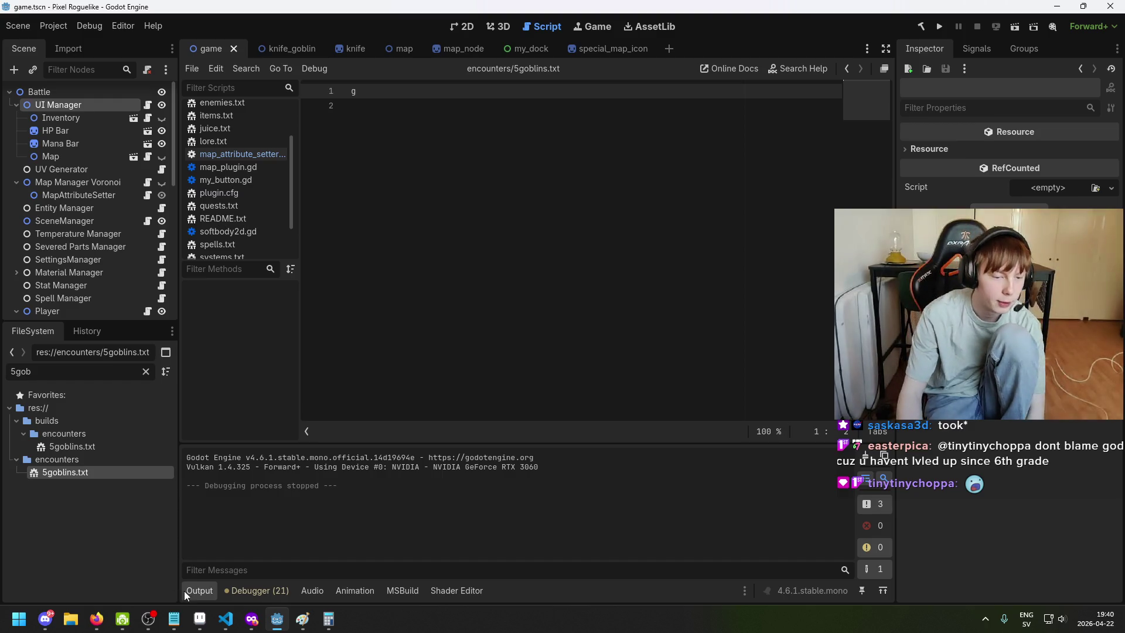
Back in Aseprite, view the forest_overlay, lookup_skin, lookup_bones and idle strip sprites in turn
{"action": "left_click", "coordinate": [199, 618]}
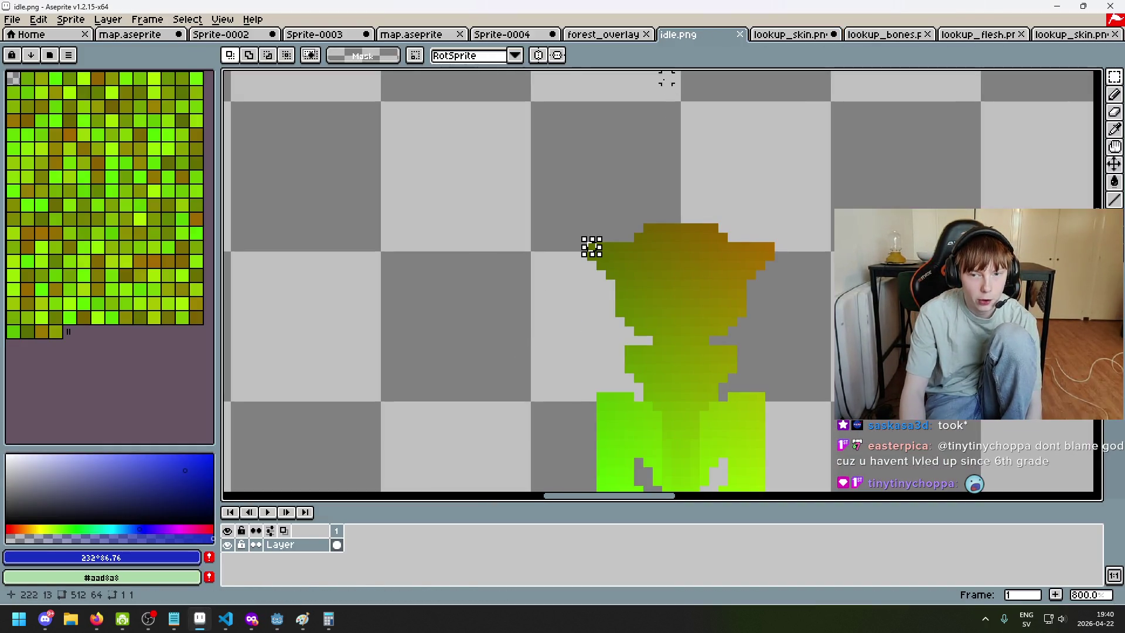
{"action": "scroll", "coordinate": [592, 247], "scroll_direction": "down", "scroll_amount": 2}
{"action": "left_click", "coordinate": [606, 34]}
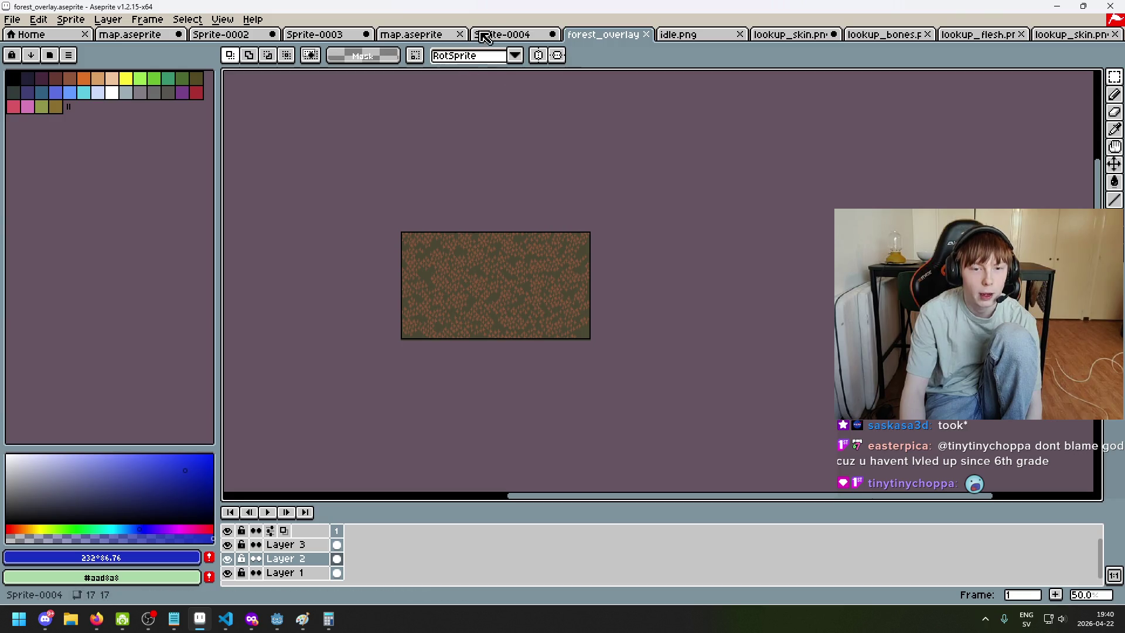
{"action": "left_click", "coordinate": [804, 35]}
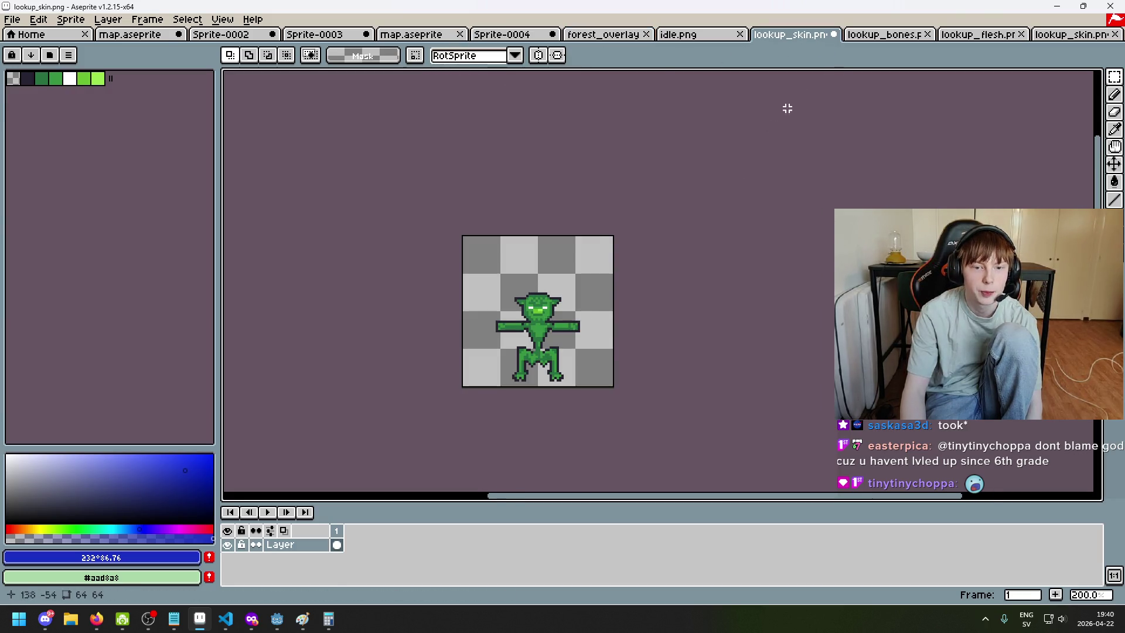
{"action": "left_click", "coordinate": [891, 36]}
{"action": "left_click", "coordinate": [679, 34]}
{"action": "scroll", "coordinate": [615, 207], "scroll_direction": "down", "scroll_amount": 3}
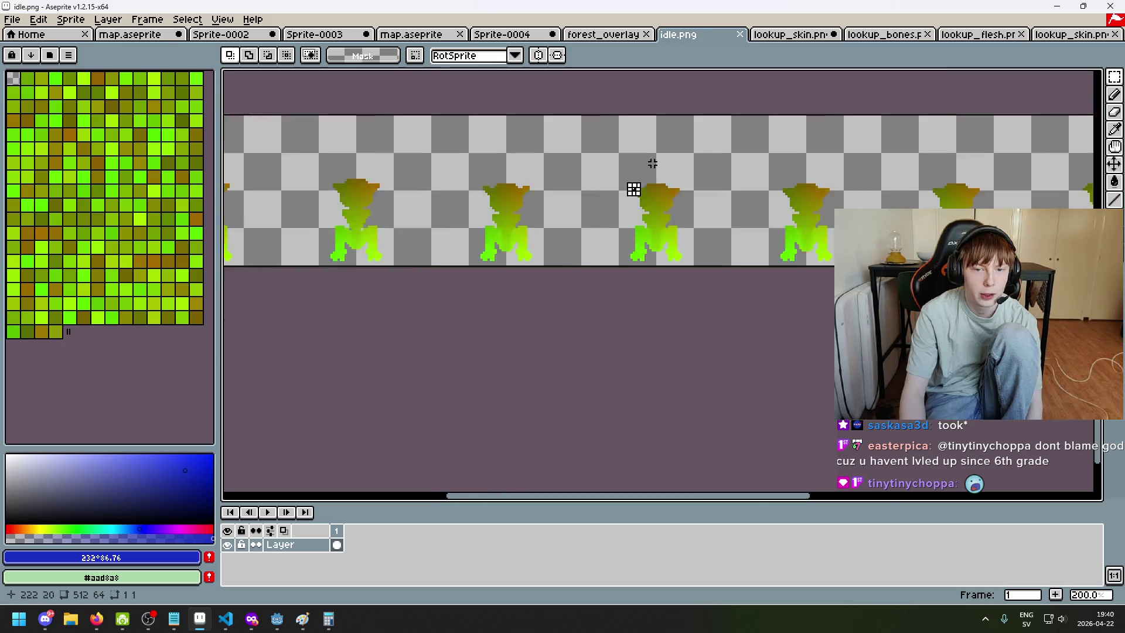
Inspect the goblin idle animation strip, glancing at lookup_skin again before returning
{"action": "mouse_move", "coordinate": [638, 182]}
{"action": "left_mouse_down"}
{"action": "mouse_move", "coordinate": [573, 183]}
{"action": "mouse_move", "coordinate": [583, 249]}
{"action": "left_mouse_up"}
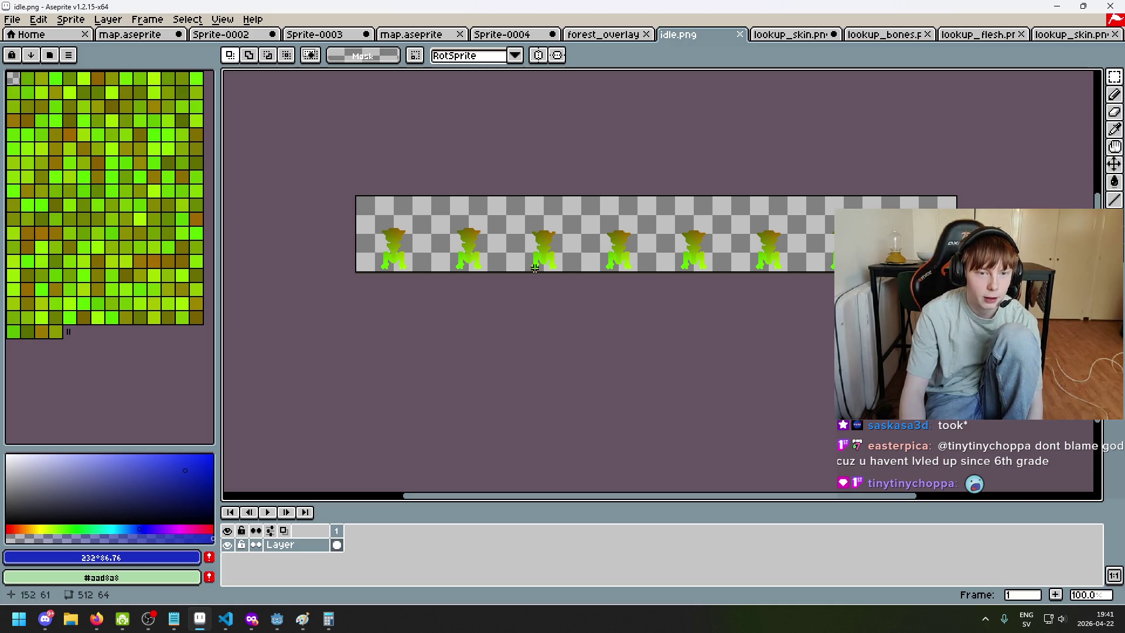
{"action": "scroll", "coordinate": [356, 226], "scroll_direction": "up", "scroll_amount": 1}
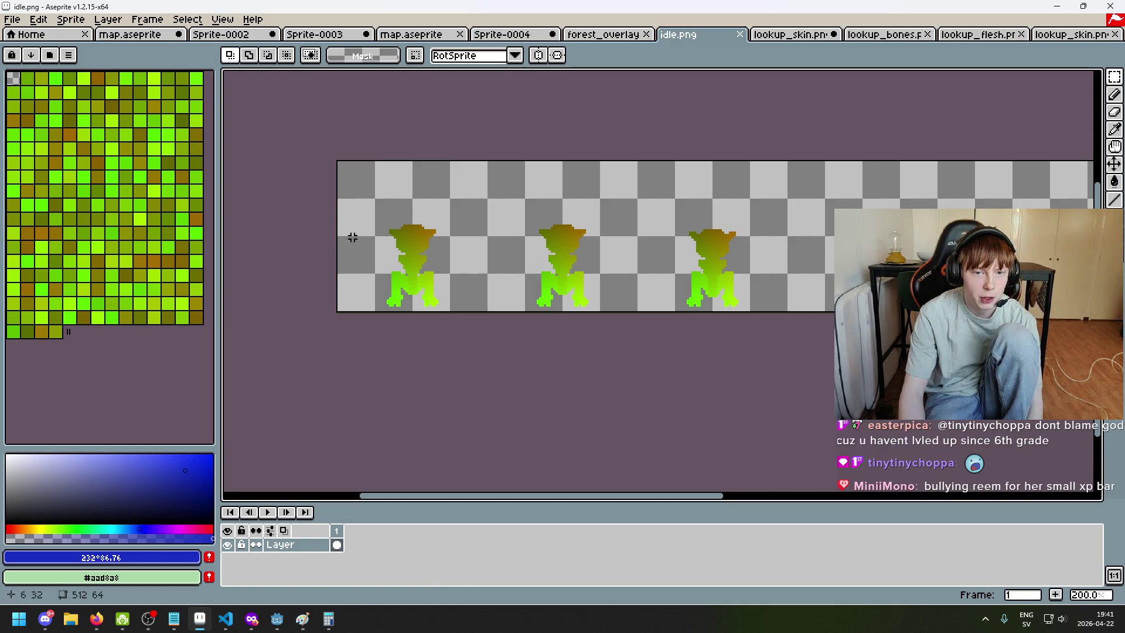
{"action": "scroll", "coordinate": [353, 237], "scroll_direction": "down", "scroll_amount": 3}
{"action": "scroll", "coordinate": [352, 237], "scroll_direction": "up", "scroll_amount": 5}
{"action": "scroll", "coordinate": [376, 281], "scroll_direction": "down", "scroll_amount": 2}
{"action": "scroll", "coordinate": [389, 313], "scroll_direction": "down", "scroll_amount": 2}
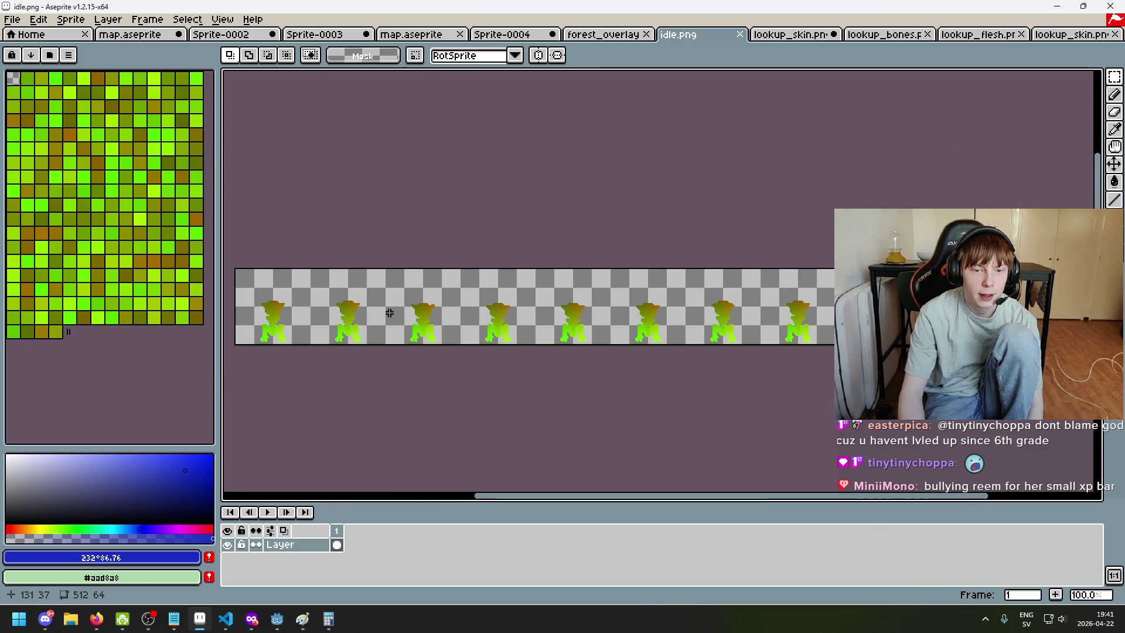
{"action": "scroll", "coordinate": [648, 299], "scroll_direction": "up", "scroll_amount": 1}
{"action": "left_click", "coordinate": [800, 35]}
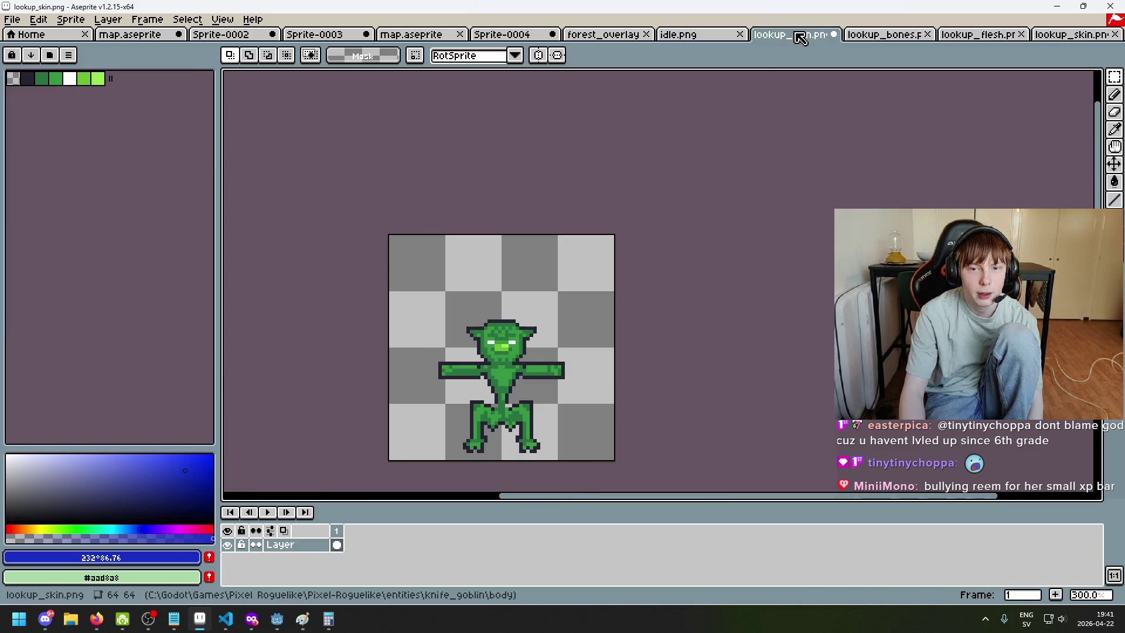
{"action": "left_click", "coordinate": [603, 35]}
{"action": "left_click", "coordinate": [703, 35]}
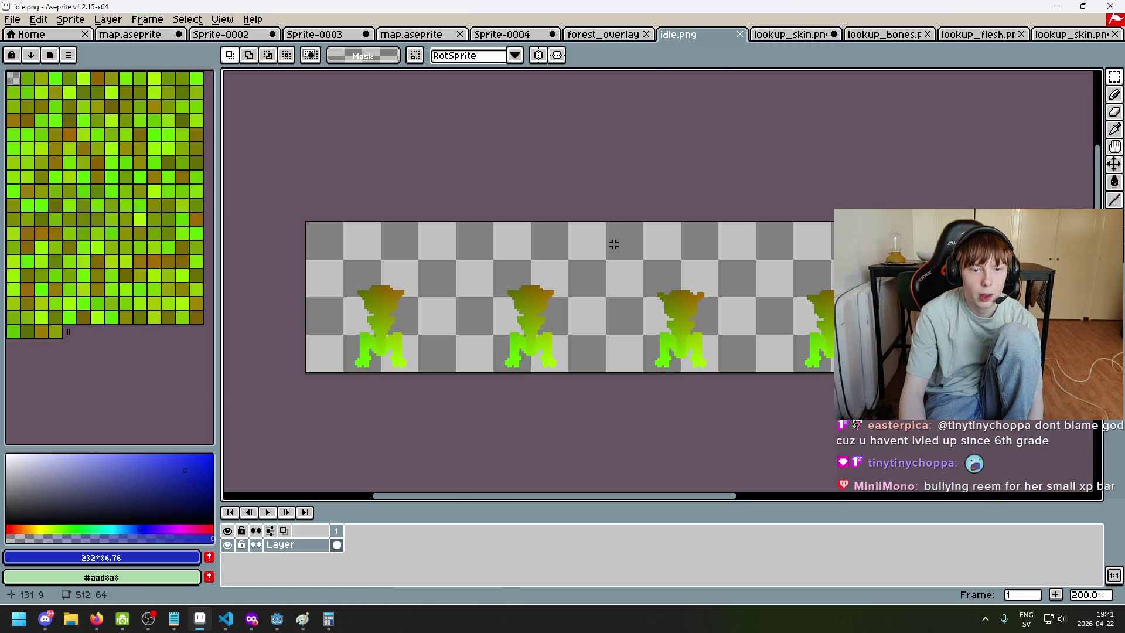
Open Goblin.aseprite from the knife_goblin folder
{"action": "left_click", "coordinate": [11, 20]}
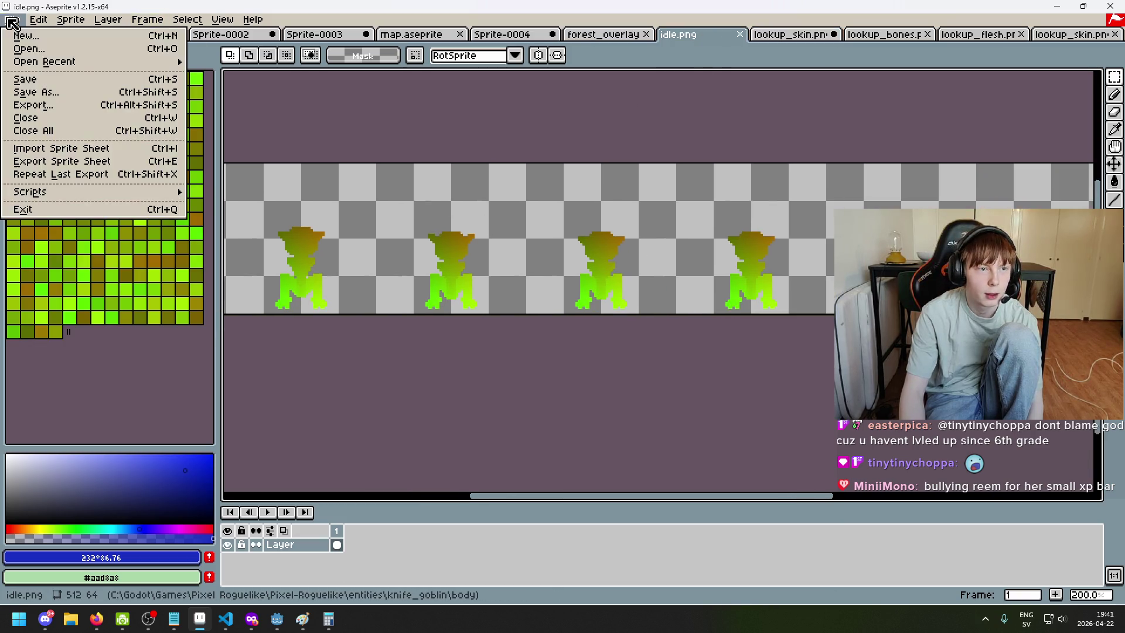
{"action": "left_click", "coordinate": [28, 48]}
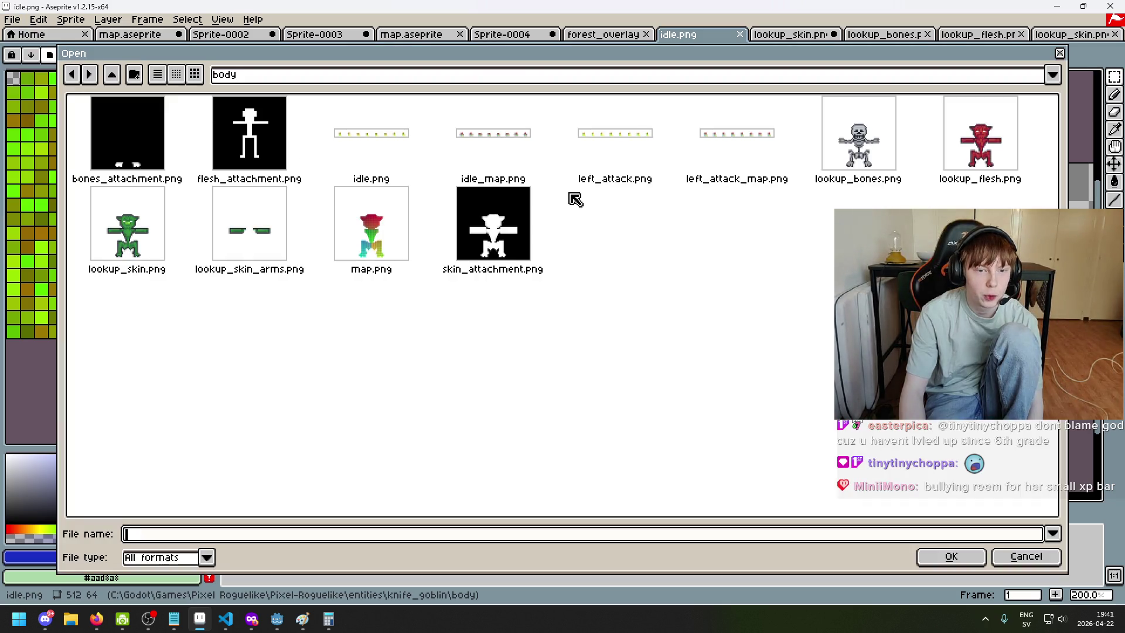
{"action": "left_click", "coordinate": [545, 82]}
{"action": "left_click", "coordinate": [500, 179]}
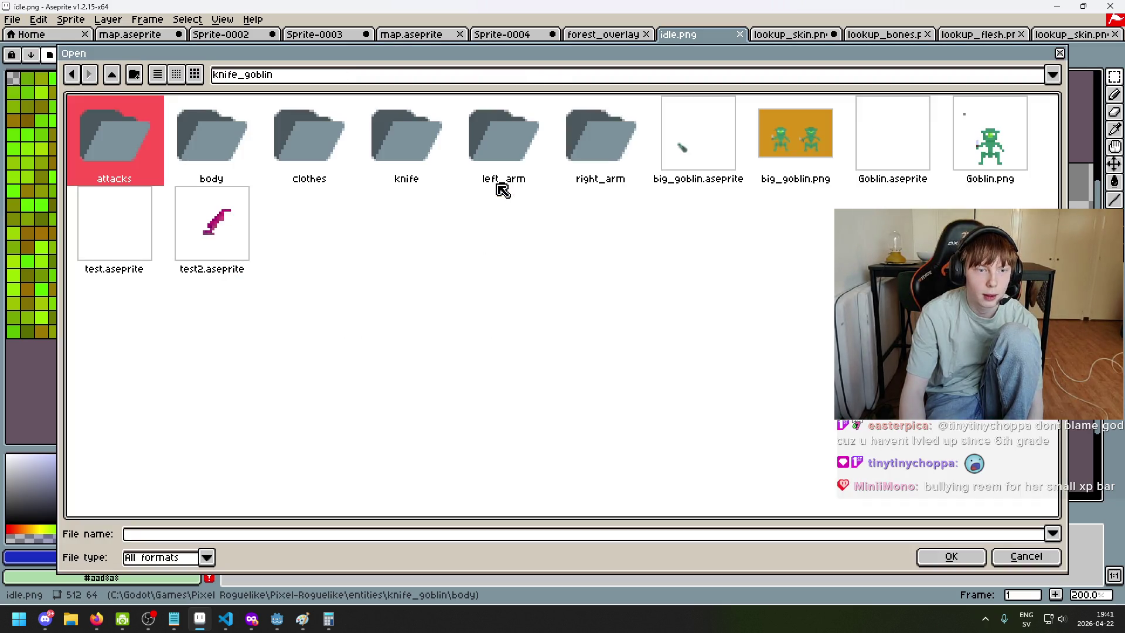
{"action": "double_click", "coordinate": [885, 140]}
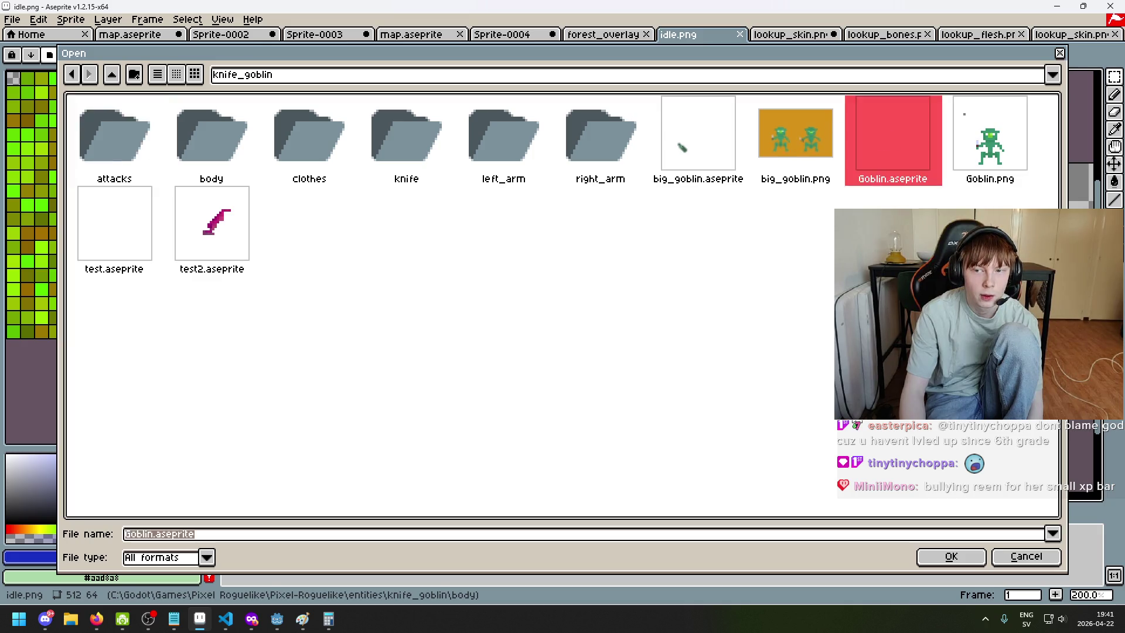
Open big_goblin.aseprite from the same folder
{"action": "left_click", "coordinate": [13, 22]}
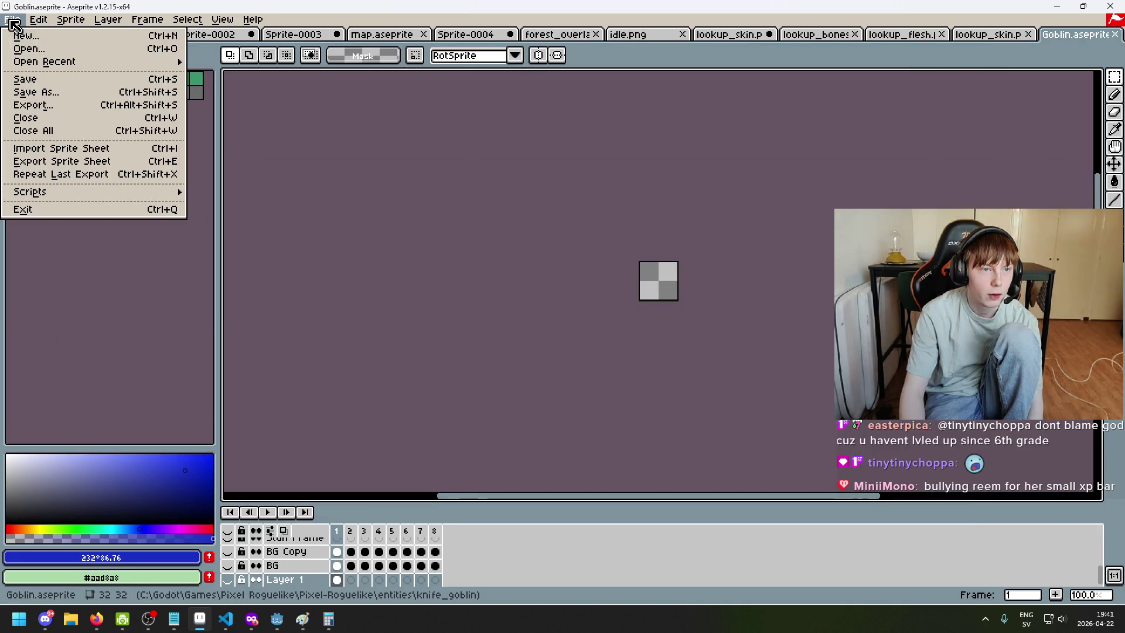
{"action": "left_click", "coordinate": [27, 49]}
{"action": "double_click", "coordinate": [816, 143]}
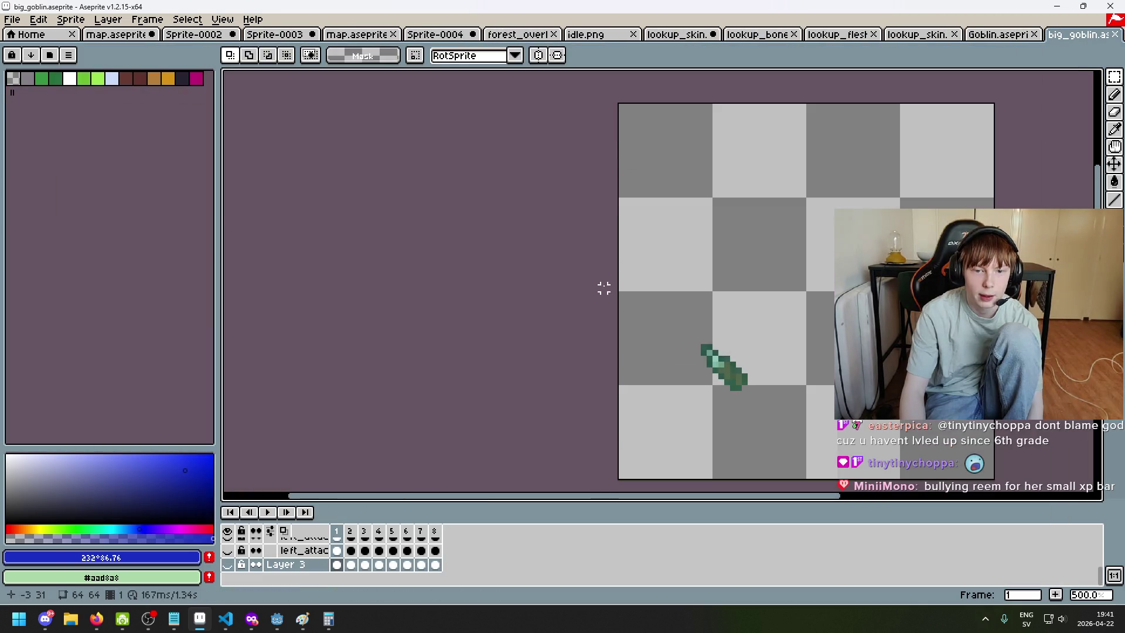
Toggle the R Arm layer's visibility and make the Skin layer visible
{"action": "scroll", "coordinate": [230, 553], "scroll_direction": "up", "scroll_amount": 2}
{"action": "left_click", "coordinate": [228, 565]}
{"action": "left_click", "coordinate": [227, 565]}
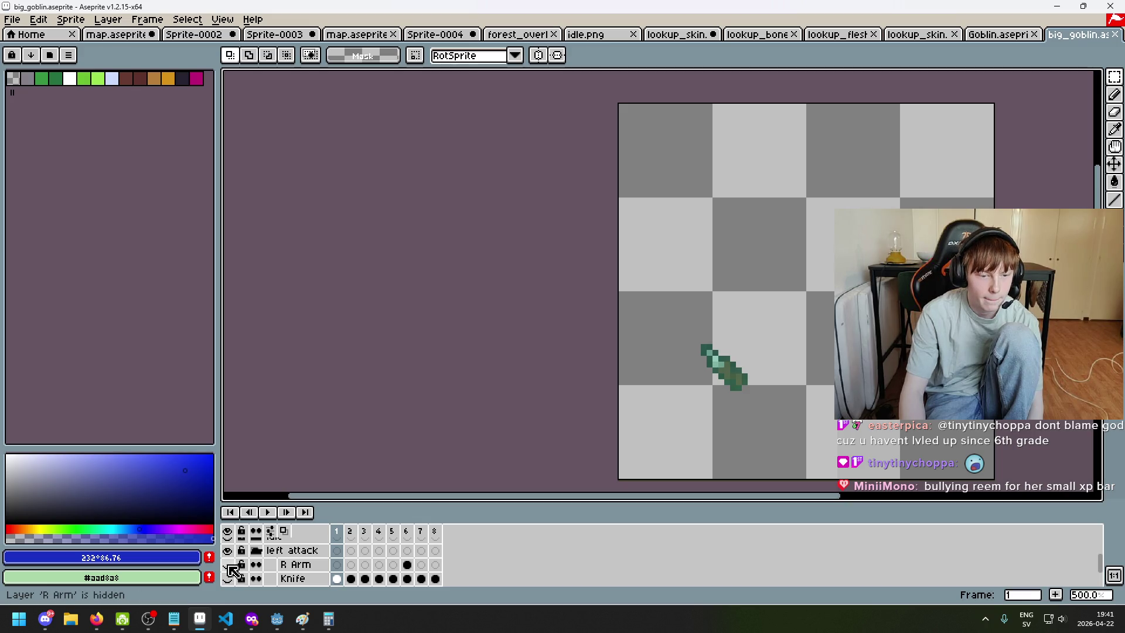
{"action": "scroll", "coordinate": [237, 565], "scroll_direction": "up", "scroll_amount": 2}
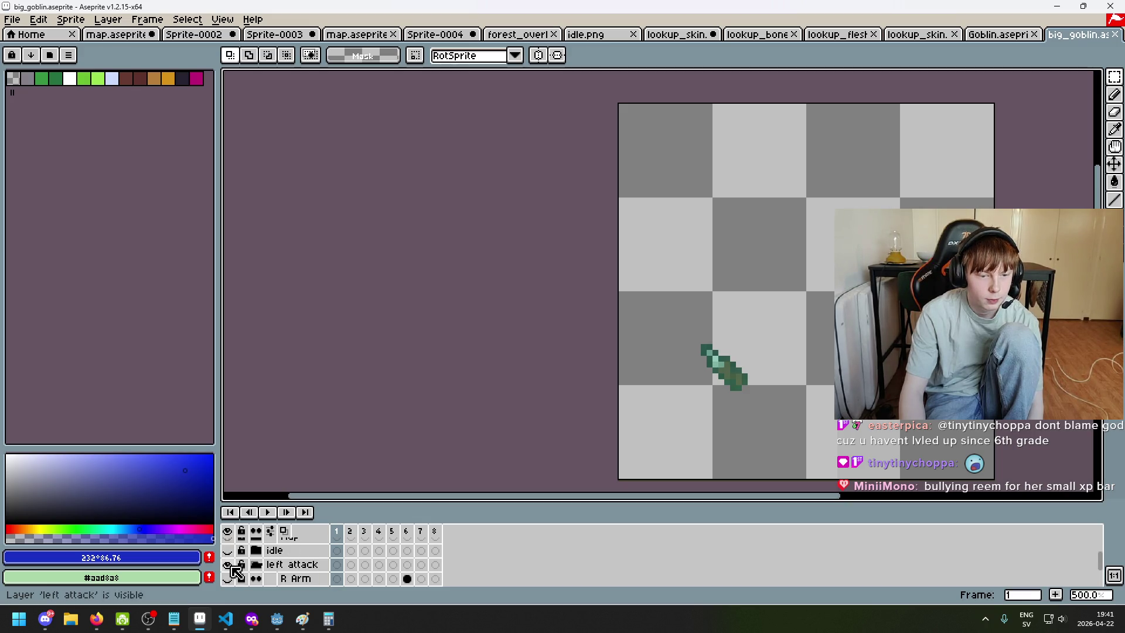
{"action": "scroll", "coordinate": [237, 573], "scroll_direction": "down", "scroll_amount": 4}
{"action": "left_click", "coordinate": [228, 564]}
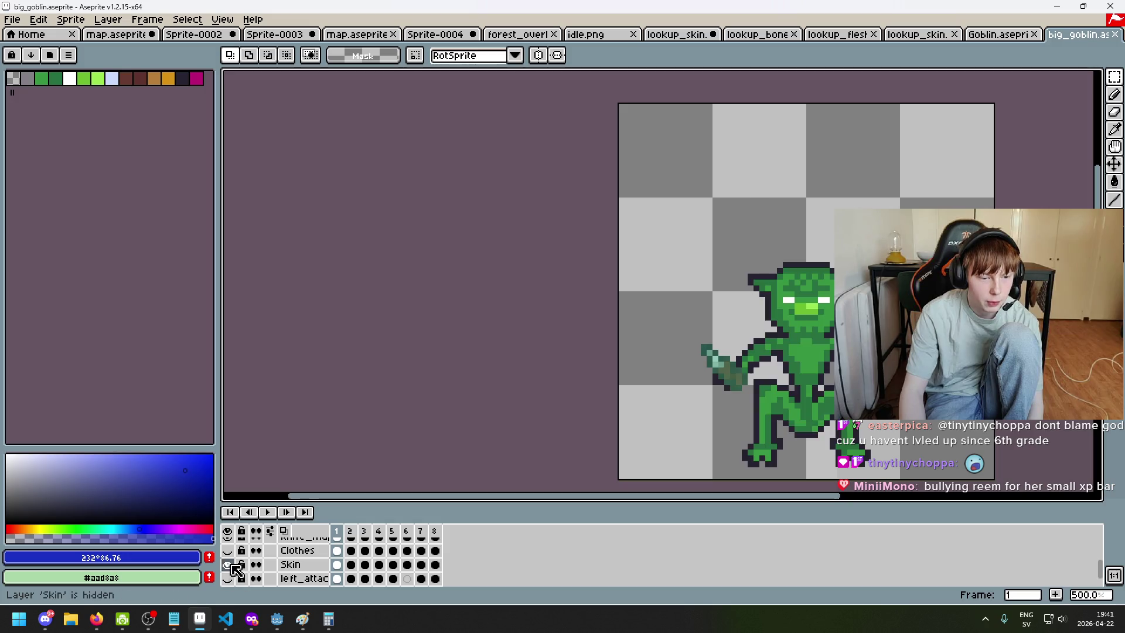
{"action": "scroll", "coordinate": [521, 452], "scroll_direction": "up", "scroll_amount": 2}
{"action": "key", "text": "ctrl+z"}
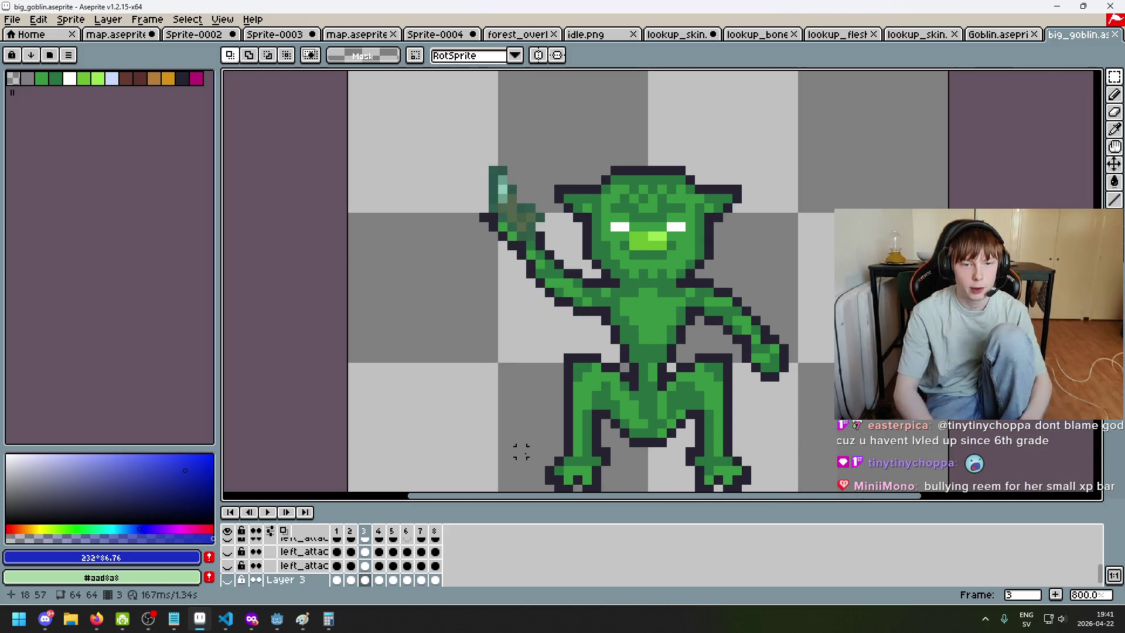
{"action": "key", "text": "ctrl+y"}
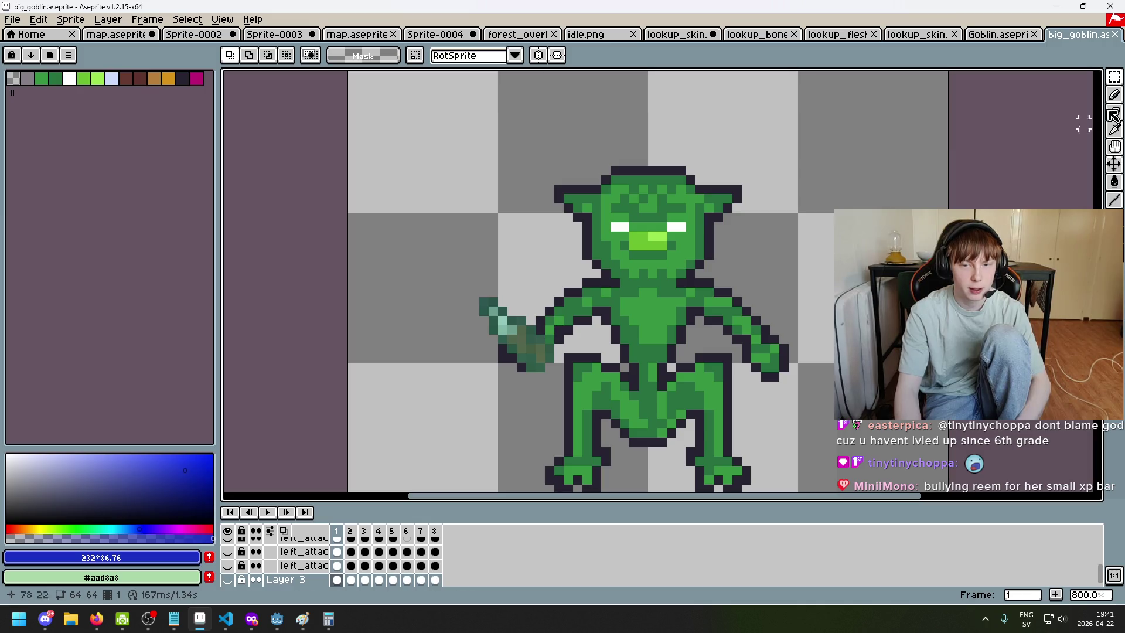
Erase a pixel on the goblin, then pick the Skin layer with the eraser active
{"action": "left_click", "coordinate": [1115, 81]}
{"action": "scroll", "coordinate": [697, 314], "scroll_direction": "up", "scroll_amount": 2}
{"action": "key", "text": "e"}
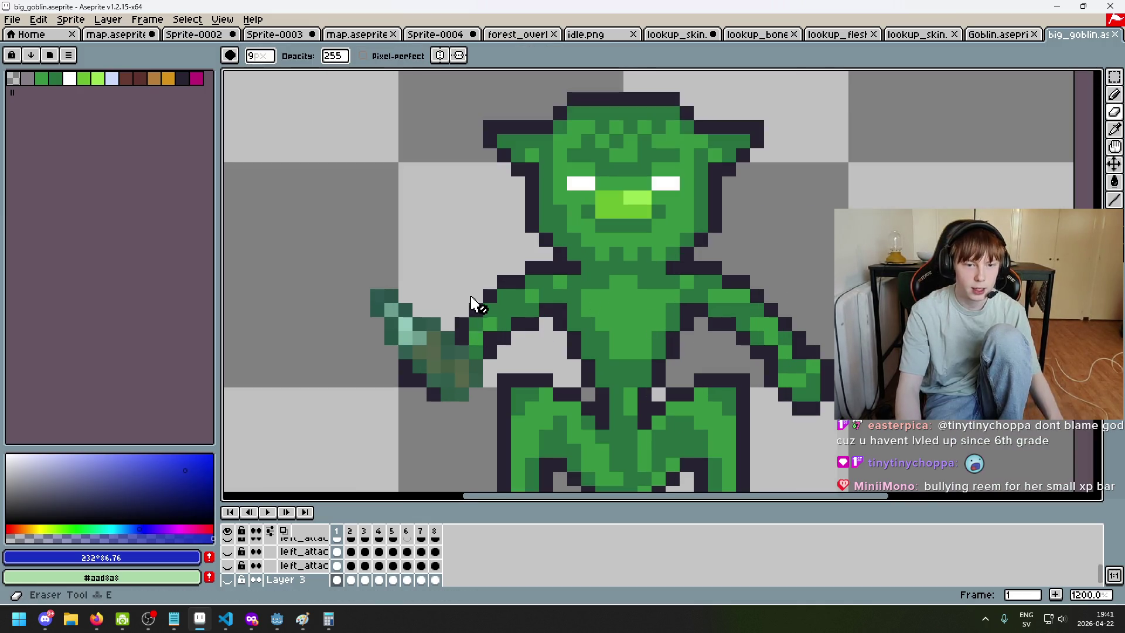
{"action": "left_click", "coordinate": [477, 301]}
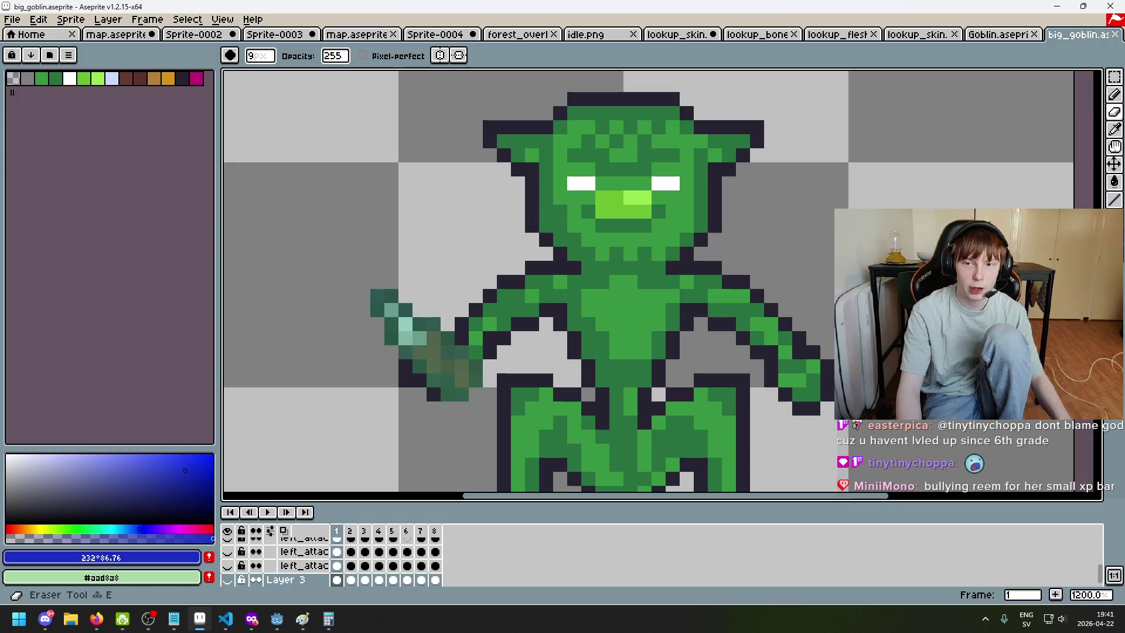
{"action": "key", "text": "b"}
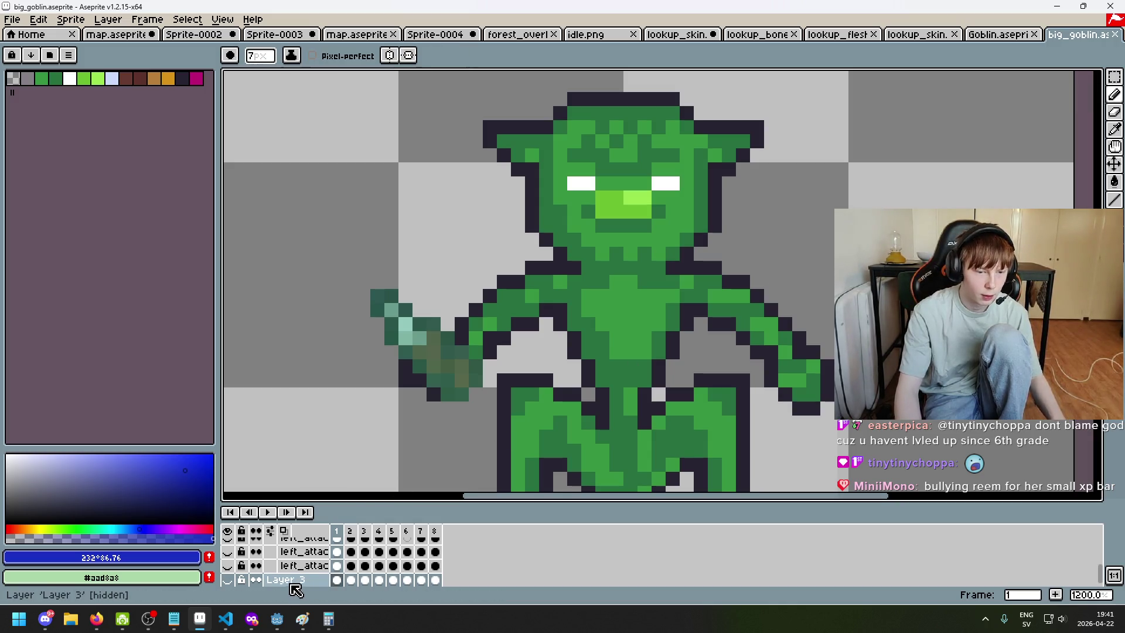
{"action": "scroll", "coordinate": [311, 572], "scroll_direction": "up", "scroll_amount": 2}
{"action": "left_click", "coordinate": [309, 555]}
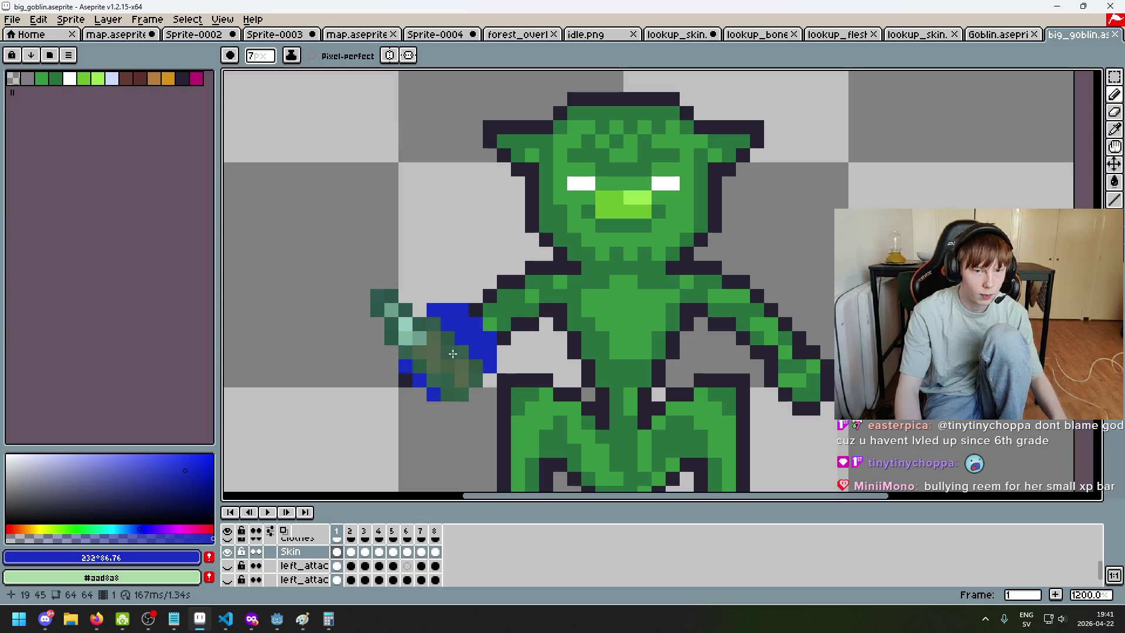
{"action": "key", "text": "e"}
{"action": "scroll", "coordinate": [594, 348], "scroll_direction": "down", "scroll_amount": 3}
Compare the lowered- and raised-arm frames, settle on the first frame, and undo the face eraser stroke
{"action": "key", "text": "period"}
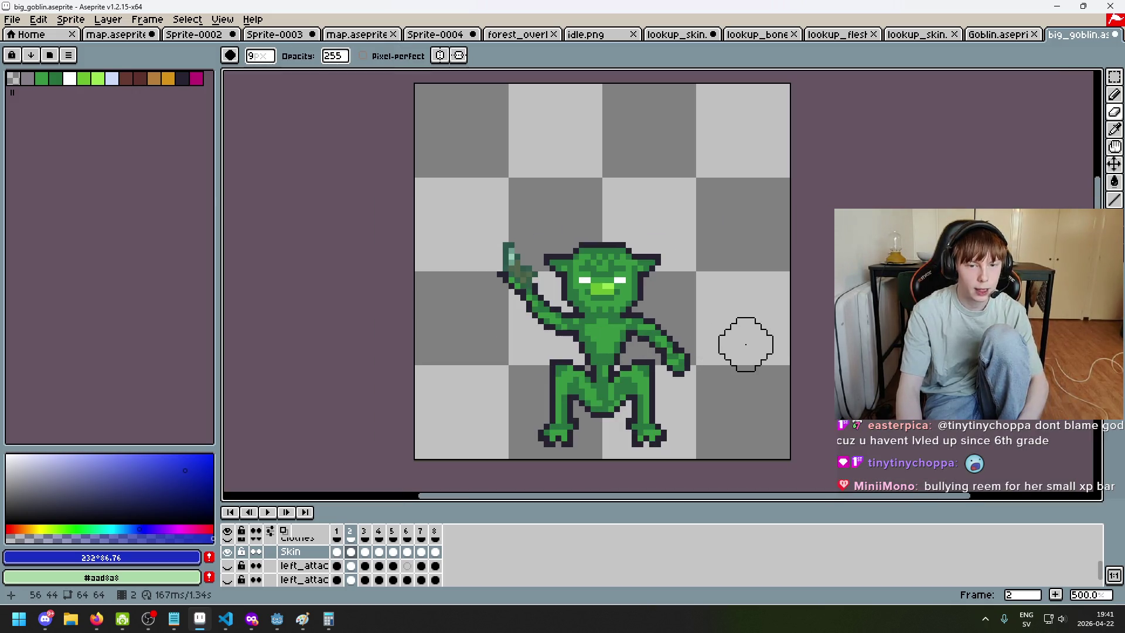
{"action": "scroll", "coordinate": [523, 280], "scroll_direction": "up", "scroll_amount": 8}
{"action": "scroll", "coordinate": [528, 281], "scroll_direction": "down", "scroll_amount": 7}
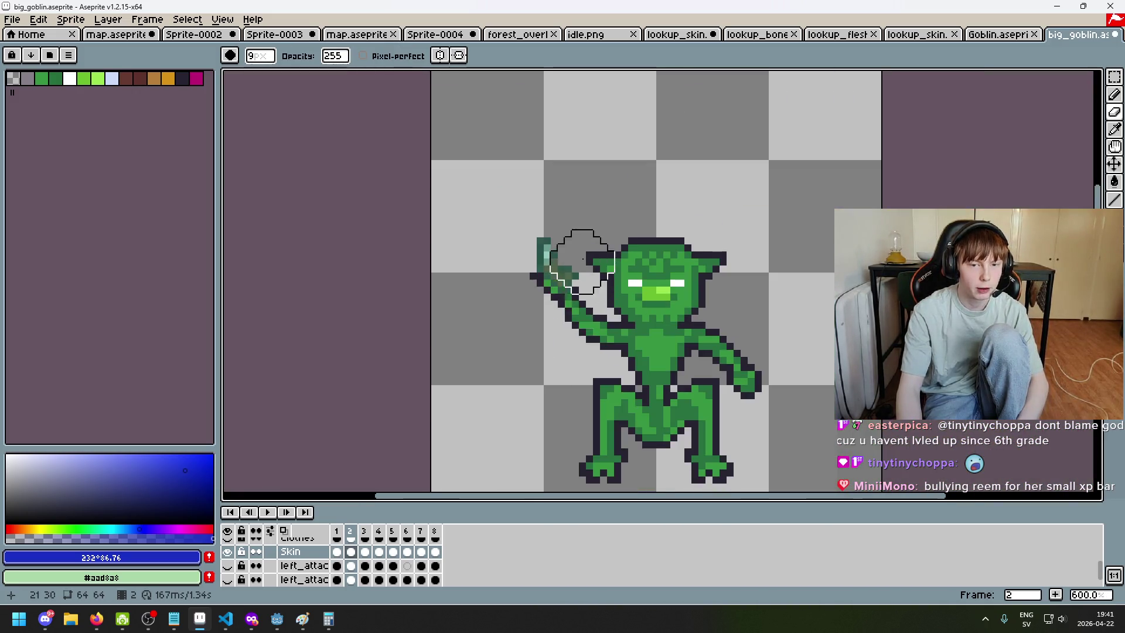
{"action": "key", "text": "comma"}
{"action": "key", "text": "period"}
{"action": "key", "text": "comma"}
{"action": "key", "text": "period"}
{"action": "key", "text": "comma"}
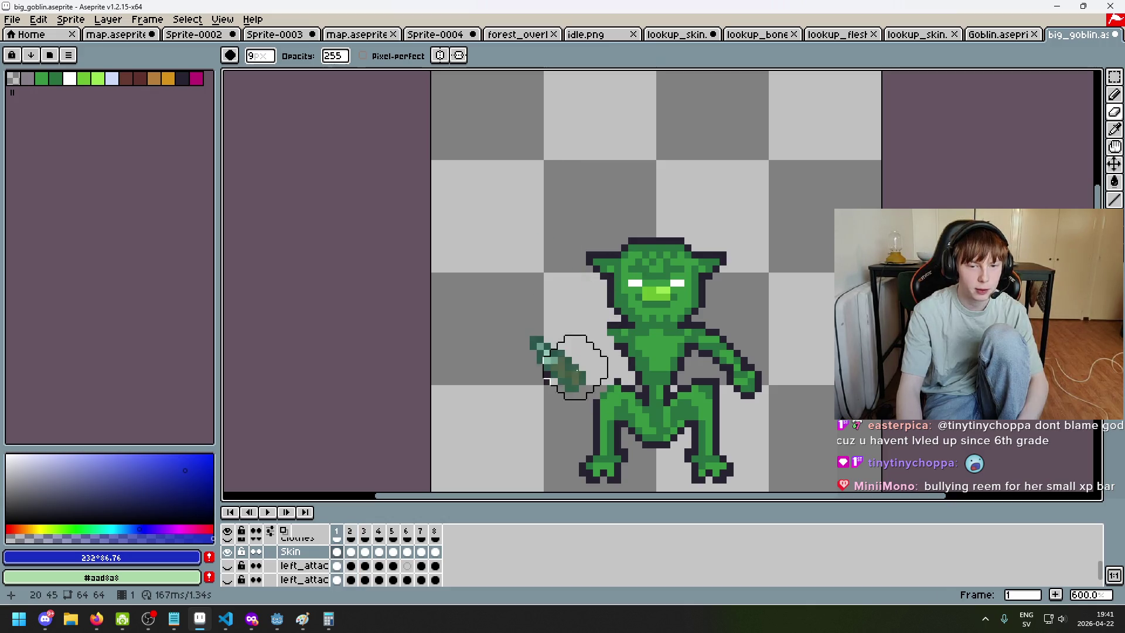
{"action": "key", "text": "period"}
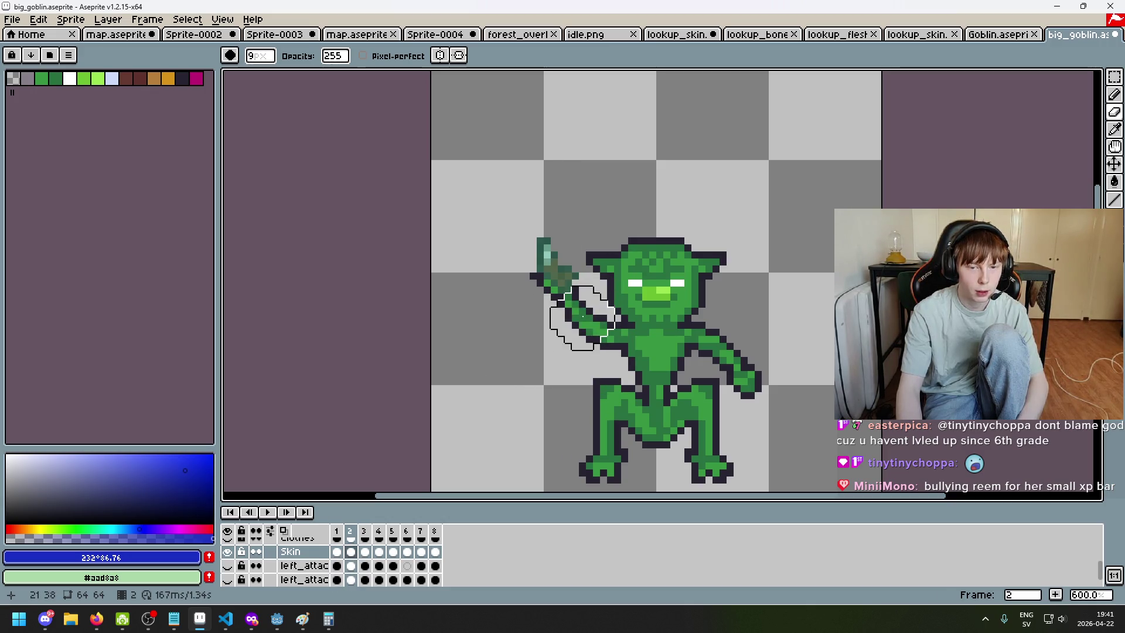
{"action": "key", "text": "comma"}
{"action": "key", "text": "period"}
{"action": "key", "text": "comma"}
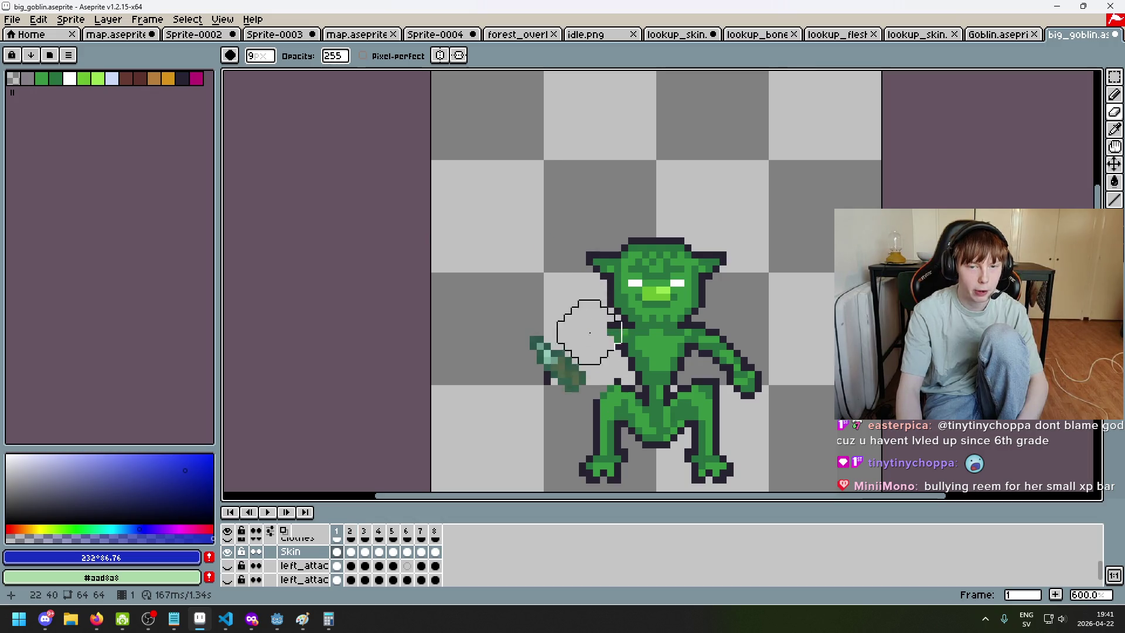
{"action": "key", "text": "period"}
{"action": "key", "text": "comma"}
{"action": "key", "text": "period"}
{"action": "key", "text": "comma"}
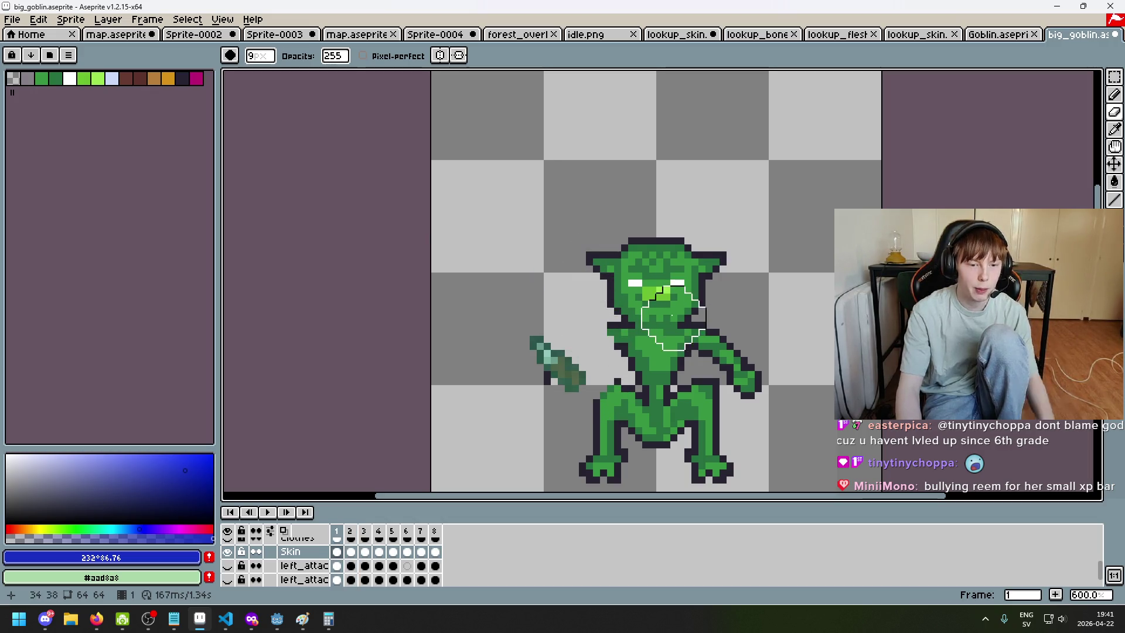
{"action": "key", "text": "ctrl+z"}
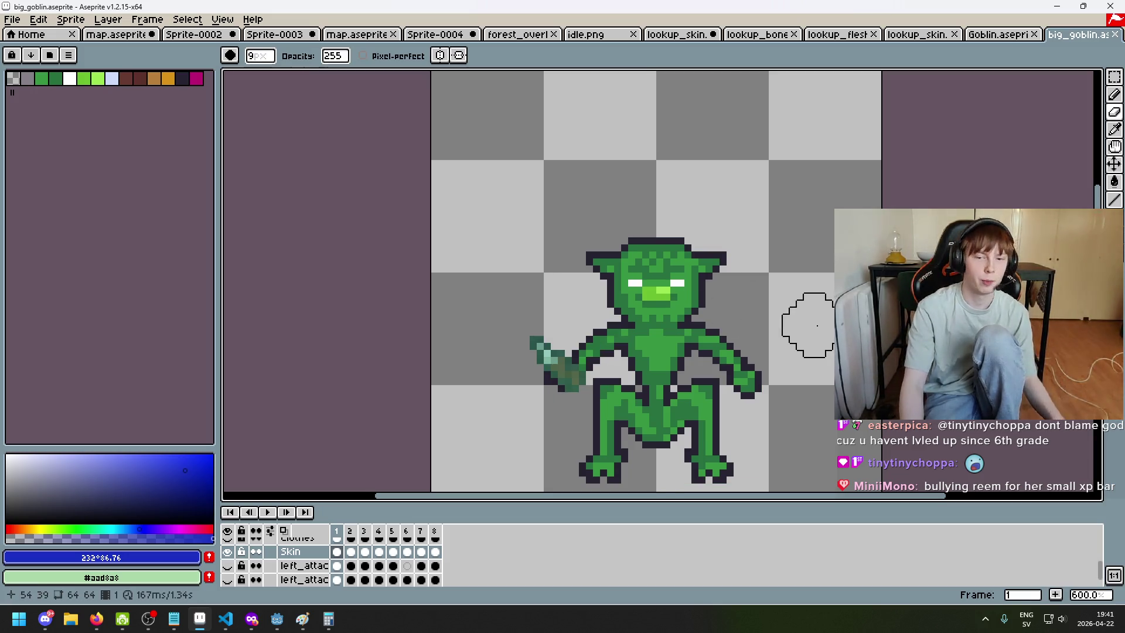
Close the big_goblin tab and save Goblin.aseprite
{"action": "scroll", "coordinate": [809, 325], "scroll_direction": "down", "scroll_amount": 2}
{"action": "scroll", "coordinate": [678, 327], "scroll_direction": "right", "scroll_amount": 3}
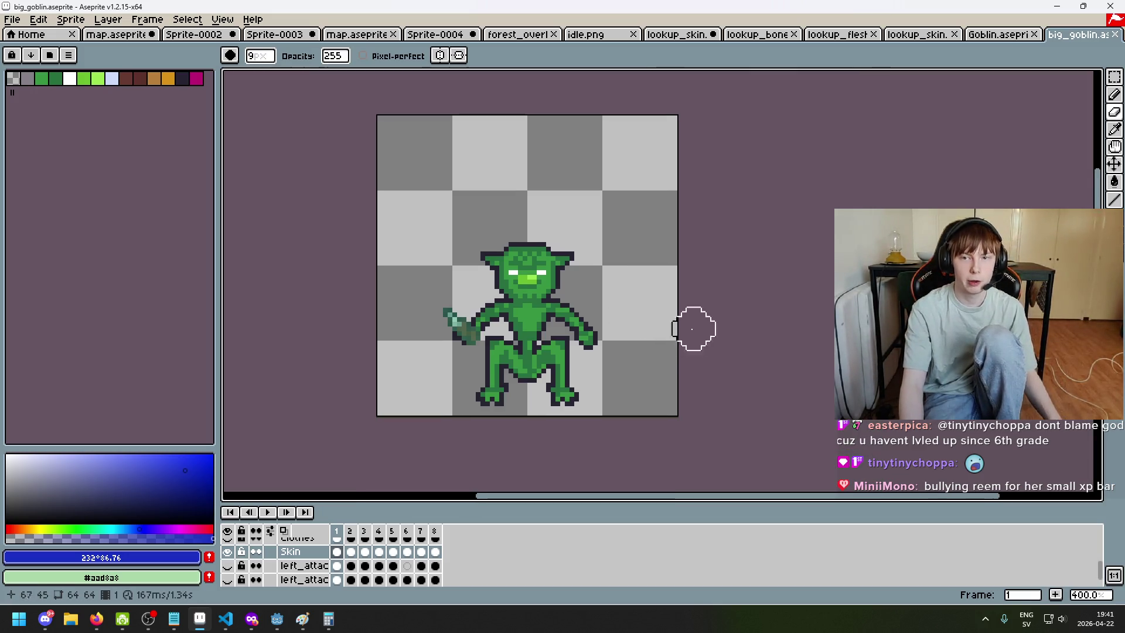
{"action": "left_click", "coordinate": [1118, 37]}
{"action": "key", "text": "ctrl+s"}
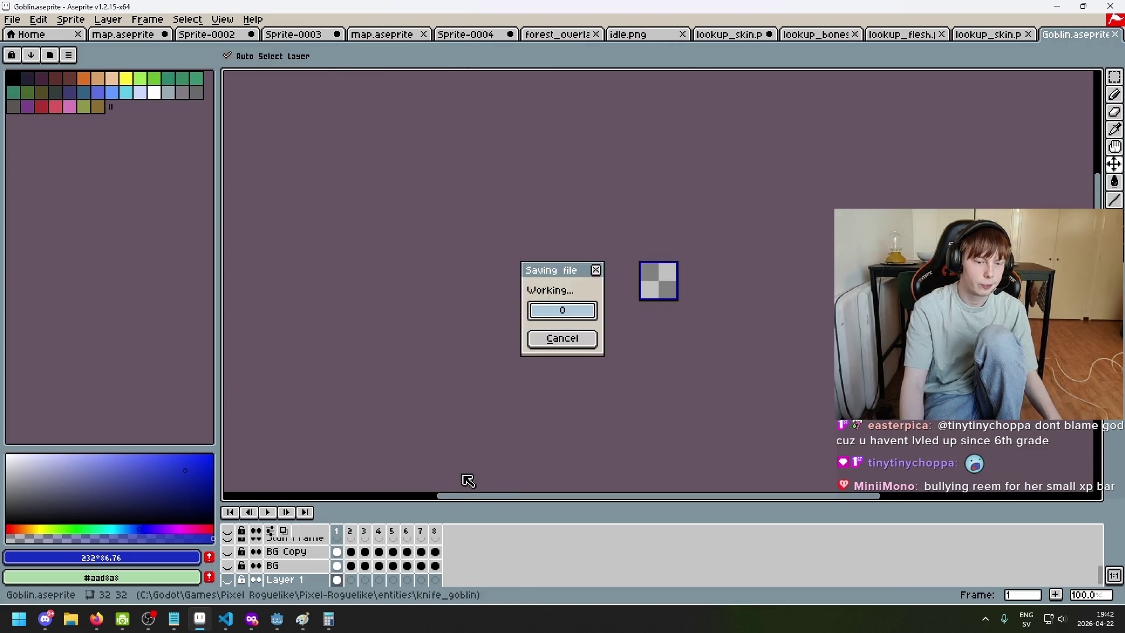
Back in Godot, put the cursor on line 2 of encounters/5goblins.txt and save the scene
{"action": "left_click", "coordinate": [280, 629]}
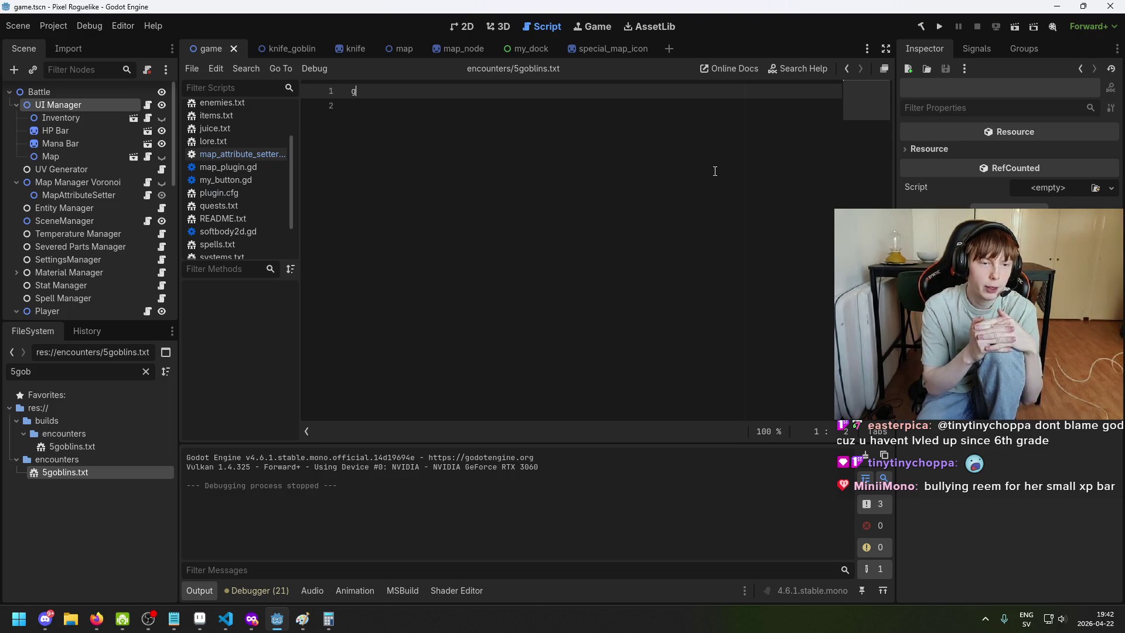
{"action": "left_click", "coordinate": [649, 171]}
{"action": "key", "text": "ctrl+s"}
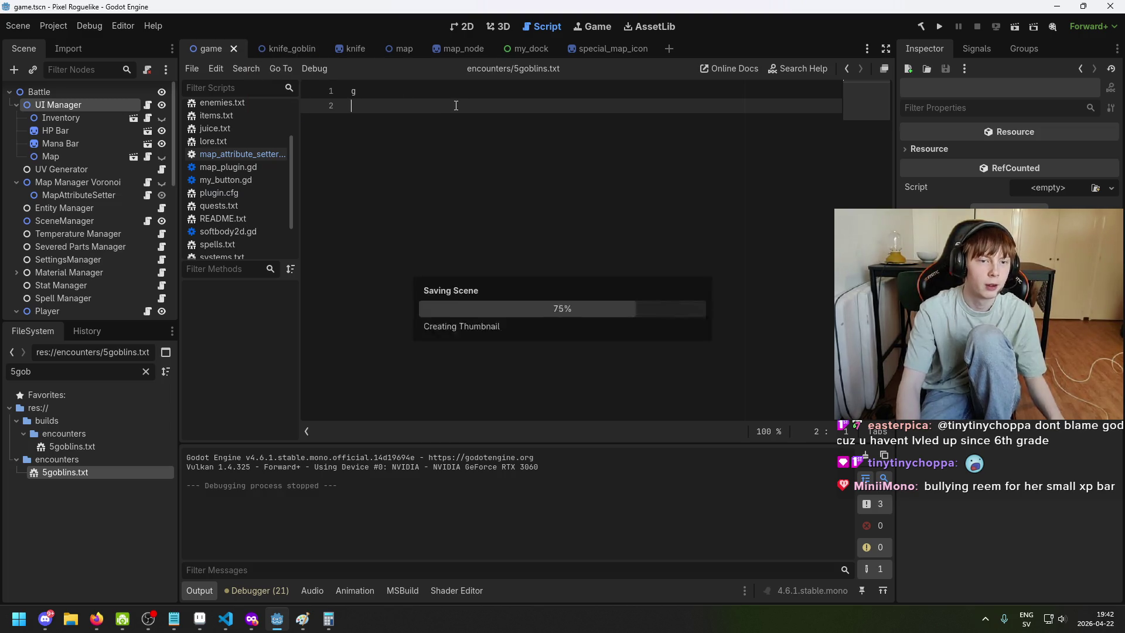
{"action": "key", "text": "Up"}
{"action": "key", "text": "ctrl+s"}
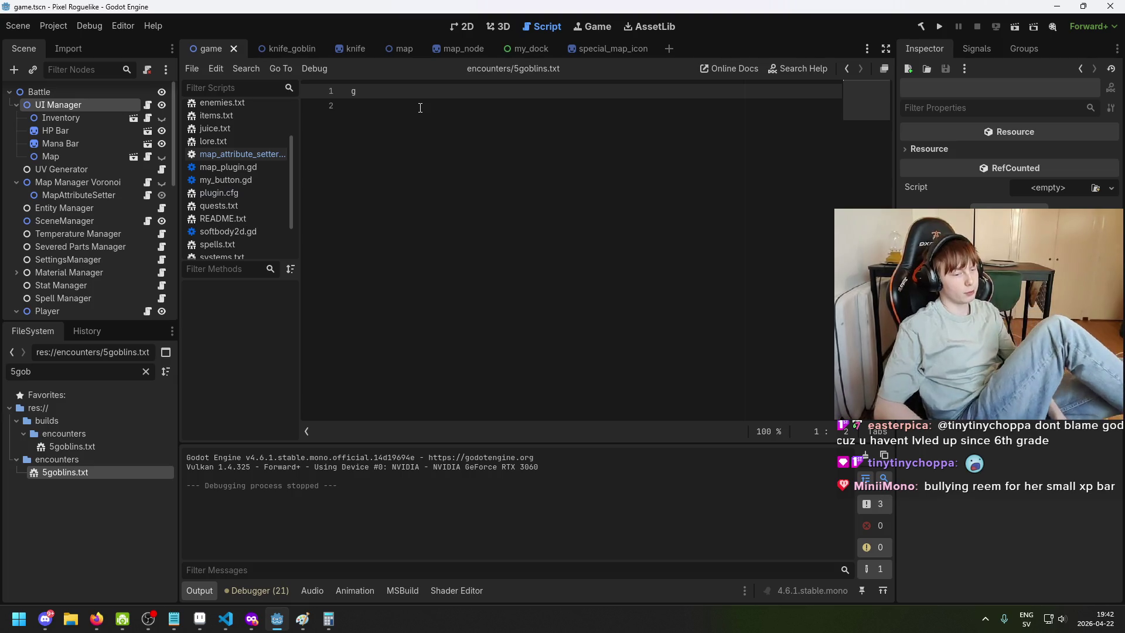
Flip through the game, knife_goblin and map scene tabs, viewing the map in 2D zoomed out
{"action": "right_click", "coordinate": [410, 51]}
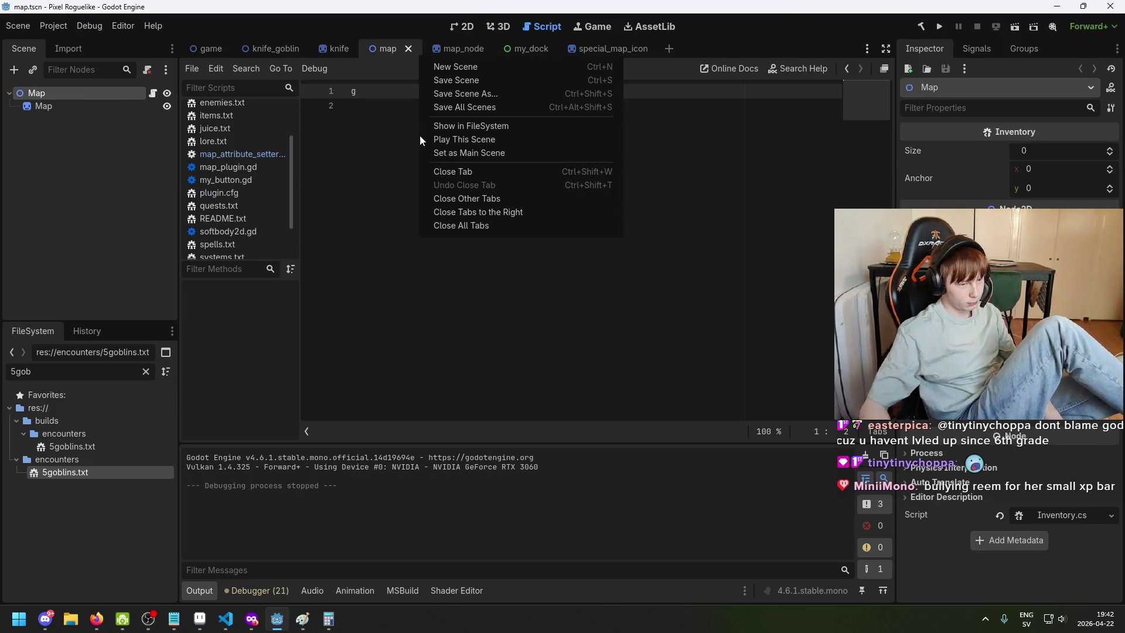
{"action": "left_click", "coordinate": [317, 231]}
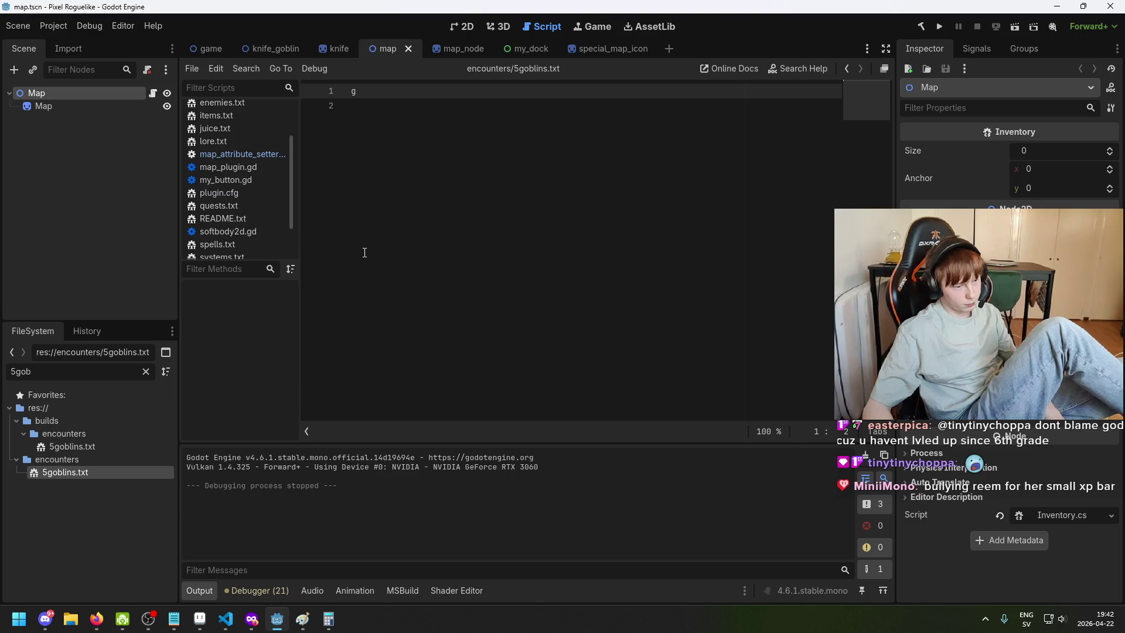
{"action": "left_click", "coordinate": [206, 48]}
{"action": "left_click", "coordinate": [273, 48]}
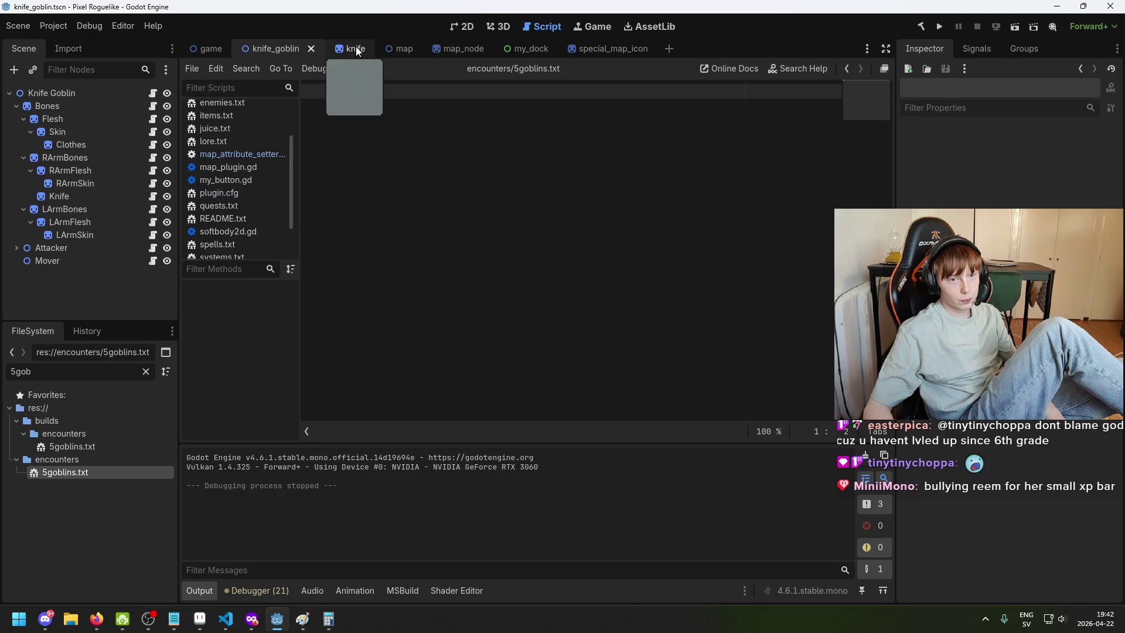
{"action": "left_click", "coordinate": [398, 49]}
{"action": "left_click", "coordinate": [461, 27]}
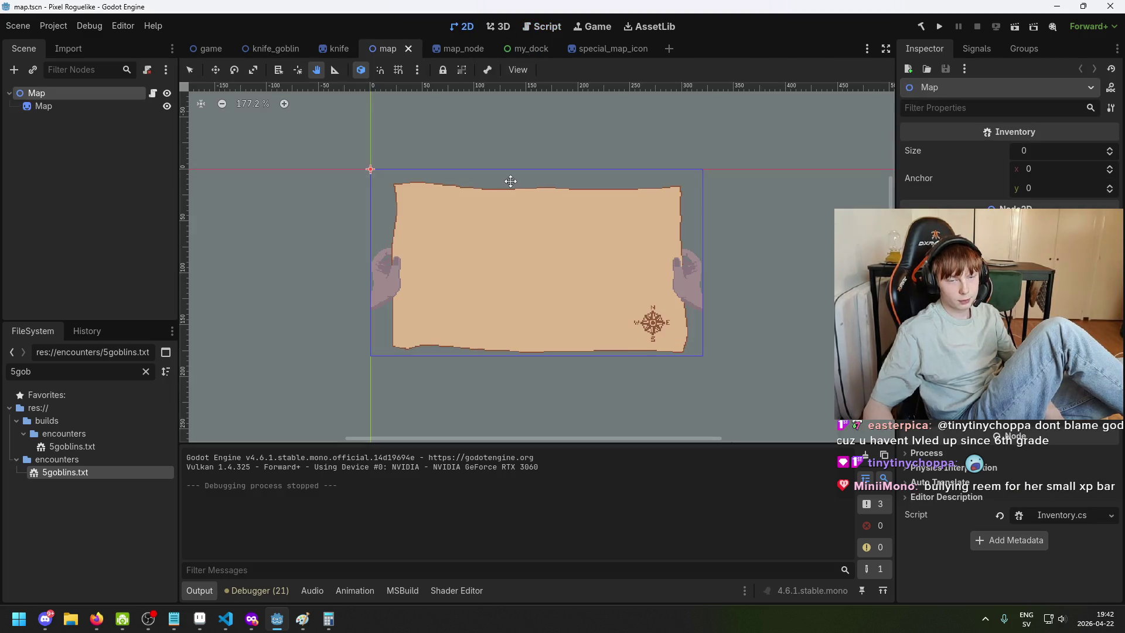
{"action": "scroll", "coordinate": [302, 330], "scroll_direction": "down", "scroll_amount": 4}
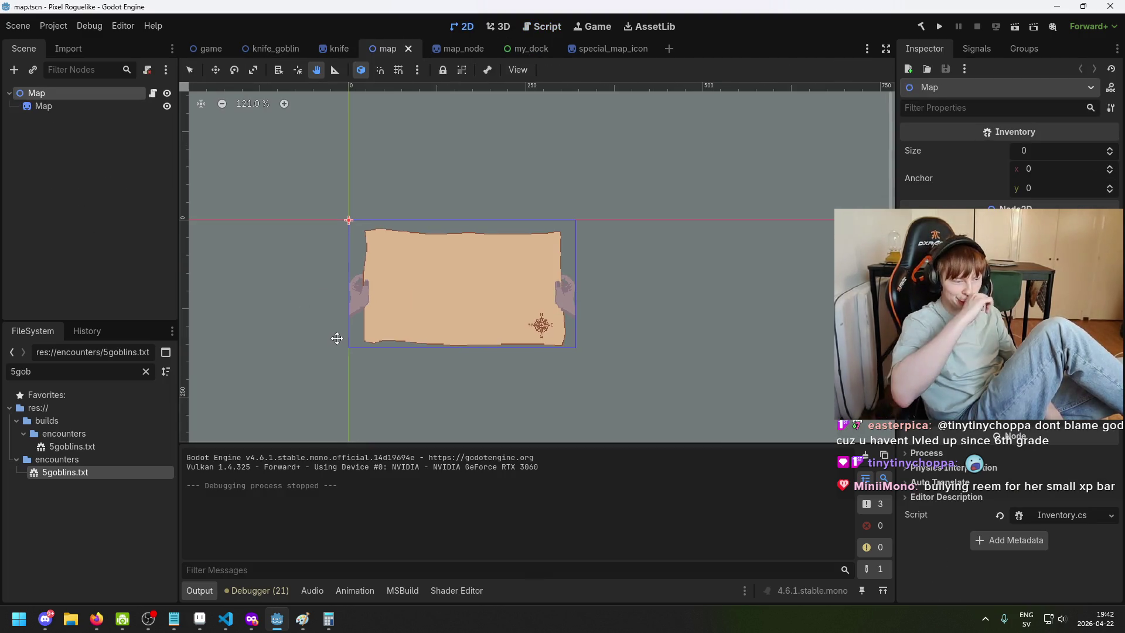
Pan across the game scene's dirt arena, then bring up the castle special_map_icon scene
{"action": "left_click", "coordinate": [199, 50]}
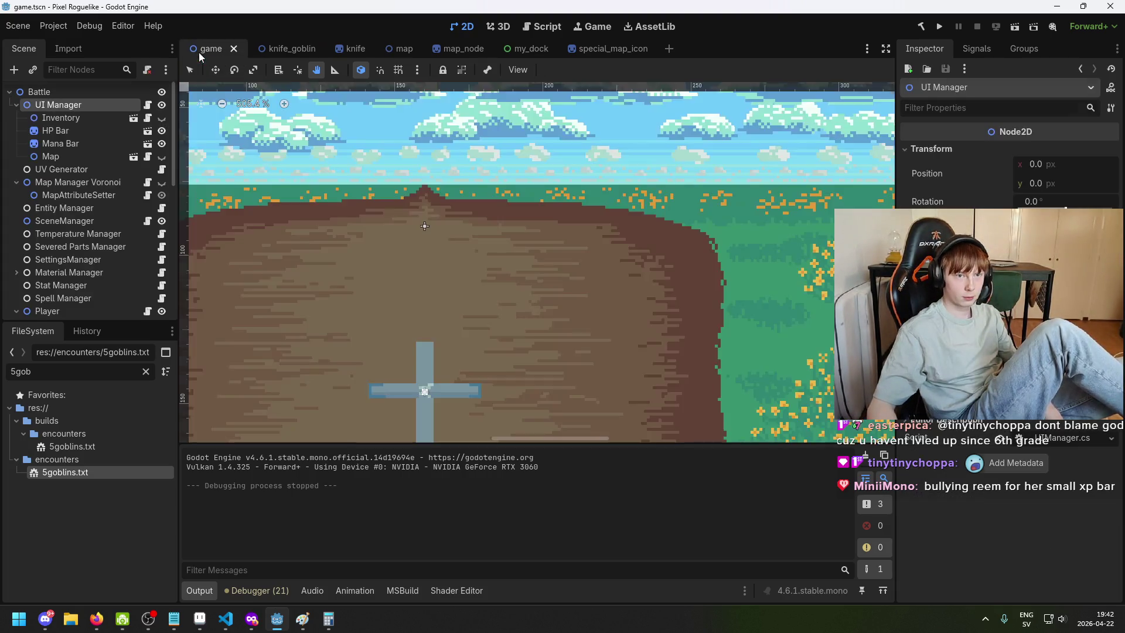
{"action": "scroll", "coordinate": [305, 264], "scroll_direction": "down", "scroll_amount": 4}
{"action": "mouse_move", "coordinate": [427, 346]}
{"action": "left_mouse_down"}
{"action": "mouse_move", "coordinate": [439, 209]}
{"action": "mouse_move", "coordinate": [565, 314]}
{"action": "mouse_move", "coordinate": [544, 305]}
{"action": "left_mouse_up"}
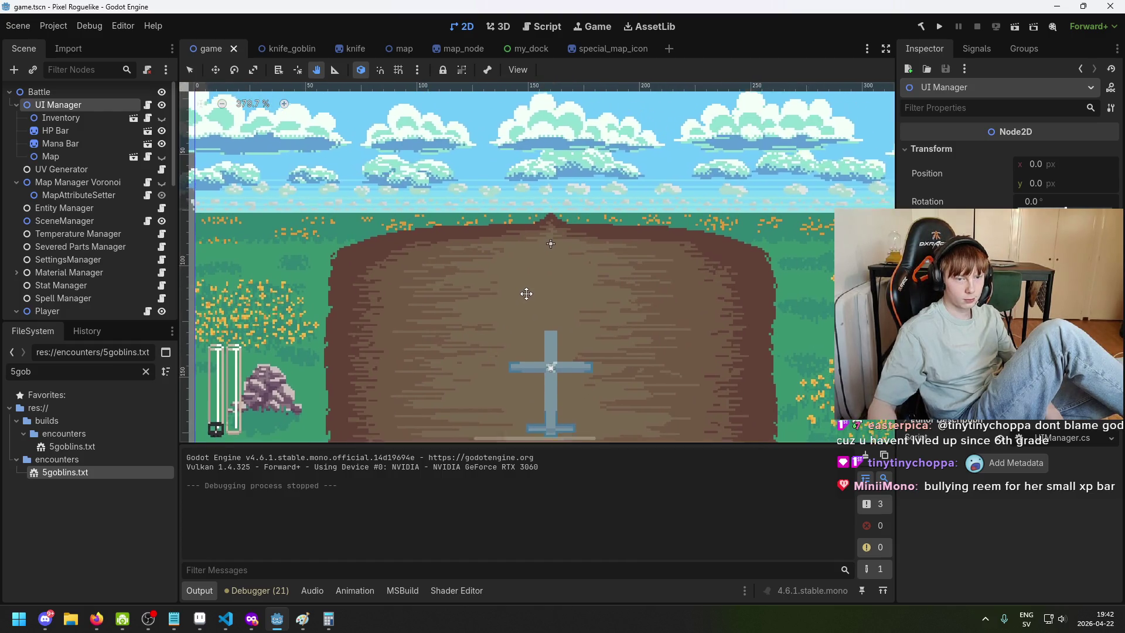
{"action": "scroll", "coordinate": [522, 286], "scroll_direction": "down", "scroll_amount": 3}
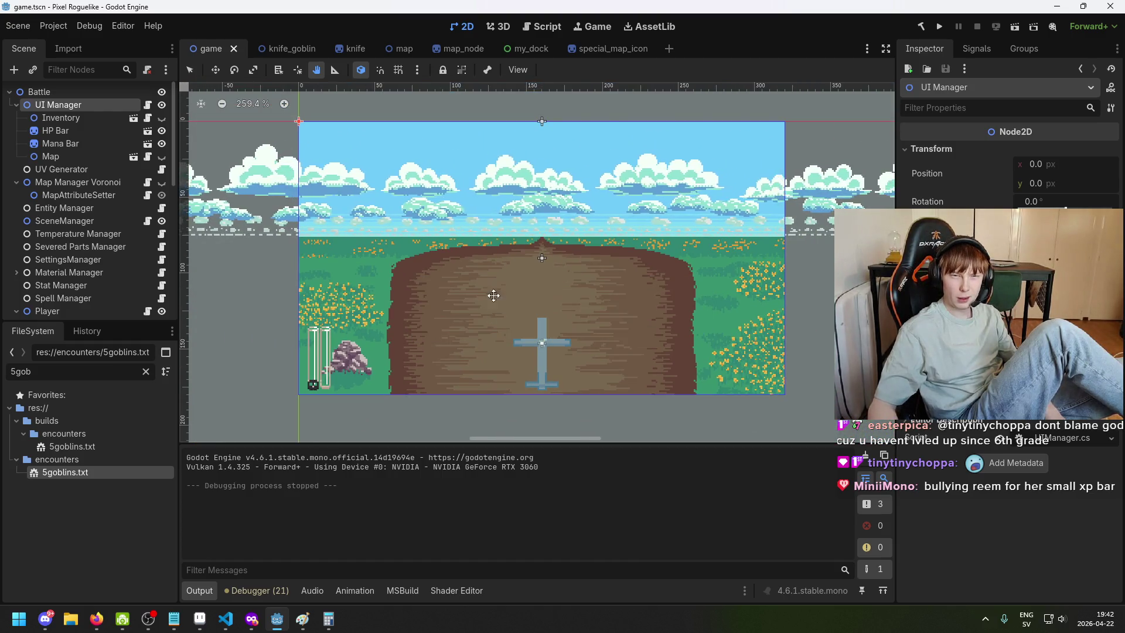
{"action": "left_click", "coordinate": [605, 50]}
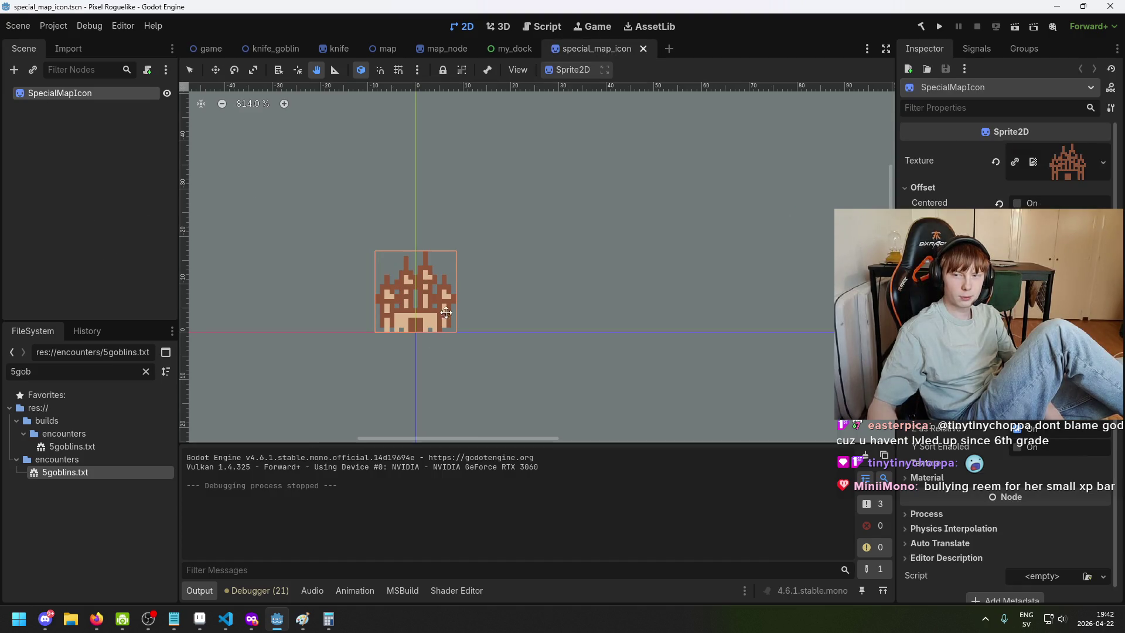
{"action": "left_click", "coordinate": [200, 620]}
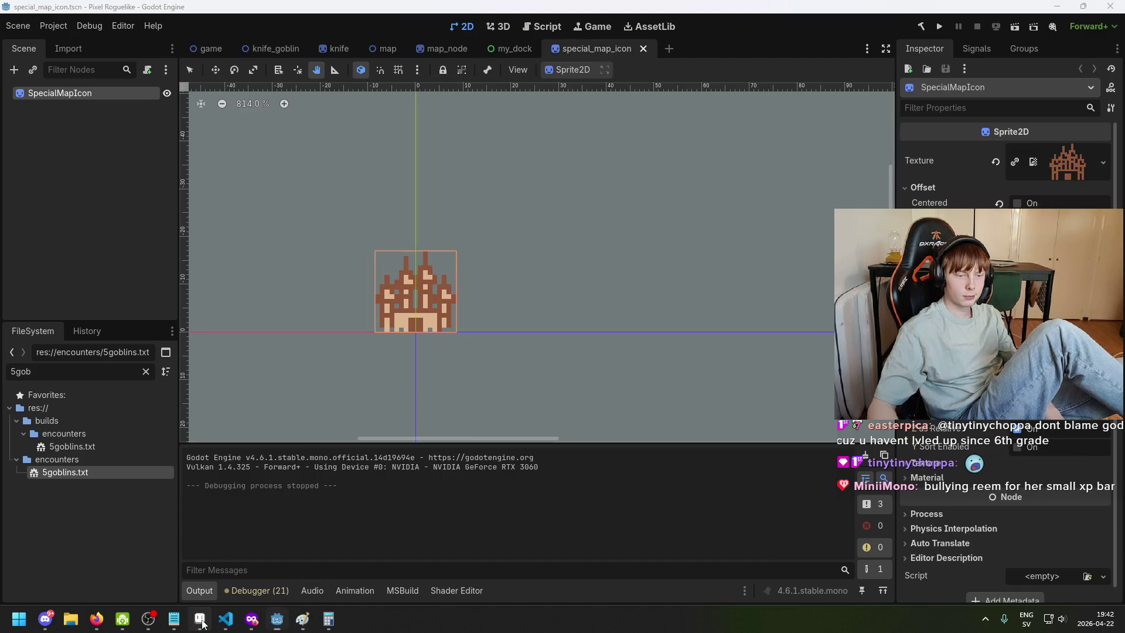
Zoom the parchment map and try rectangle selections around the mountain icons, then clear them
{"action": "scroll", "coordinate": [452, 327], "scroll_direction": "down", "scroll_amount": 3}
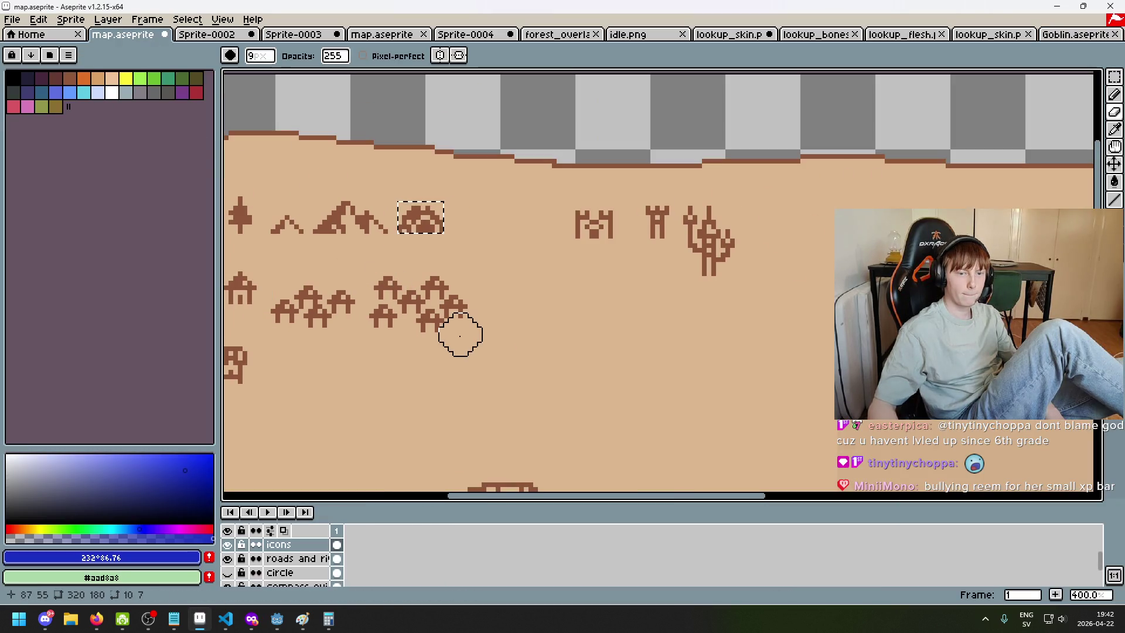
{"action": "scroll", "coordinate": [439, 327], "scroll_direction": "down", "scroll_amount": 1}
{"action": "scroll", "coordinate": [449, 330], "scroll_direction": "up", "scroll_amount": 1}
{"action": "scroll", "coordinate": [448, 330], "scroll_direction": "down", "scroll_amount": 1}
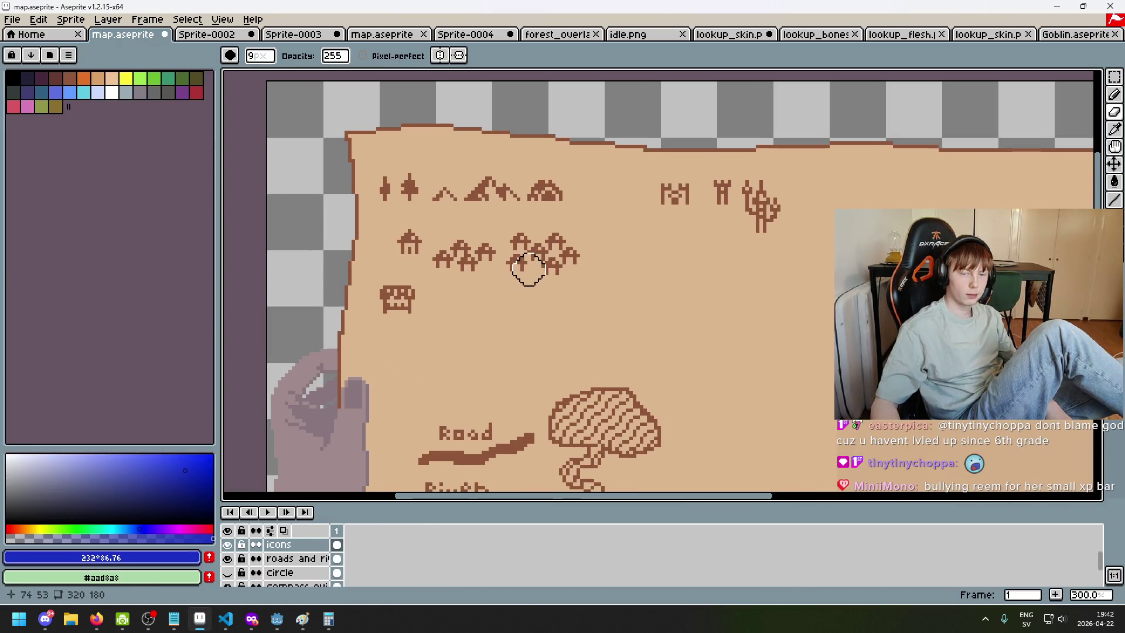
{"action": "scroll", "coordinate": [564, 297], "scroll_direction": "up", "scroll_amount": 1}
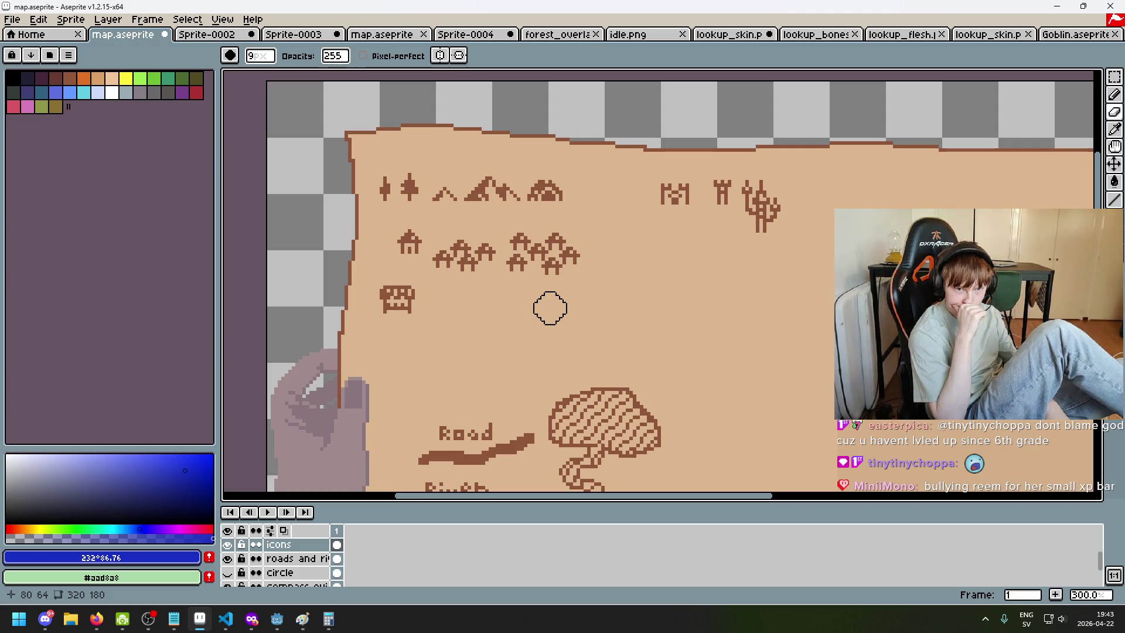
{"action": "scroll", "coordinate": [423, 168], "scroll_direction": "up", "scroll_amount": 2}
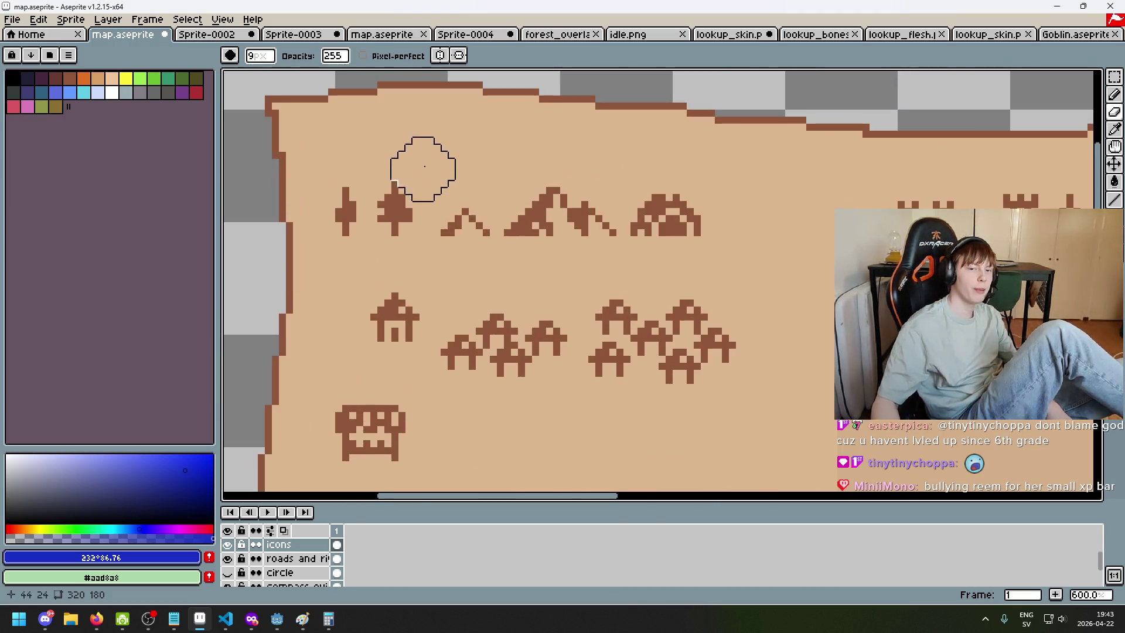
{"action": "key", "text": "m"}
{"action": "left_click_drag", "start_coordinate": [443, 197], "coordinate": [503, 243]}
{"action": "left_click", "coordinate": [592, 240]}
{"action": "left_click_drag", "start_coordinate": [612, 233], "coordinate": [441, 176]}
{"action": "left_click", "coordinate": [690, 168]}
Browse the idle, lookup_skin and second map documents and Home, returning to the first map.aseprite
{"action": "left_click", "coordinate": [12, 20]}
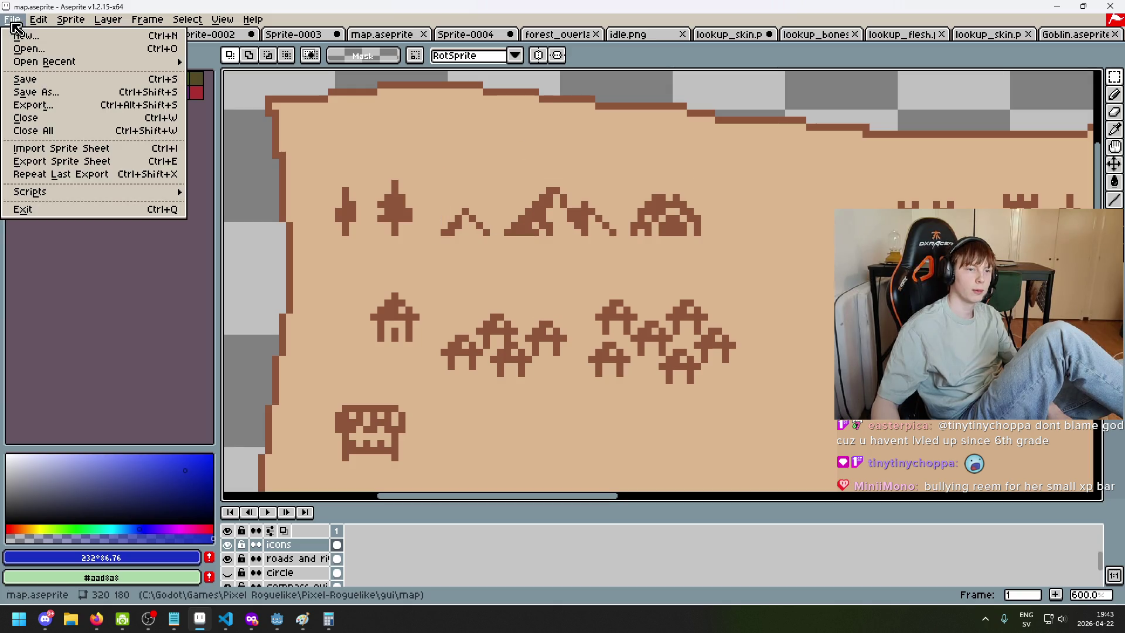
{"action": "left_click", "coordinate": [644, 35]}
{"action": "left_click", "coordinate": [753, 35]}
{"action": "left_click", "coordinate": [413, 31]}
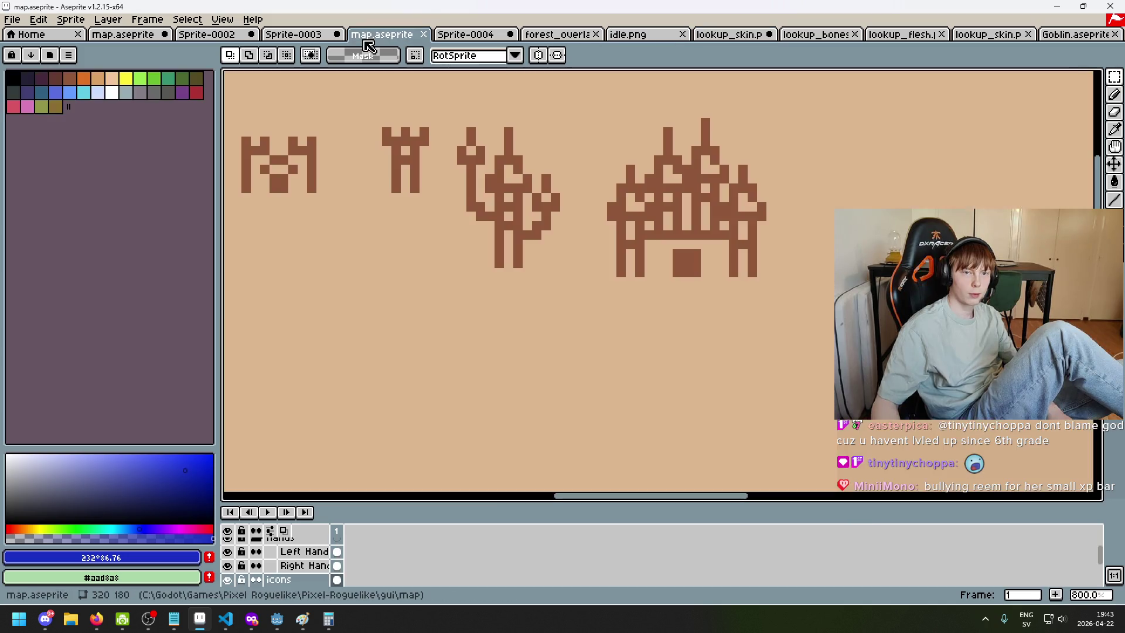
{"action": "key", "text": "2"}
{"action": "left_click", "coordinate": [38, 34]}
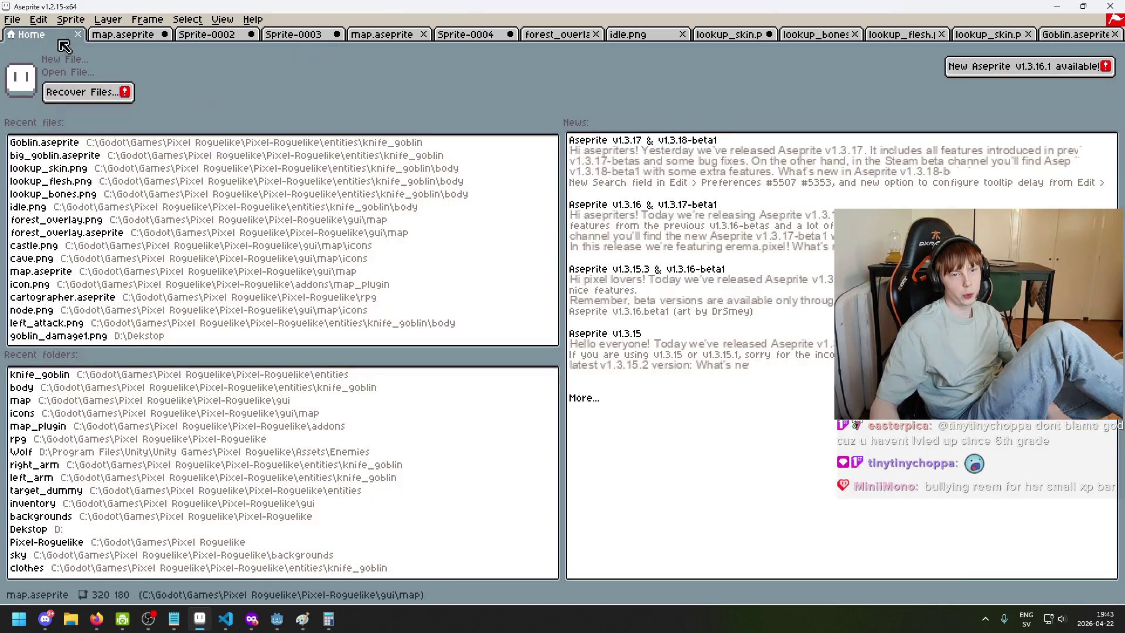
{"action": "left_click", "coordinate": [123, 34]}
Draw a rectangle selection over the icon-covered upper-left area of the map
{"action": "scroll", "coordinate": [449, 240], "scroll_direction": "down", "scroll_amount": 3}
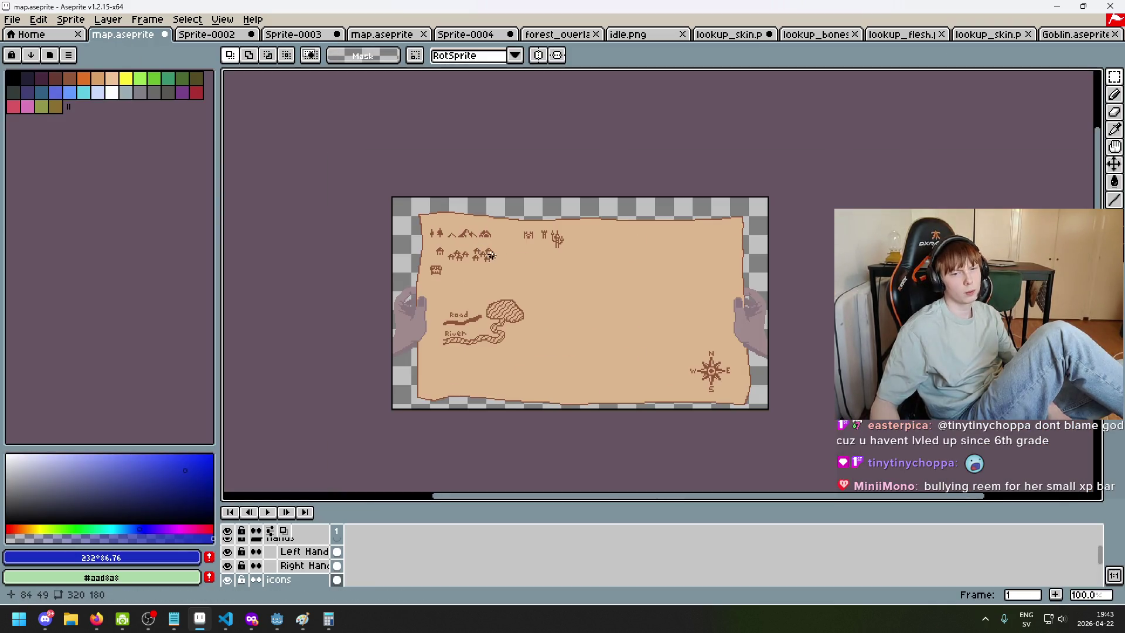
{"action": "scroll", "coordinate": [381, 174], "scroll_direction": "up", "scroll_amount": 2}
{"action": "scroll", "coordinate": [381, 174], "scroll_direction": "down", "scroll_amount": 1}
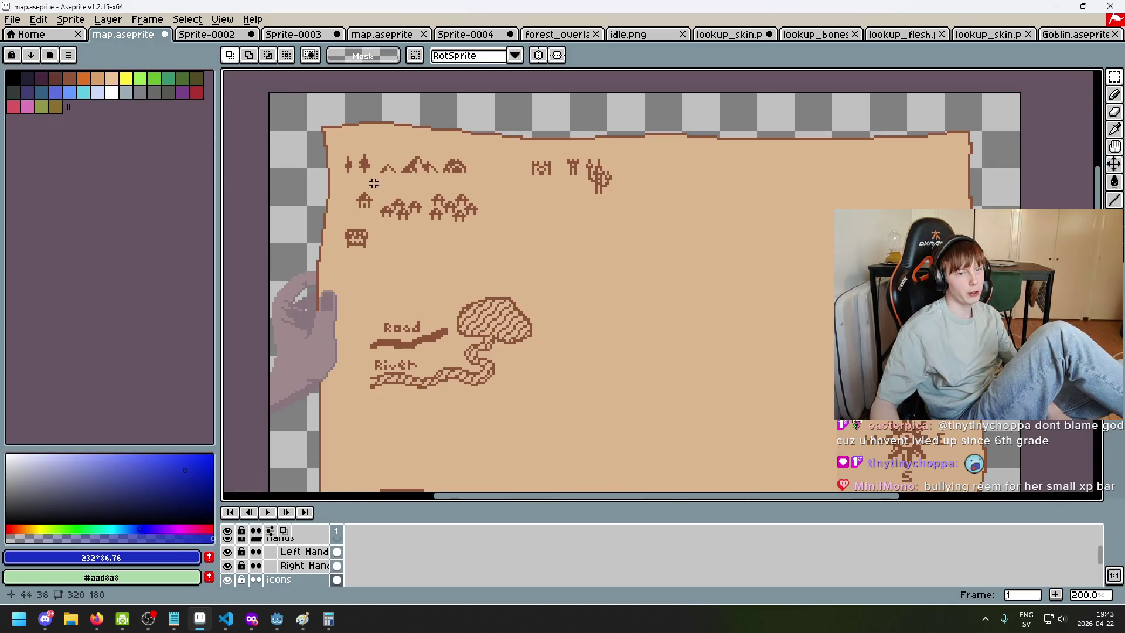
{"action": "scroll", "coordinate": [442, 220], "scroll_direction": "up", "scroll_amount": 1}
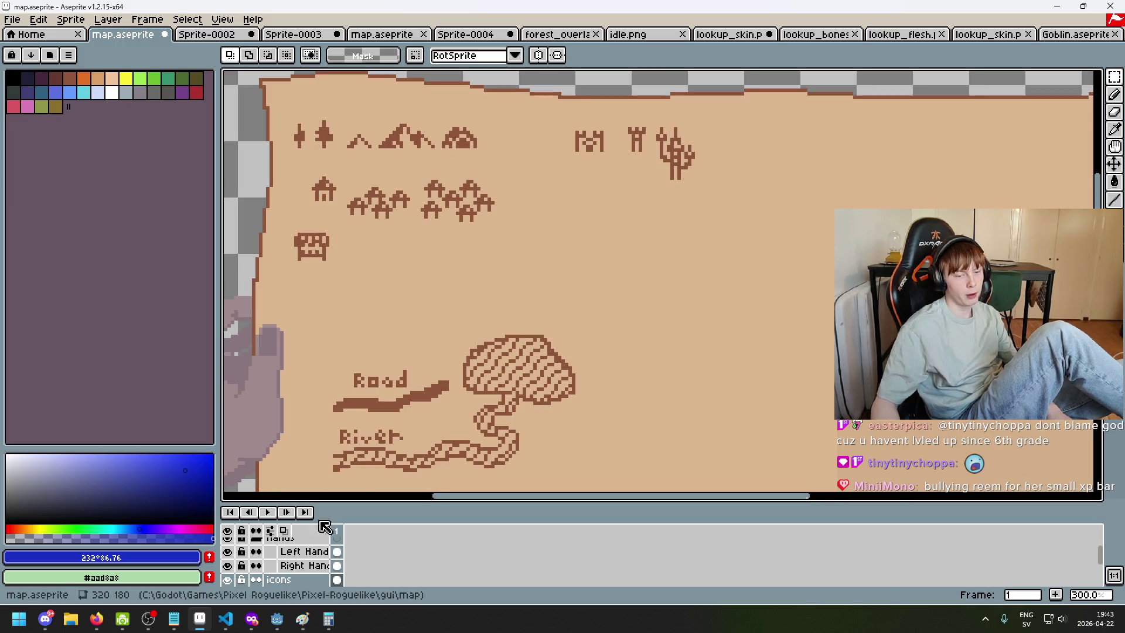
{"action": "scroll", "coordinate": [499, 252], "scroll_direction": "down", "scroll_amount": 2}
{"action": "scroll", "coordinate": [518, 256], "scroll_direction": "up", "scroll_amount": 1}
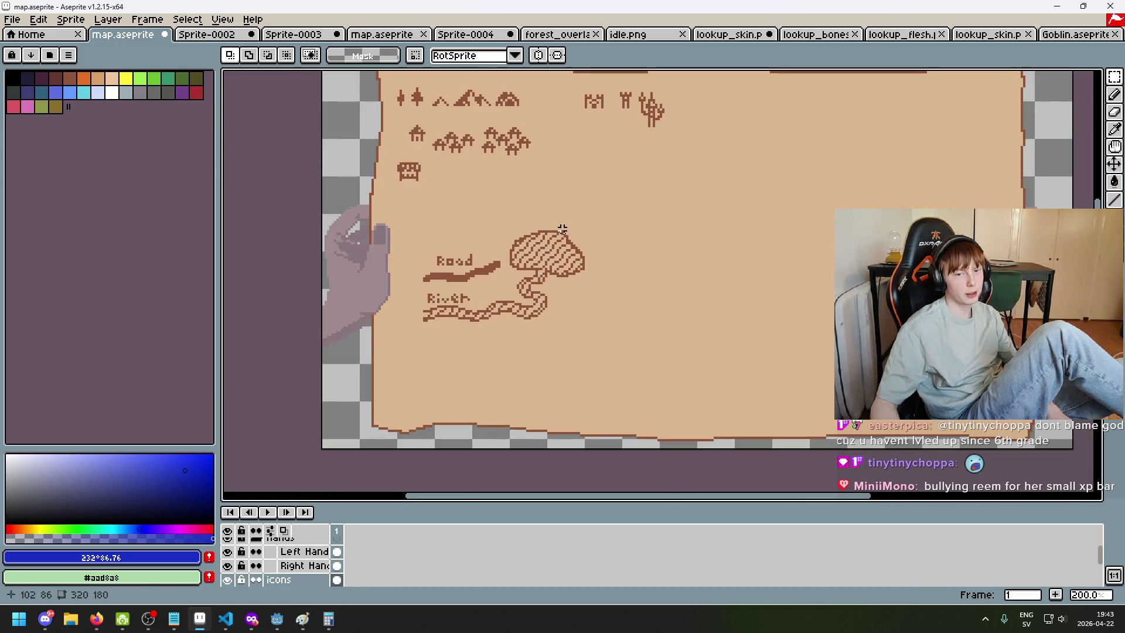
{"action": "scroll", "coordinate": [519, 296], "scroll_direction": "down", "scroll_amount": 1}
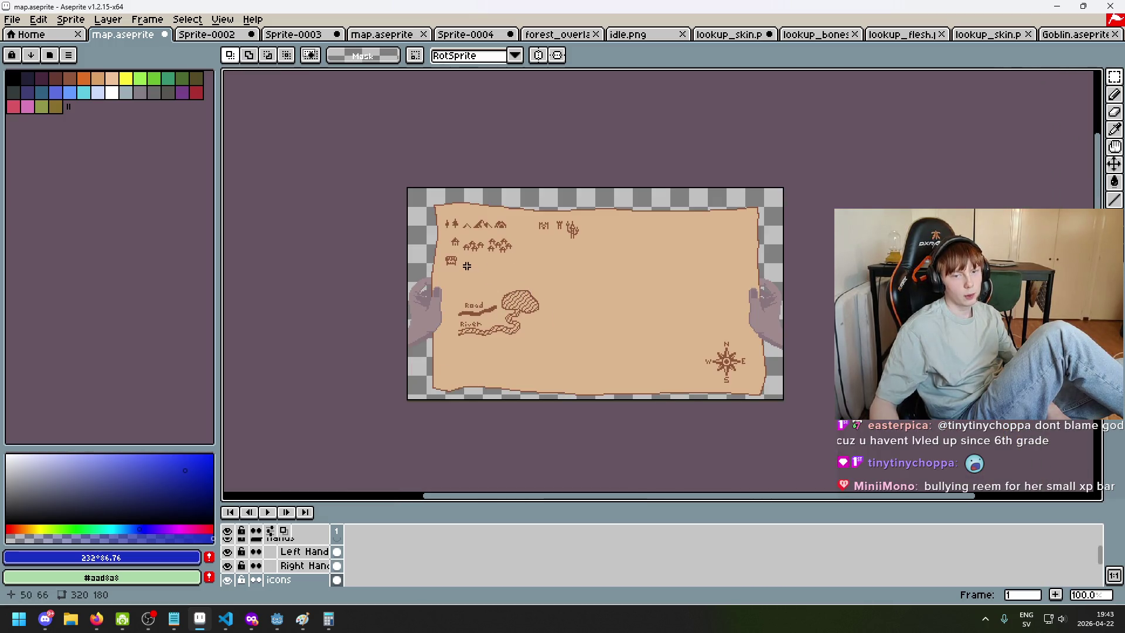
{"action": "mouse_move", "coordinate": [638, 316]}
{"action": "left_mouse_down"}
{"action": "mouse_move", "coordinate": [431, 184]}
{"action": "mouse_move", "coordinate": [429, 203]}
{"action": "left_mouse_up"}
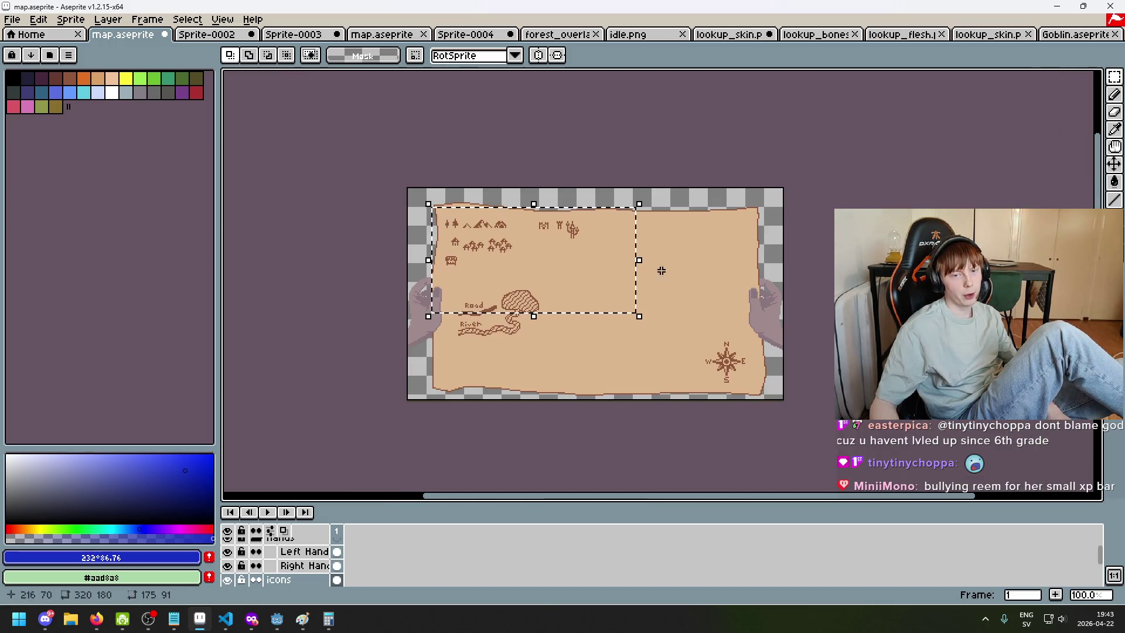
{"action": "mouse_move", "coordinate": [684, 353]}
{"action": "left_mouse_down"}
{"action": "mouse_move", "coordinate": [452, 244]}
{"action": "mouse_move", "coordinate": [437, 214]}
{"action": "left_mouse_up"}
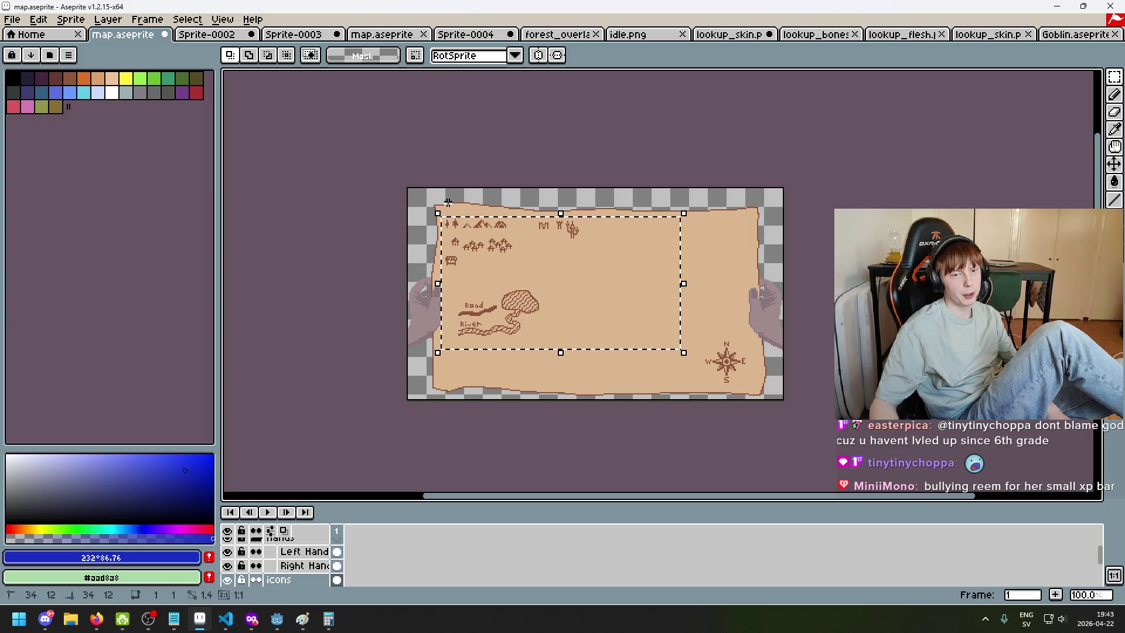
{"action": "left_click", "coordinate": [278, 620]}
Save the special_map_icon scene and the game scene
{"action": "key", "text": "ctrl+s"}
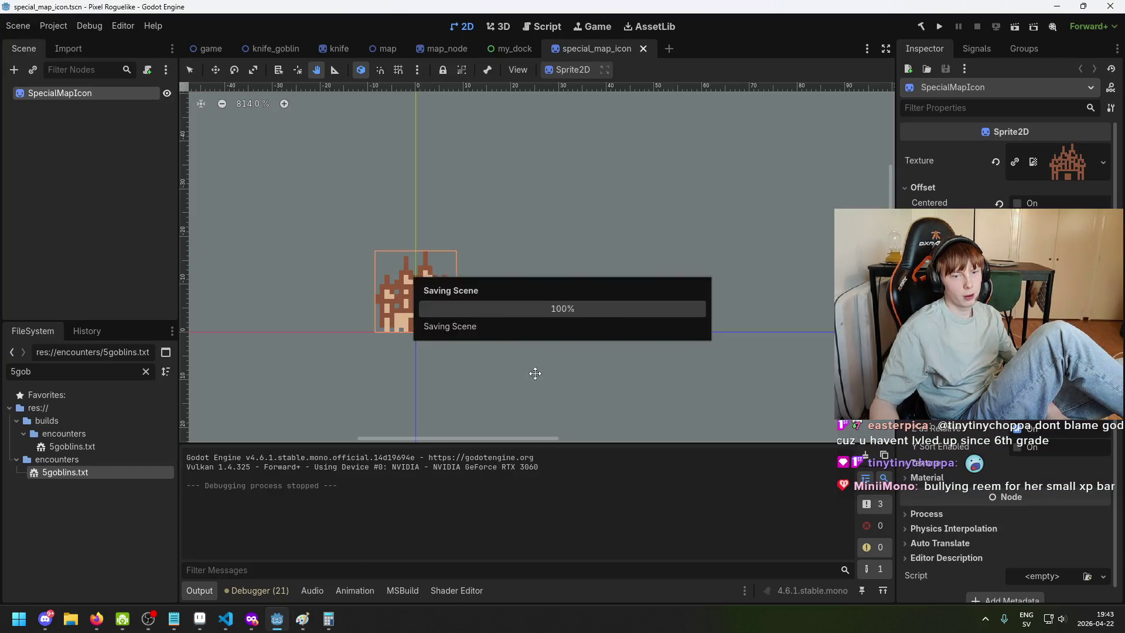
{"action": "left_click", "coordinate": [210, 48]}
{"action": "key", "text": "ctrl+s"}
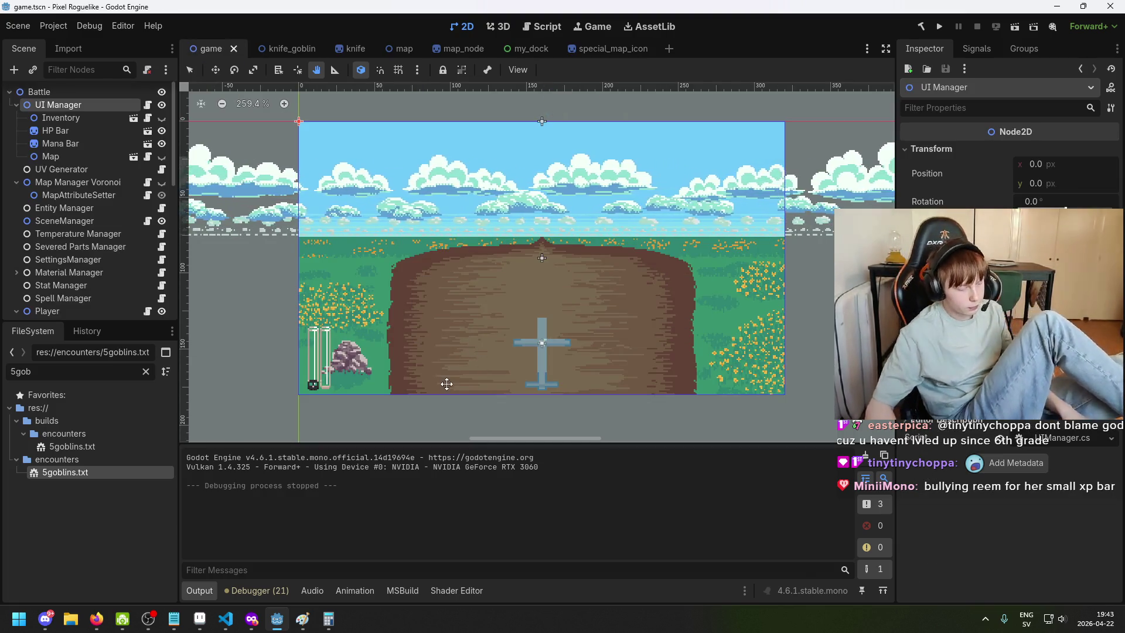
{"action": "mouse_move", "coordinate": [199, 620]}
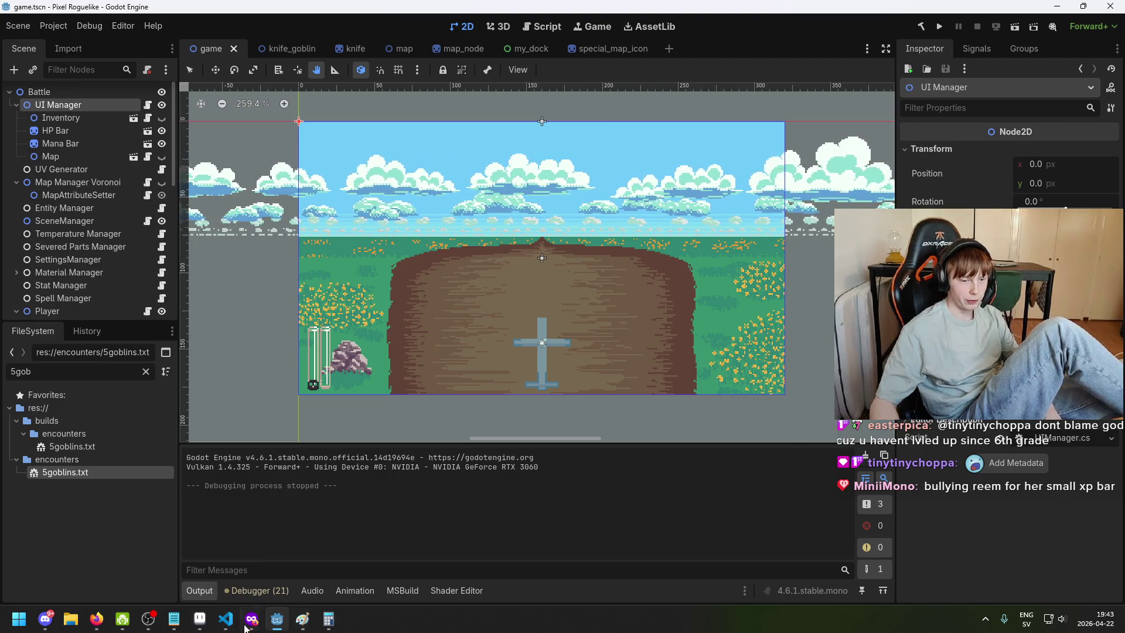
Inspect the Mana Bar, Inventory and UI Manager nodes, then make the Map node visible
{"action": "scroll", "coordinate": [503, 323], "scroll_direction": "down", "scroll_amount": 1}
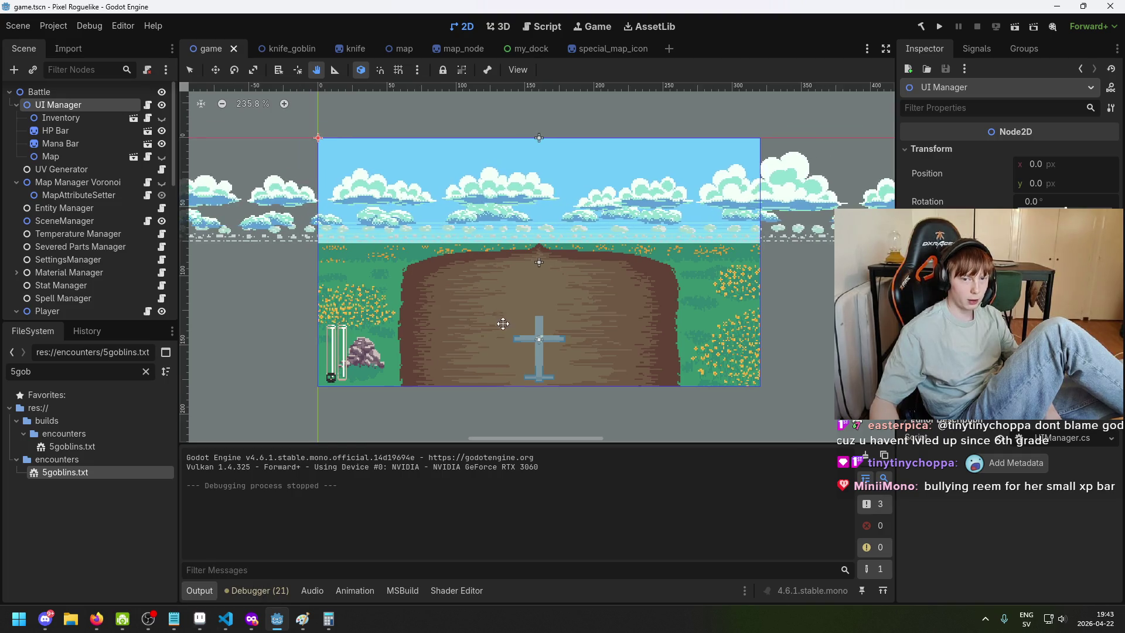
{"action": "left_click", "coordinate": [98, 141]}
{"action": "left_click", "coordinate": [96, 117]}
{"action": "left_click", "coordinate": [58, 104]}
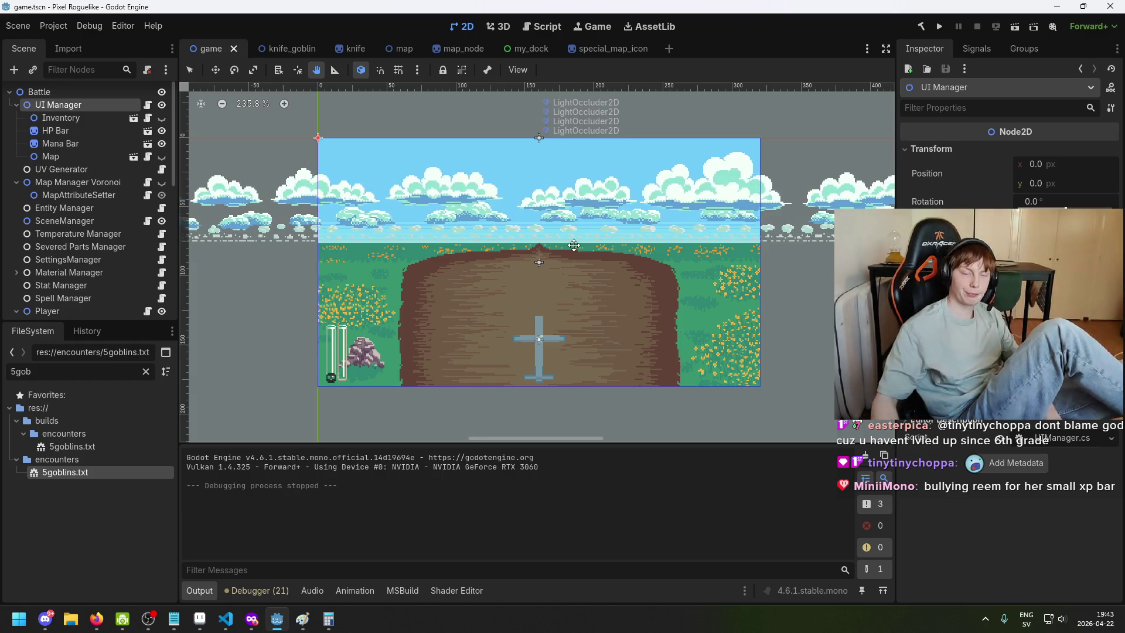
{"action": "scroll", "coordinate": [598, 152], "scroll_direction": "down", "scroll_amount": 1}
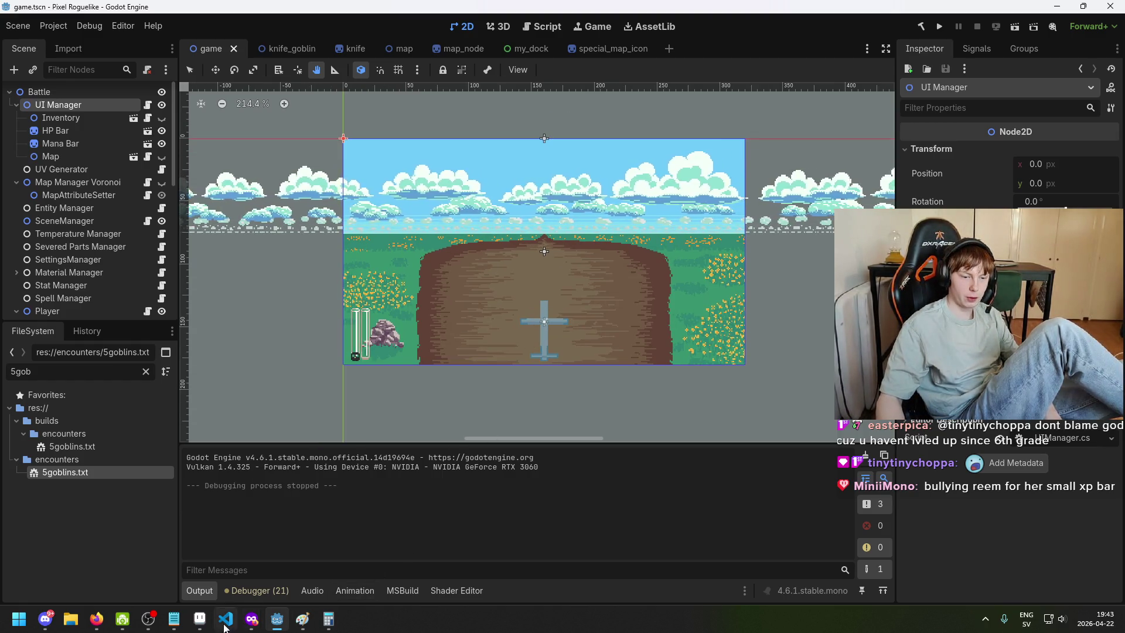
{"action": "left_click", "coordinate": [174, 619]}
{"action": "left_click", "coordinate": [105, 156]}
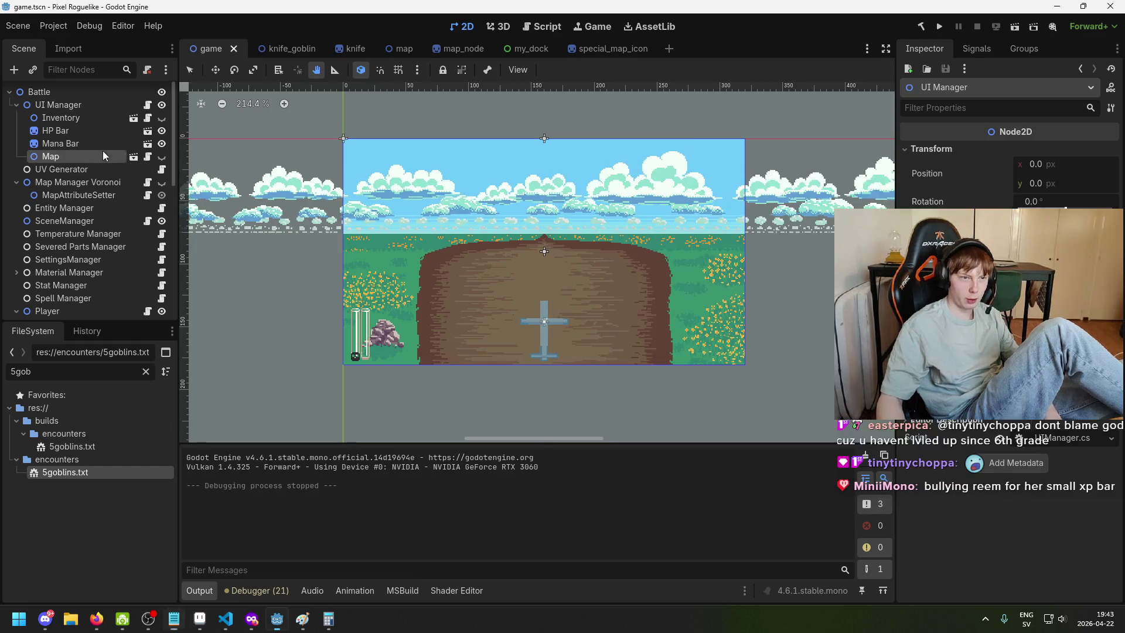
{"action": "left_click", "coordinate": [162, 157]}
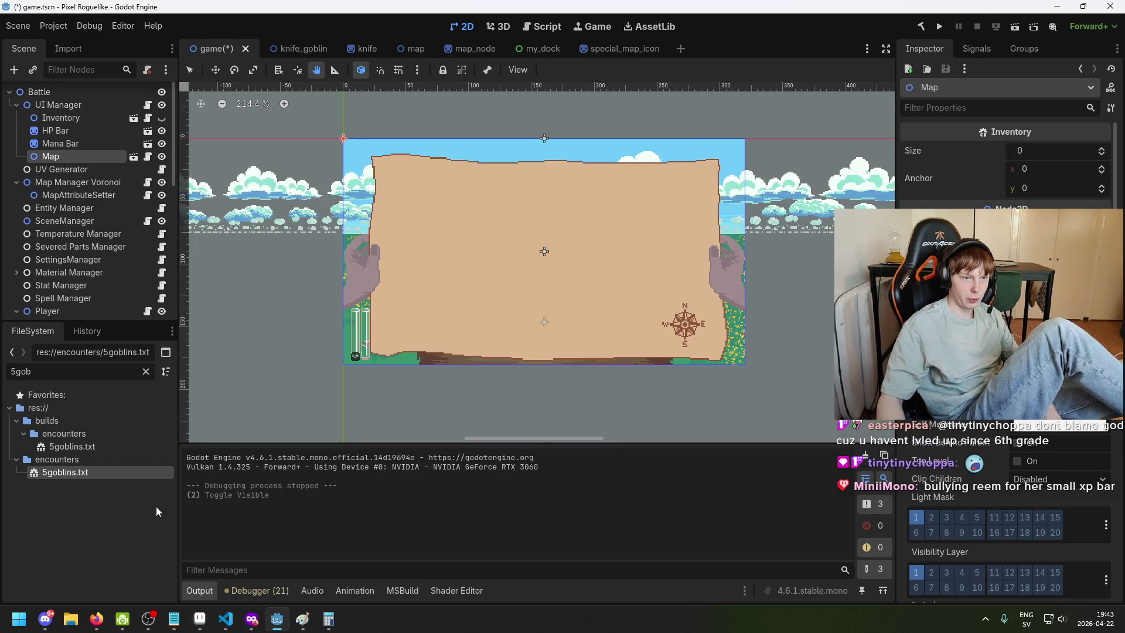
Save the game scene and review the TODO lines in the Custom Inspector Thingies notes
{"action": "key", "text": "ctrl+s"}
{"action": "key", "text": "alt+Tab"}
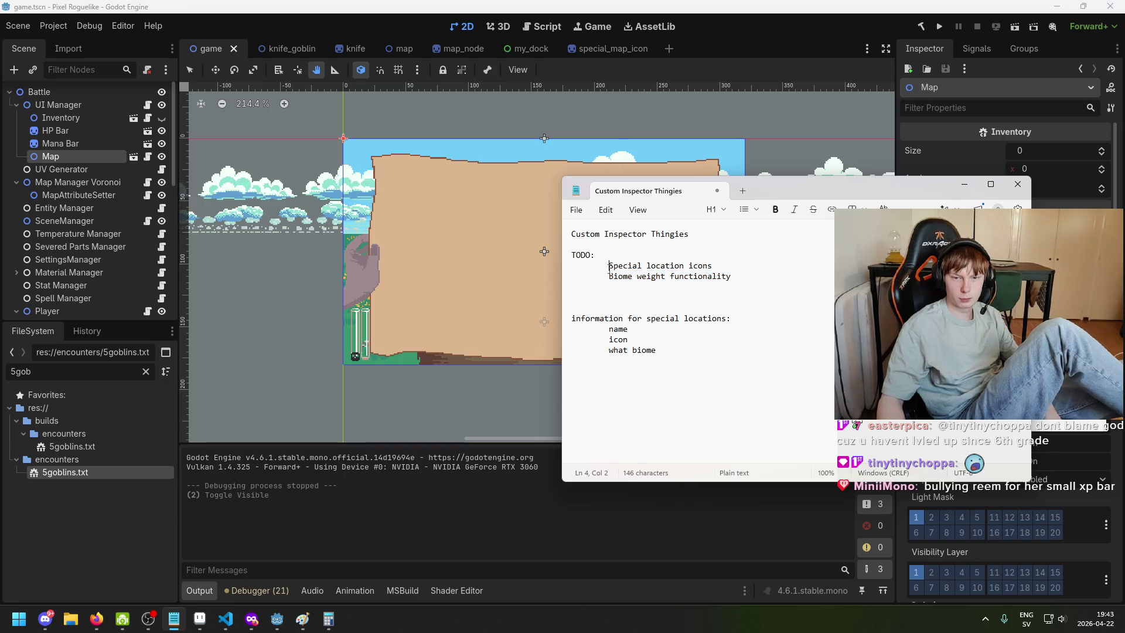
{"action": "left_click_drag", "start_coordinate": [609, 267], "coordinate": [715, 267]}
{"action": "left_click", "coordinate": [741, 285]}
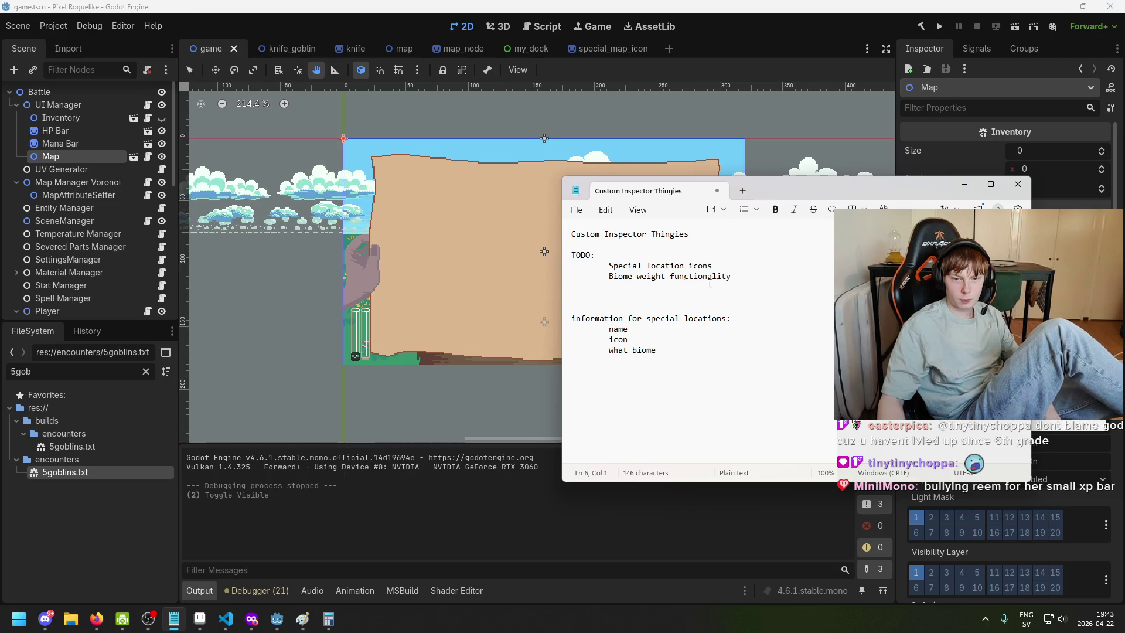
{"action": "left_click_drag", "start_coordinate": [611, 276], "coordinate": [758, 271]}
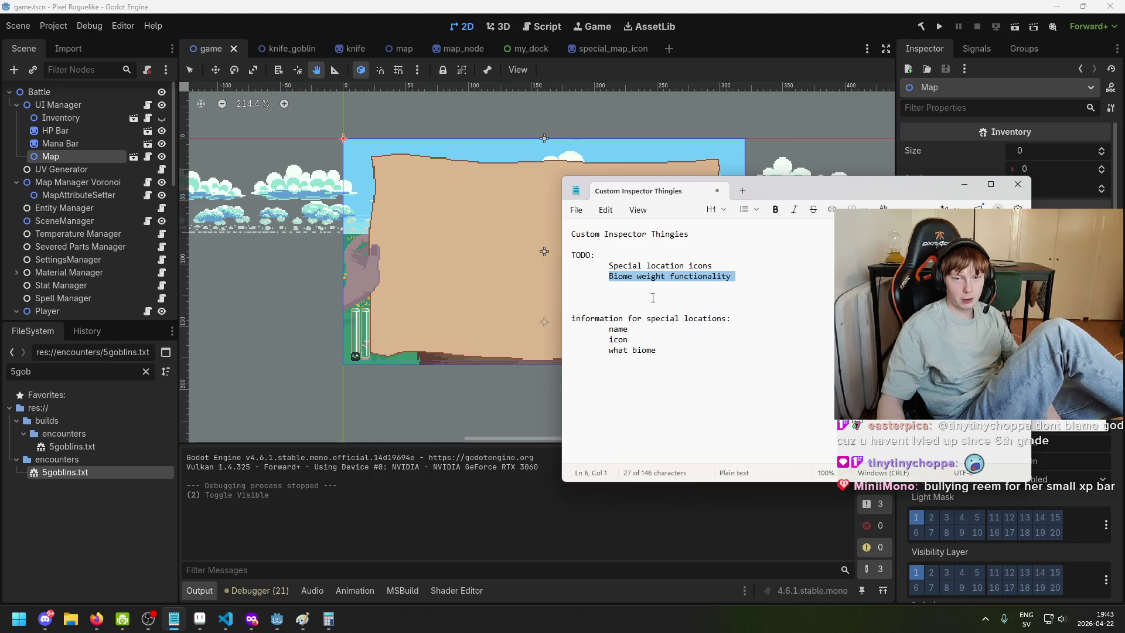
{"action": "left_click", "coordinate": [609, 330]}
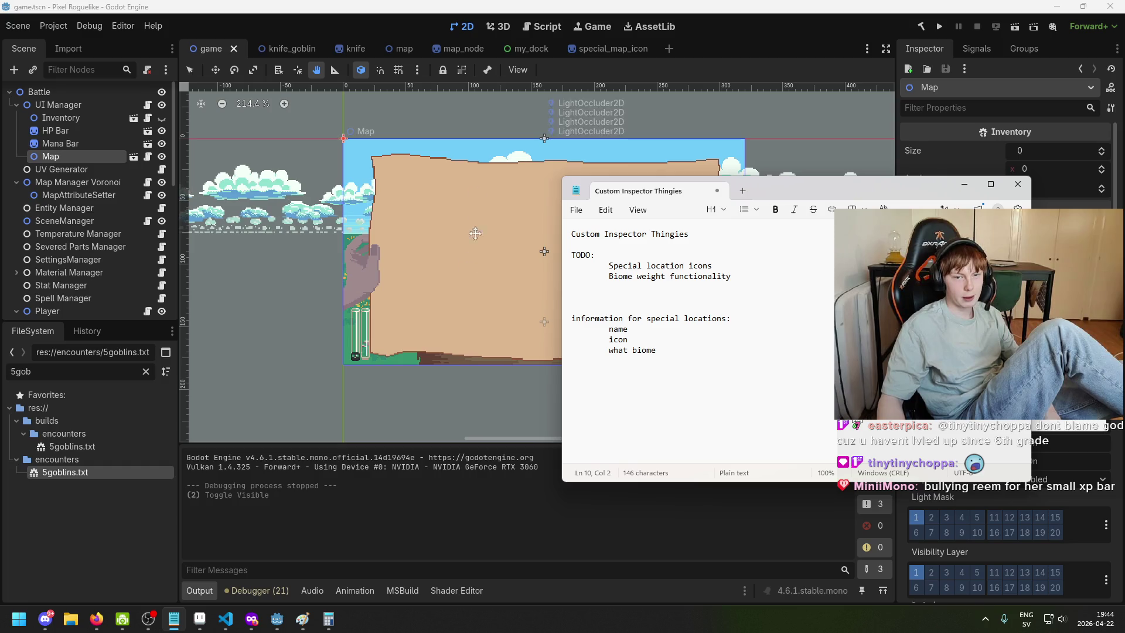
{"action": "left_click", "coordinate": [967, 186]}
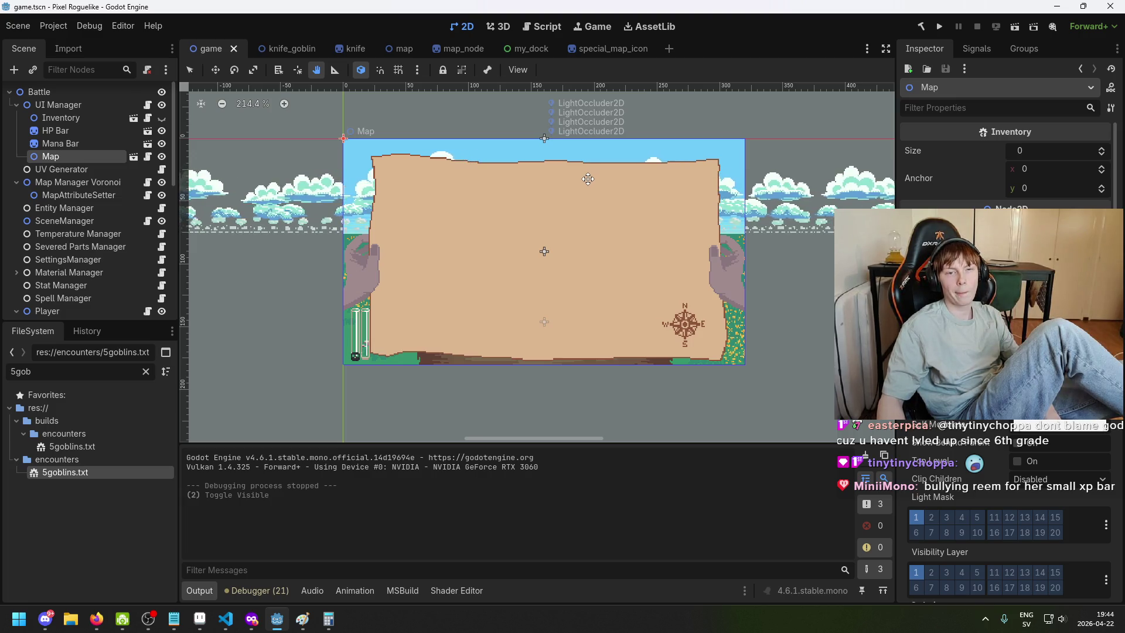
{"action": "left_click", "coordinate": [185, 626]}
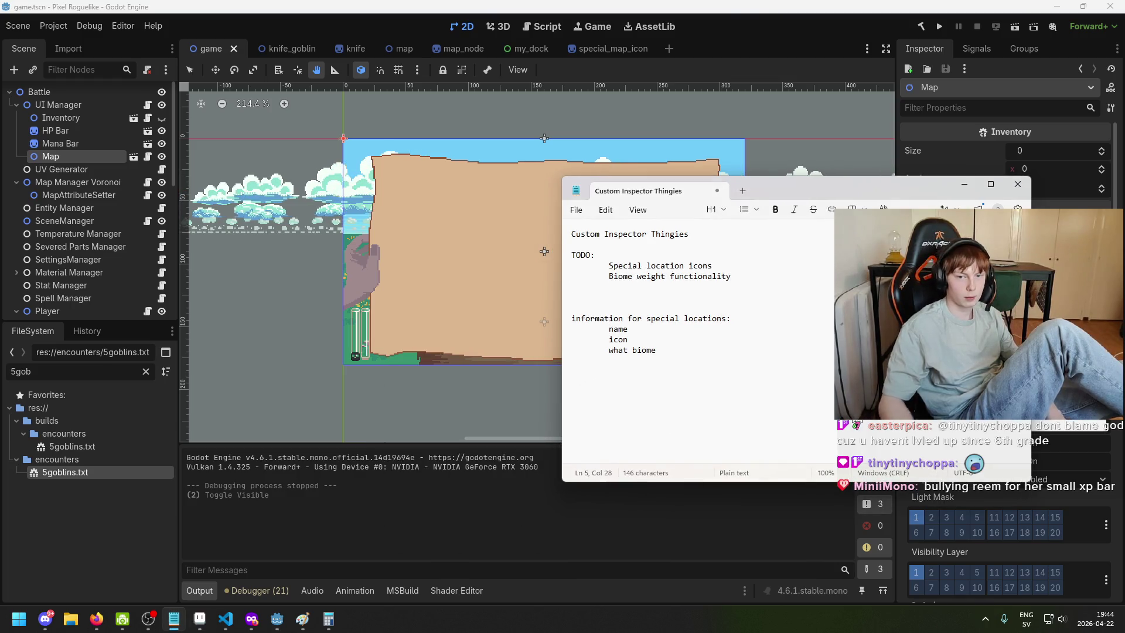
Add a 'clicking nodes' TODO item after 'Biome weight functionality' and minimize the notes
{"action": "key", "text": "Return"}
{"action": "key", "text": "Tab"}
{"action": "type", "text": "clicking nodes"}
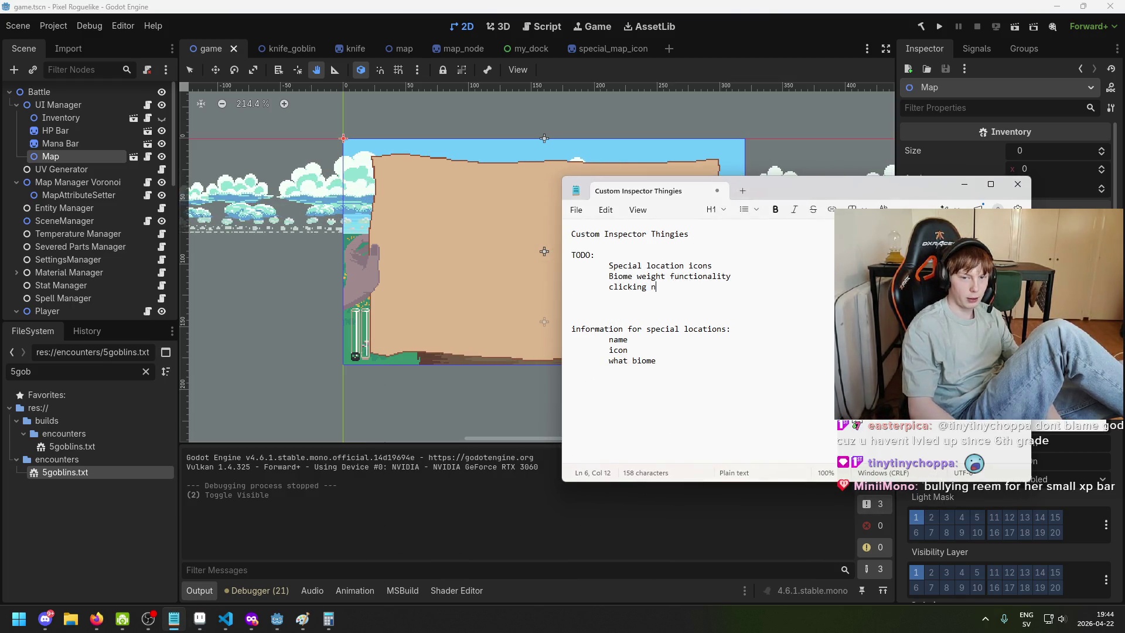
{"action": "left_click", "coordinate": [966, 184]}
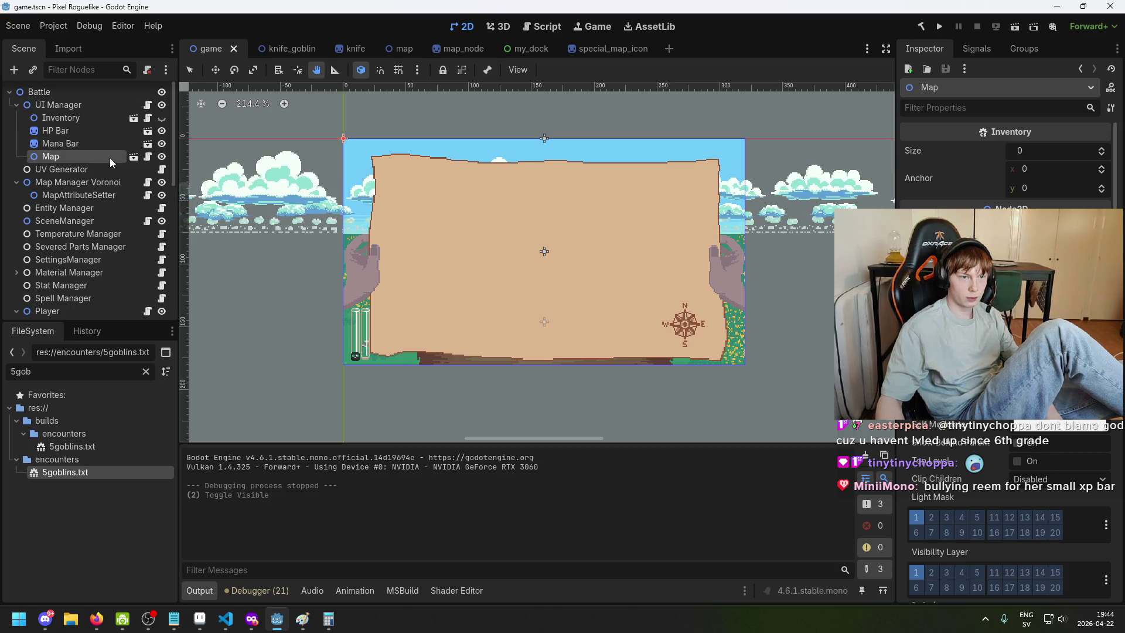
Clear the 5gob filter from the FileSystem panel
{"action": "scroll", "coordinate": [106, 258], "scroll_direction": "down", "scroll_amount": 5}
{"action": "scroll", "coordinate": [110, 221], "scroll_direction": "up", "scroll_amount": 3}
{"action": "scroll", "coordinate": [118, 209], "scroll_direction": "up", "scroll_amount": 3}
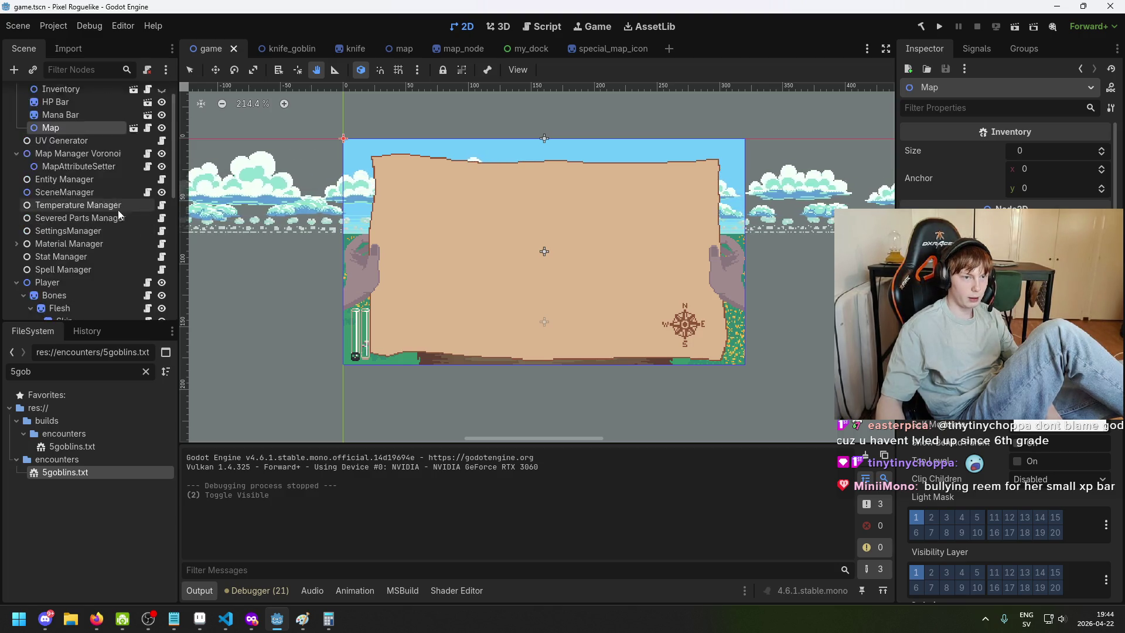
{"action": "scroll", "coordinate": [128, 188], "scroll_direction": "down", "scroll_amount": 8}
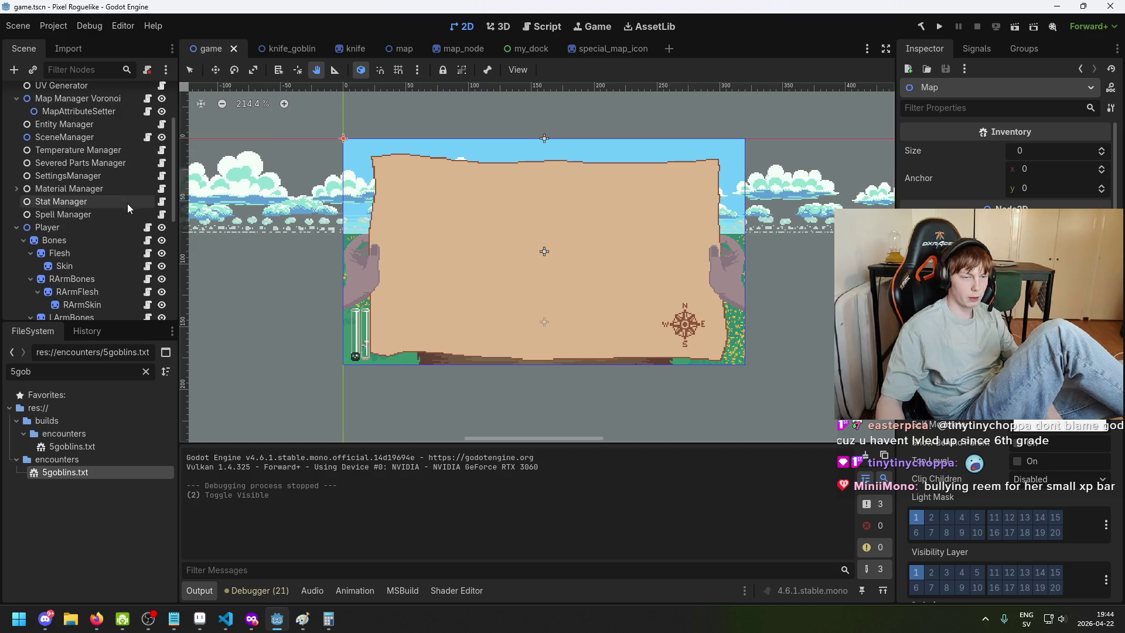
{"action": "left_click", "coordinate": [93, 447]}
{"action": "left_click", "coordinate": [88, 434]}
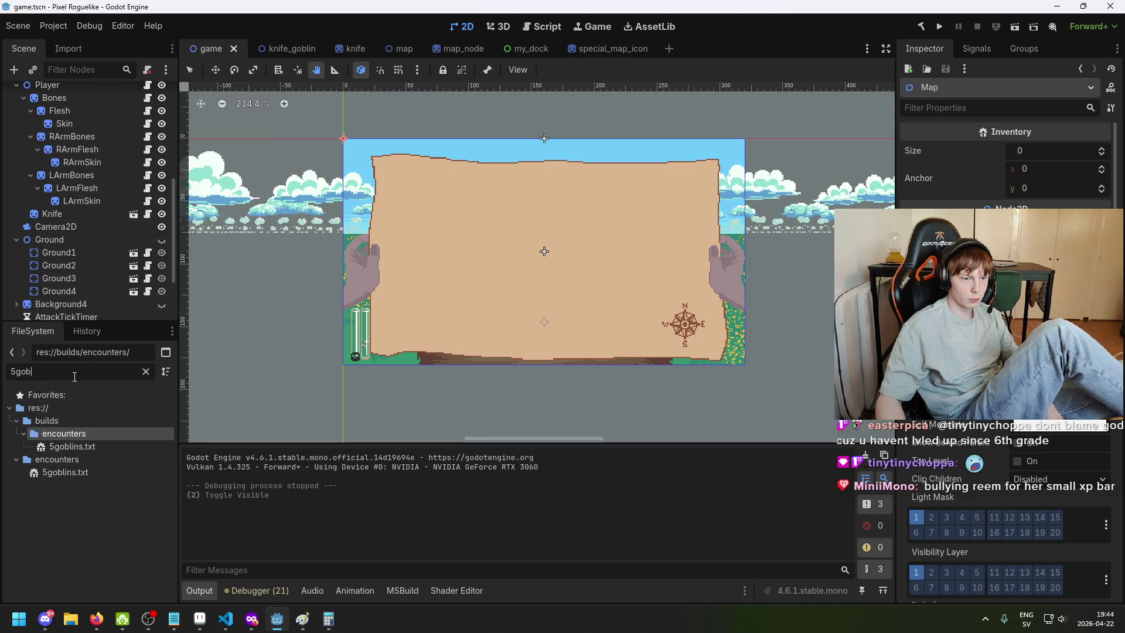
{"action": "double_click", "coordinate": [22, 372]}
{"action": "key", "text": "BackSpace"}
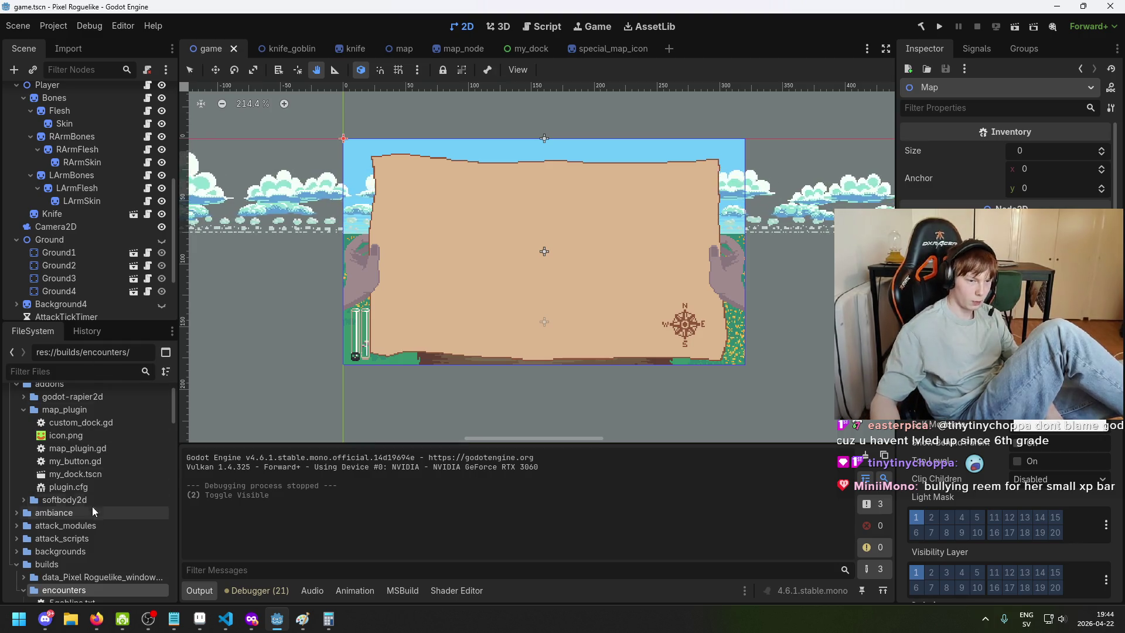
Browse past the map_plugin files to map_node.tscn in res://gui/map/
{"action": "scroll", "coordinate": [91, 477], "scroll_direction": "up", "scroll_amount": 2}
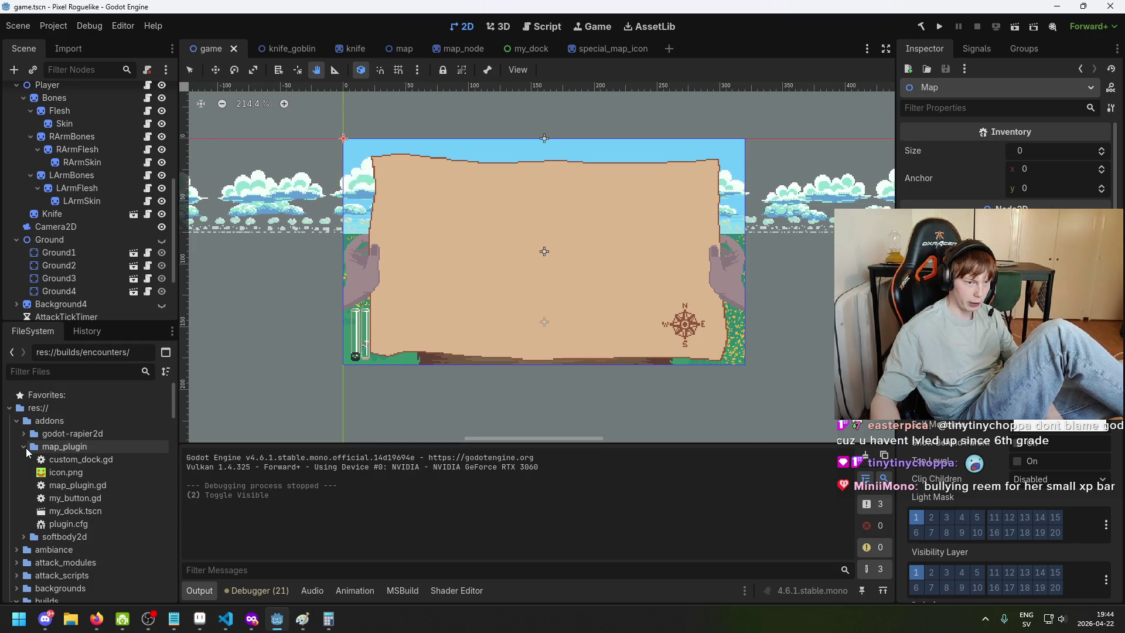
{"action": "scroll", "coordinate": [82, 462], "scroll_direction": "down", "scroll_amount": 1}
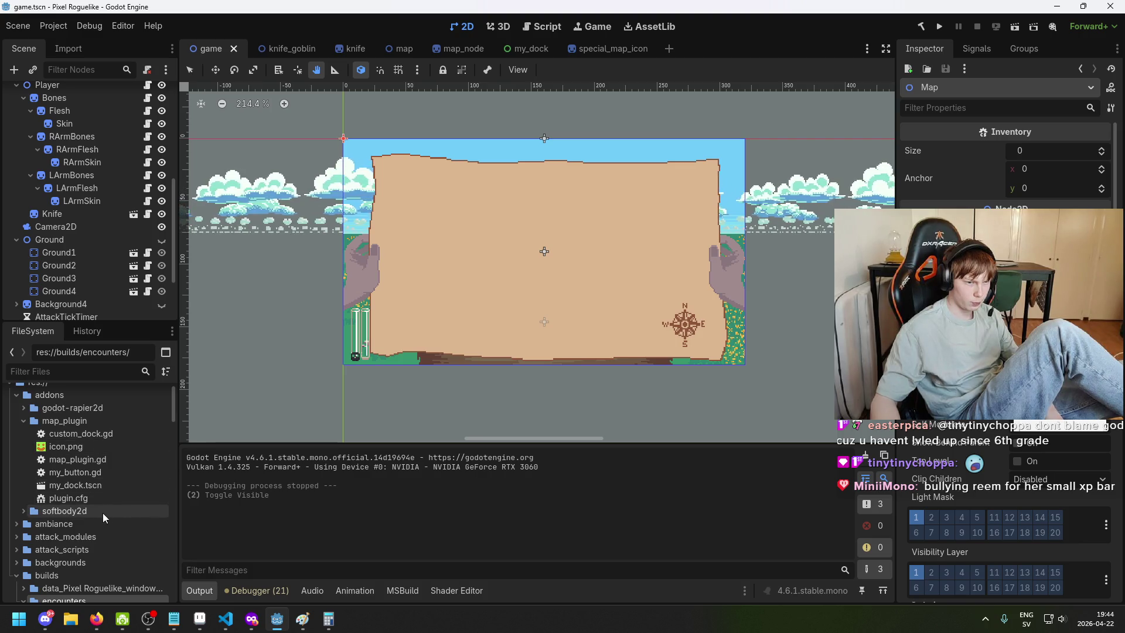
{"action": "left_click", "coordinate": [116, 472]}
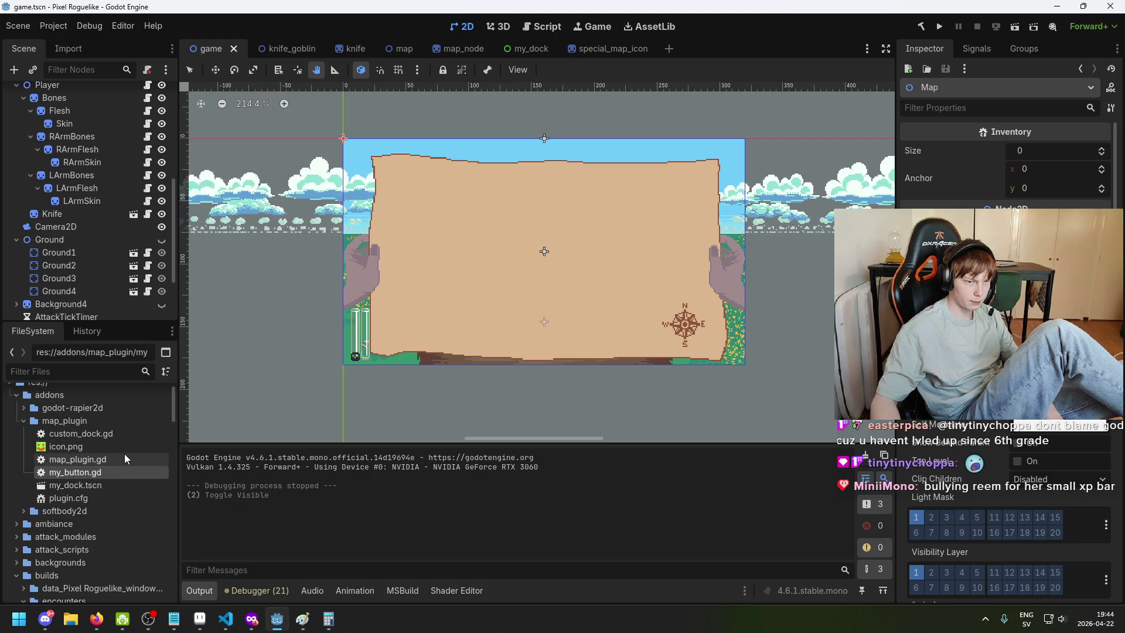
{"action": "left_click", "coordinate": [111, 479]}
{"action": "scroll", "coordinate": [111, 477], "scroll_direction": "down", "scroll_amount": 6}
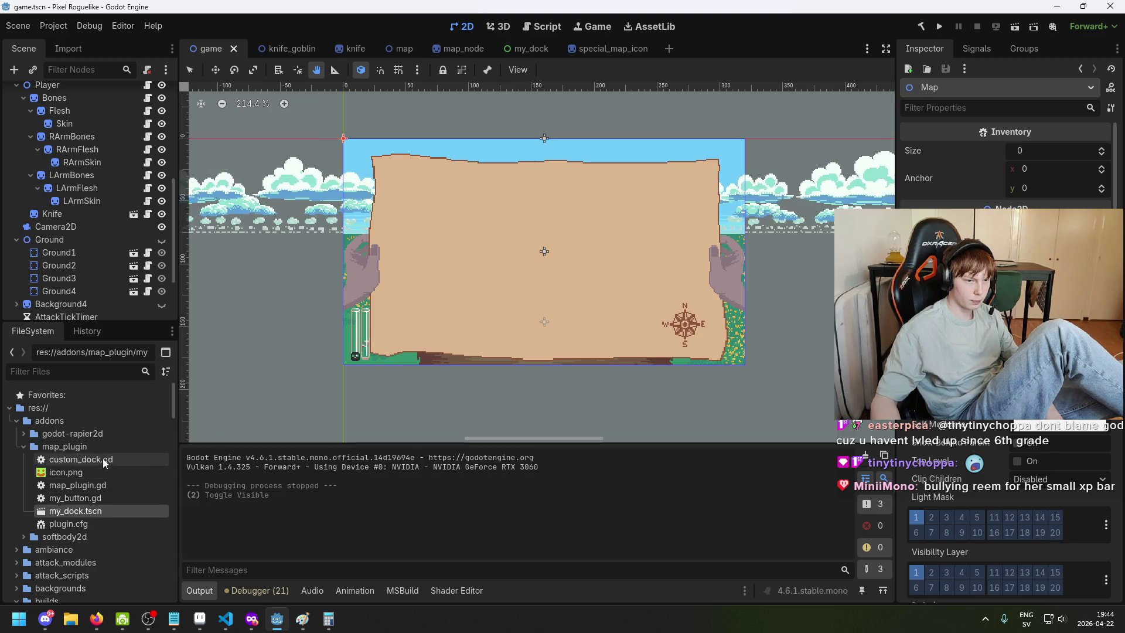
{"action": "scroll", "coordinate": [110, 498], "scroll_direction": "down", "scroll_amount": 2}
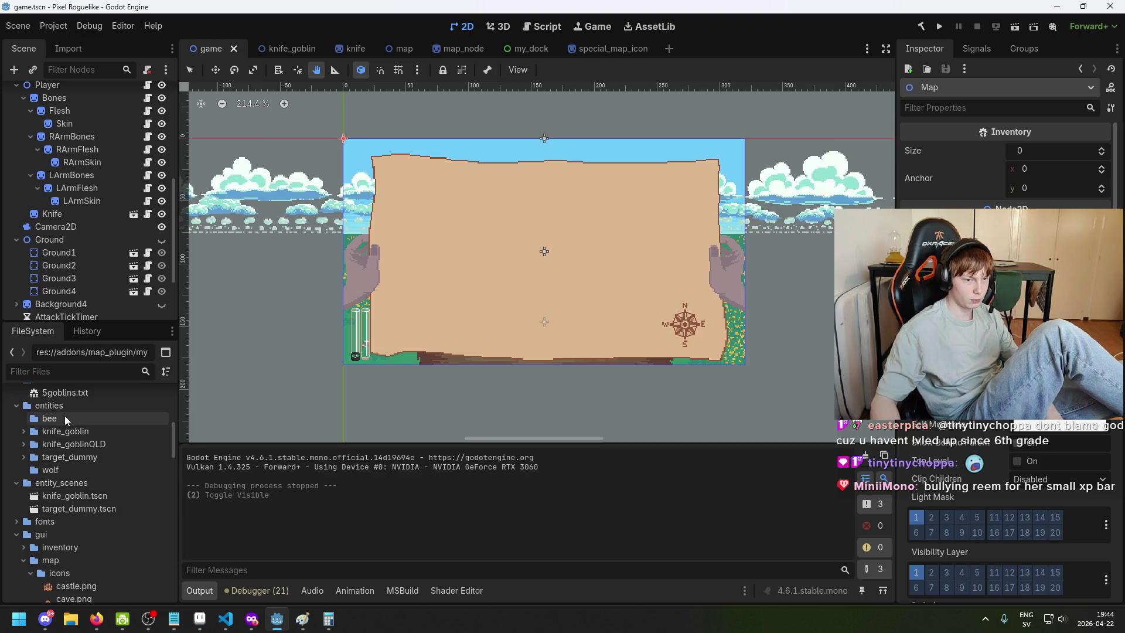
{"action": "scroll", "coordinate": [104, 537], "scroll_direction": "down", "scroll_amount": 2}
{"action": "scroll", "coordinate": [104, 537], "scroll_direction": "down", "scroll_amount": 6}
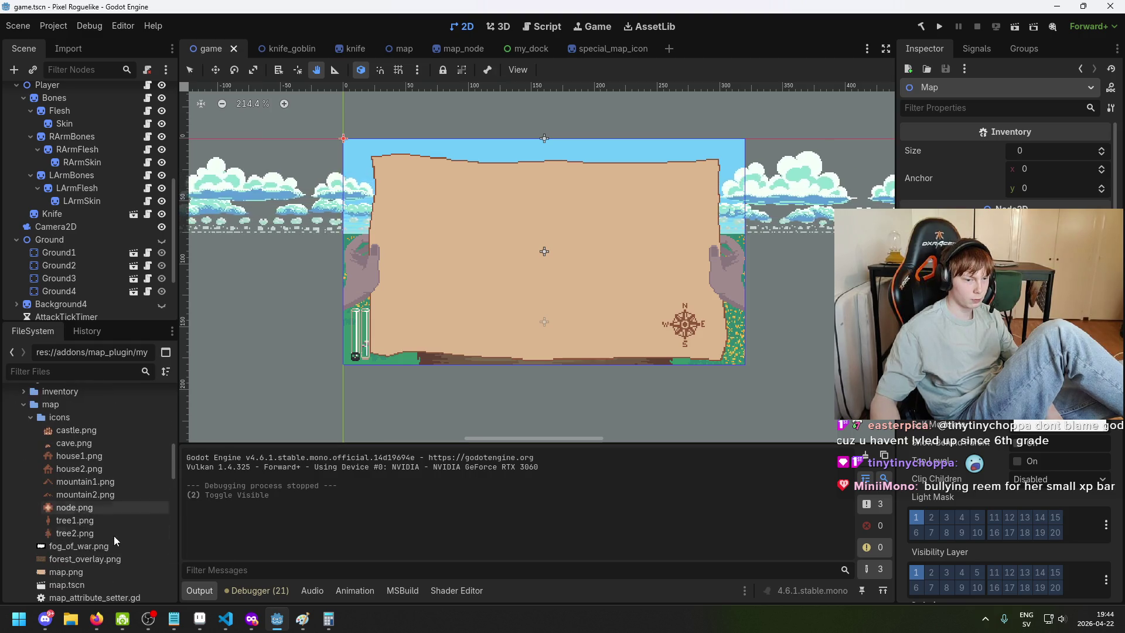
{"action": "scroll", "coordinate": [118, 533], "scroll_direction": "down", "scroll_amount": 2}
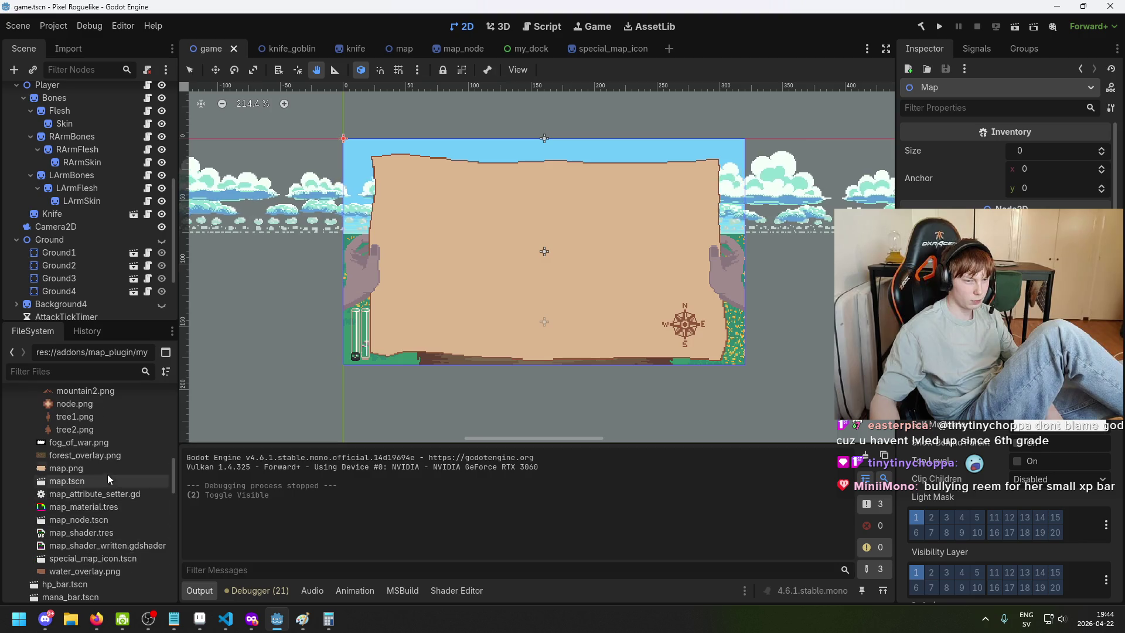
{"action": "left_click", "coordinate": [120, 520]}
Open map_node.tscn and zoom in on its cross-shaped sprite to about 6000%
{"action": "double_click", "coordinate": [123, 521]}
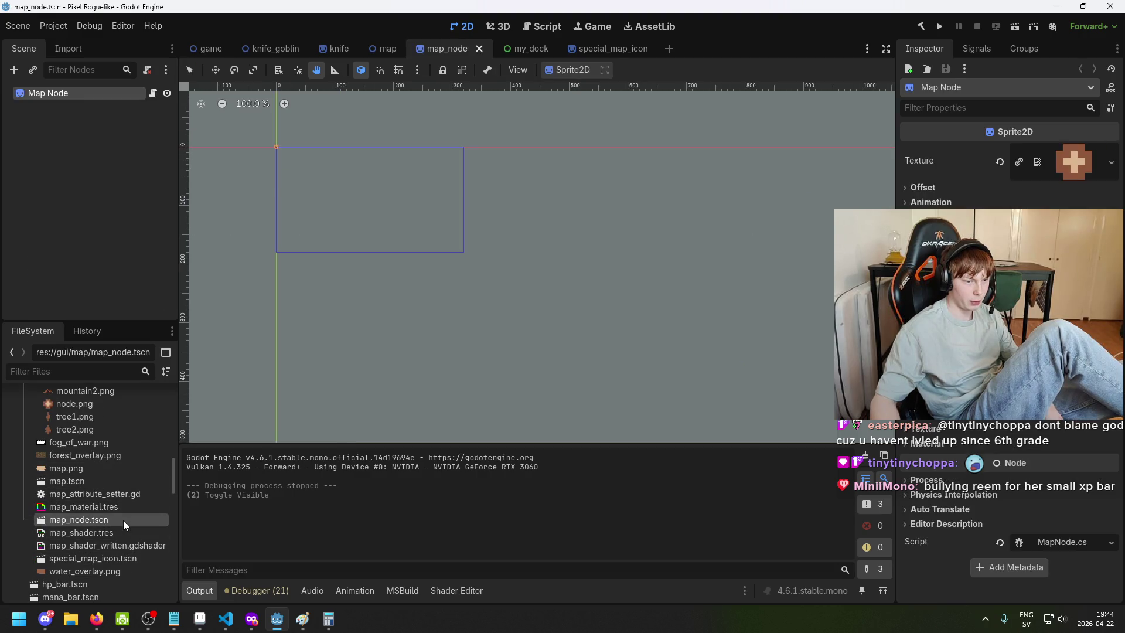
{"action": "scroll", "coordinate": [316, 193], "scroll_direction": "up", "scroll_amount": 9}
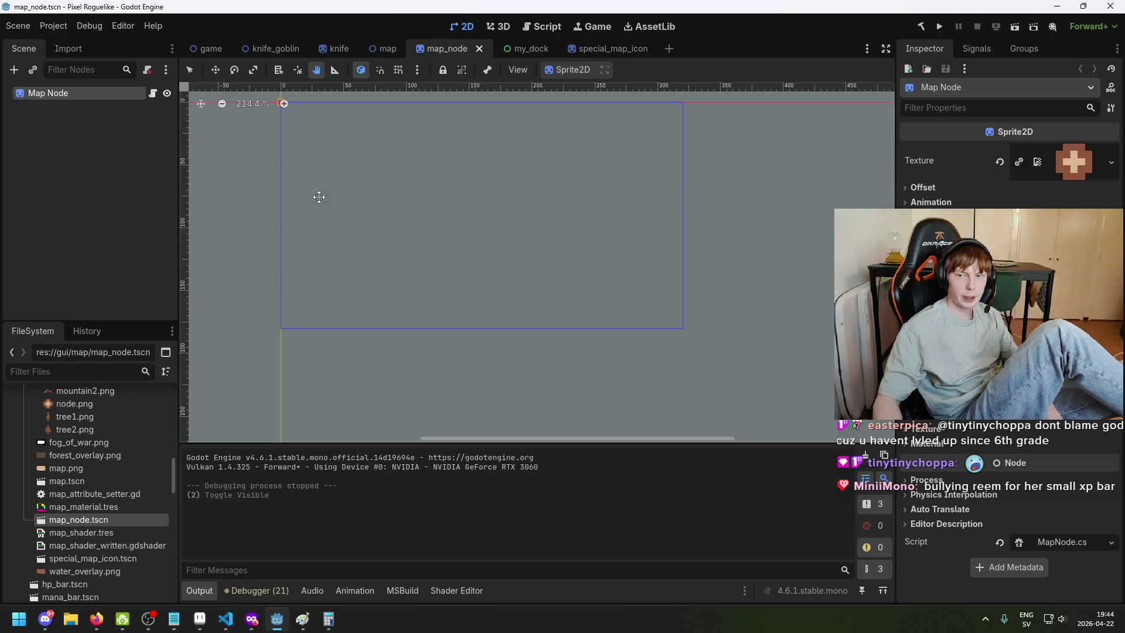
{"action": "scroll", "coordinate": [427, 148], "scroll_direction": "up", "scroll_amount": 10}
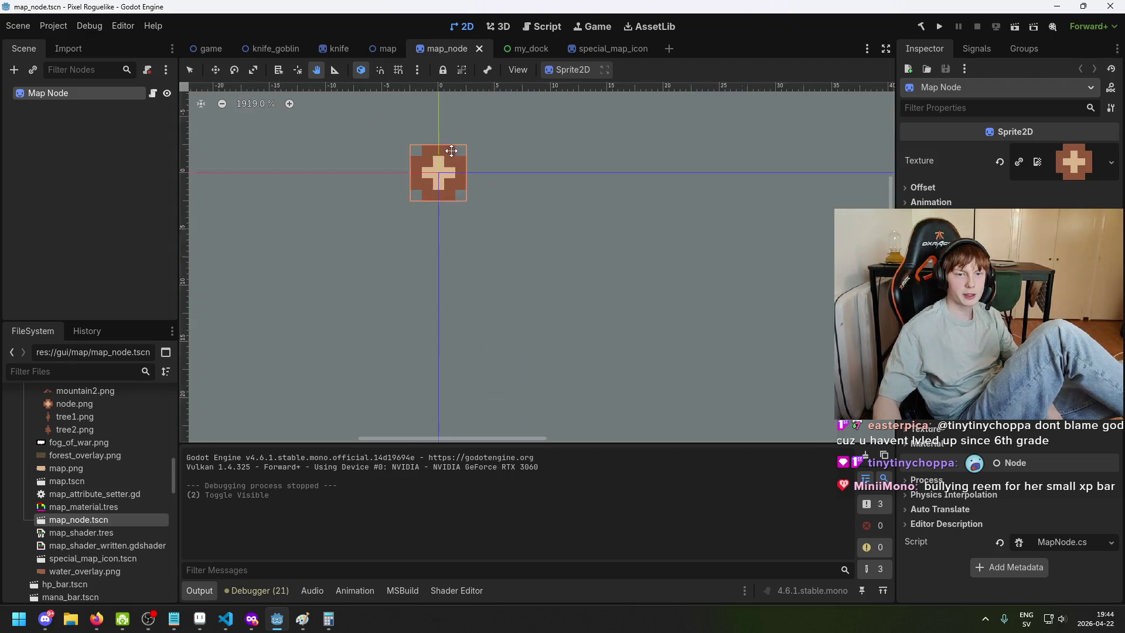
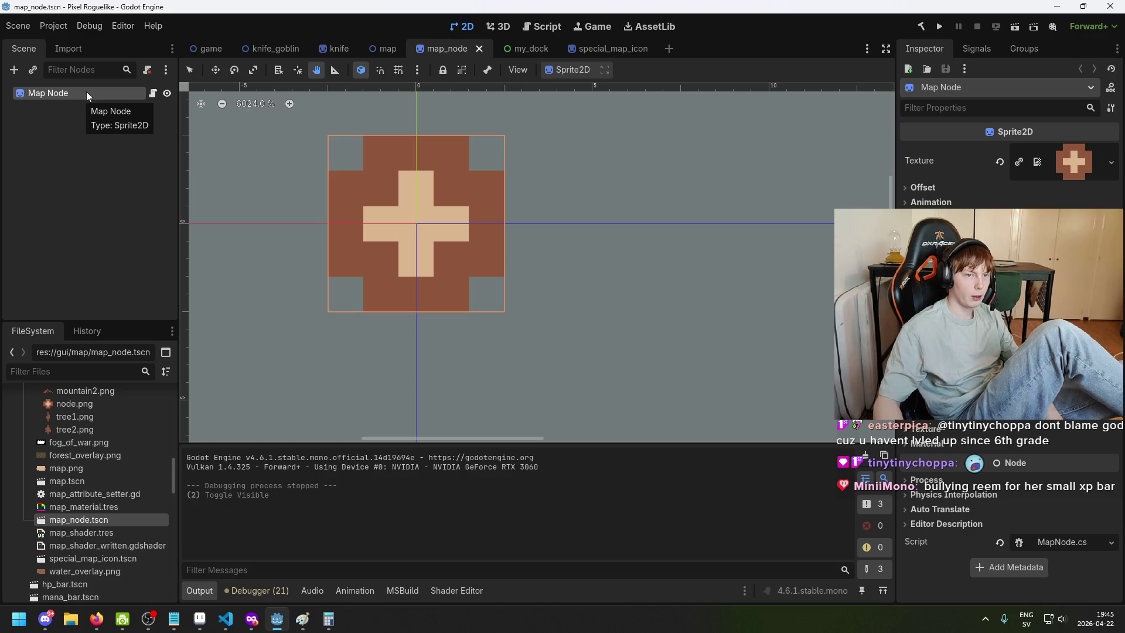
Search 'button' in Create New Node and add a Button under Map Node
{"action": "right_click", "coordinate": [55, 90]}
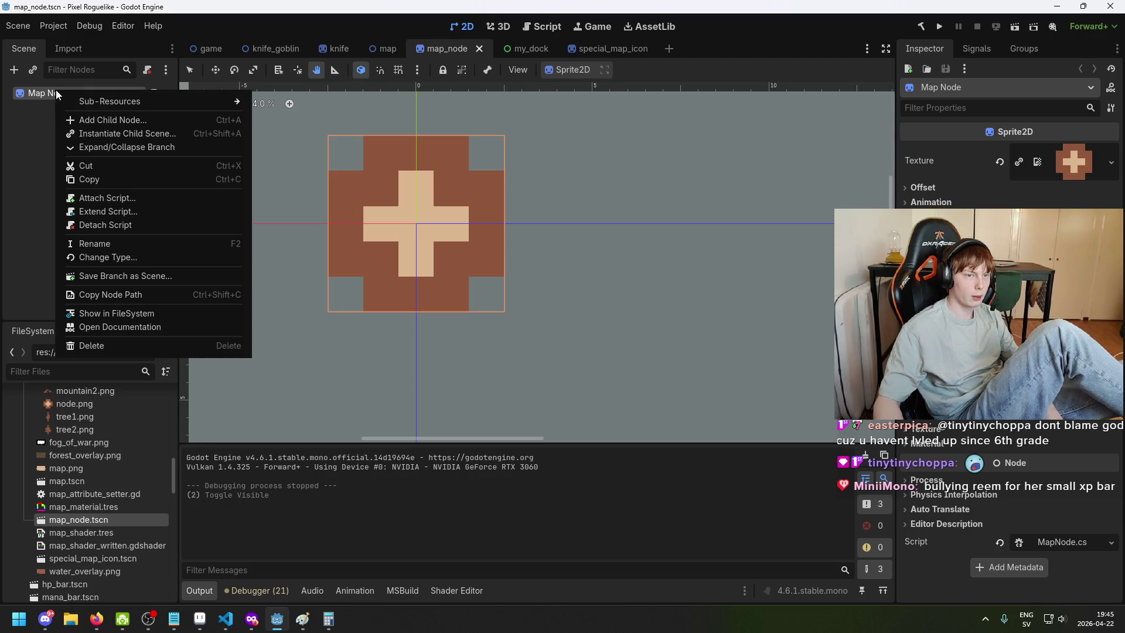
{"action": "left_click", "coordinate": [22, 79]}
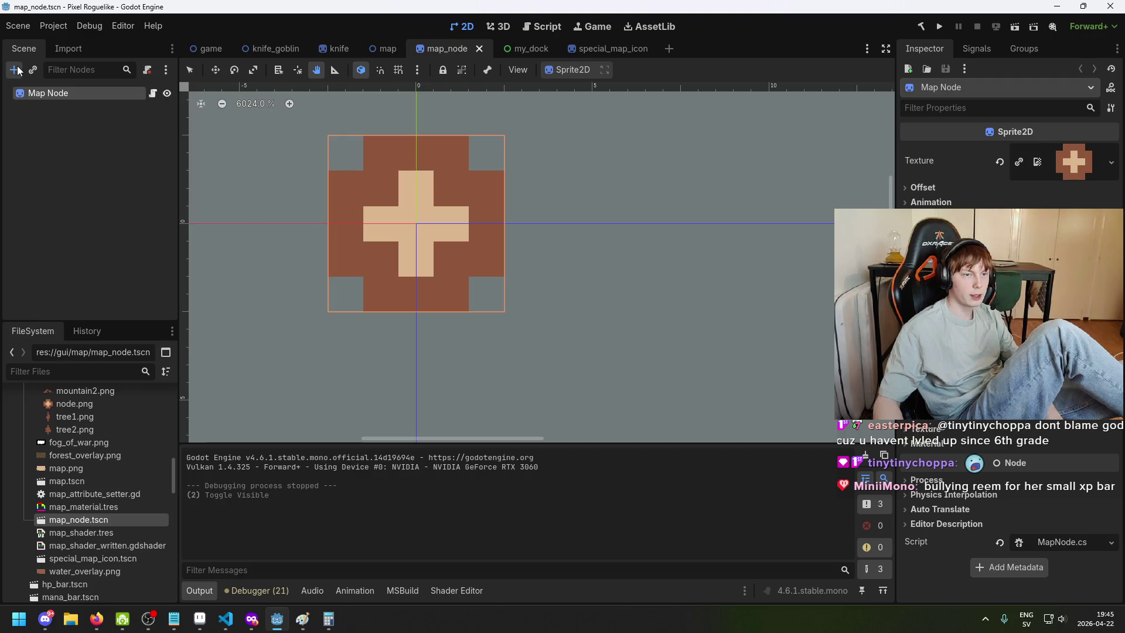
{"action": "left_click", "coordinate": [14, 69]}
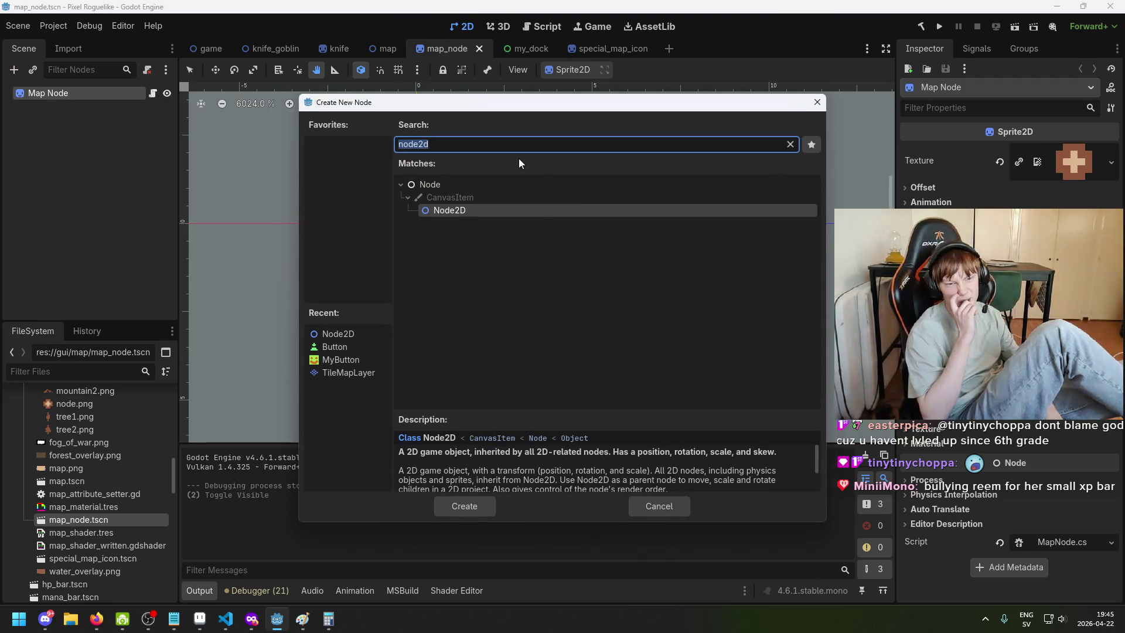
{"action": "type", "text": "button"}
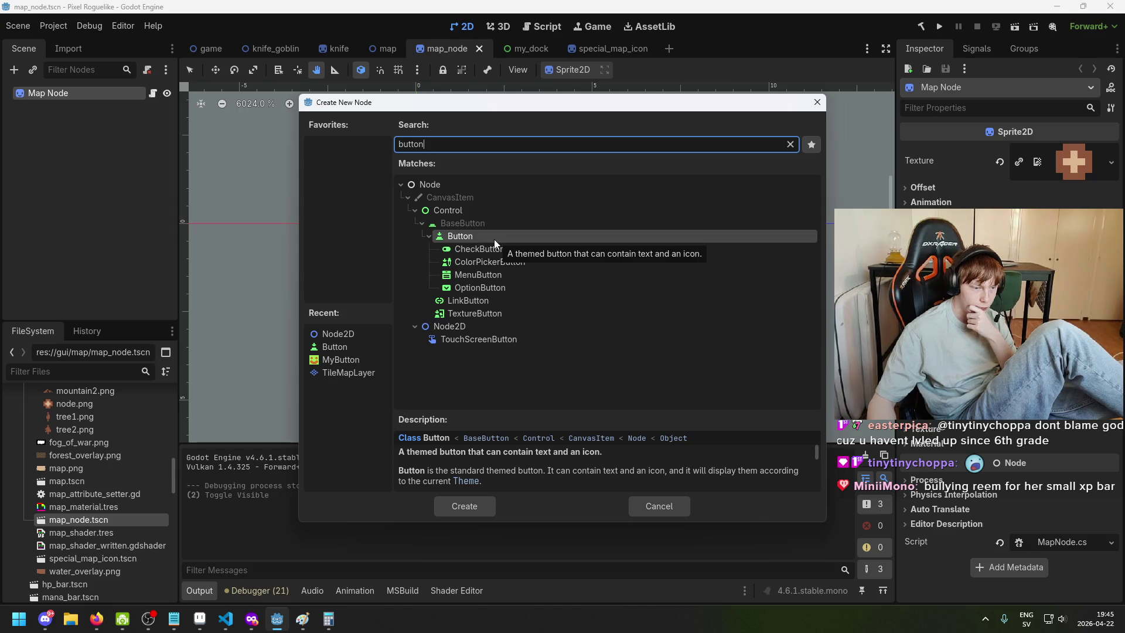
{"action": "double_click", "coordinate": [494, 239]}
{"action": "scroll", "coordinate": [621, 352], "scroll_direction": "down", "scroll_amount": 1}
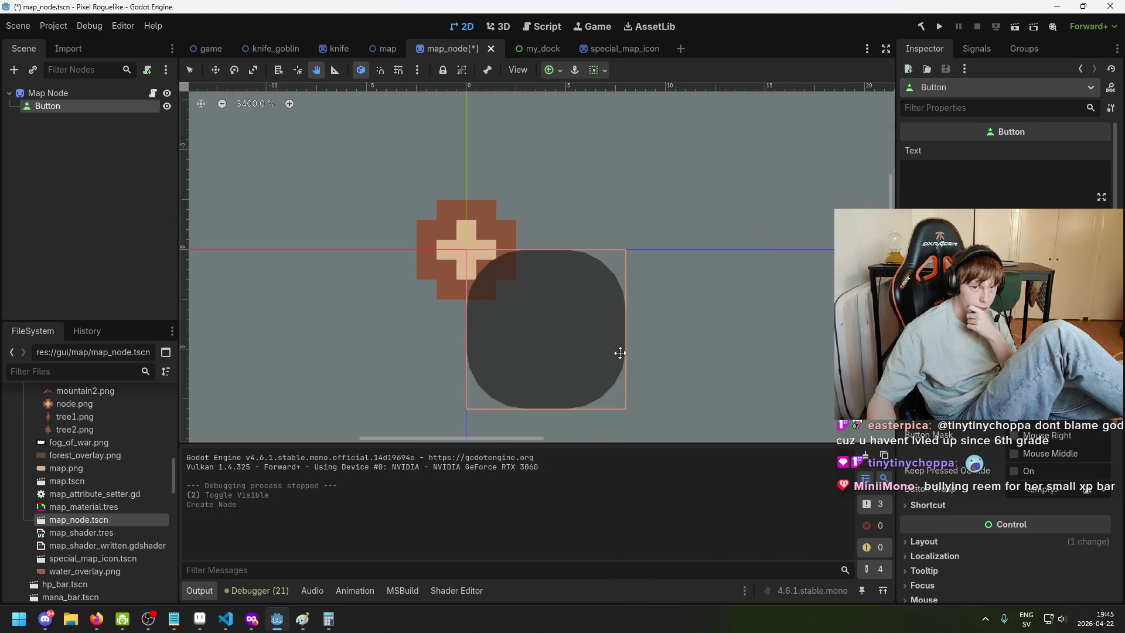
{"action": "left_click_drag", "start_coordinate": [621, 352], "coordinate": [491, 311]}
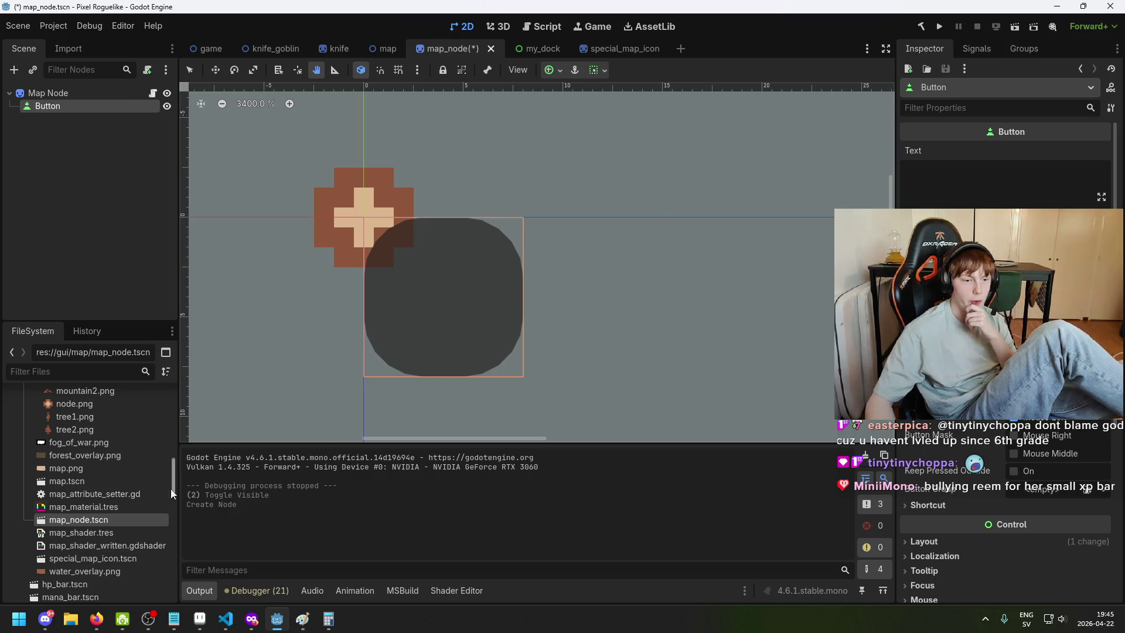
Drag node.png from FileSystem onto the Button to make it the button's icon
{"action": "scroll", "coordinate": [101, 504], "scroll_direction": "up", "scroll_amount": 1}
{"action": "mouse_move", "coordinate": [75, 429]}
{"action": "left_mouse_down"}
{"action": "mouse_move", "coordinate": [353, 423]}
{"action": "mouse_move", "coordinate": [443, 297]}
{"action": "mouse_move", "coordinate": [601, 306]}
{"action": "left_mouse_up"}
{"action": "scroll", "coordinate": [723, 276], "scroll_direction": "down", "scroll_amount": 4}
{"action": "left_click_drag", "start_coordinate": [723, 275], "coordinate": [663, 205]}
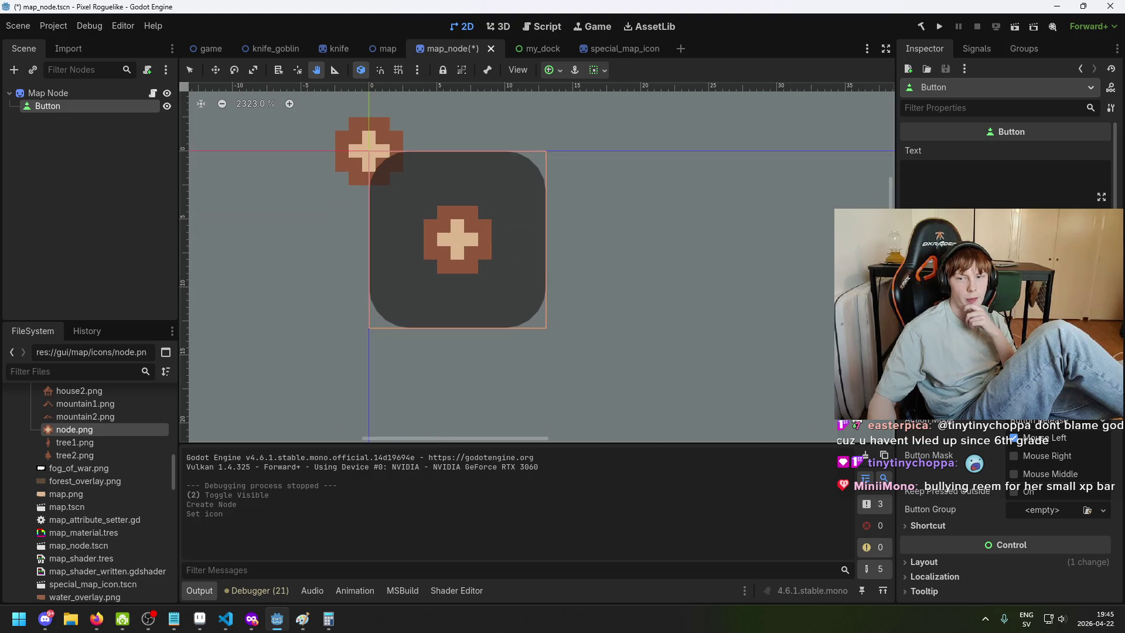
Turn on Flat for the Button so its dark background disappears
{"action": "left_click", "coordinate": [1017, 240]}
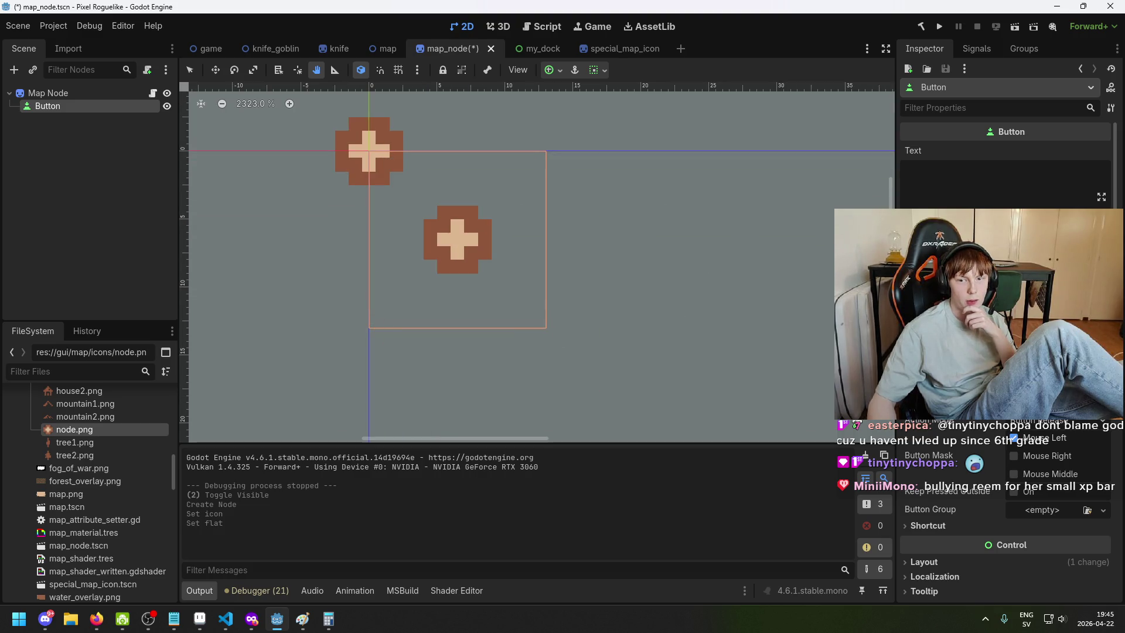
{"action": "left_click", "coordinate": [1016, 241]}
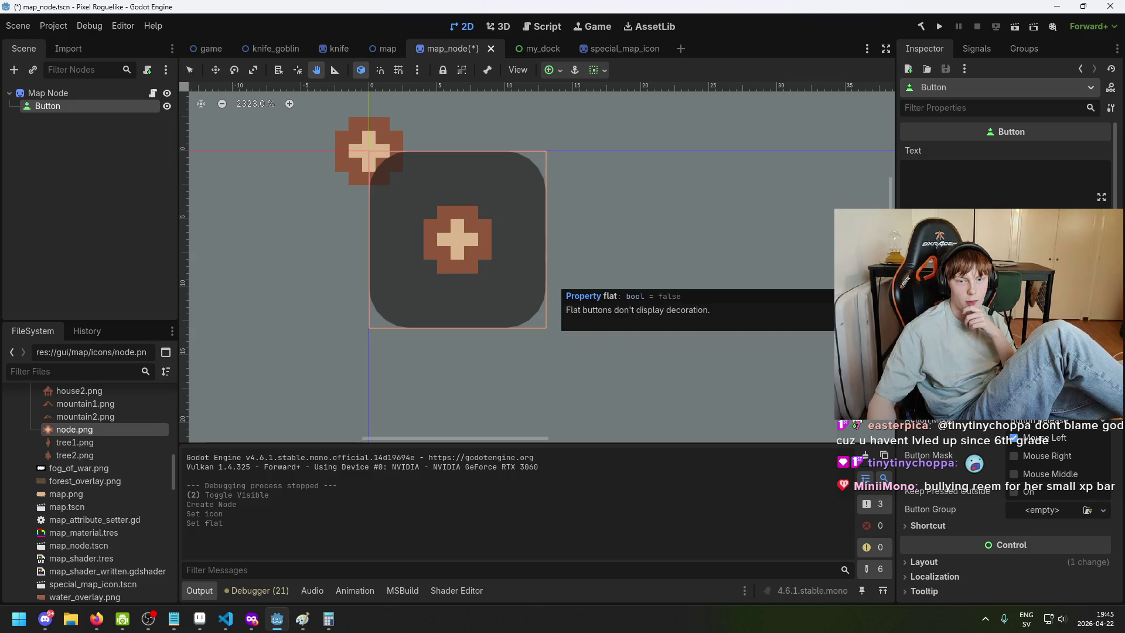
{"action": "left_click", "coordinate": [1016, 240]}
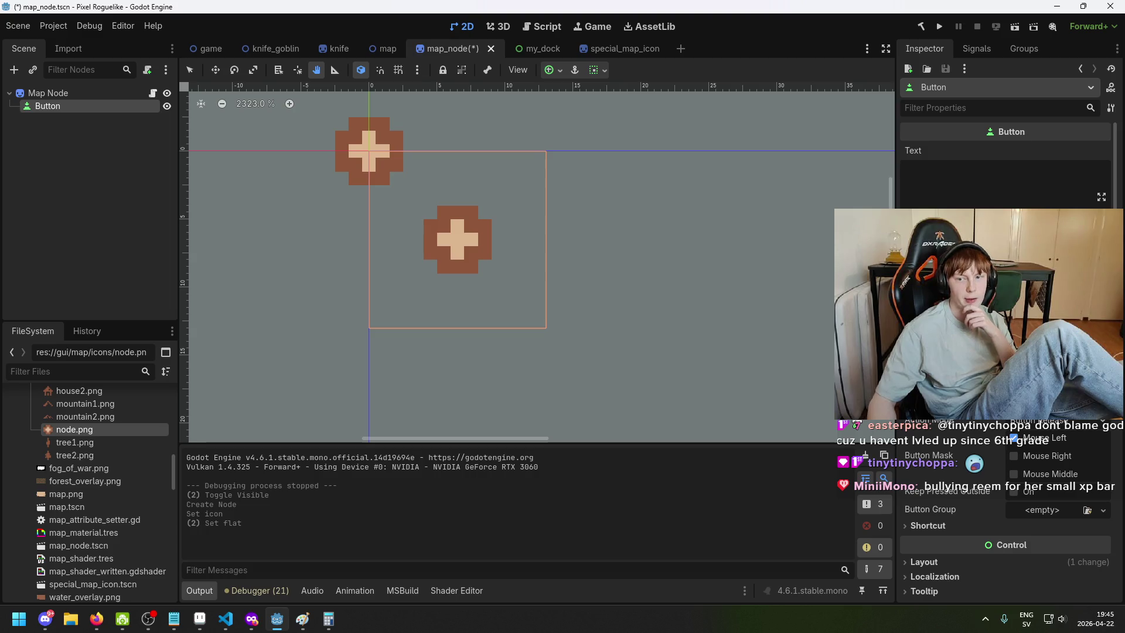
{"action": "scroll", "coordinate": [1016, 240], "scroll_direction": "up", "scroll_amount": 3}
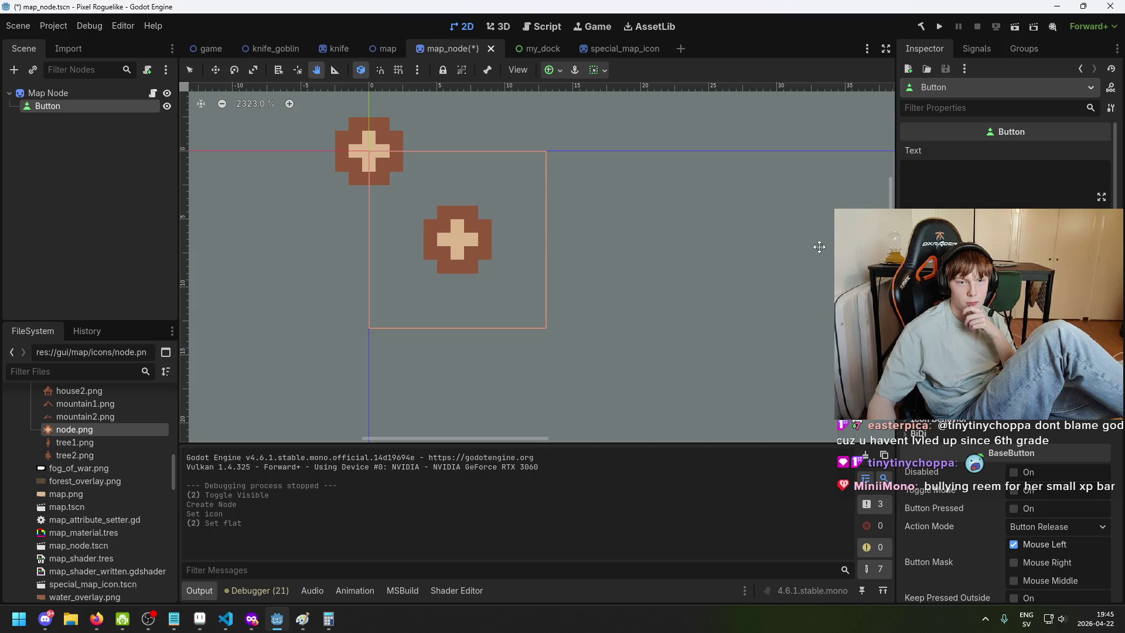
{"action": "mouse_move", "coordinate": [731, 254]}
{"action": "left_mouse_down"}
{"action": "mouse_move", "coordinate": [731, 281]}
{"action": "mouse_move", "coordinate": [743, 279]}
{"action": "left_mouse_up"}
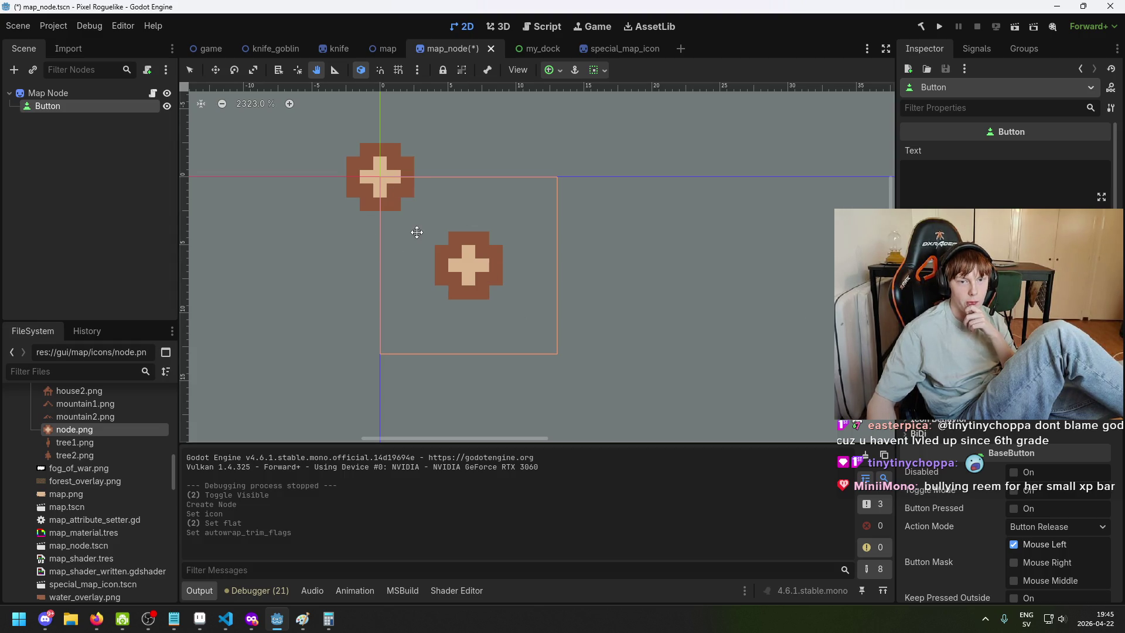
Try Expand Icon on the Button, turn it back off, and reselect the Button
{"action": "scroll", "coordinate": [417, 232], "scroll_direction": "up", "scroll_amount": 5}
{"action": "scroll", "coordinate": [443, 297], "scroll_direction": "down", "scroll_amount": 6}
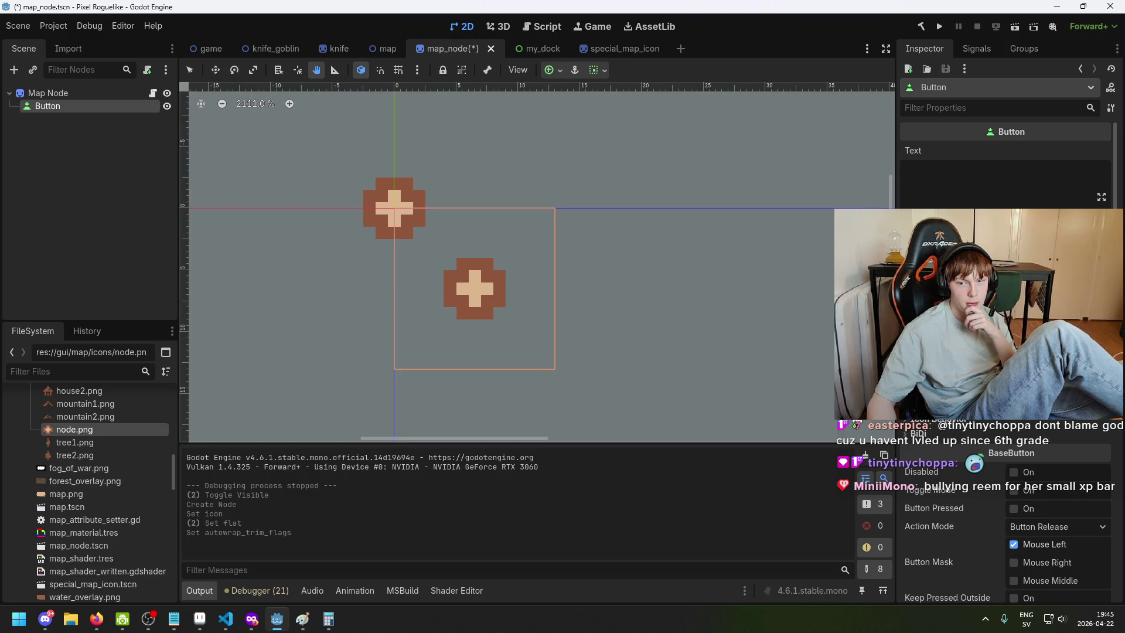
{"action": "scroll", "coordinate": [984, 422], "scroll_direction": "up", "scroll_amount": 3}
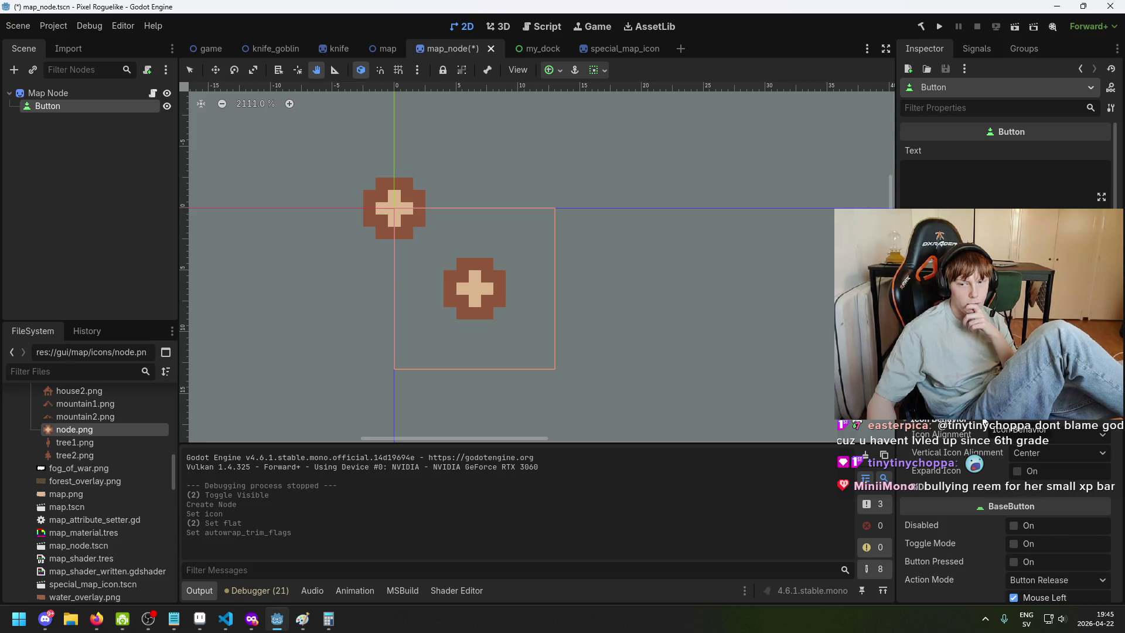
{"action": "scroll", "coordinate": [985, 421], "scroll_direction": "down", "scroll_amount": 3}
{"action": "scroll", "coordinate": [984, 421], "scroll_direction": "up", "scroll_amount": 3}
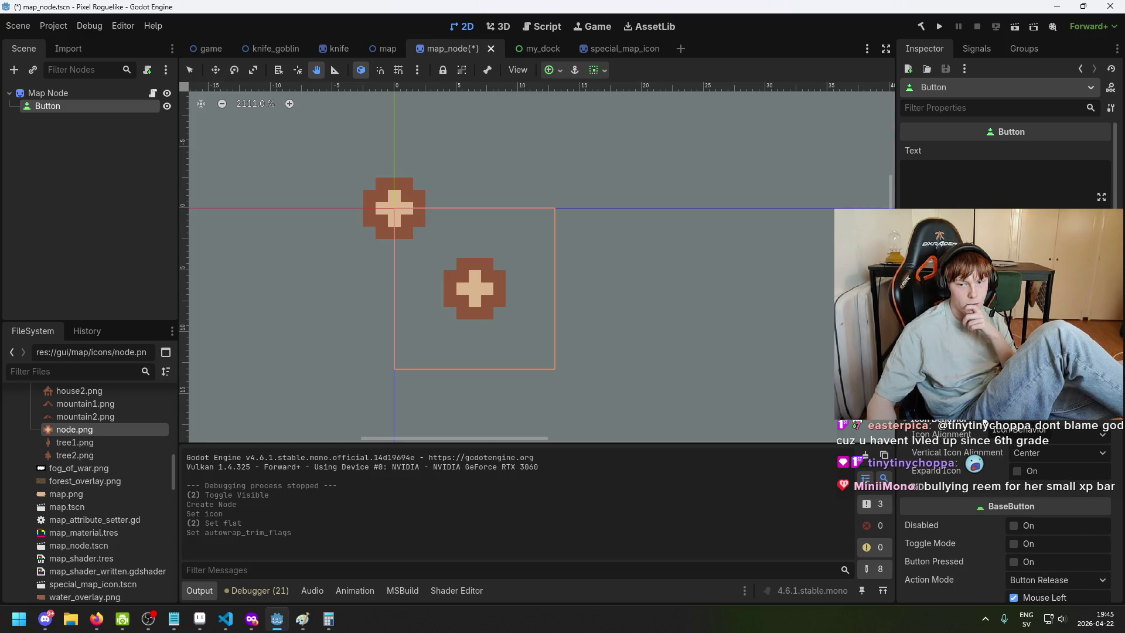
{"action": "left_click", "coordinate": [1025, 474]}
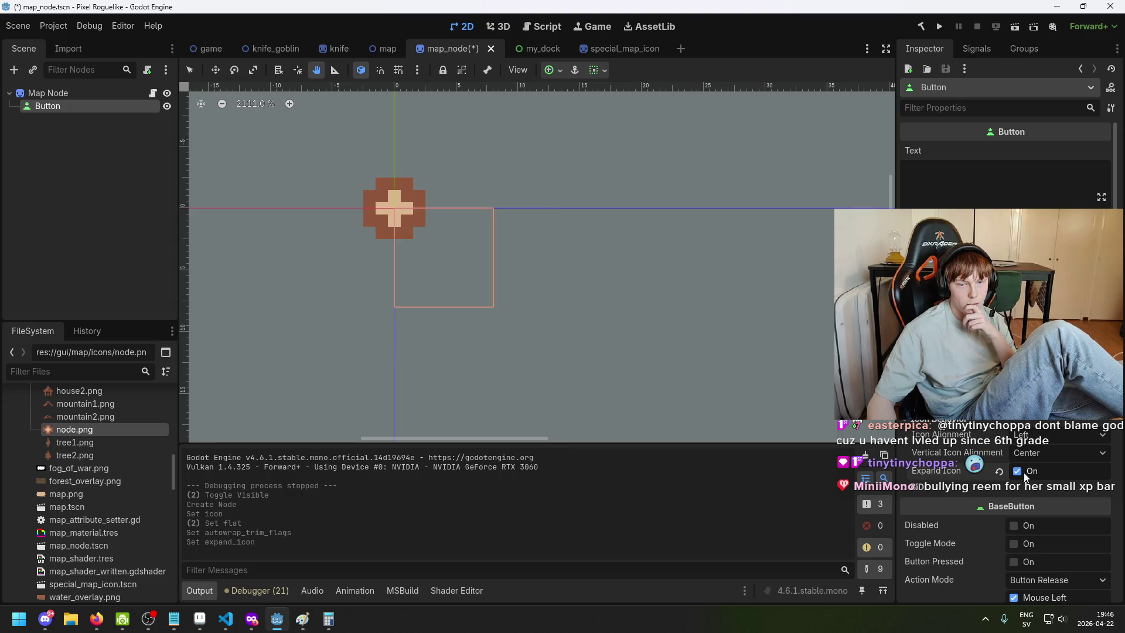
{"action": "left_click", "coordinate": [1025, 475]}
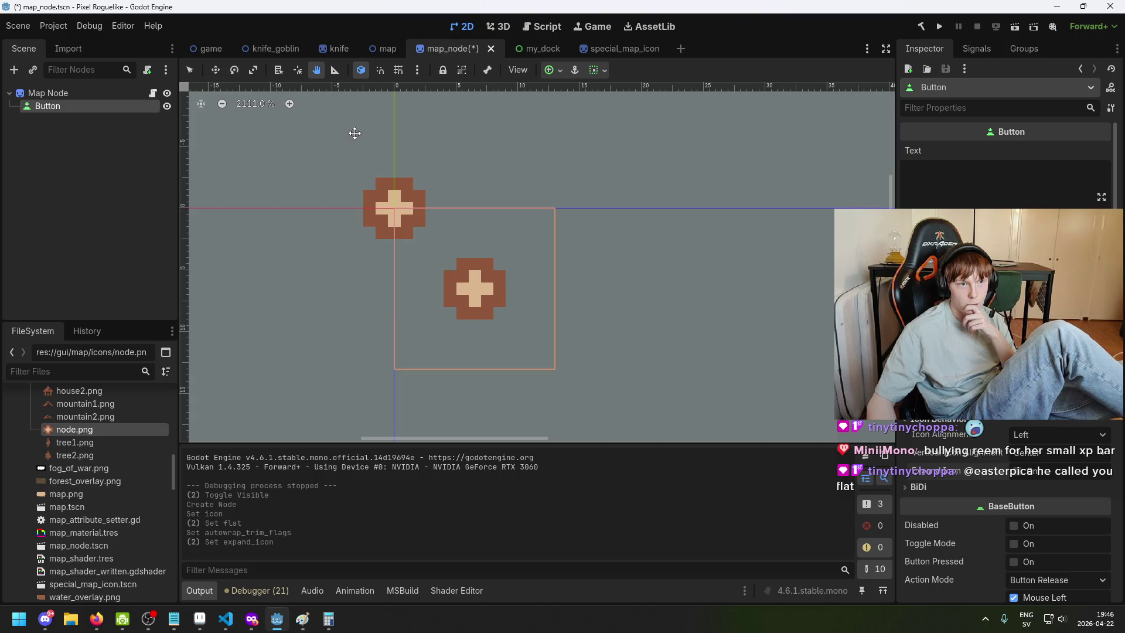
{"action": "left_click", "coordinate": [125, 93]}
{"action": "left_click", "coordinate": [121, 104]}
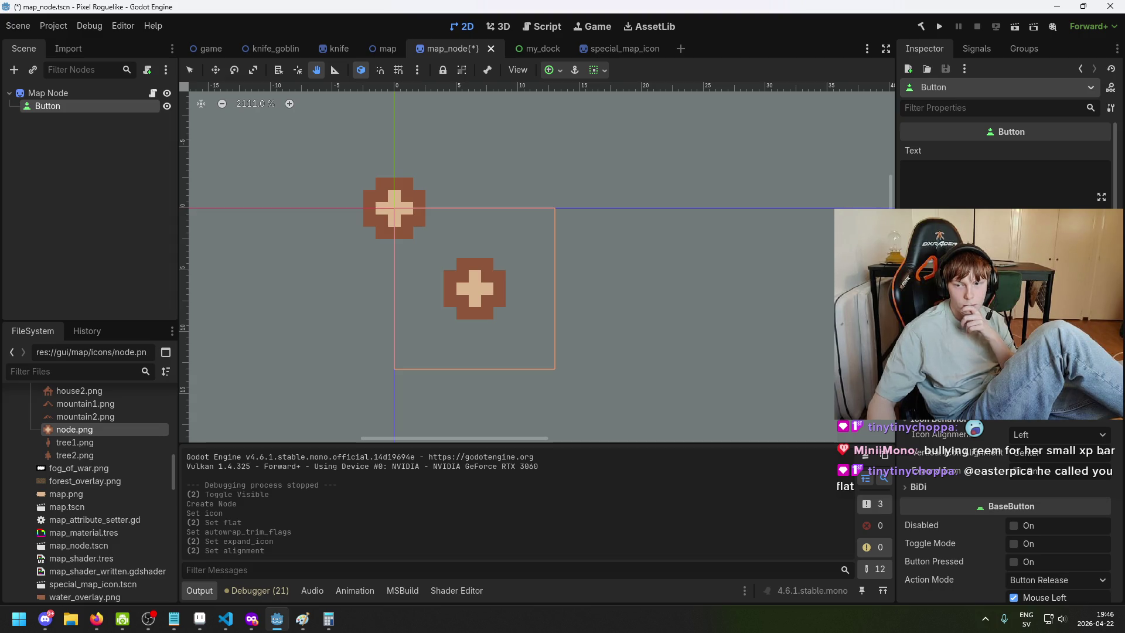
{"action": "scroll", "coordinate": [1005, 351], "scroll_direction": "down", "scroll_amount": 5}
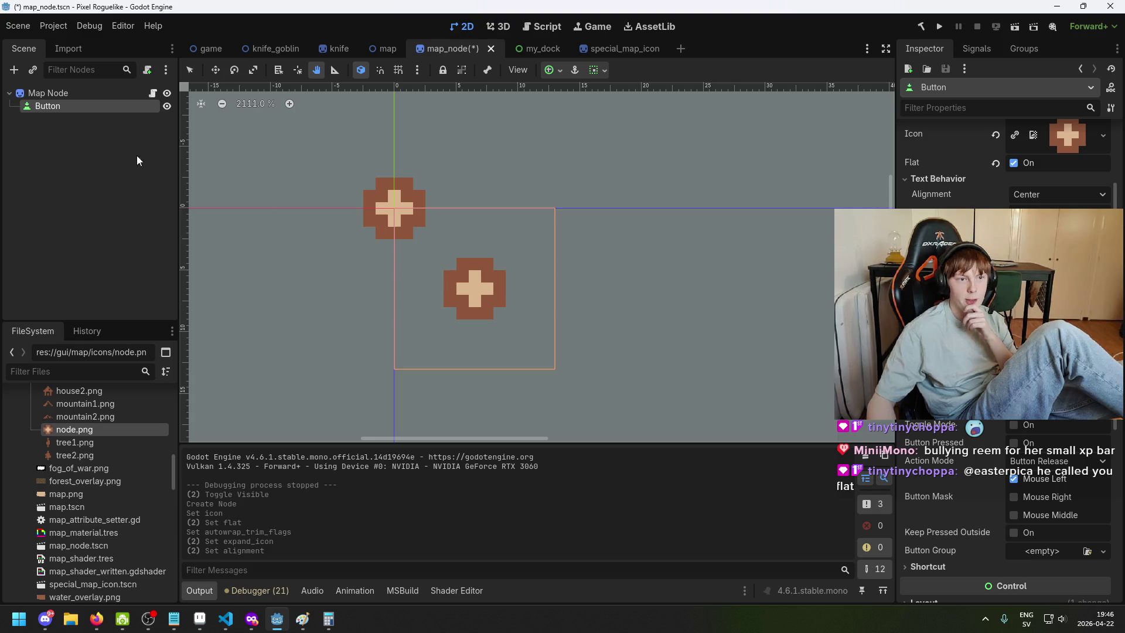
Save the map_node scene with Ctrl+S
{"action": "left_click_drag", "start_coordinate": [484, 296], "coordinate": [445, 254]}
{"action": "left_click", "coordinate": [47, 117]}
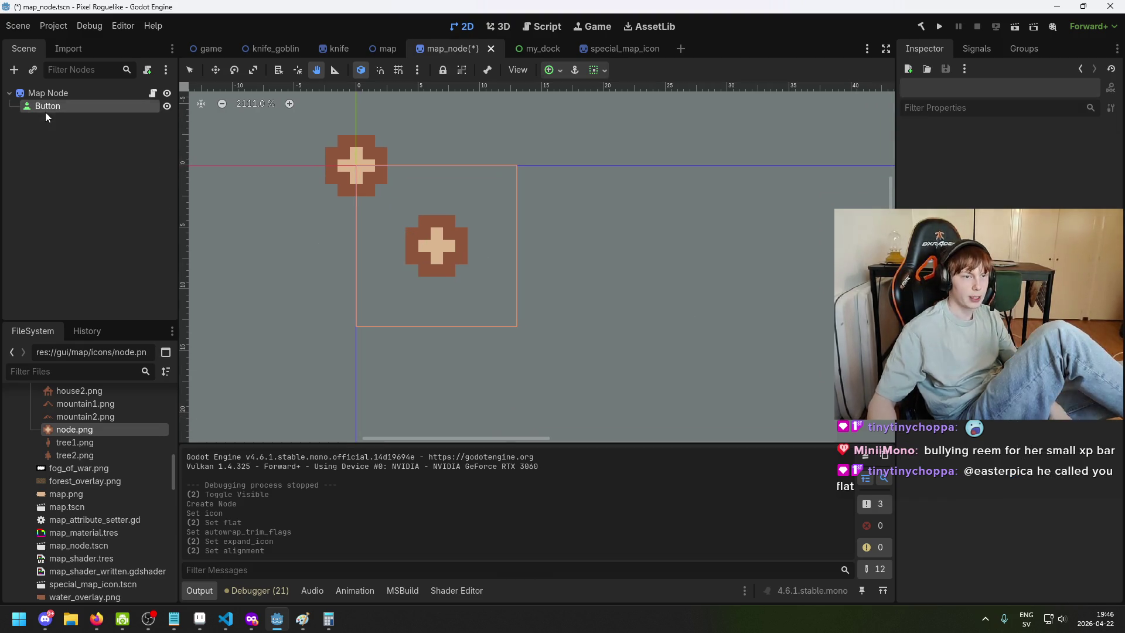
{"action": "key", "text": "ctrl+s"}
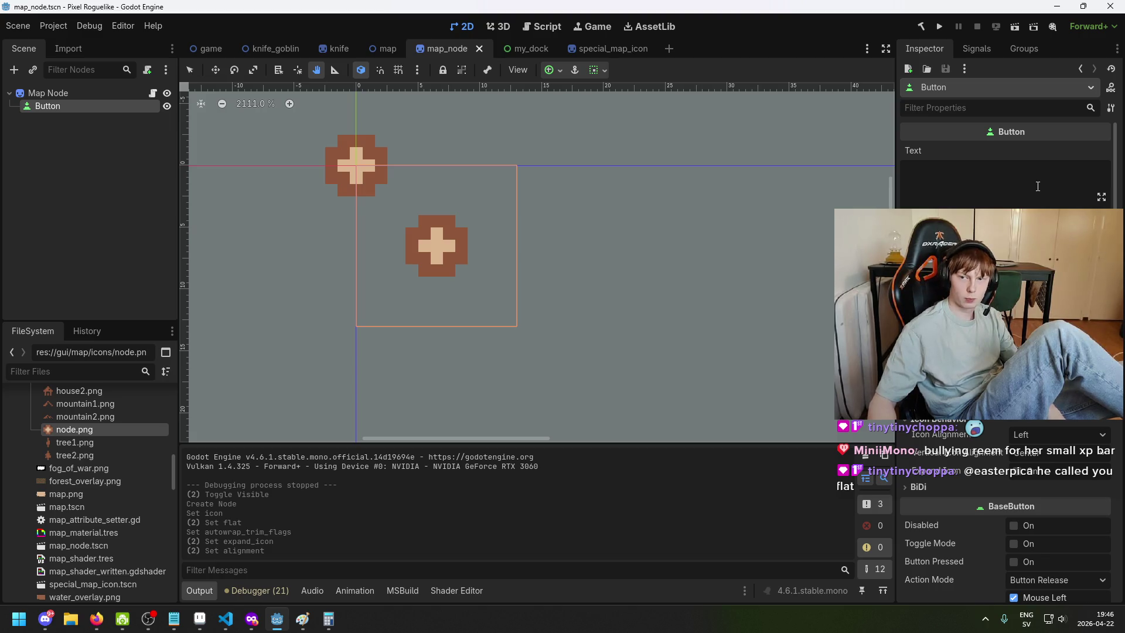
Try 'aba' as the Button's text, then clear it
{"action": "left_click", "coordinate": [1038, 186]}
{"action": "type", "text": "aba"}
{"action": "key", "text": "BackSpace"}
{"action": "key", "text": "BackSpace"}
{"action": "key", "text": "BackSpace"}
{"action": "scroll", "coordinate": [789, 331], "scroll_direction": "down", "scroll_amount": 2}
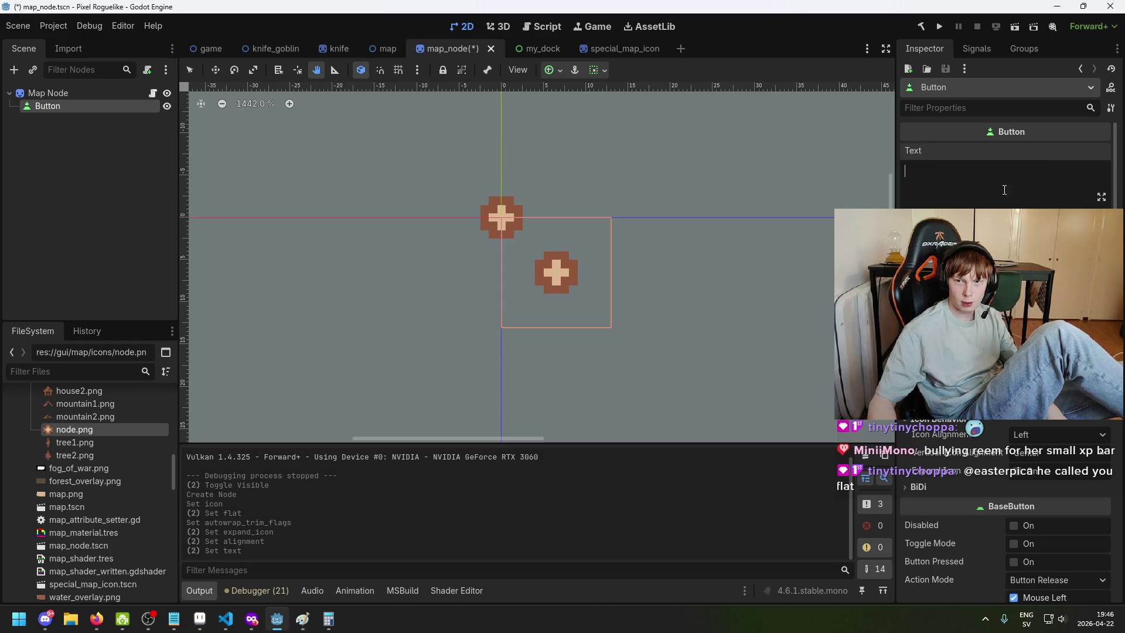
{"action": "scroll", "coordinate": [1005, 351], "scroll_direction": "down", "scroll_amount": 2}
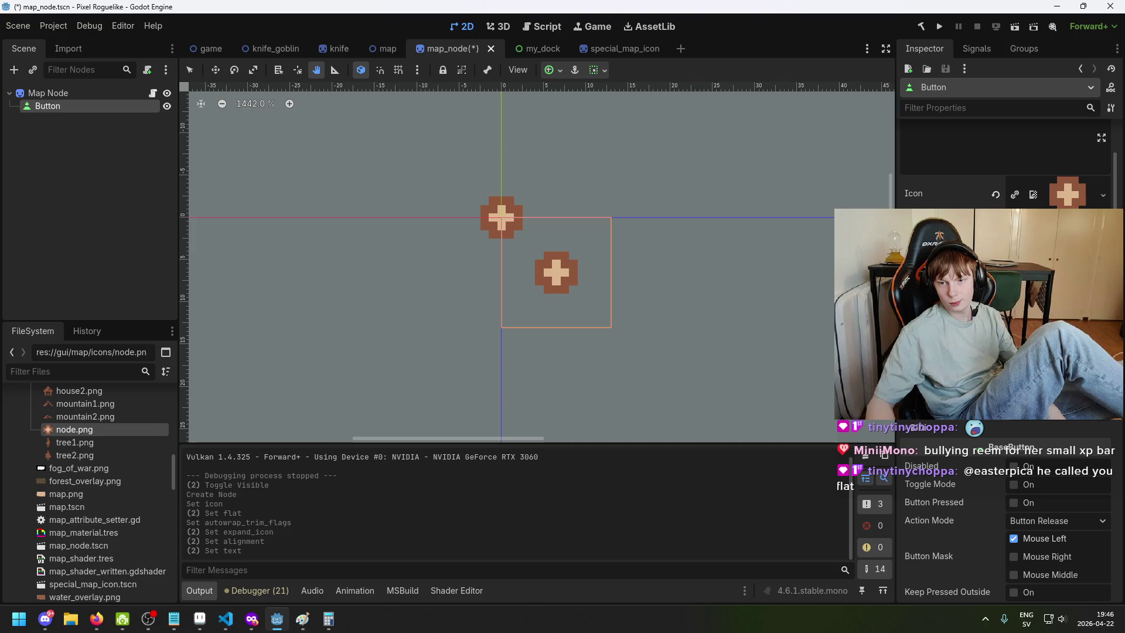
Set the Button's Icon Alignment to Left and Vertical Icon Alignment to Center
{"action": "left_click", "coordinate": [1043, 422]}
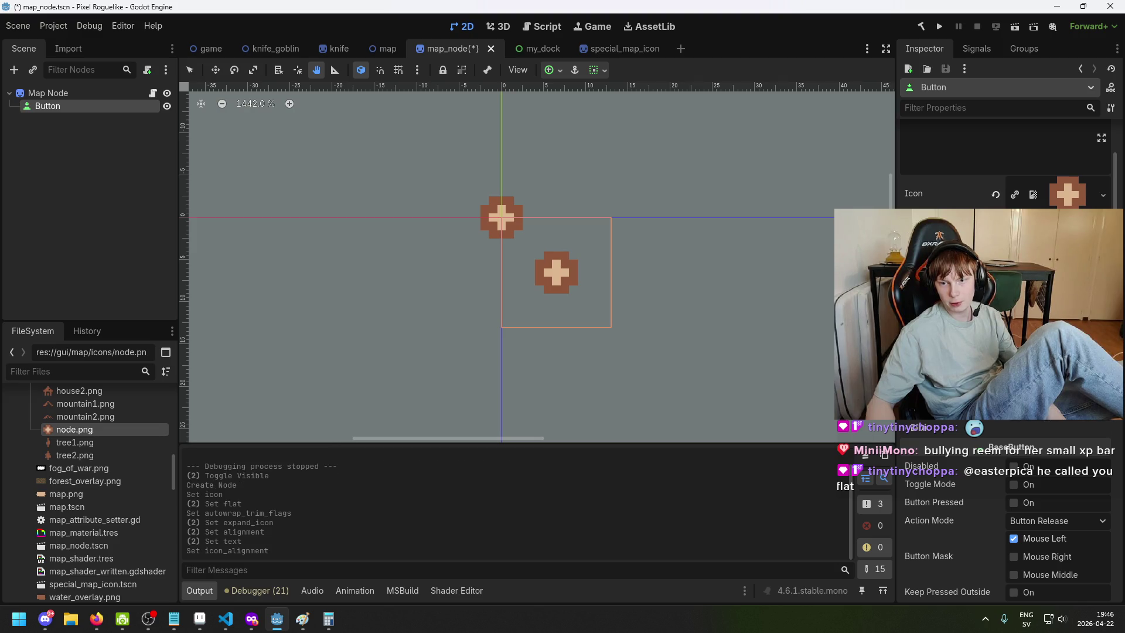
{"action": "left_click", "coordinate": [1055, 405]}
{"action": "left_click", "coordinate": [1046, 441]}
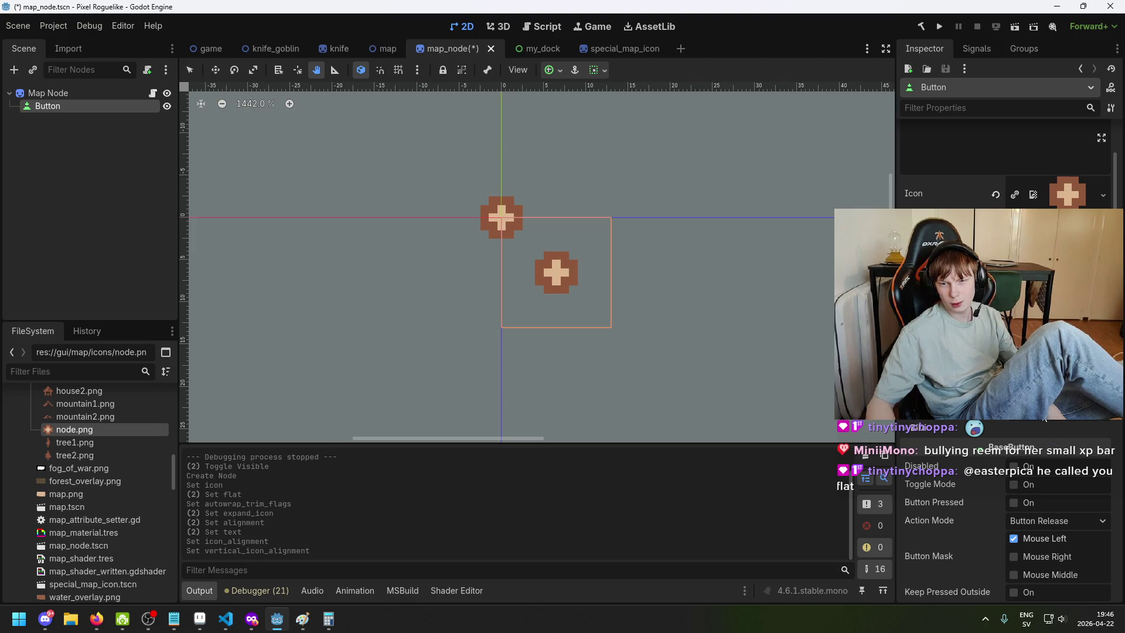
{"action": "left_click", "coordinate": [1055, 404]}
{"action": "left_click", "coordinate": [1046, 441]}
{"action": "left_click", "coordinate": [1055, 405]}
{"action": "left_click", "coordinate": [1046, 441]}
{"action": "scroll", "coordinate": [1019, 421], "scroll_direction": "down", "scroll_amount": 1}
{"action": "scroll", "coordinate": [1019, 421], "scroll_direction": "up", "scroll_amount": 1}
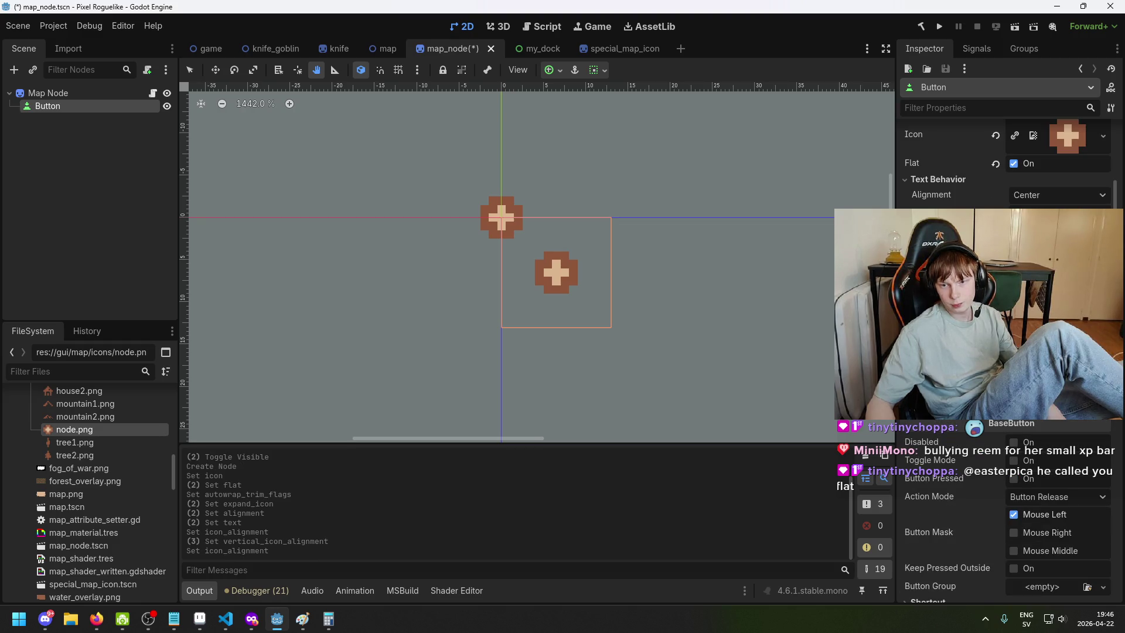
{"action": "scroll", "coordinate": [1059, 419], "scroll_direction": "down", "scroll_amount": 1}
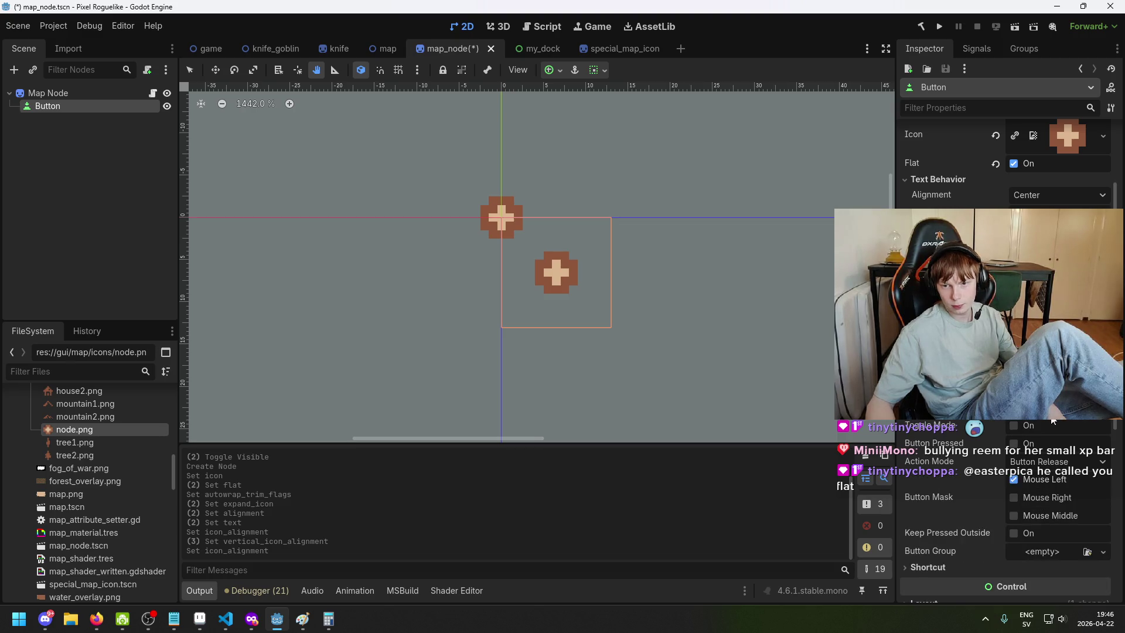
{"action": "scroll", "coordinate": [1053, 420], "scroll_direction": "down", "scroll_amount": 1}
{"action": "scroll", "coordinate": [1058, 512], "scroll_direction": "down", "scroll_amount": 1}
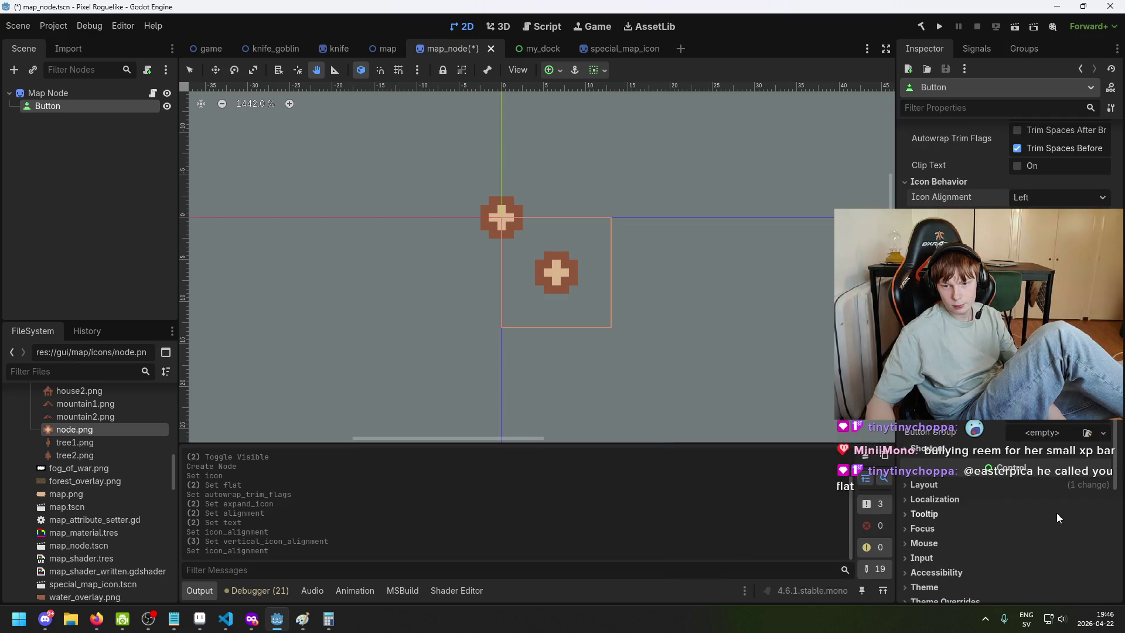
{"action": "scroll", "coordinate": [1020, 504], "scroll_direction": "down", "scroll_amount": 1}
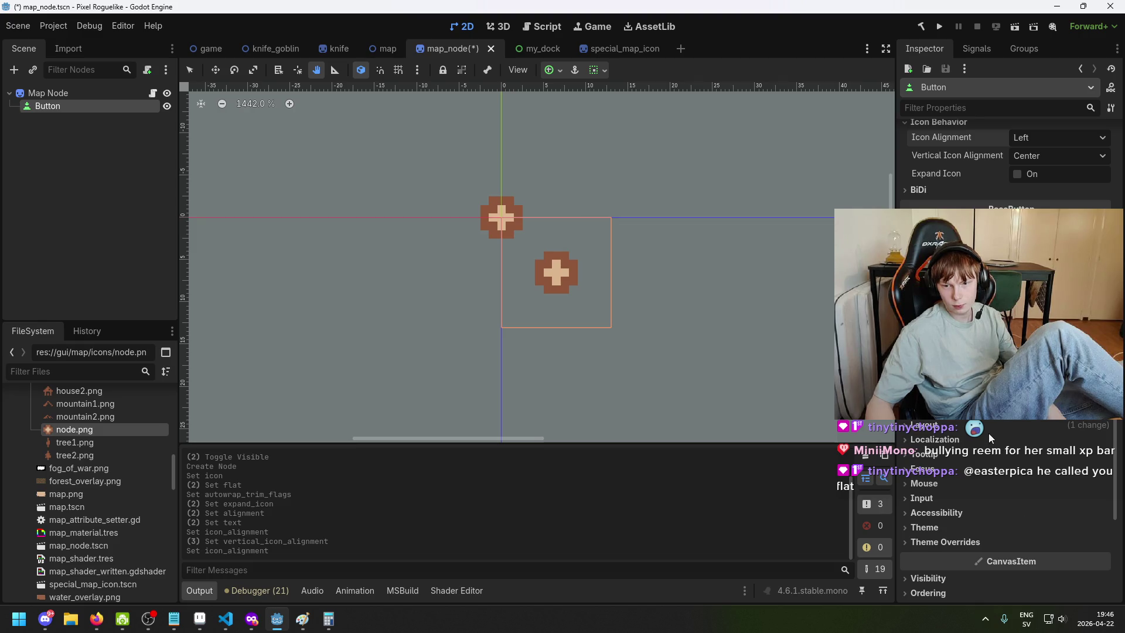
{"action": "scroll", "coordinate": [984, 437], "scroll_direction": "down", "scroll_amount": 2}
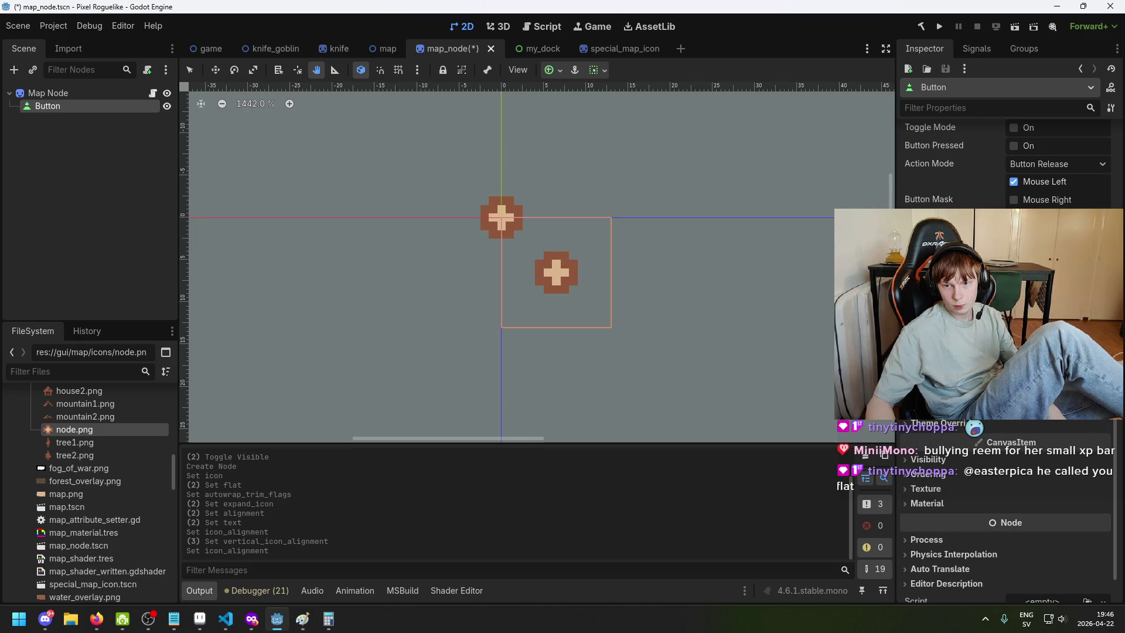
{"action": "scroll", "coordinate": [1006, 436], "scroll_direction": "down", "scroll_amount": 1}
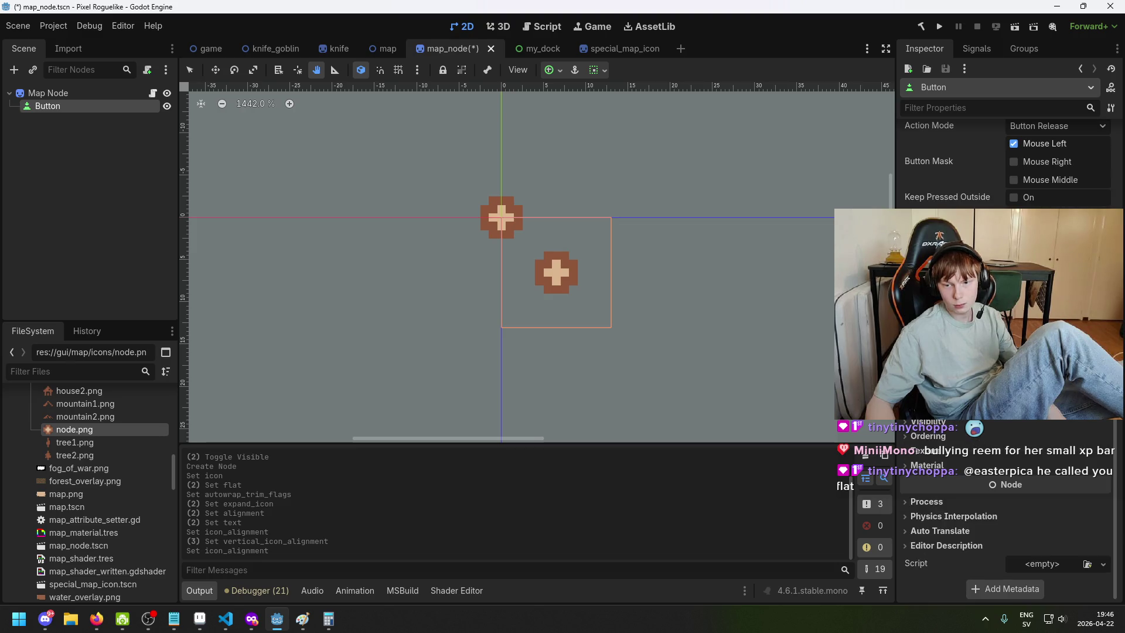
{"action": "scroll", "coordinate": [1006, 510], "scroll_direction": "up", "scroll_amount": 3}
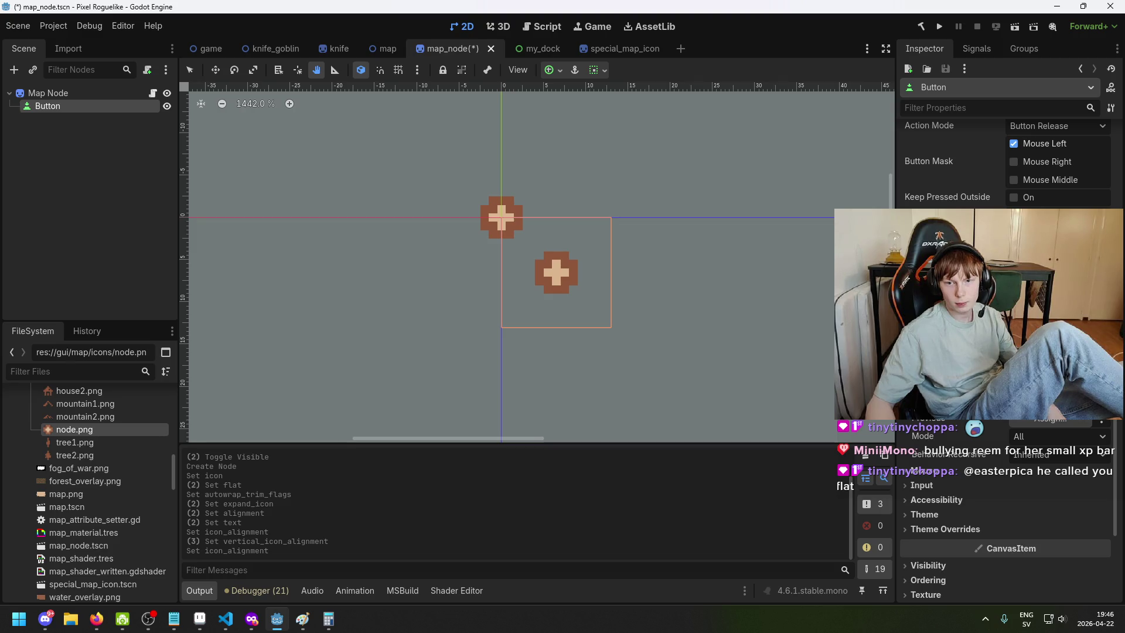
{"action": "scroll", "coordinate": [1005, 510], "scroll_direction": "up", "scroll_amount": 10}
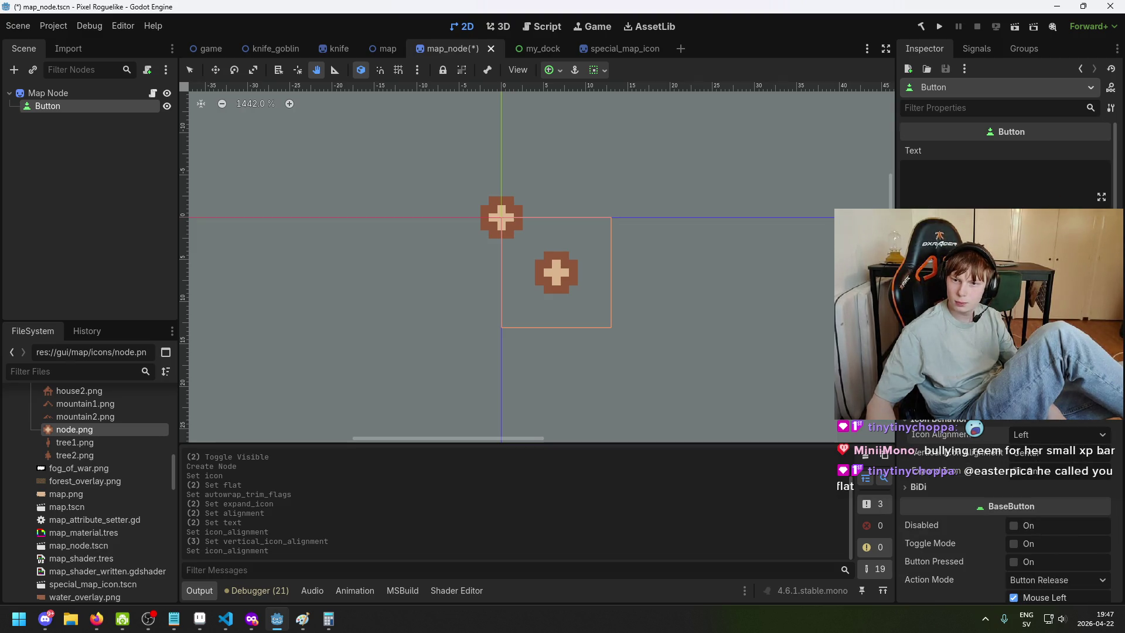
{"action": "scroll", "coordinate": [621, 261], "scroll_direction": "up", "scroll_amount": 2}
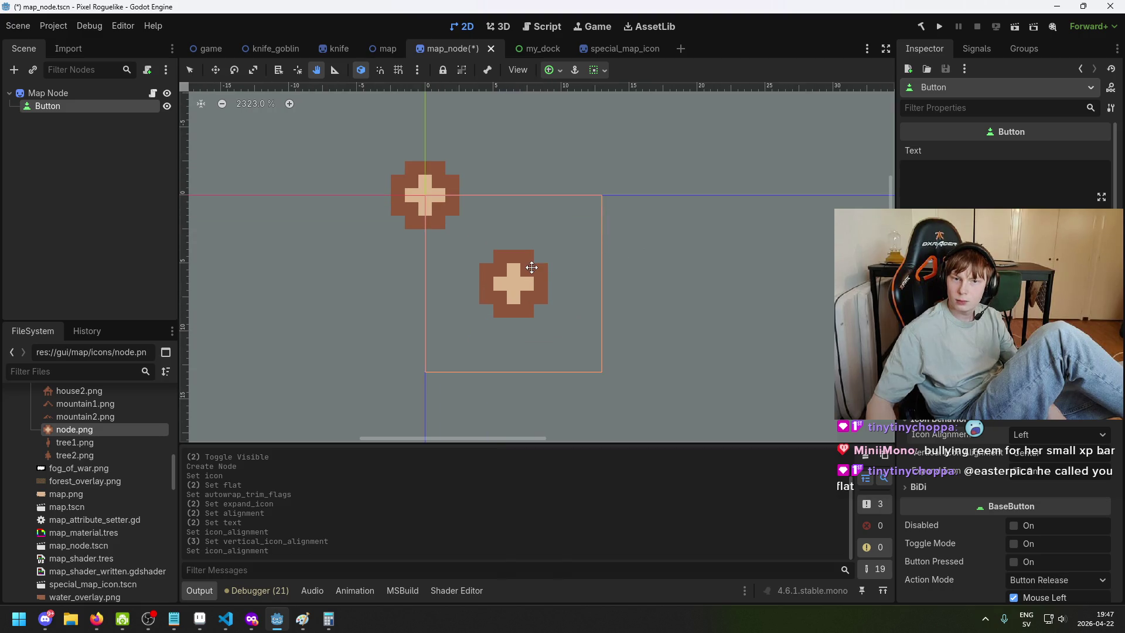
Inspect the Map Node sprite's Visibility and Offset properties
{"action": "left_click_drag", "start_coordinate": [405, 181], "coordinate": [402, 181]}
{"action": "left_click", "coordinate": [84, 94]}
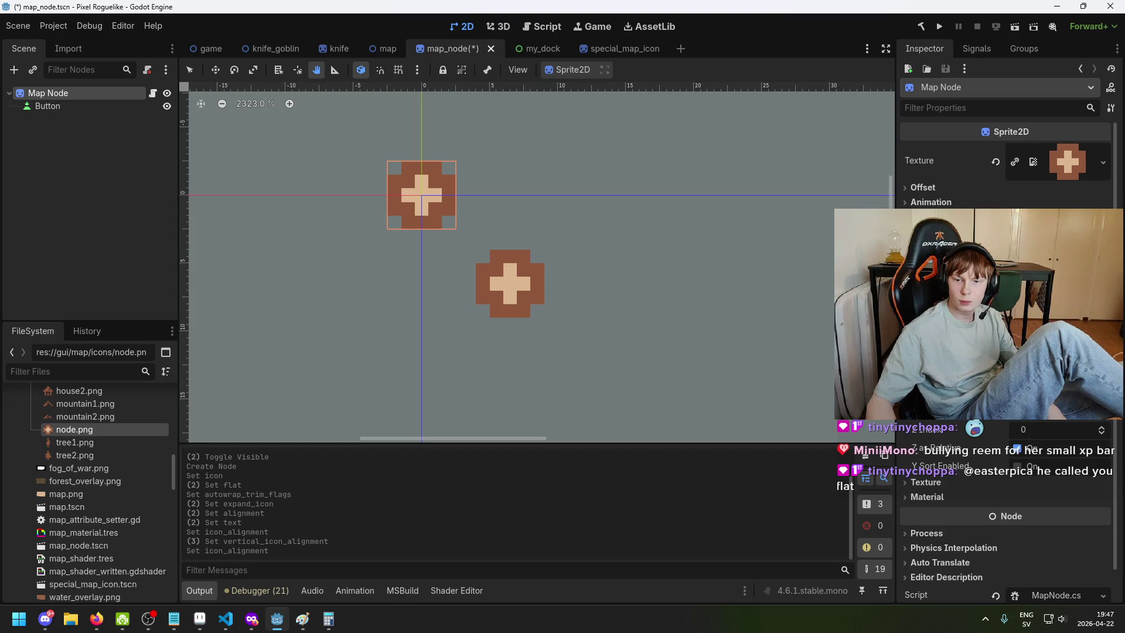
{"action": "left_click", "coordinate": [962, 432]}
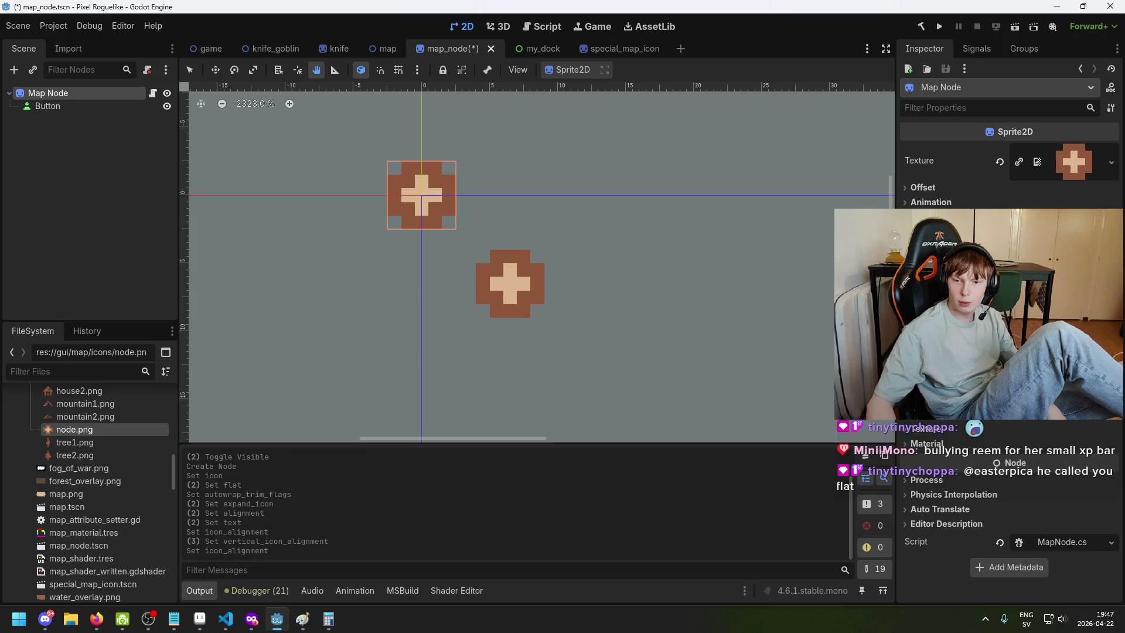
{"action": "left_click", "coordinate": [968, 183]}
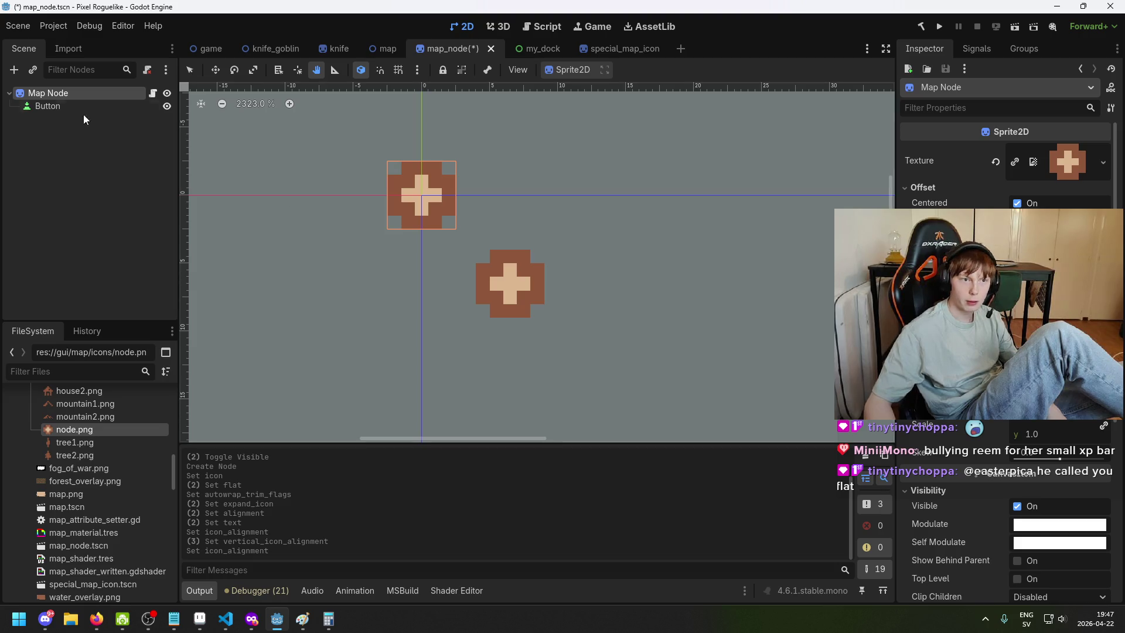
Turn off Flat on the Button to restore its dark rounded background, then open game.tscn
{"action": "left_click", "coordinate": [74, 102]}
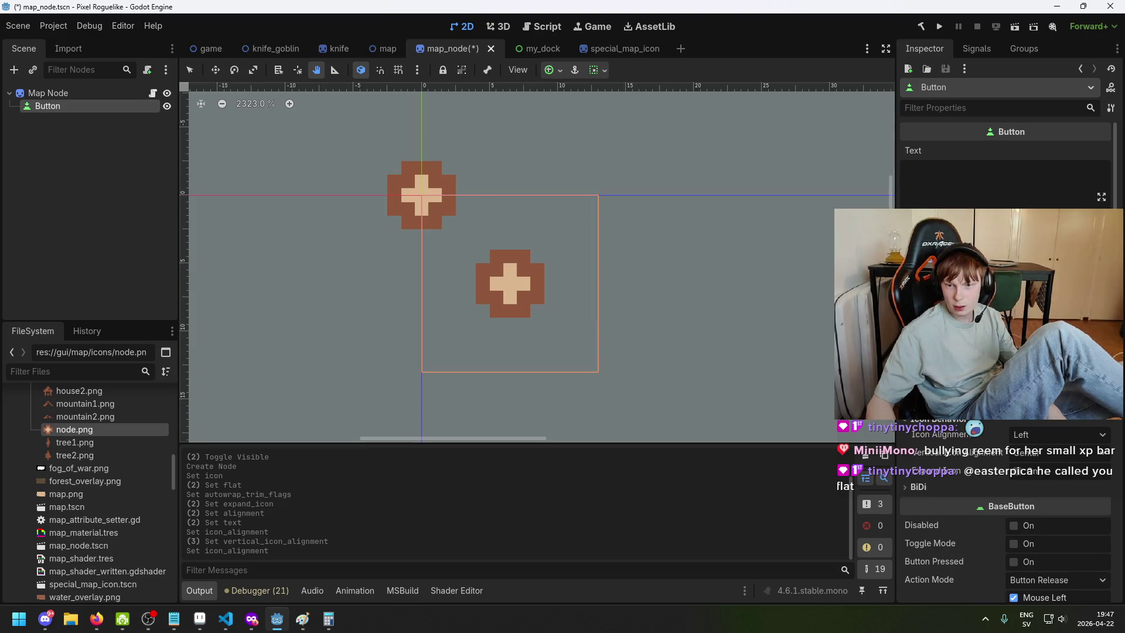
{"action": "scroll", "coordinate": [1005, 352], "scroll_direction": "down", "scroll_amount": 5}
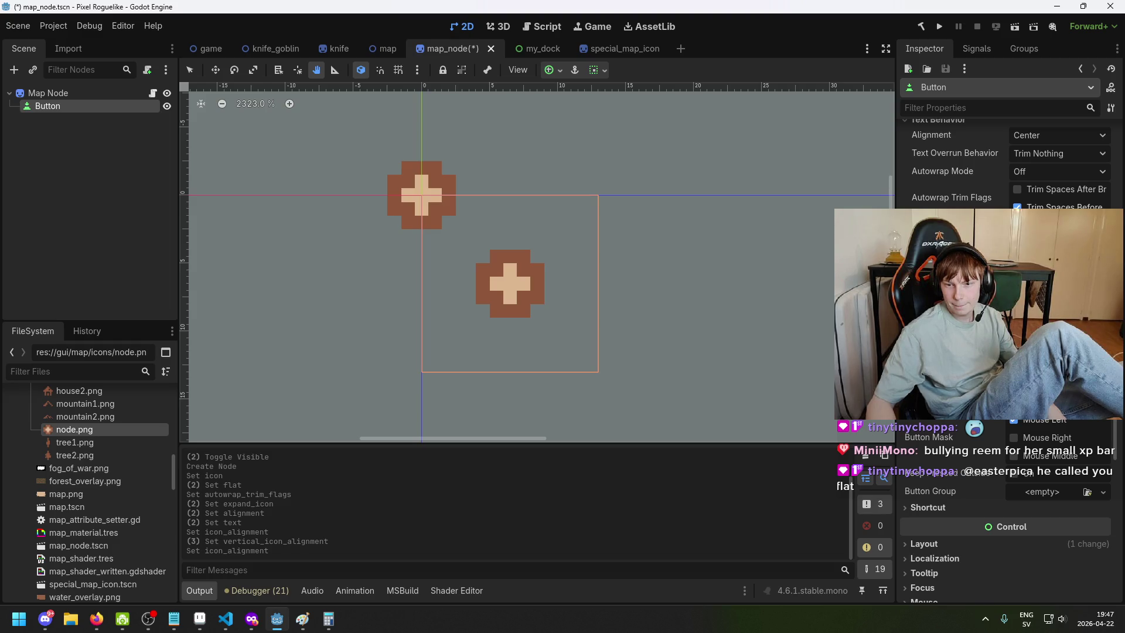
{"action": "scroll", "coordinate": [1005, 351], "scroll_direction": "down", "scroll_amount": 3}
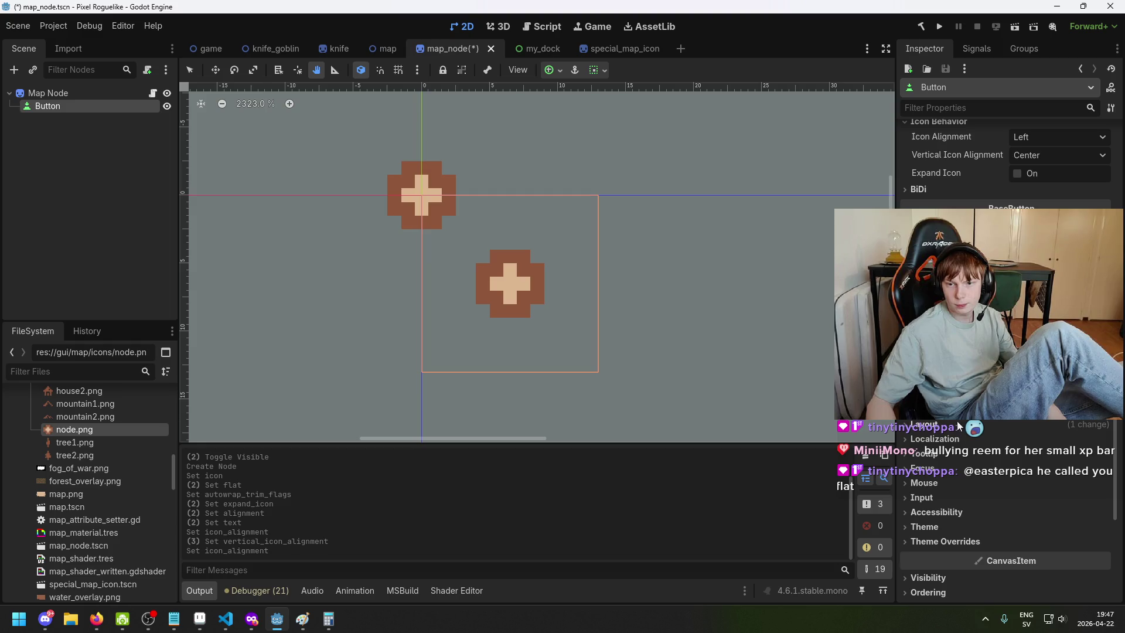
{"action": "scroll", "coordinate": [958, 421], "scroll_direction": "up", "scroll_amount": 4}
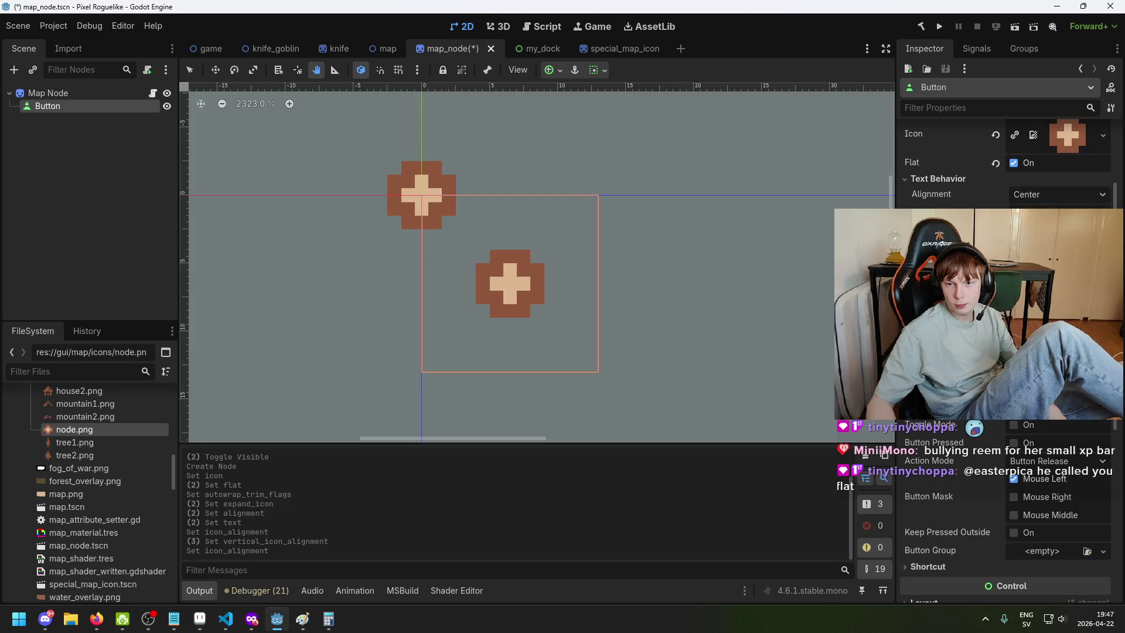
{"action": "scroll", "coordinate": [967, 351], "scroll_direction": "up", "scroll_amount": 1}
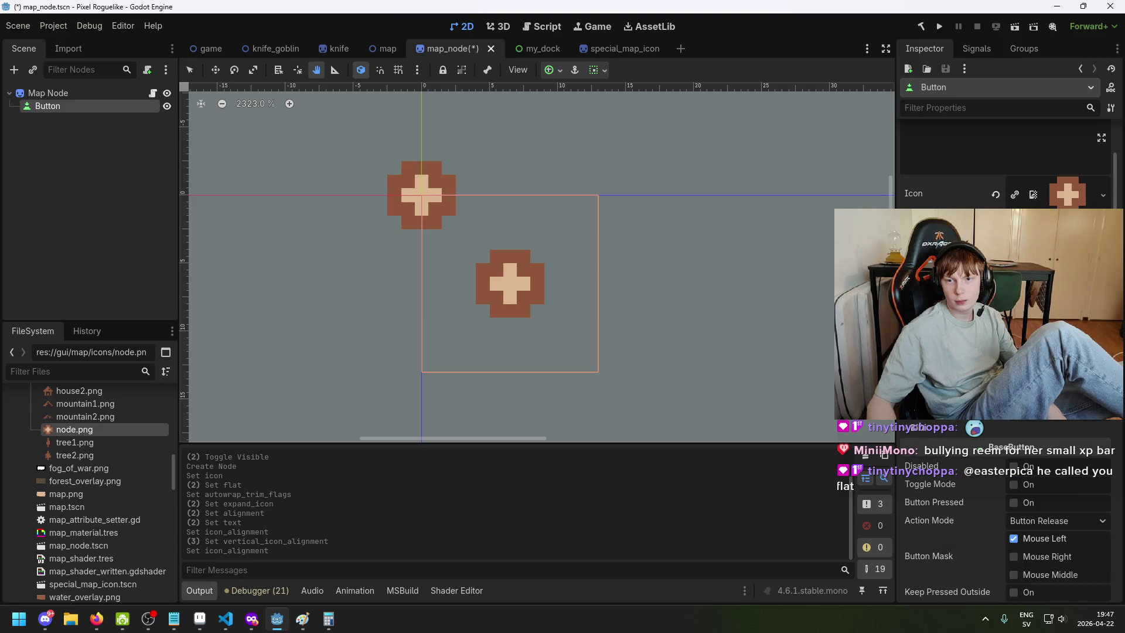
{"action": "scroll", "coordinate": [967, 352], "scroll_direction": "up", "scroll_amount": 1}
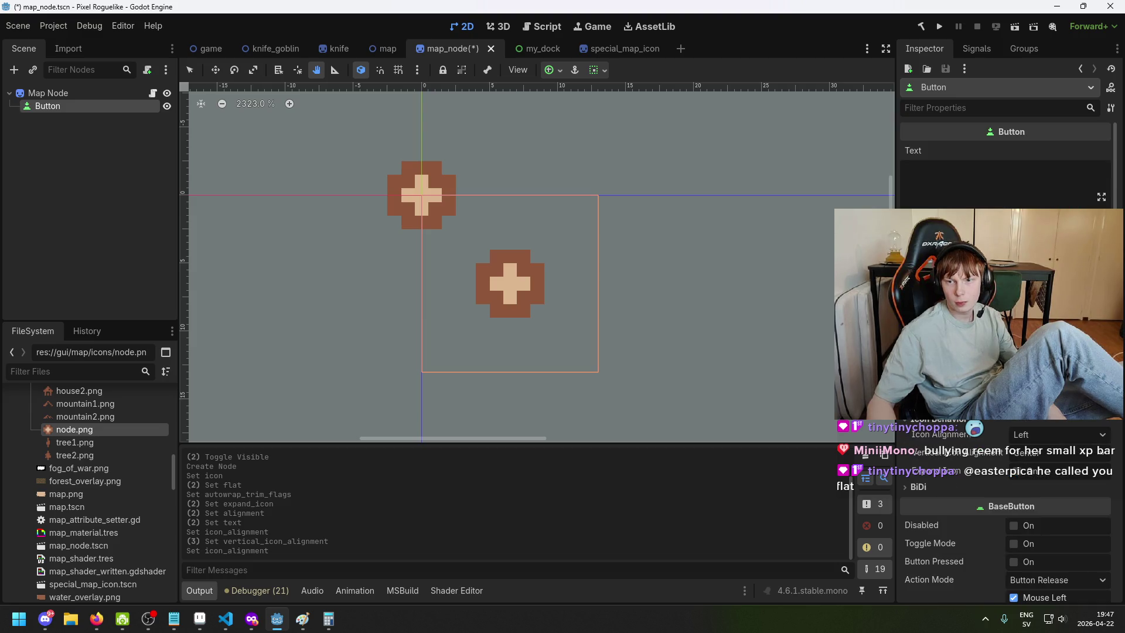
{"action": "scroll", "coordinate": [483, 272], "scroll_direction": "down", "scroll_amount": 2}
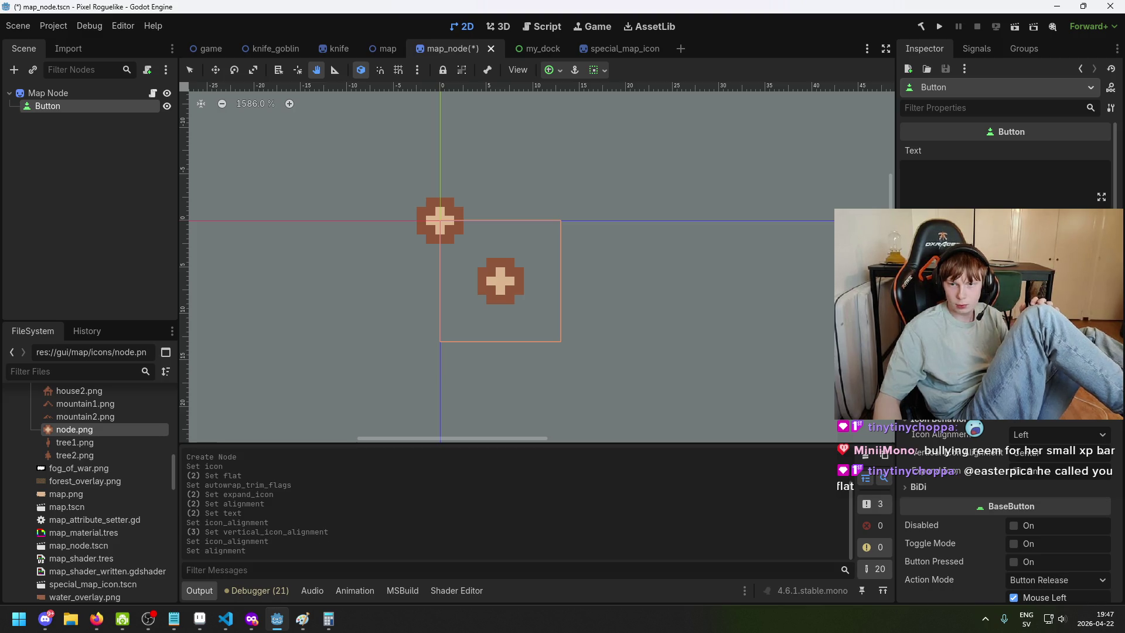
{"action": "left_click", "coordinate": [1014, 235]}
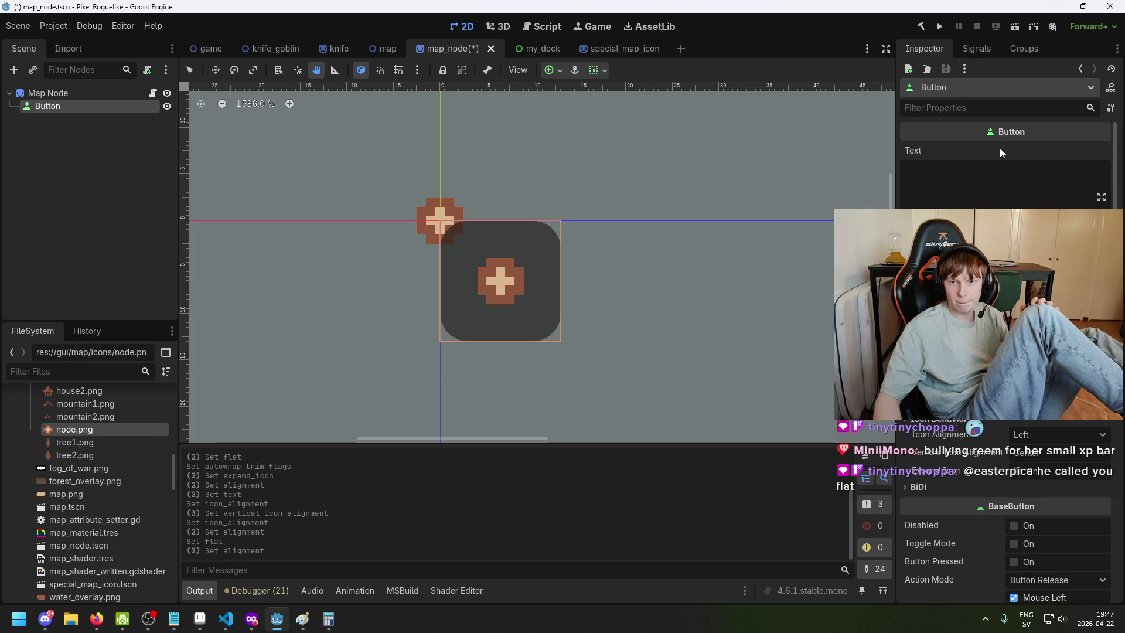
{"action": "scroll", "coordinate": [541, 233], "scroll_direction": "down", "scroll_amount": 3}
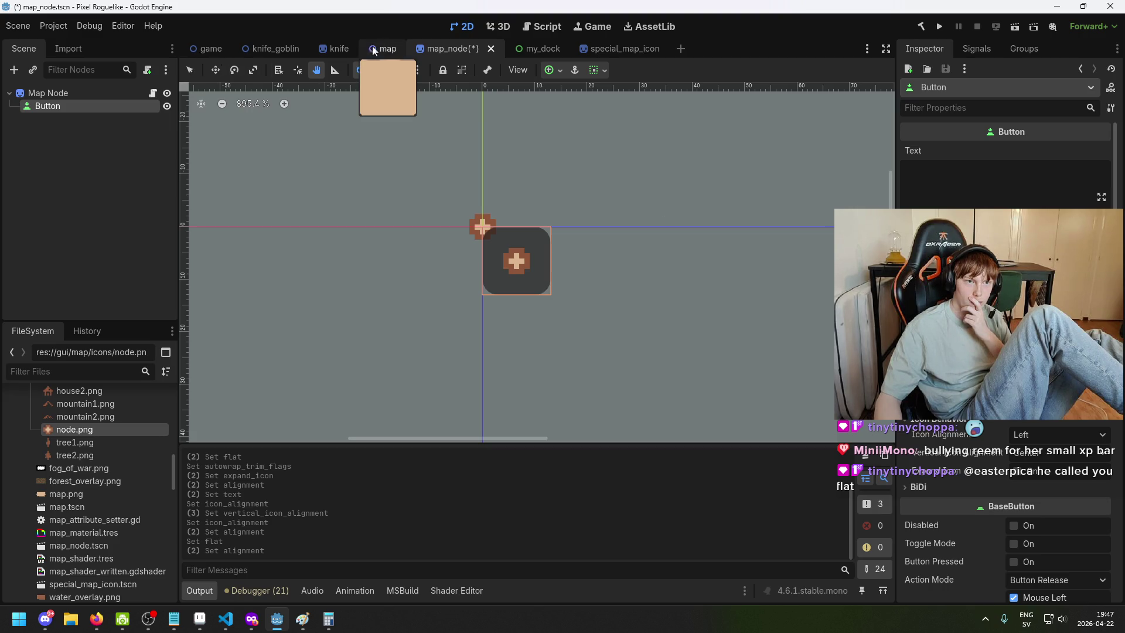
{"action": "left_click", "coordinate": [203, 57]}
Add a Button node as a child of the Battle root in game.tscn and zoom in on it
{"action": "scroll", "coordinate": [117, 117], "scroll_direction": "up", "scroll_amount": 3}
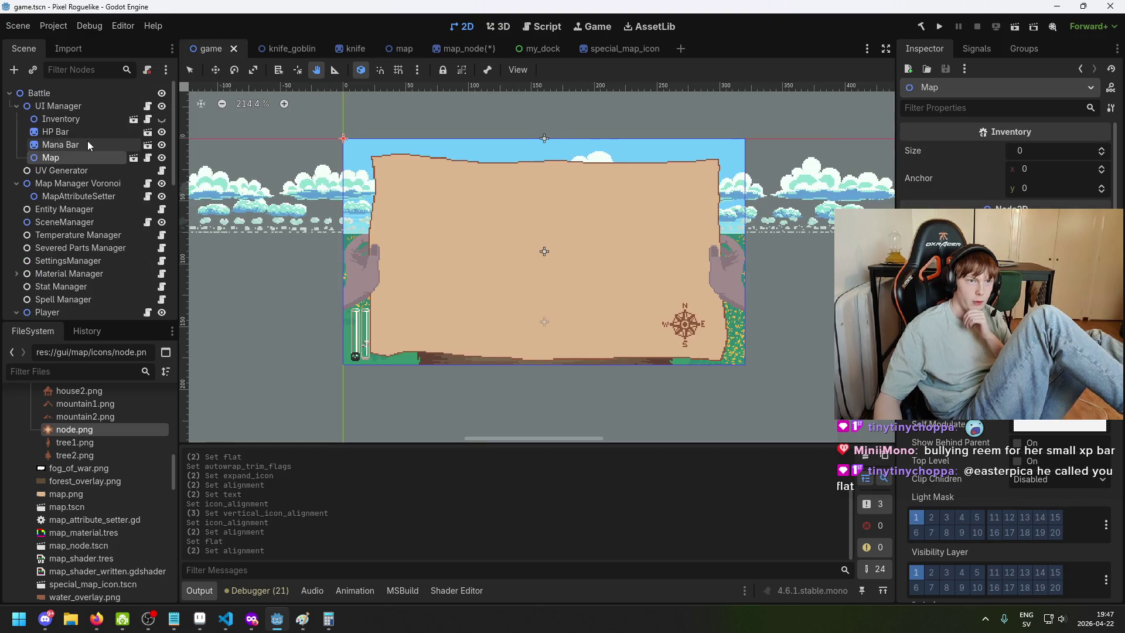
{"action": "right_click", "coordinate": [89, 99]}
{"action": "left_click", "coordinate": [135, 111]}
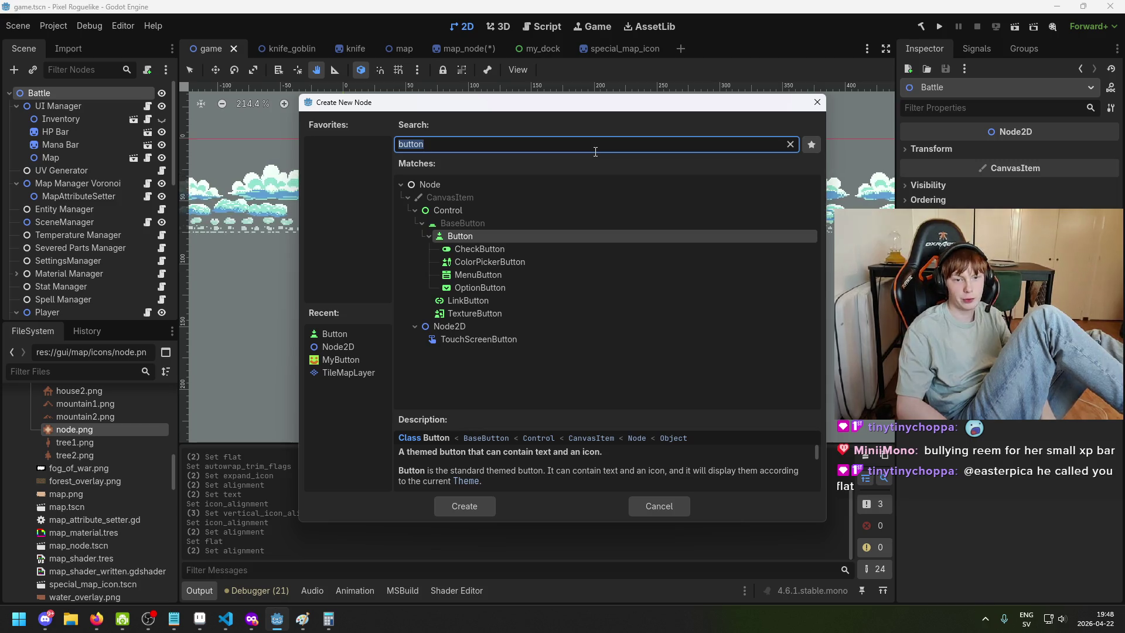
{"action": "key", "text": "Return"}
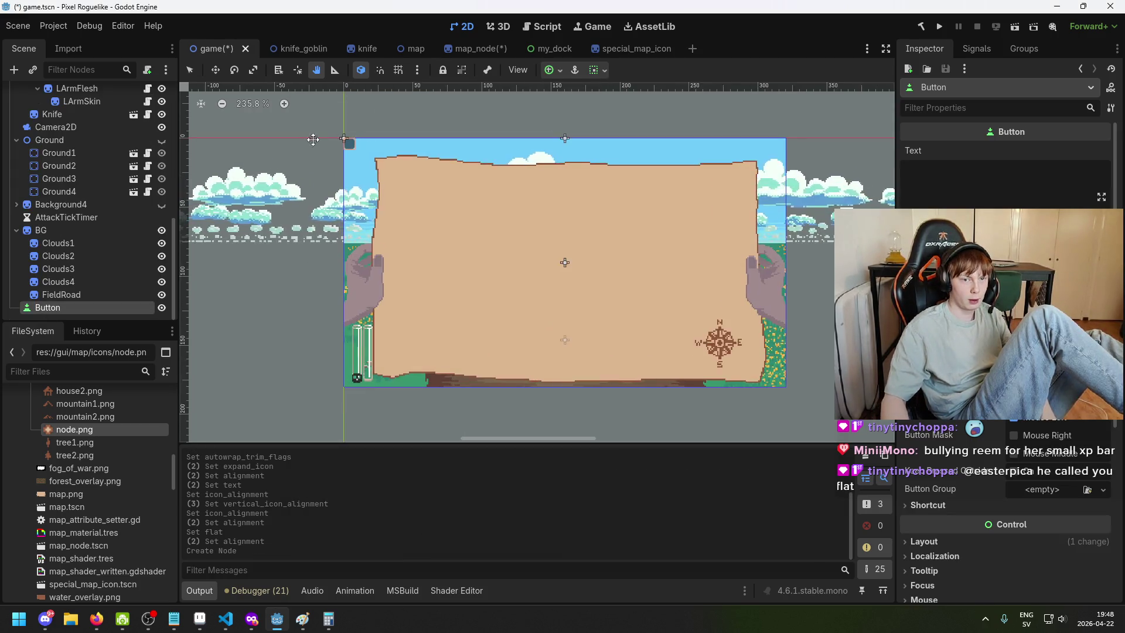
{"action": "scroll", "coordinate": [314, 118], "scroll_direction": "up", "scroll_amount": 7}
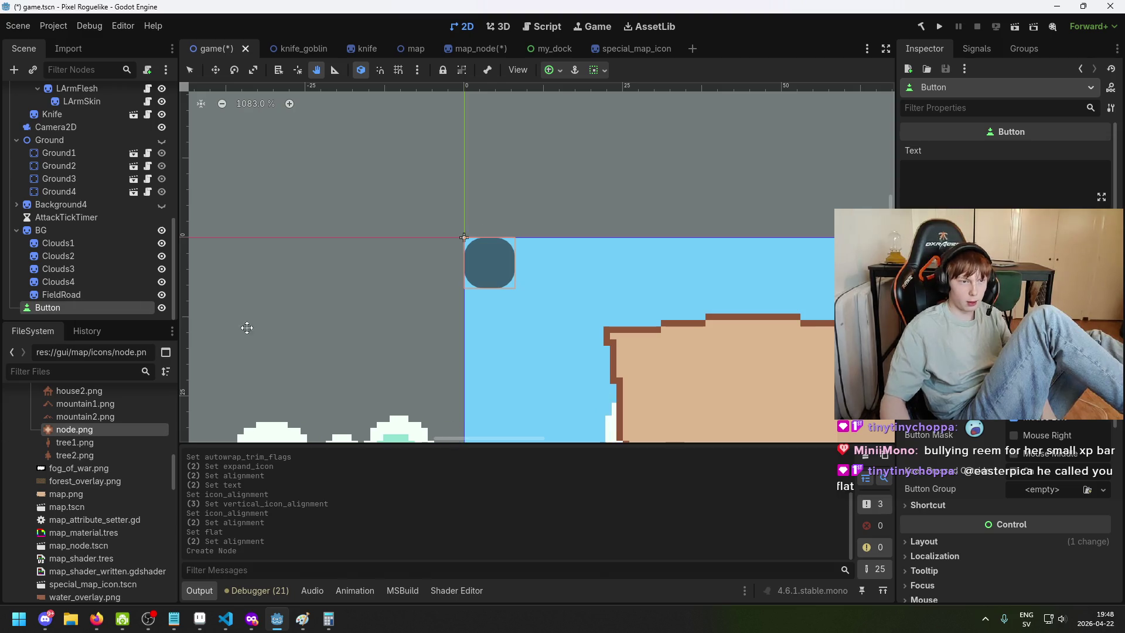
{"action": "scroll", "coordinate": [1002, 516], "scroll_direction": "up", "scroll_amount": 3}
{"action": "scroll", "coordinate": [1002, 527], "scroll_direction": "down", "scroll_amount": 2}
{"action": "scroll", "coordinate": [1002, 527], "scroll_direction": "up", "scroll_amount": 1}
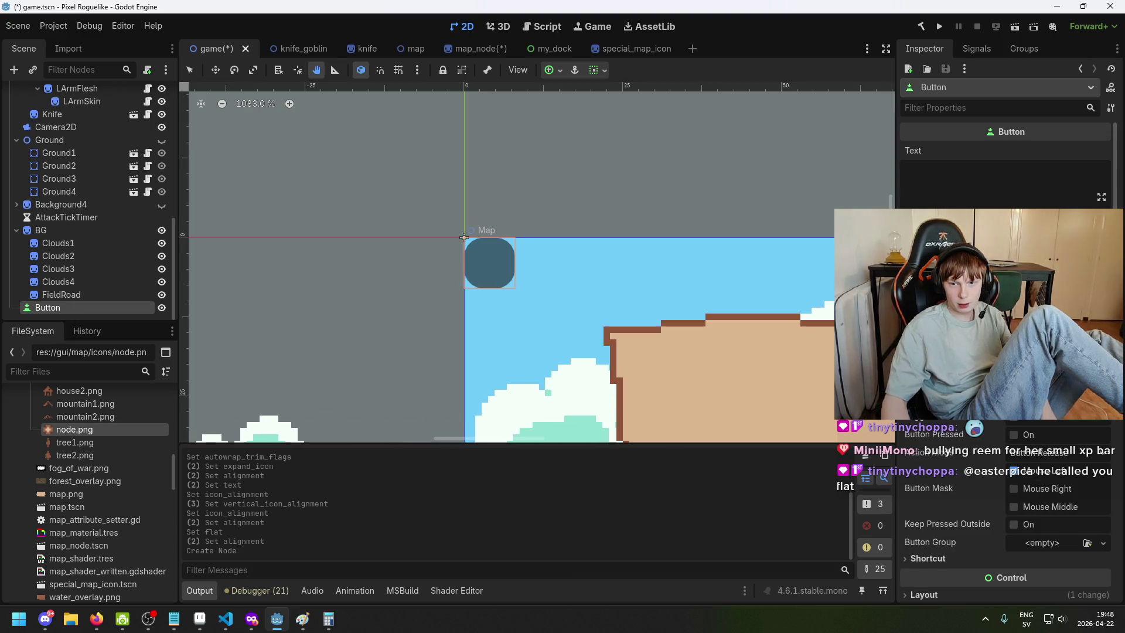
{"action": "scroll", "coordinate": [1002, 527], "scroll_direction": "down", "scroll_amount": 1}
{"action": "scroll", "coordinate": [1002, 527], "scroll_direction": "up", "scroll_amount": 2}
{"action": "scroll", "coordinate": [1002, 527], "scroll_direction": "down", "scroll_amount": 2}
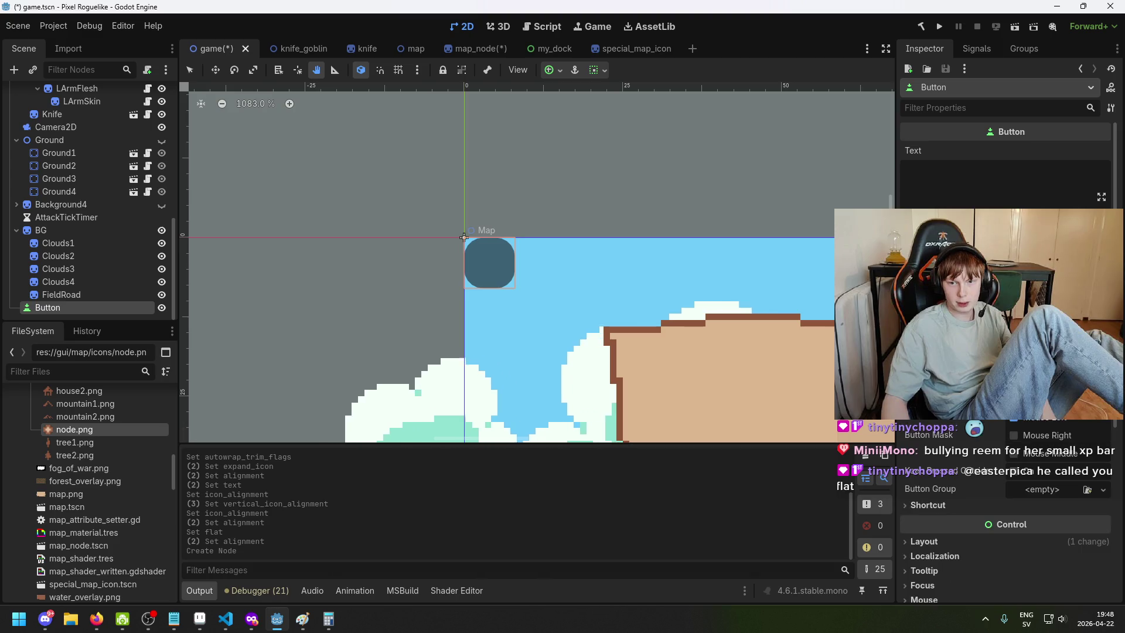
{"action": "scroll", "coordinate": [1002, 528], "scroll_direction": "up", "scroll_amount": 1}
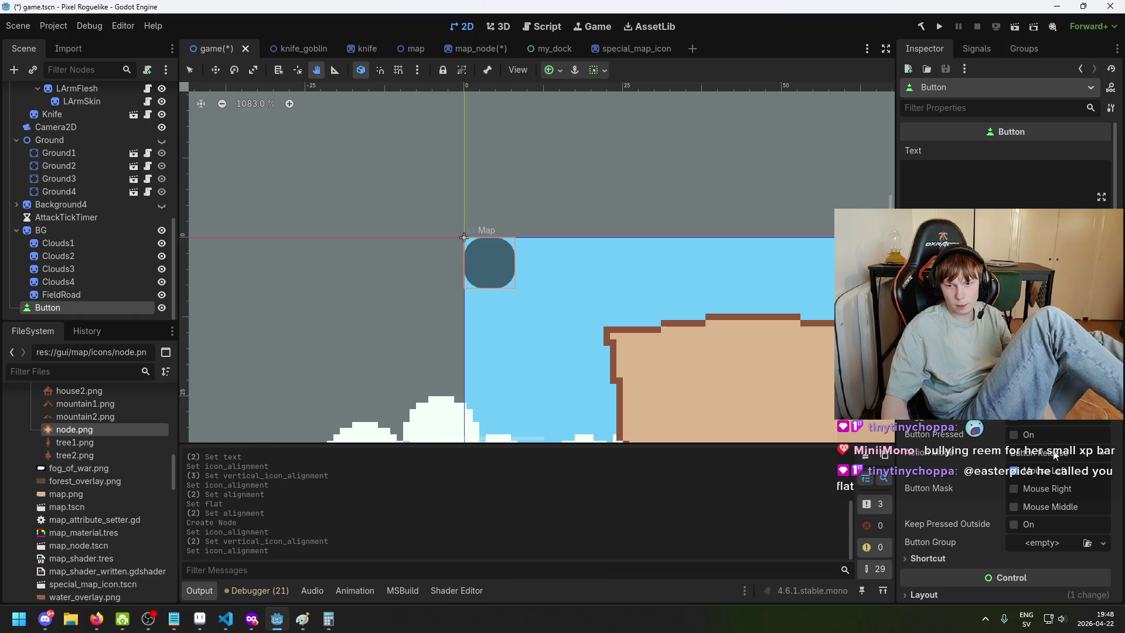
{"action": "scroll", "coordinate": [1054, 456], "scroll_direction": "down", "scroll_amount": 5}
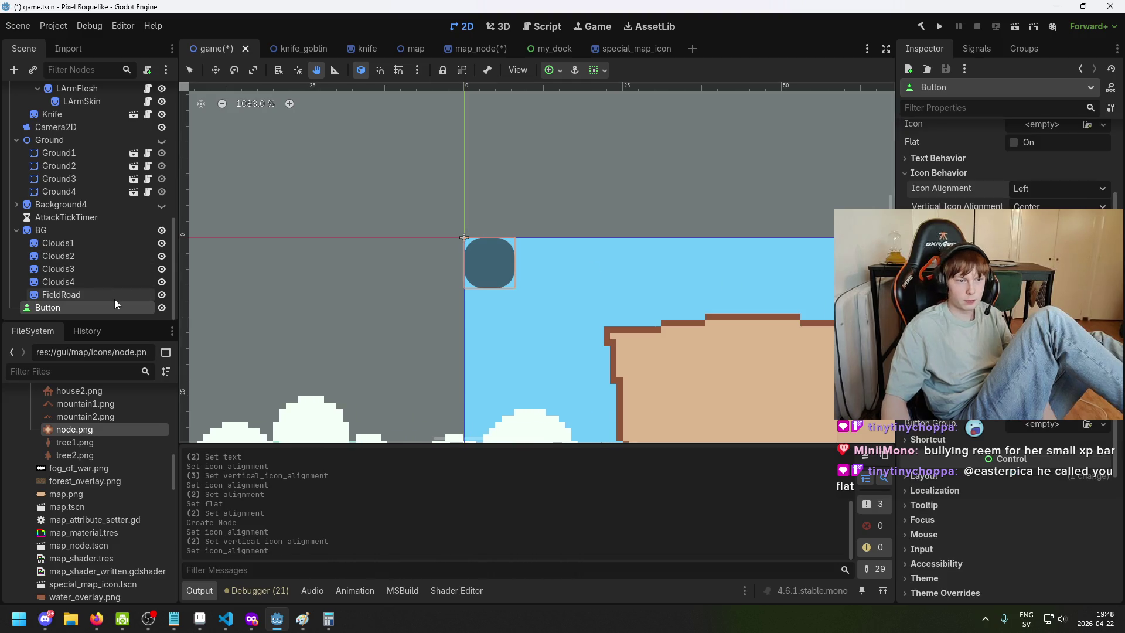
Move the new Button toward the map's corner with the Move tool, then undo it
{"action": "key", "text": "w"}
{"action": "mouse_move", "coordinate": [500, 268]}
{"action": "left_mouse_down"}
{"action": "mouse_move", "coordinate": [427, 226]}
{"action": "mouse_move", "coordinate": [551, 261]}
{"action": "left_mouse_up"}
{"action": "scroll", "coordinate": [1008, 352], "scroll_direction": "down", "scroll_amount": 5}
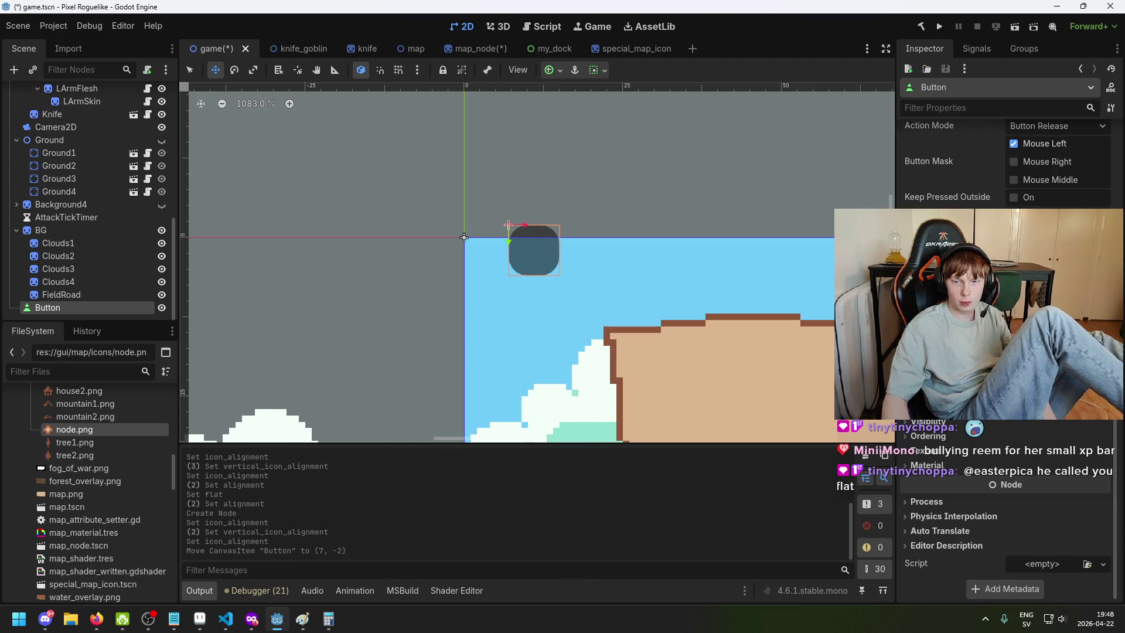
{"action": "key", "text": "ctrl+z"}
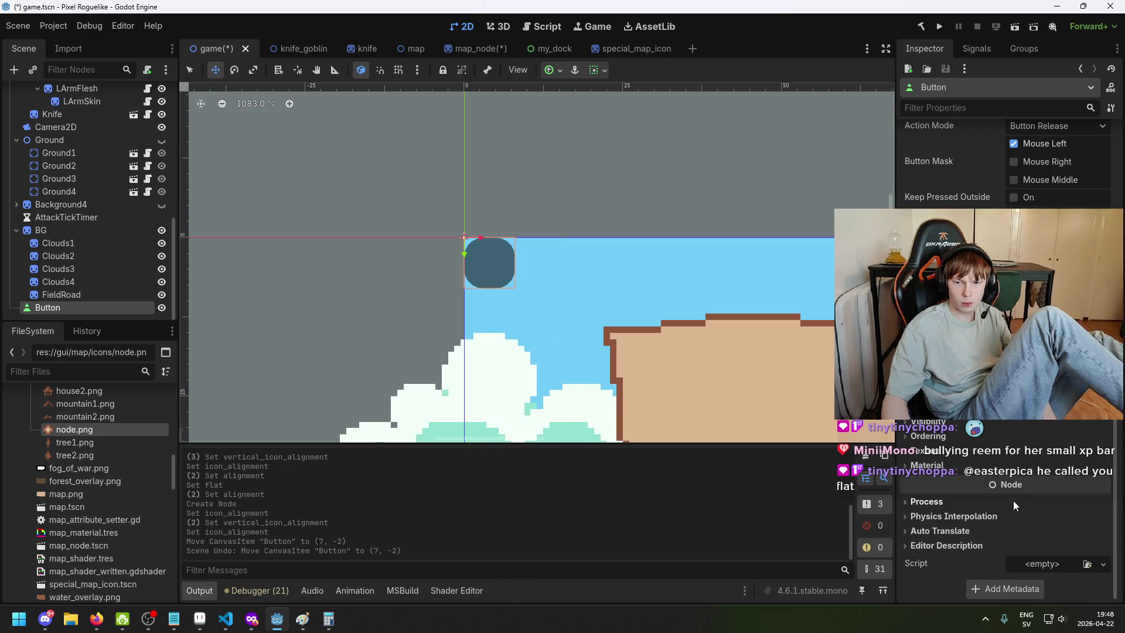
Expand and collapse the Button's Process and Texture property sections
{"action": "left_click", "coordinate": [1004, 519]}
{"action": "left_click", "coordinate": [1005, 519]}
{"action": "left_click", "coordinate": [1001, 501]}
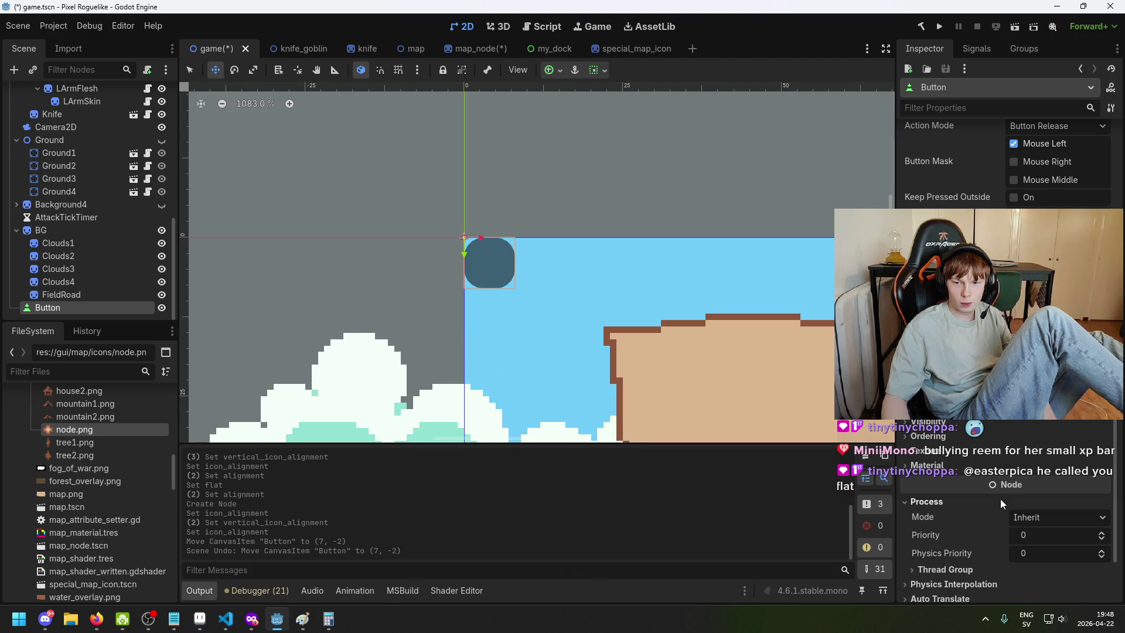
{"action": "left_click", "coordinate": [1000, 499]}
{"action": "left_click", "coordinate": [997, 466]}
{"action": "left_click", "coordinate": [996, 466]}
{"action": "left_click", "coordinate": [993, 451]}
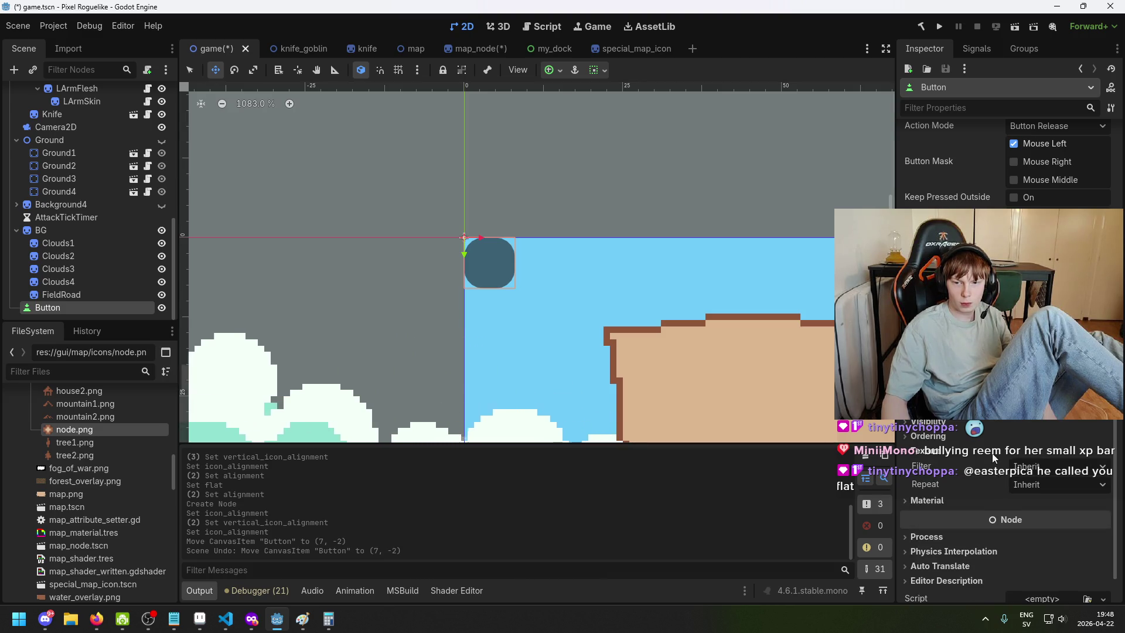
{"action": "left_click", "coordinate": [992, 452]}
{"action": "left_click", "coordinate": [992, 452]}
{"action": "left_click", "coordinate": [993, 453]}
{"action": "left_click", "coordinate": [993, 452]}
{"action": "left_click", "coordinate": [993, 449]}
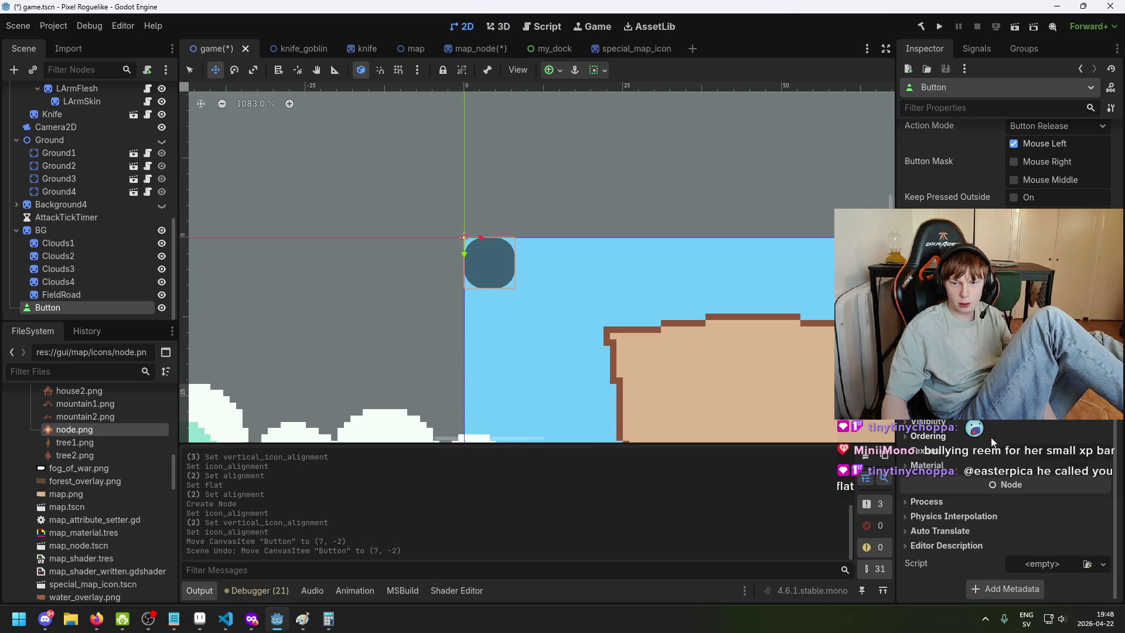
{"action": "left_click", "coordinate": [992, 442]}
{"action": "left_click", "coordinate": [992, 442]}
{"action": "left_click", "coordinate": [992, 442]}
{"action": "left_click", "coordinate": [992, 442]}
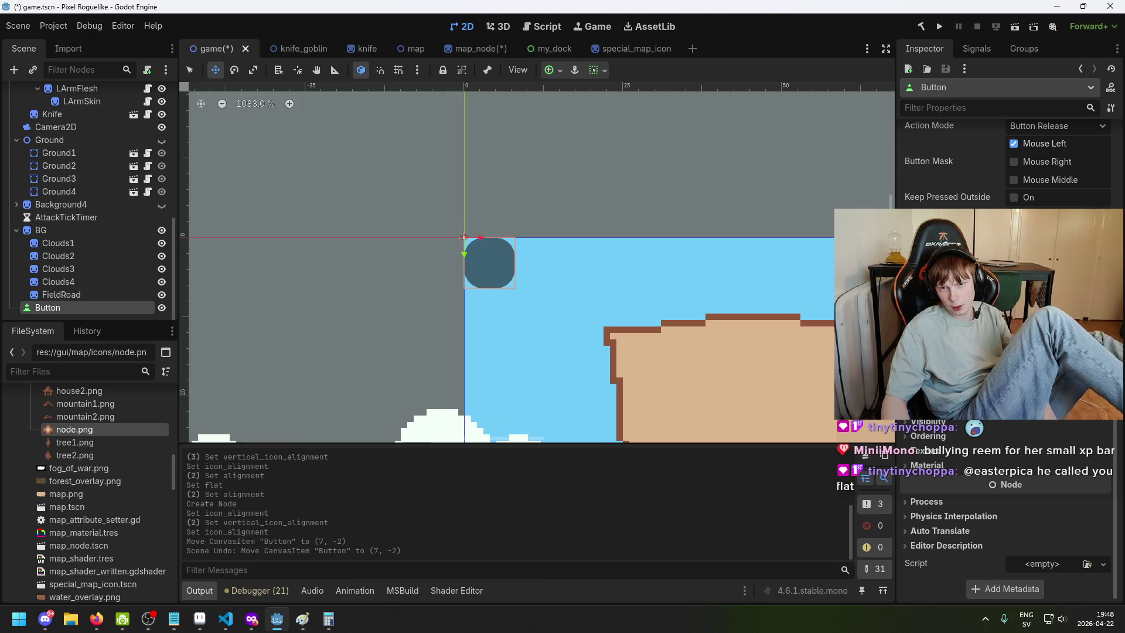
{"action": "scroll", "coordinate": [993, 451], "scroll_direction": "up", "scroll_amount": 4}
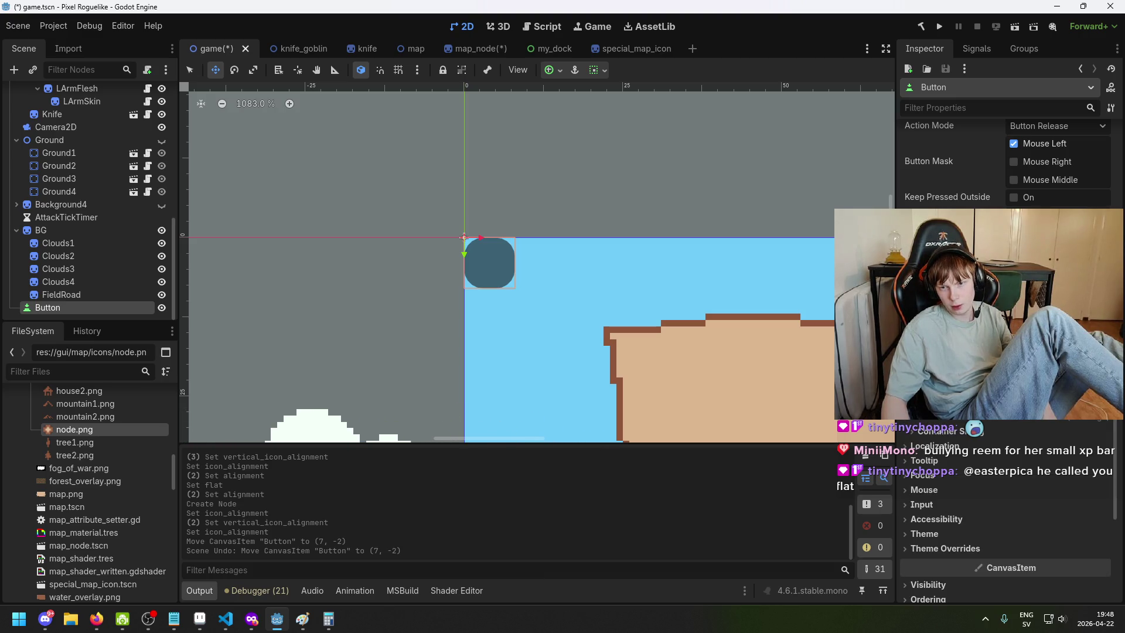
Drag the Button up and left of the origin twice, undoing each move
{"action": "left_click_drag", "start_coordinate": [489, 263], "coordinate": [392, 222]}
{"action": "key", "text": "ctrl+z"}
{"action": "scroll", "coordinate": [1008, 516], "scroll_direction": "up", "scroll_amount": 4}
{"action": "left_click_drag", "start_coordinate": [490, 263], "coordinate": [407, 200]}
{"action": "key", "text": "ctrl+z"}
{"action": "scroll", "coordinate": [1031, 421], "scroll_direction": "down", "scroll_amount": 3}
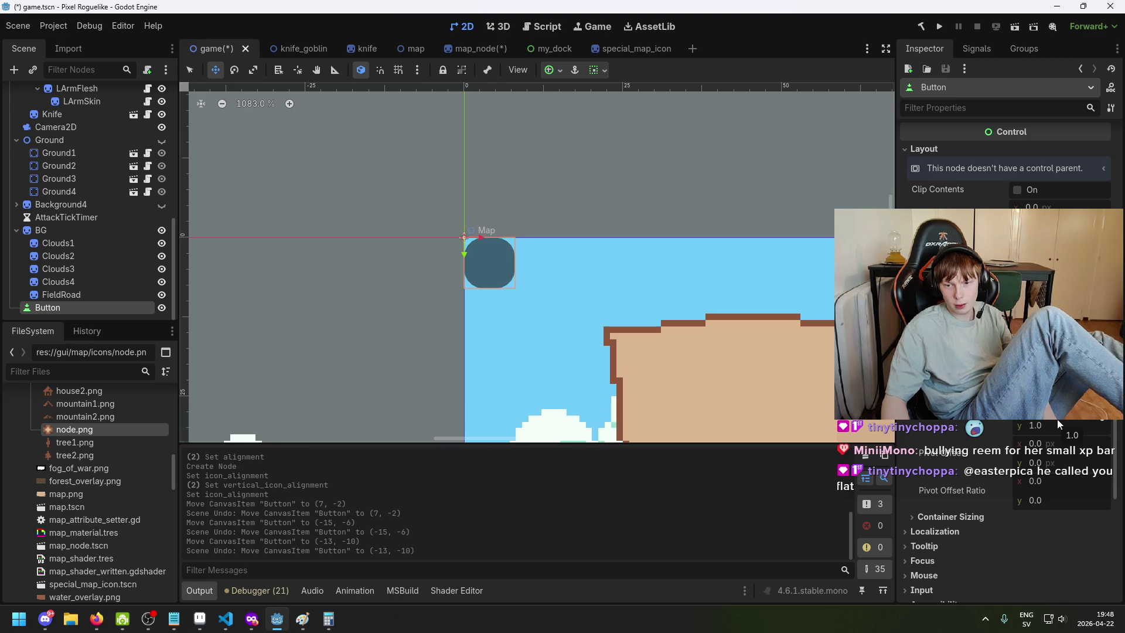
Delete the test Button from the game scene and confirm the removal
{"action": "left_click", "coordinate": [60, 296]}
{"action": "left_click", "coordinate": [61, 308]}
{"action": "key", "text": "Delete"}
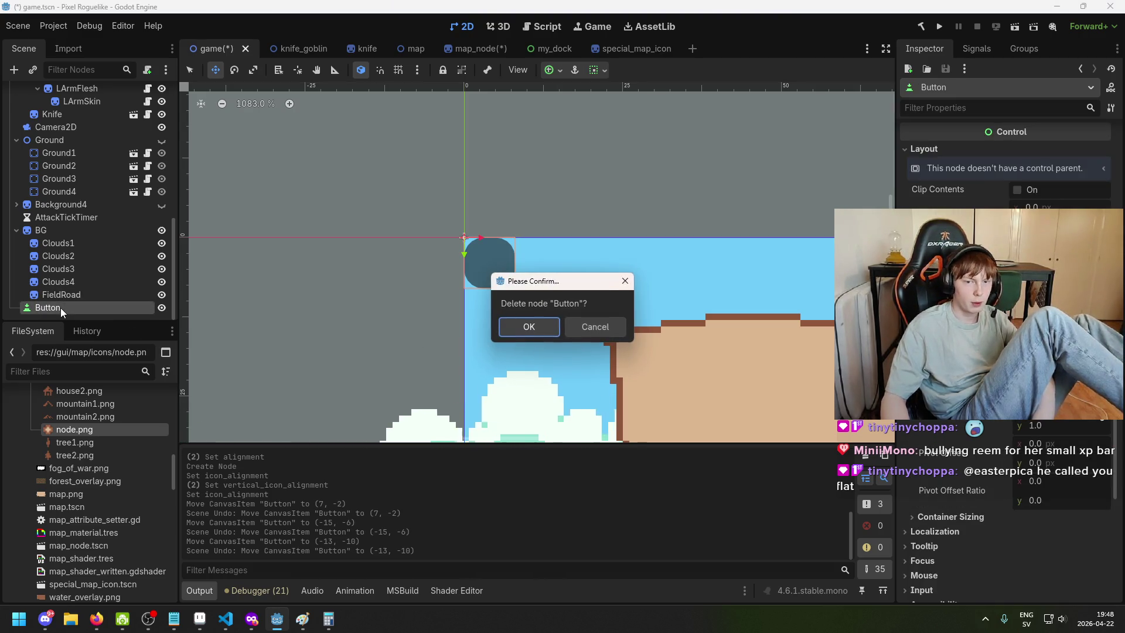
{"action": "left_click", "coordinate": [540, 327]}
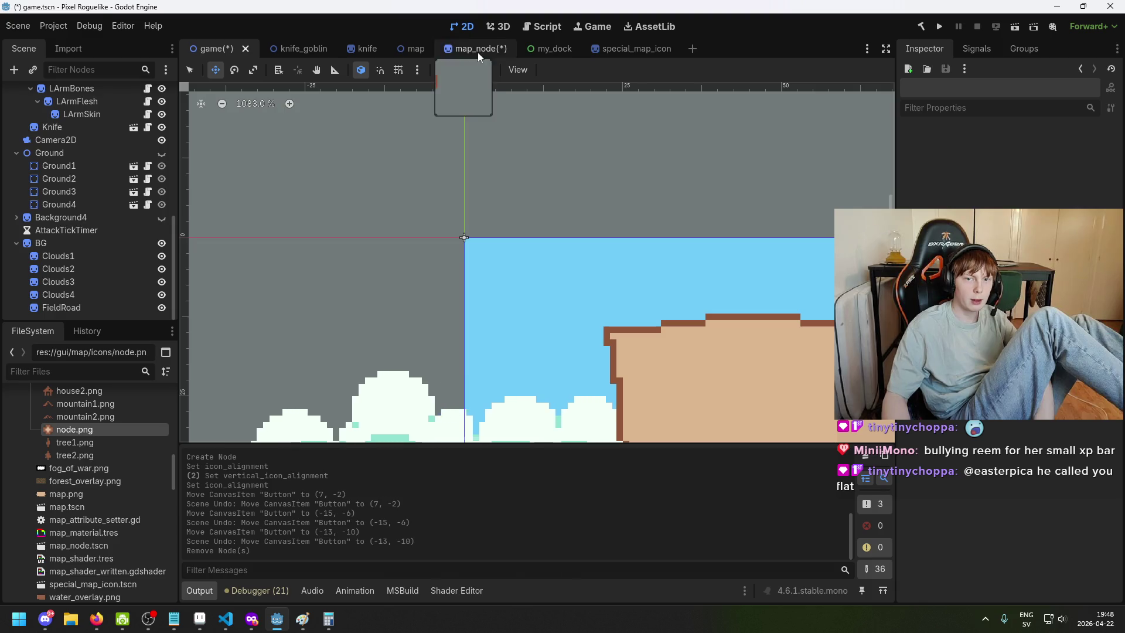
In map_node, turn Flat back on for the Button and save the scene
{"action": "left_click", "coordinate": [477, 50]}
{"action": "scroll", "coordinate": [490, 259], "scroll_direction": "up", "scroll_amount": 2}
{"action": "key", "text": "ctrl+s"}
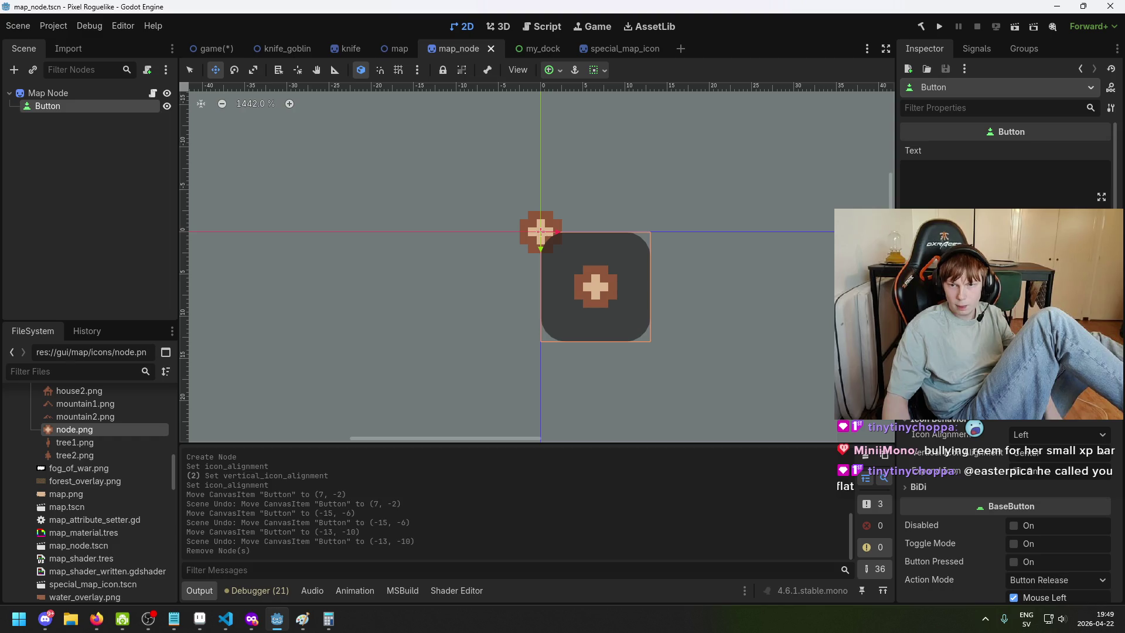
{"action": "left_click", "coordinate": [1014, 235]}
{"action": "left_click", "coordinate": [1014, 235]}
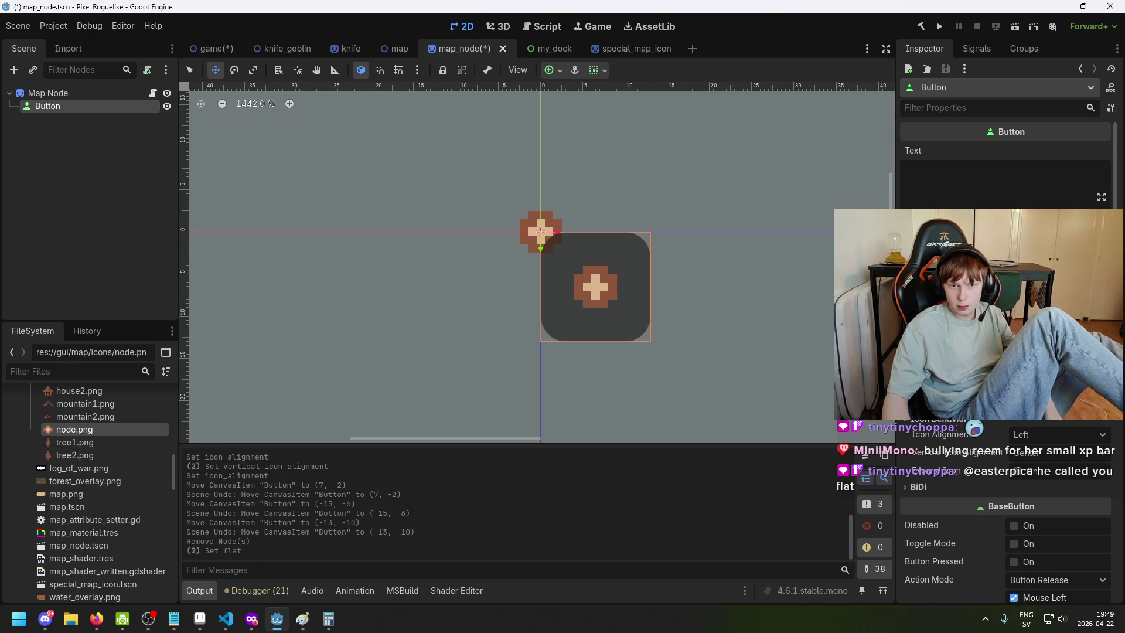
{"action": "left_click", "coordinate": [1013, 235]}
{"action": "scroll", "coordinate": [1014, 235], "scroll_direction": "up", "scroll_amount": 3}
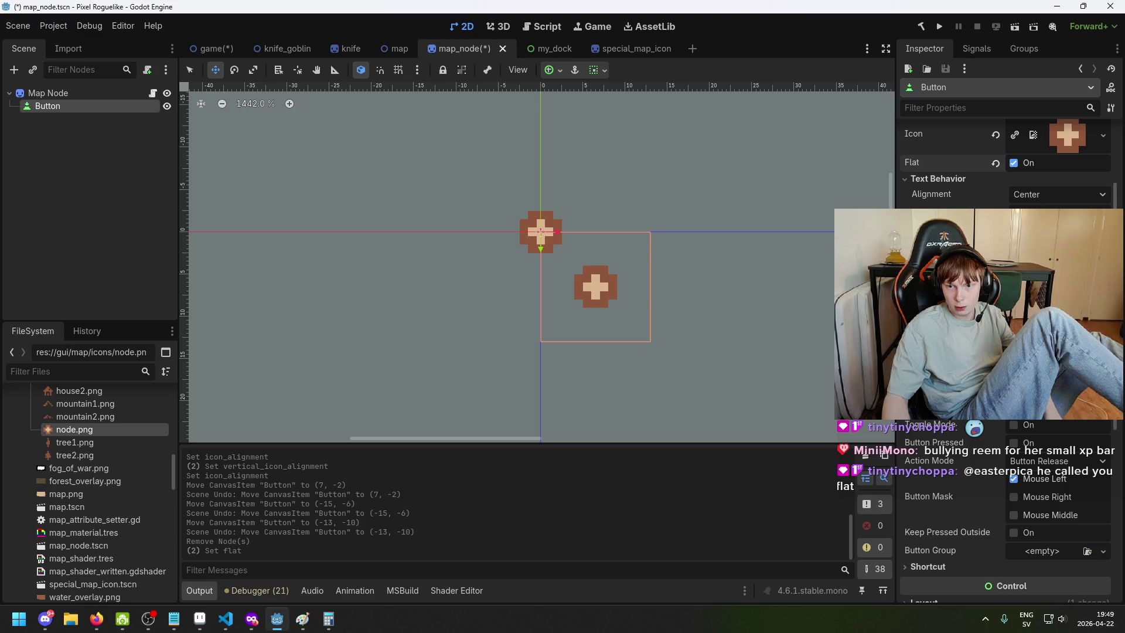
{"action": "scroll", "coordinate": [1028, 427], "scroll_direction": "down", "scroll_amount": 5}
{"action": "key", "text": "ctrl+s"}
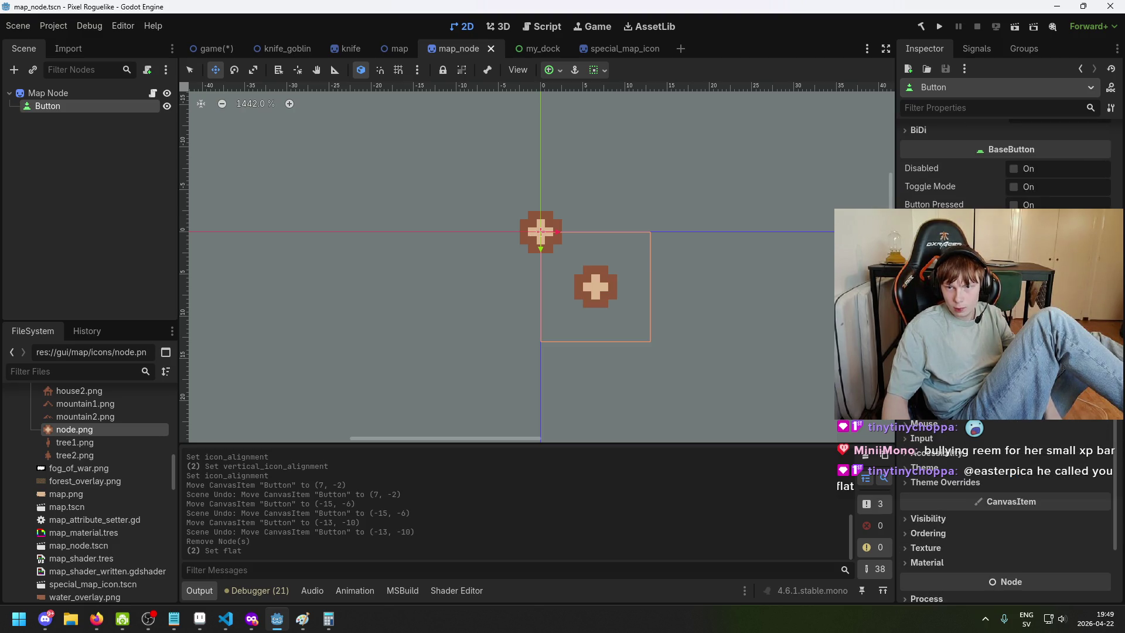
Expand and collapse the Button's ordering settings in the Inspector
{"action": "scroll", "coordinate": [1006, 351], "scroll_direction": "up", "scroll_amount": 3}
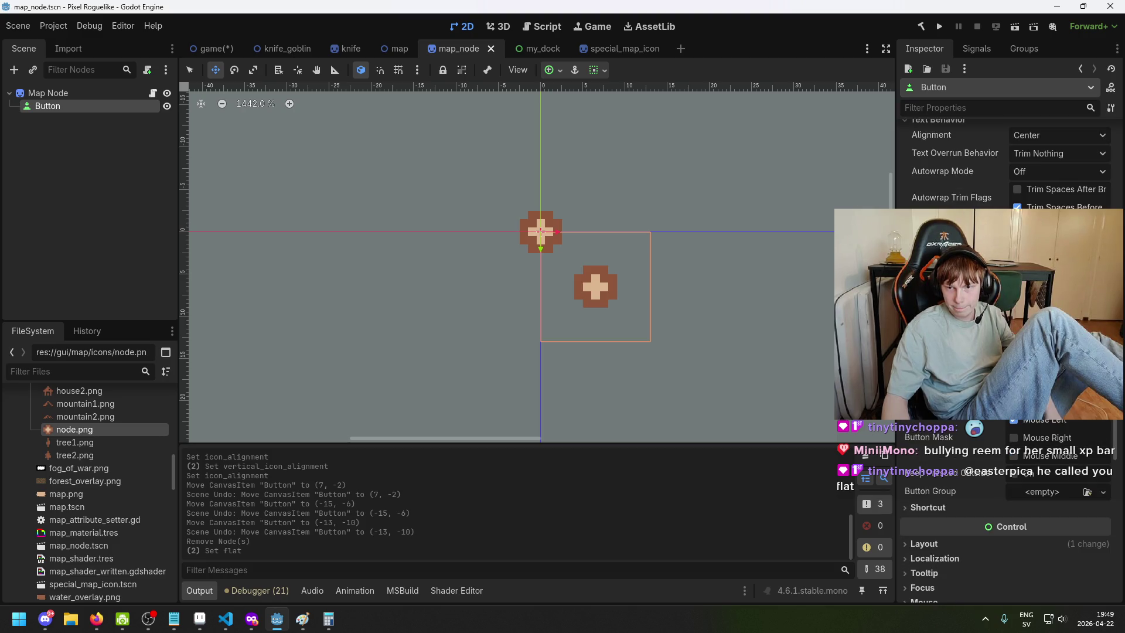
{"action": "scroll", "coordinate": [1005, 352], "scroll_direction": "down", "scroll_amount": 5}
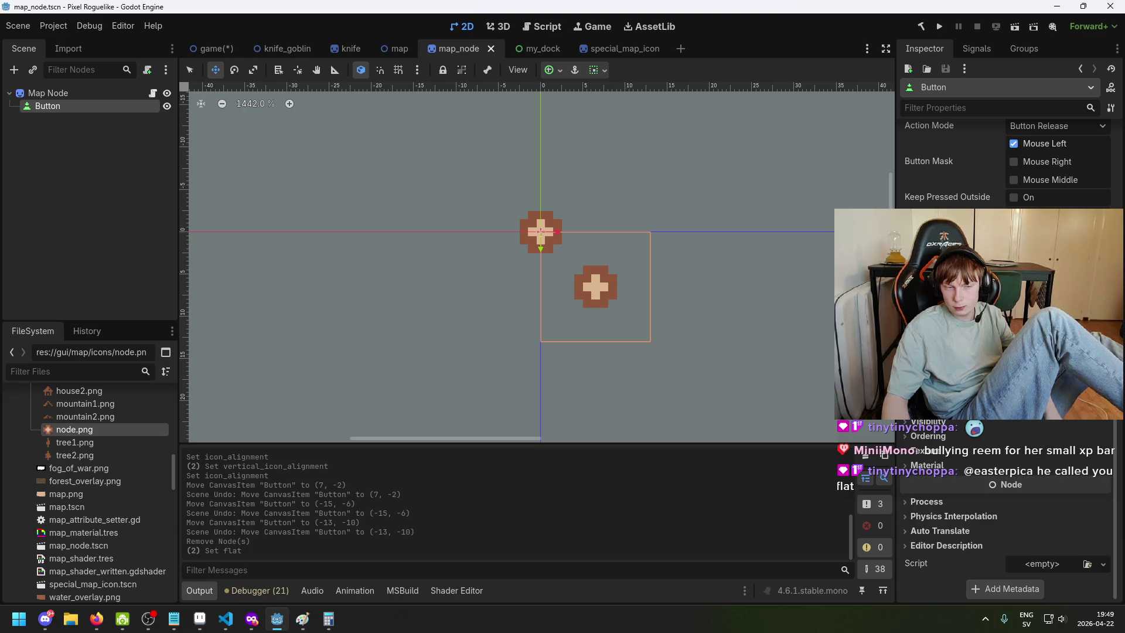
{"action": "left_click", "coordinate": [947, 436]}
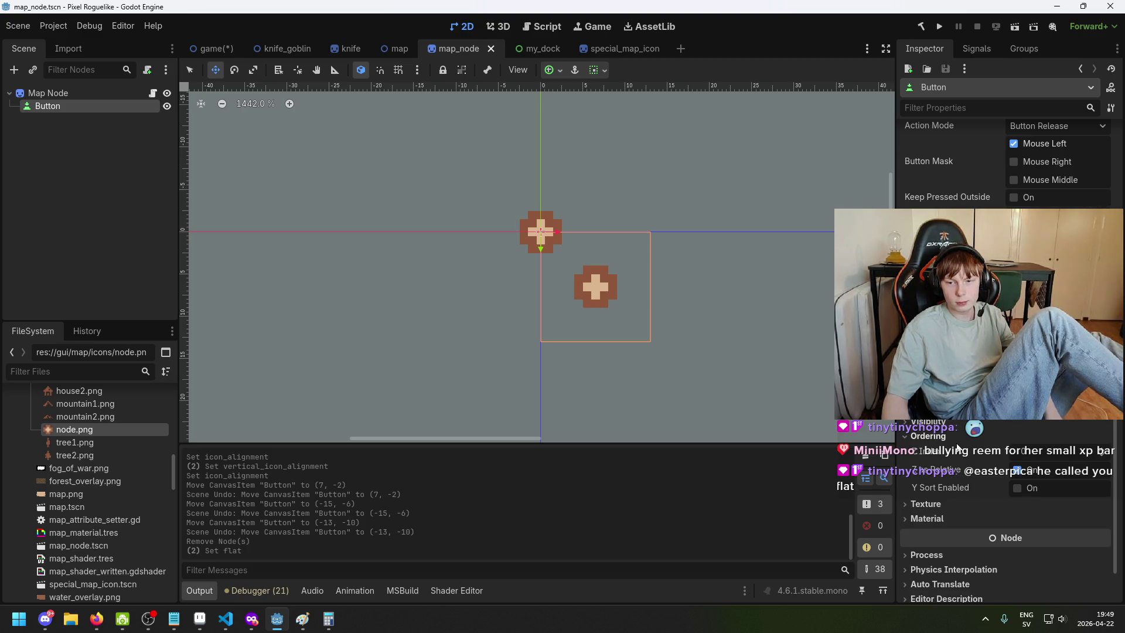
{"action": "left_click", "coordinate": [958, 440]}
{"action": "scroll", "coordinate": [982, 436], "scroll_direction": "up", "scroll_amount": 10}
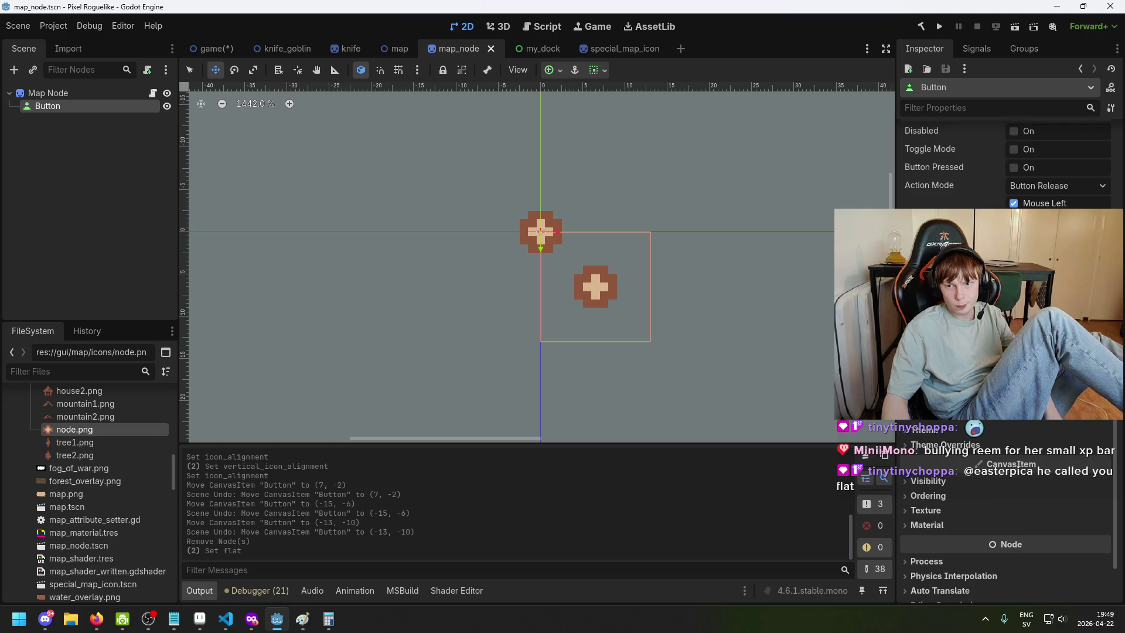
{"action": "scroll", "coordinate": [983, 437], "scroll_direction": "up", "scroll_amount": 2}
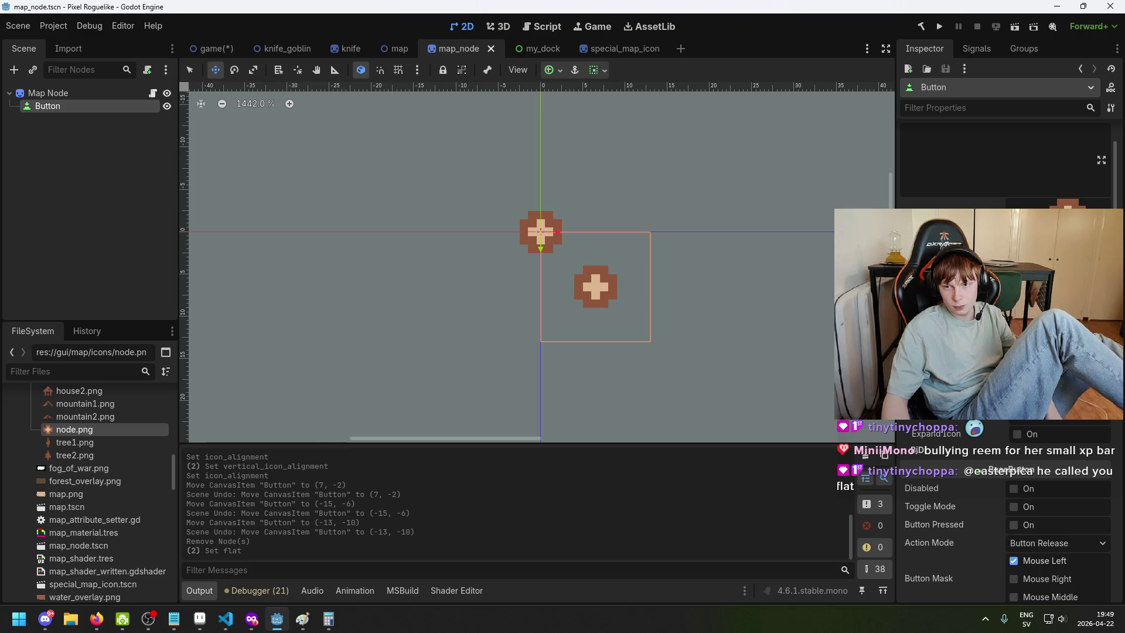
{"action": "scroll", "coordinate": [1004, 456], "scroll_direction": "down", "scroll_amount": 5}
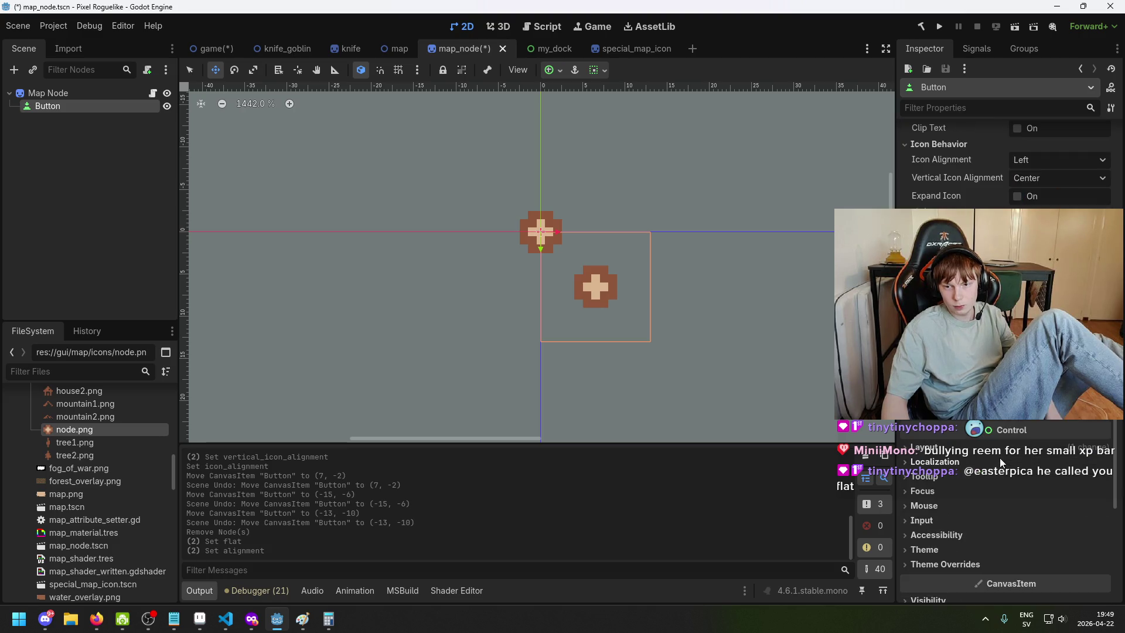
{"action": "scroll", "coordinate": [978, 452], "scroll_direction": "down", "scroll_amount": 5}
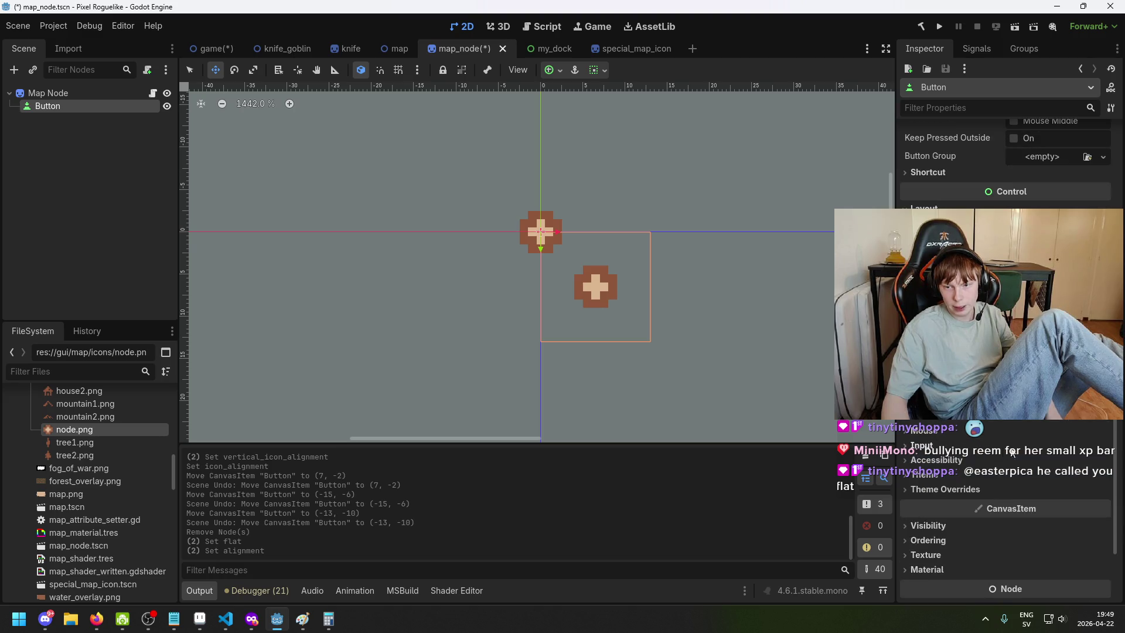
{"action": "left_click", "coordinate": [924, 208]}
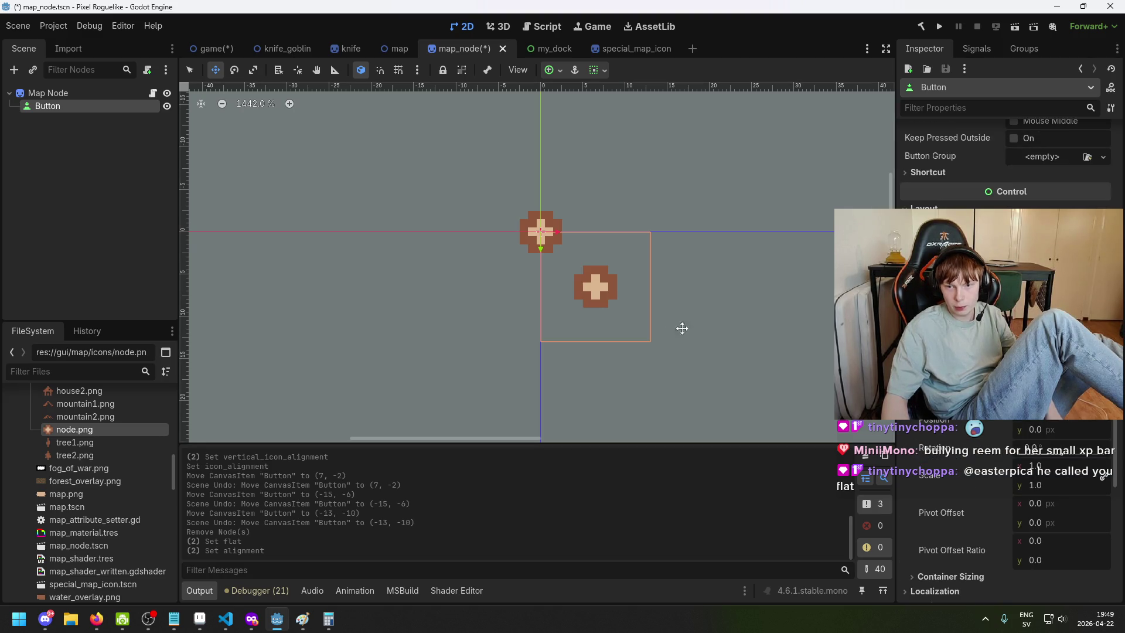
{"action": "left_click_drag", "start_coordinate": [678, 326], "coordinate": [595, 254]}
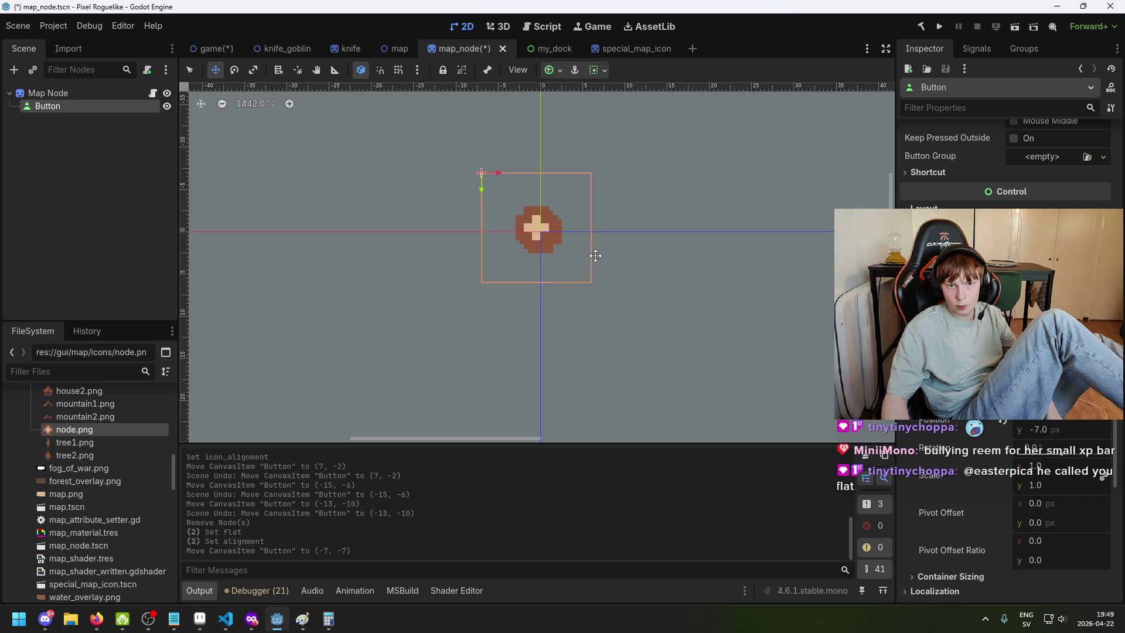
{"action": "key", "text": "ctrl+z"}
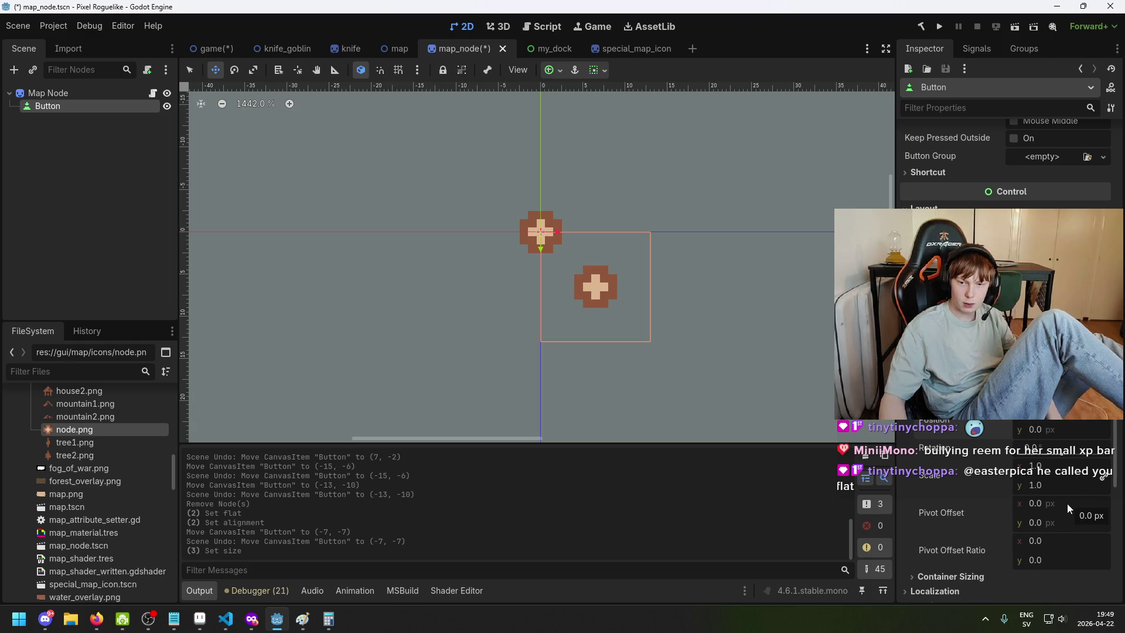
{"action": "scroll", "coordinate": [1055, 507], "scroll_direction": "down", "scroll_amount": 2}
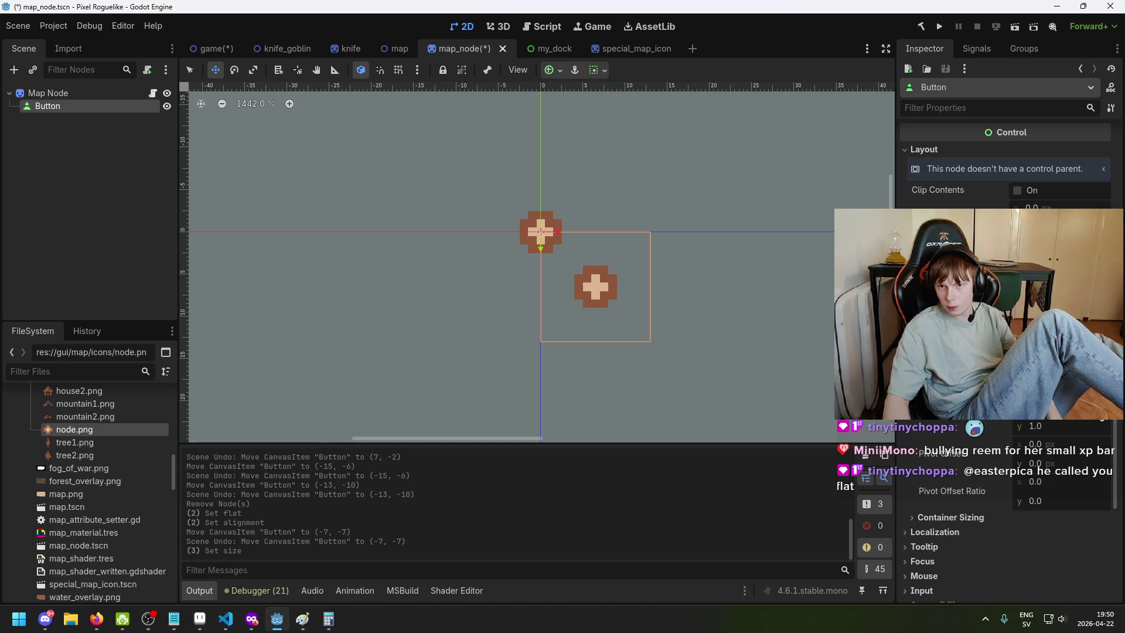
Turn on Clip Contents and apply the Center anchors preset to the Button
{"action": "left_click", "coordinate": [1024, 191]}
{"action": "left_click", "coordinate": [1061, 331]}
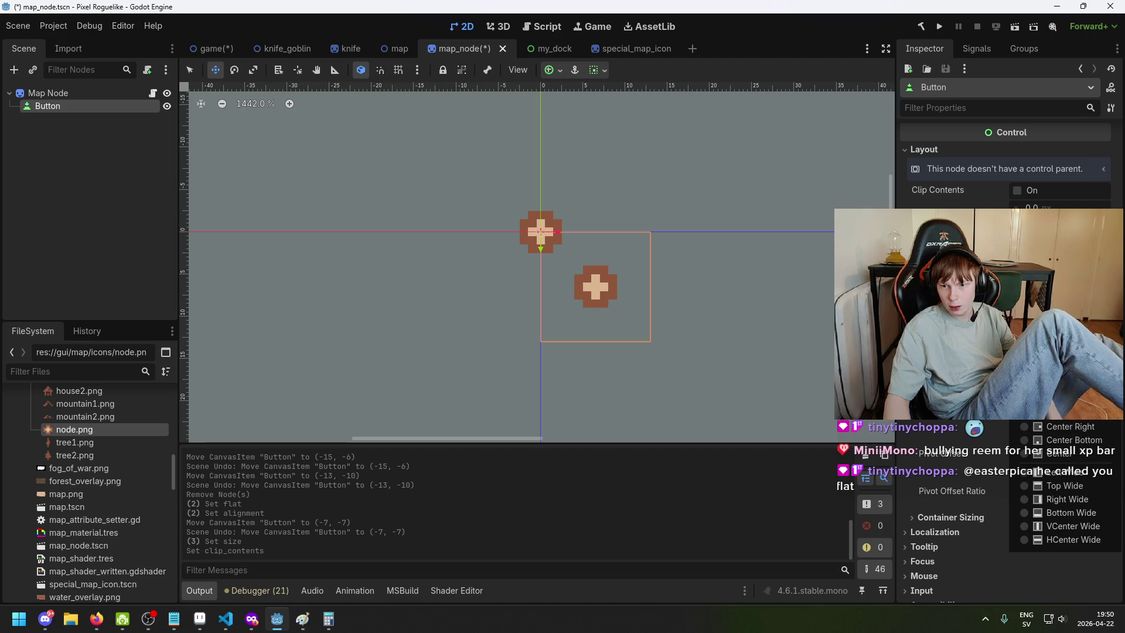
{"action": "left_click", "coordinate": [1087, 458]}
{"action": "scroll", "coordinate": [544, 219], "scroll_direction": "up", "scroll_amount": 4}
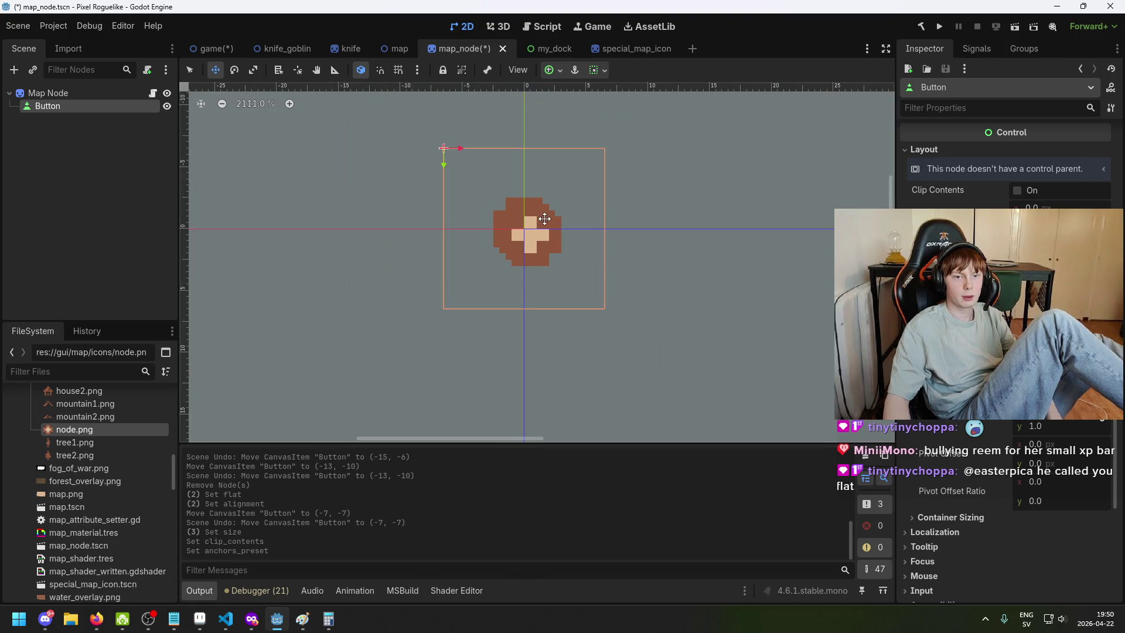
{"action": "scroll", "coordinate": [544, 218], "scroll_direction": "up", "scroll_amount": 4}
{"action": "left_click", "coordinate": [71, 93]}
{"action": "left_click", "coordinate": [75, 106]}
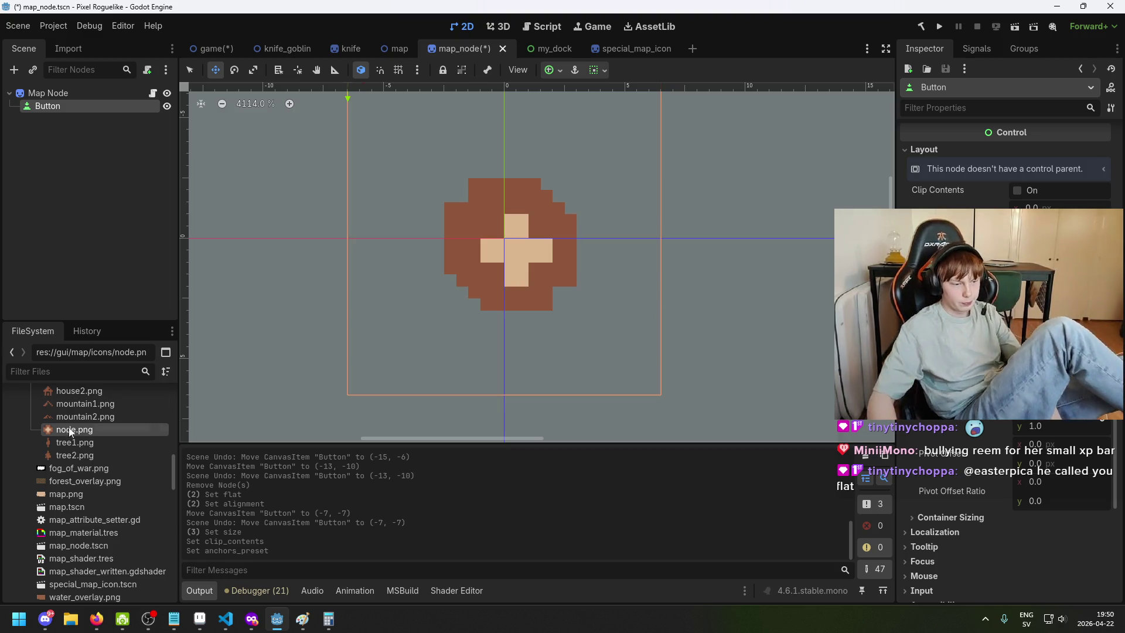
Nudge the Button right on the canvas, then re-apply the Center anchors preset
{"action": "scroll", "coordinate": [1006, 293], "scroll_direction": "down", "scroll_amount": 2}
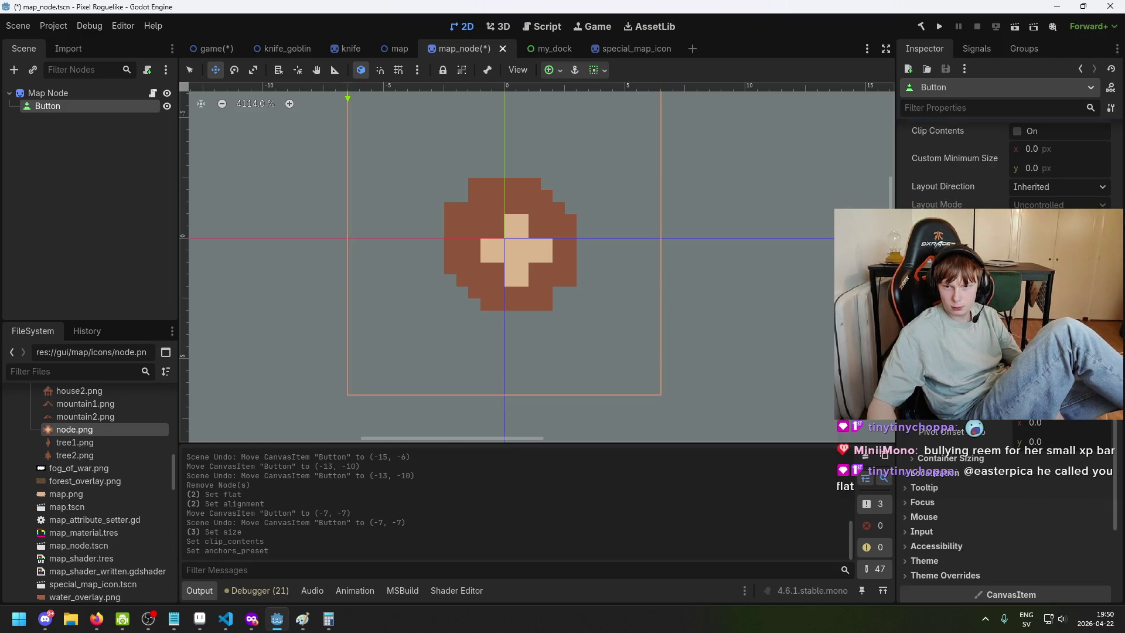
{"action": "scroll", "coordinate": [542, 304], "scroll_direction": "down", "scroll_amount": 5}
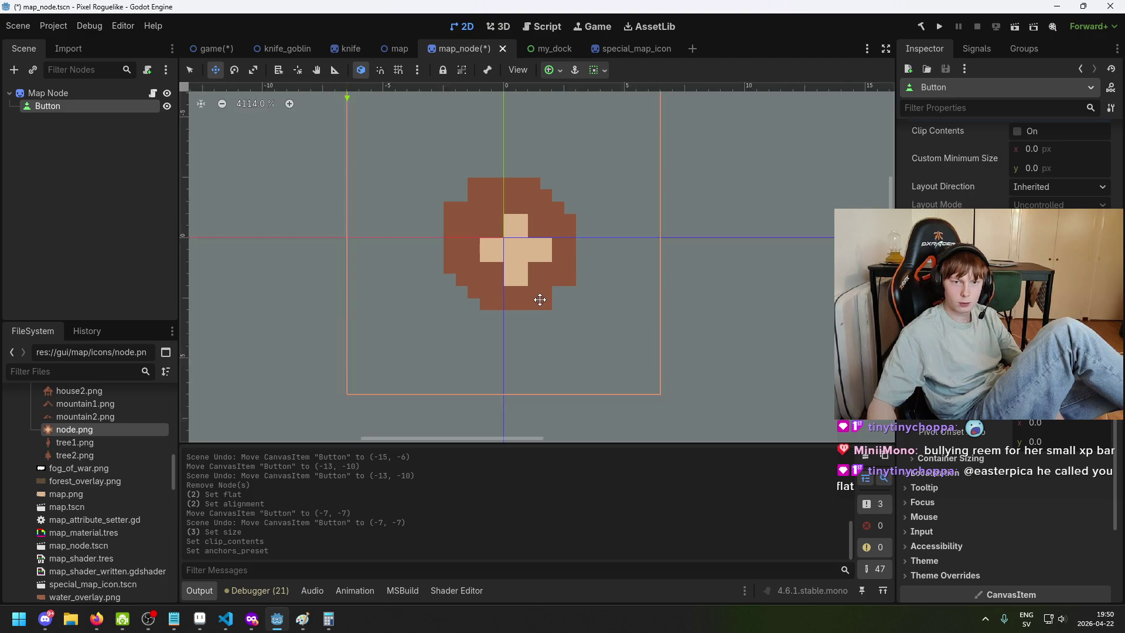
{"action": "scroll", "coordinate": [502, 248], "scroll_direction": "up", "scroll_amount": 5}
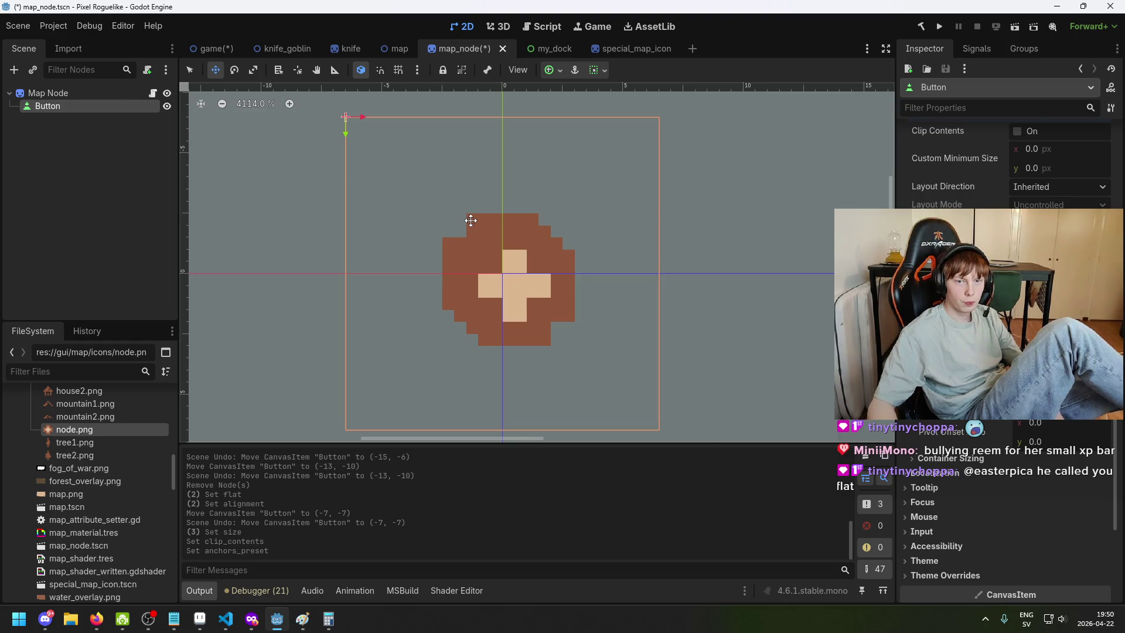
{"action": "scroll", "coordinate": [468, 223], "scroll_direction": "down", "scroll_amount": 2}
{"action": "scroll", "coordinate": [510, 267], "scroll_direction": "up", "scroll_amount": 3}
{"action": "scroll", "coordinate": [512, 269], "scroll_direction": "down", "scroll_amount": 2}
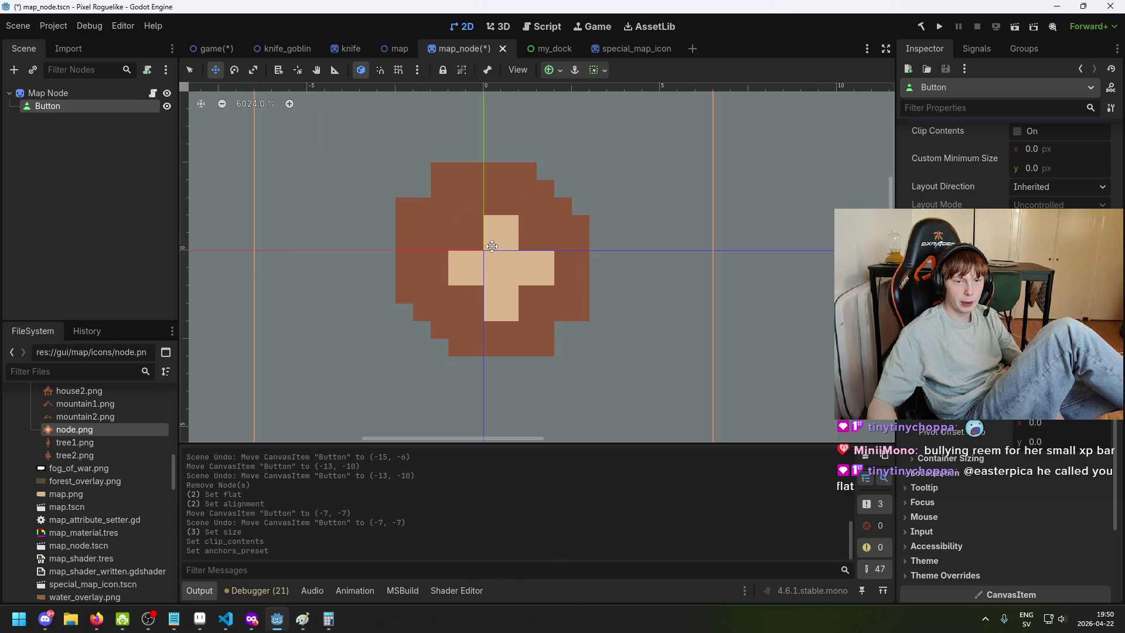
{"action": "mouse_move", "coordinate": [495, 243]}
{"action": "left_mouse_down"}
{"action": "mouse_move", "coordinate": [560, 252]}
{"action": "mouse_move", "coordinate": [623, 231]}
{"action": "mouse_move", "coordinate": [621, 252]}
{"action": "left_mouse_up"}
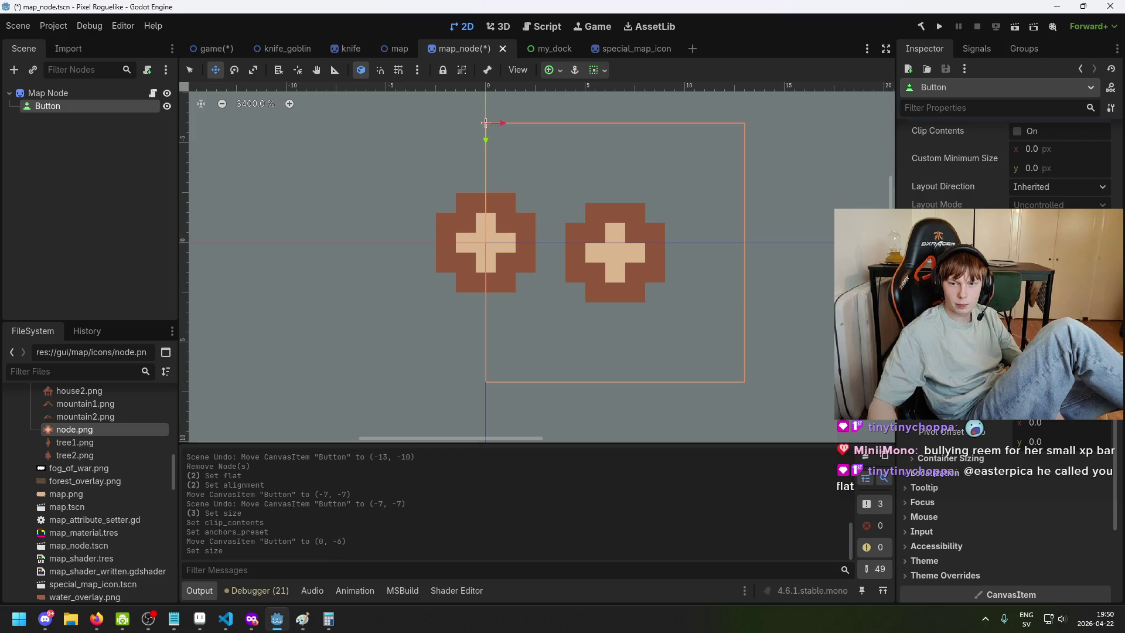
{"action": "scroll", "coordinate": [1005, 351], "scroll_direction": "up", "scroll_amount": 1}
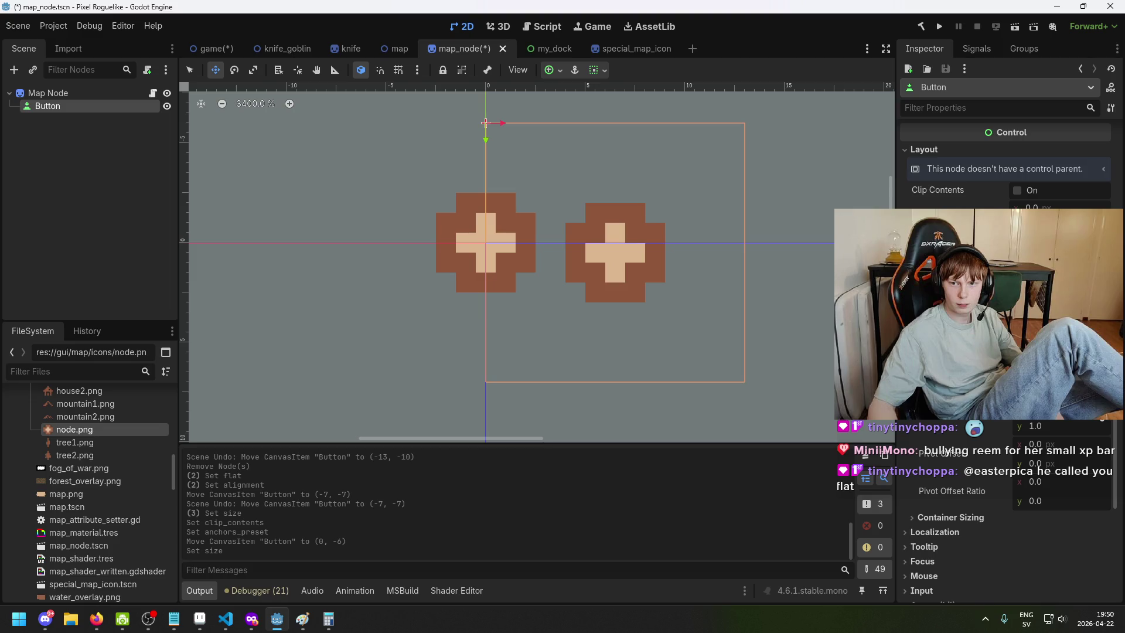
{"action": "left_click", "coordinate": [1060, 316]}
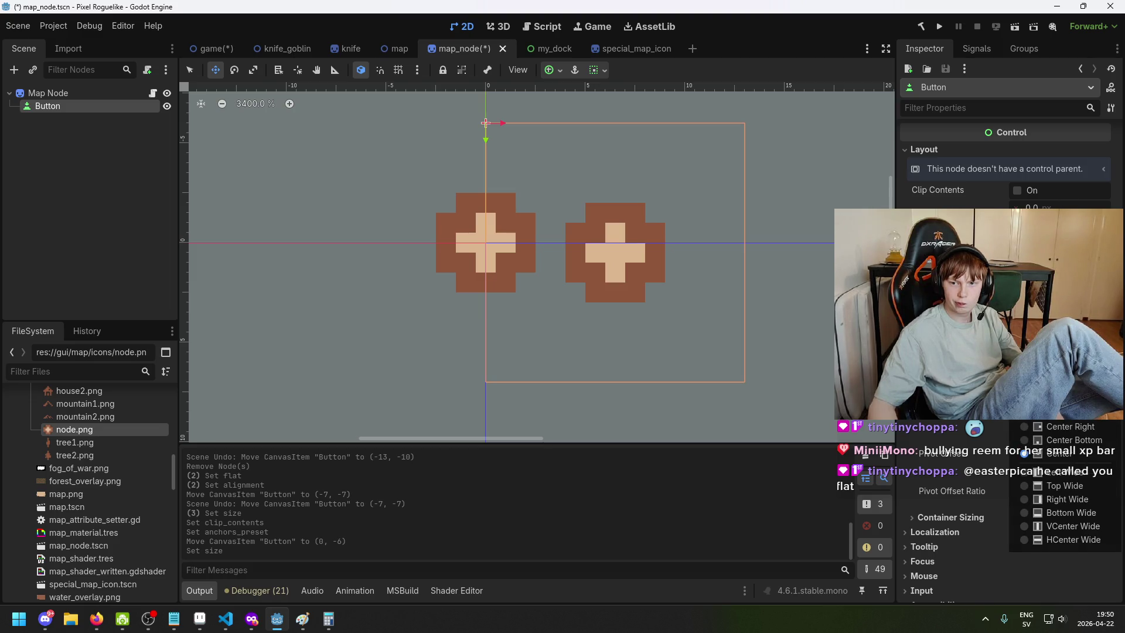
{"action": "left_click", "coordinate": [1058, 453]}
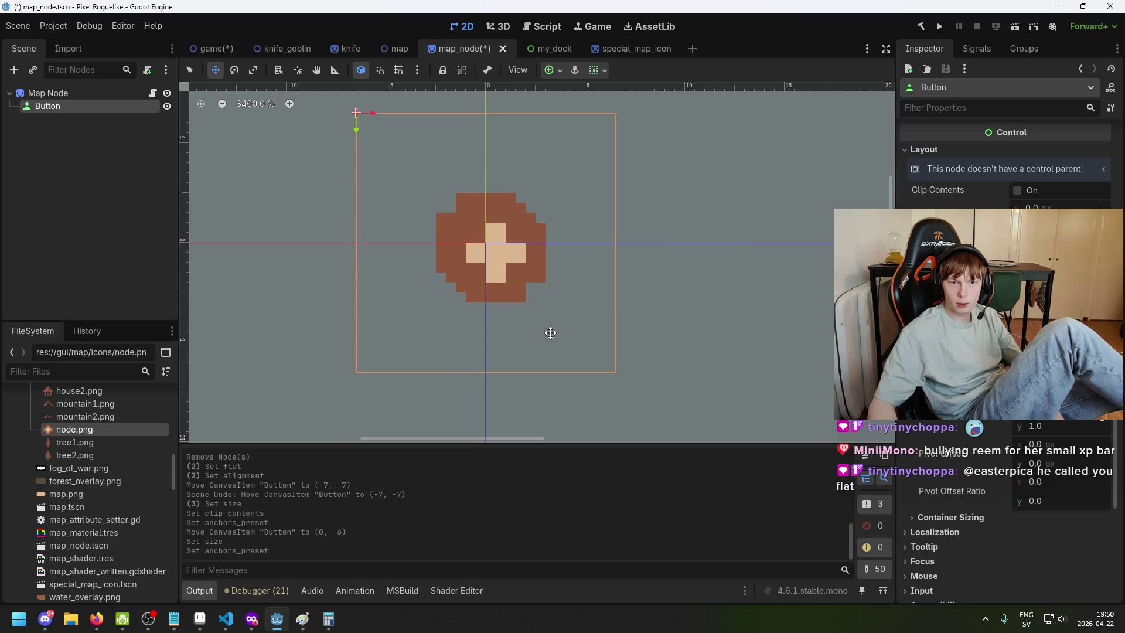
Reposition the Button to start at x 0, then shift it 5 units right
{"action": "left_click_drag", "start_coordinate": [550, 333], "coordinate": [693, 329]}
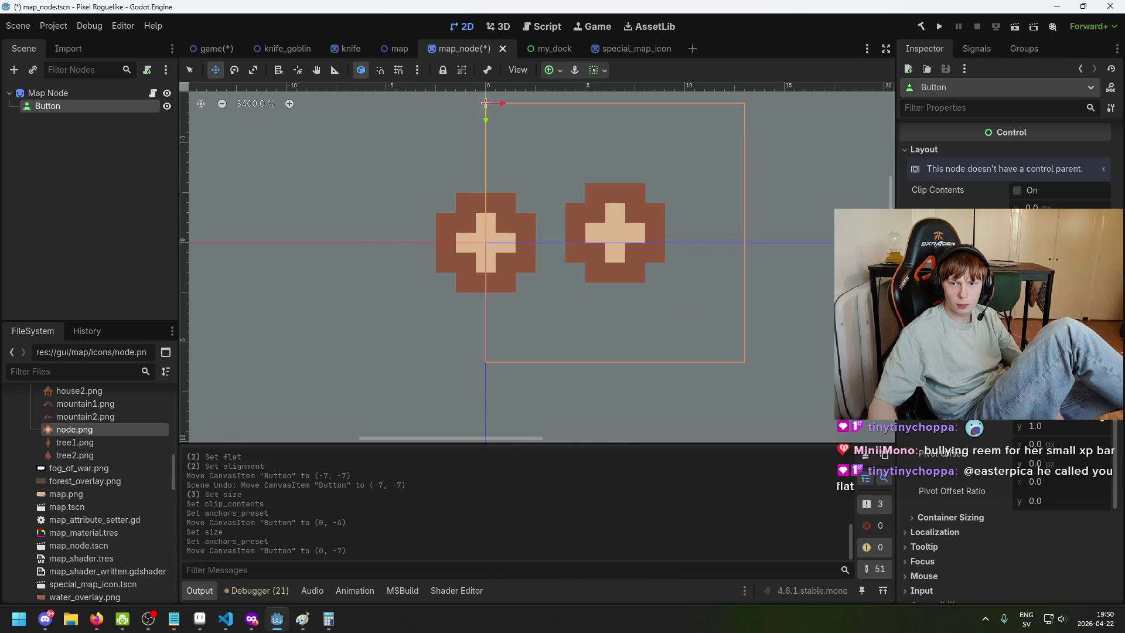
{"action": "mouse_move", "coordinate": [611, 297]}
{"action": "left_mouse_down"}
{"action": "mouse_move", "coordinate": [611, 311]}
{"action": "mouse_move", "coordinate": [612, 295]}
{"action": "left_mouse_up"}
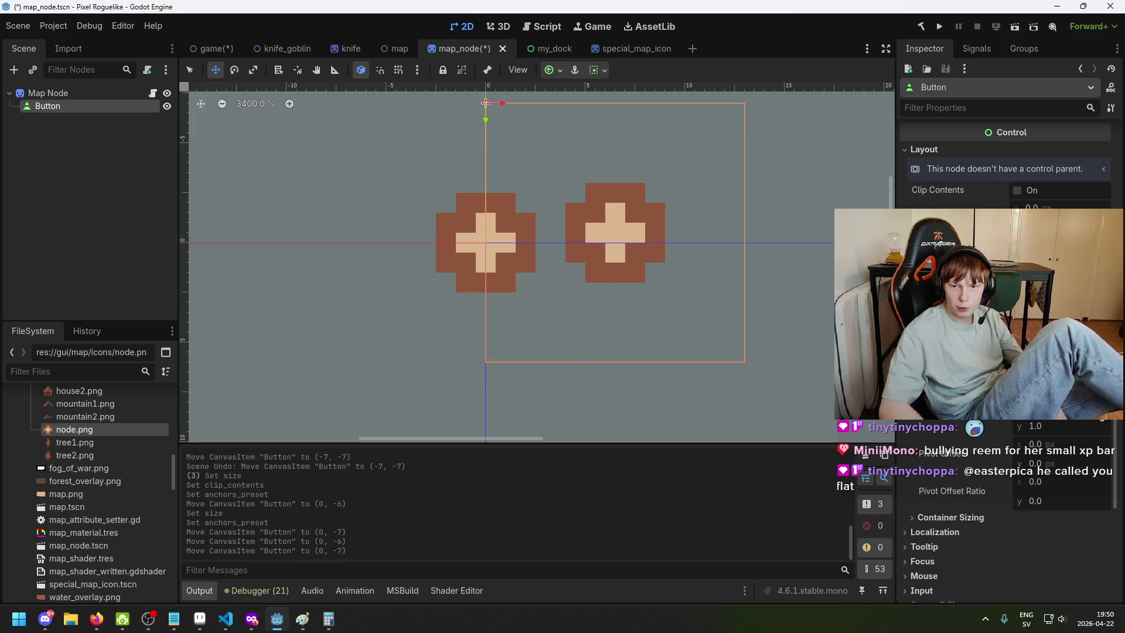
{"action": "key", "text": "Return"}
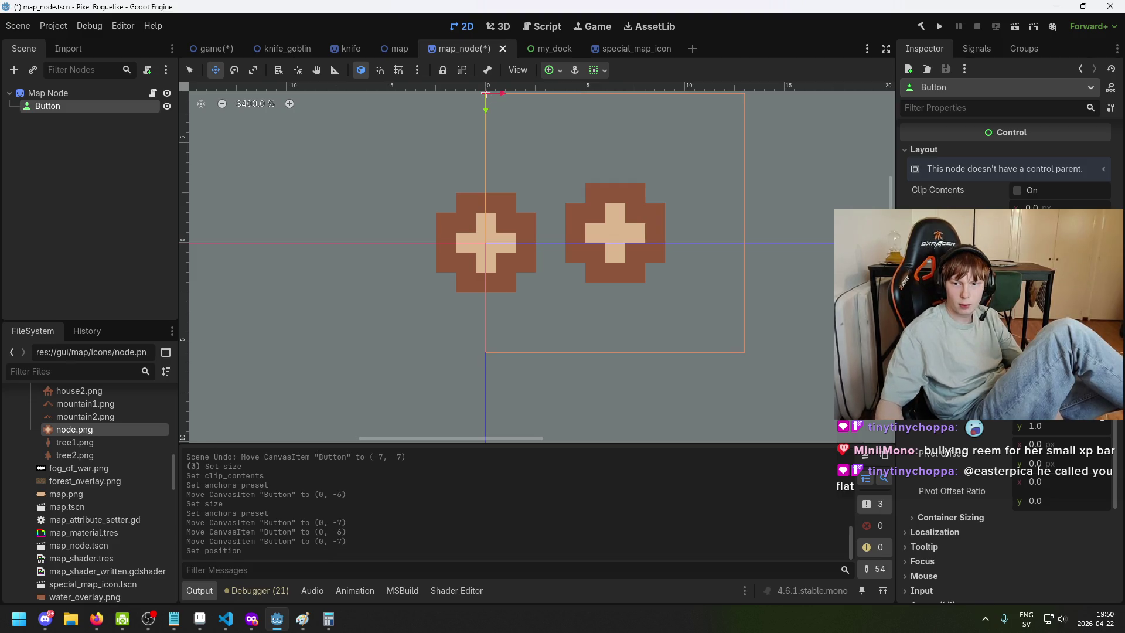
{"action": "key", "text": "ctrl+z"}
{"action": "mouse_move", "coordinate": [697, 282]}
{"action": "left_mouse_down"}
{"action": "mouse_move", "coordinate": [635, 307]}
{"action": "mouse_move", "coordinate": [783, 306]}
{"action": "mouse_move", "coordinate": [783, 287]}
{"action": "mouse_move", "coordinate": [774, 293]}
{"action": "left_mouse_up"}
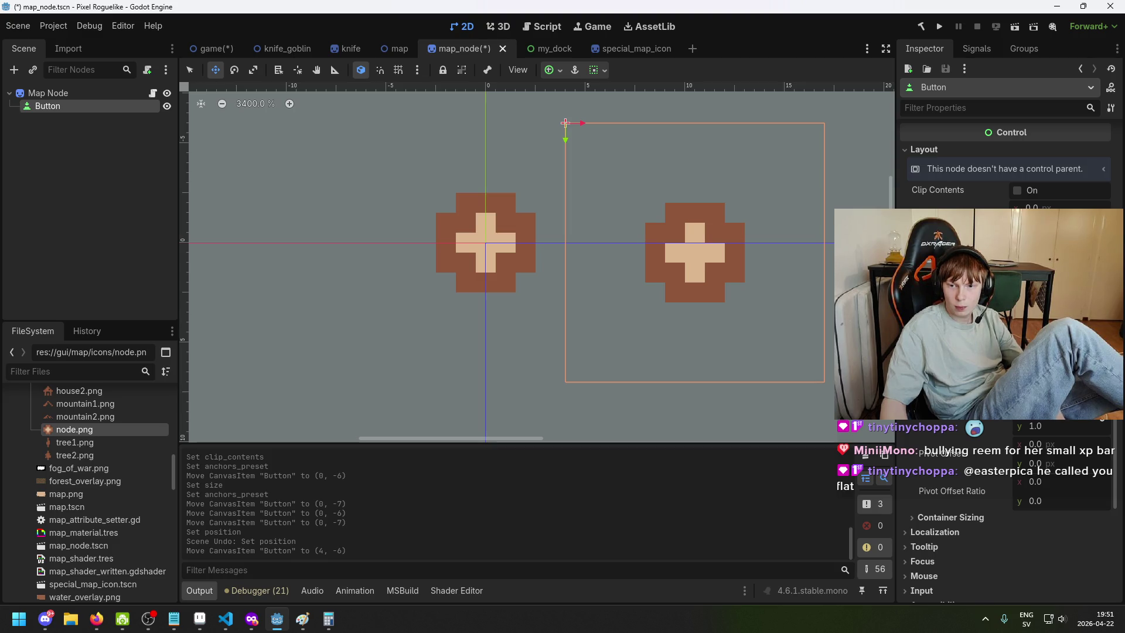
{"action": "key", "text": "Return"}
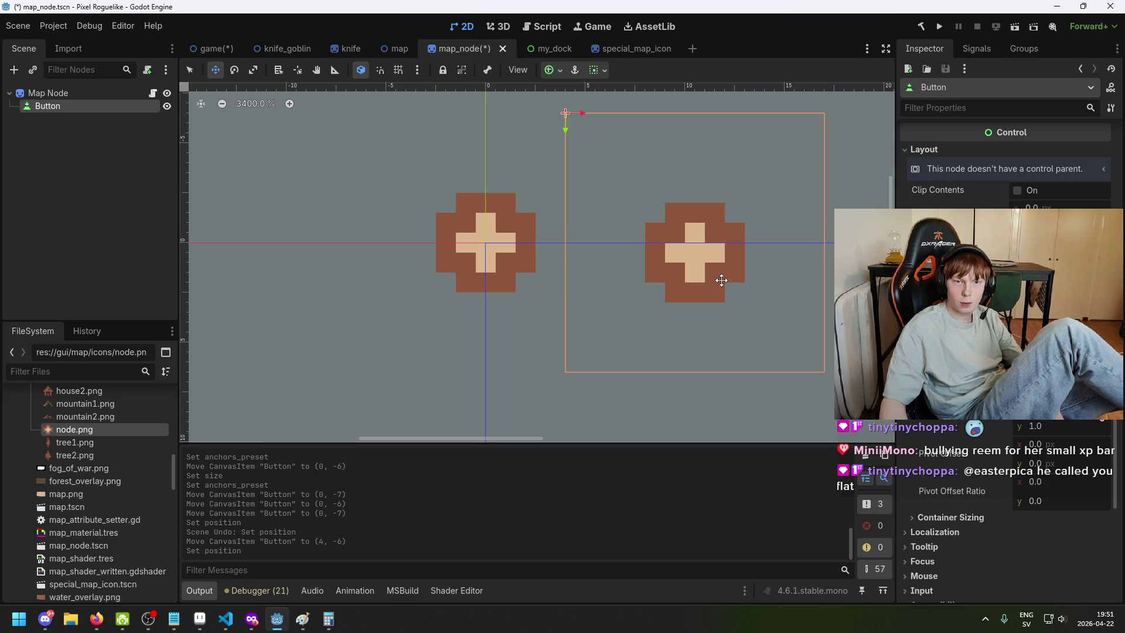
Apply the Center anchors preset to the Button once more
{"action": "scroll", "coordinate": [711, 284], "scroll_direction": "down", "scroll_amount": 4}
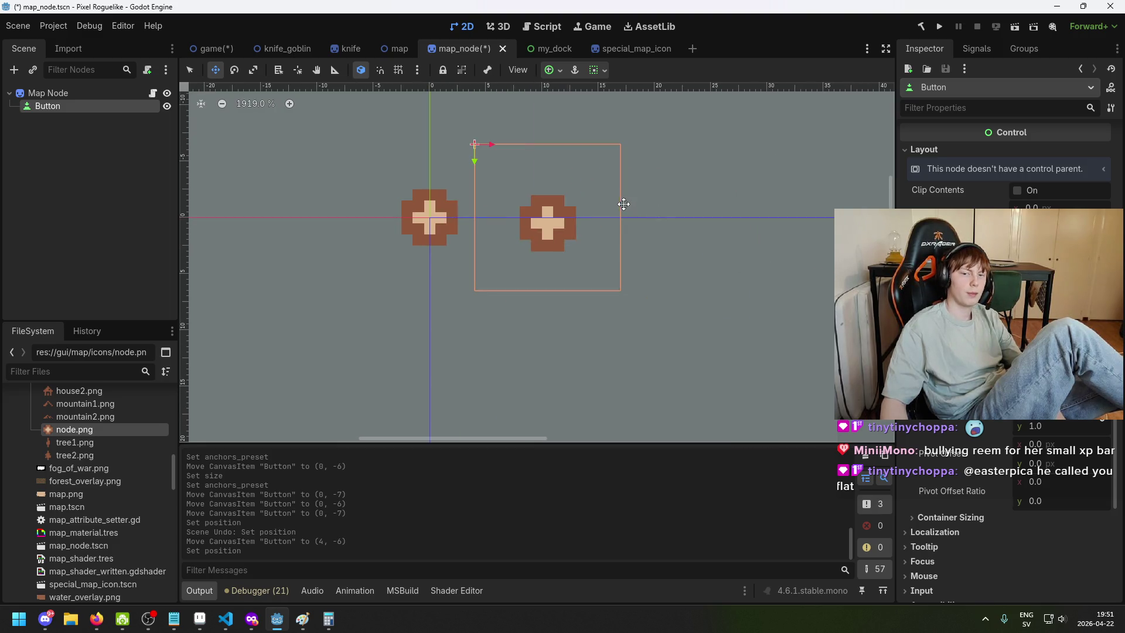
{"action": "scroll", "coordinate": [623, 204], "scroll_direction": "up", "scroll_amount": 3}
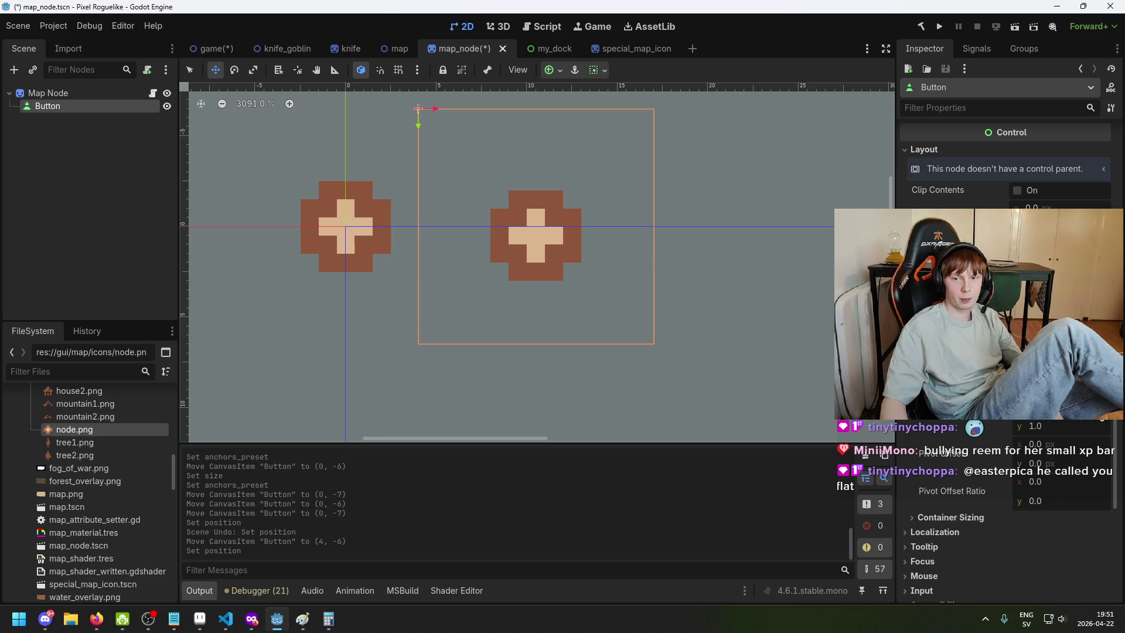
{"action": "left_click", "coordinate": [1061, 329]}
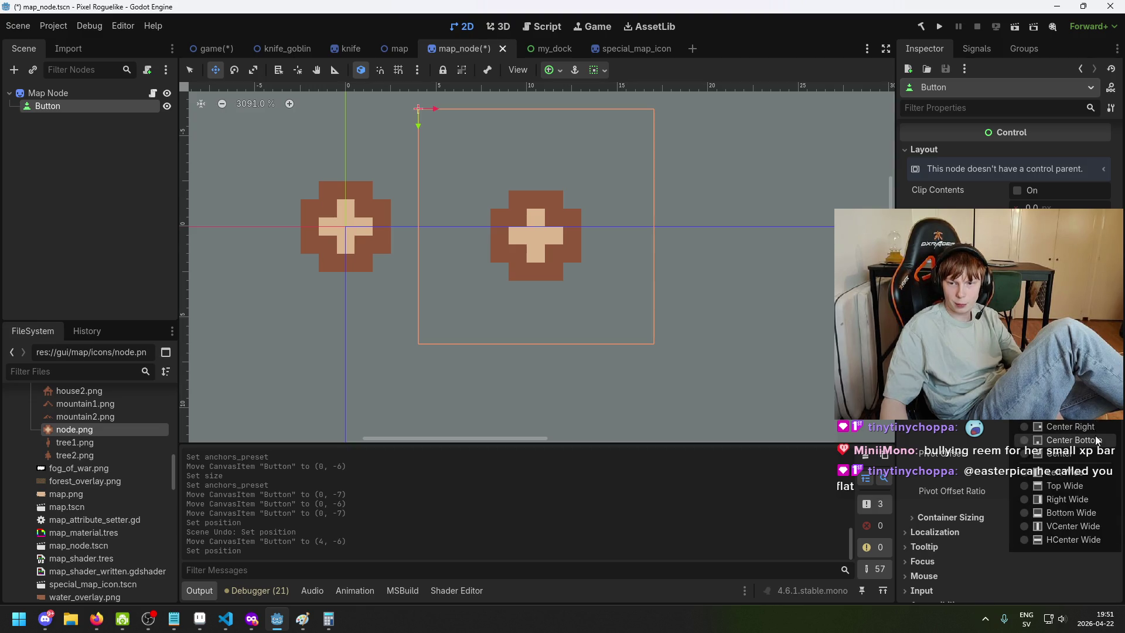
{"action": "left_click", "coordinate": [1091, 456]}
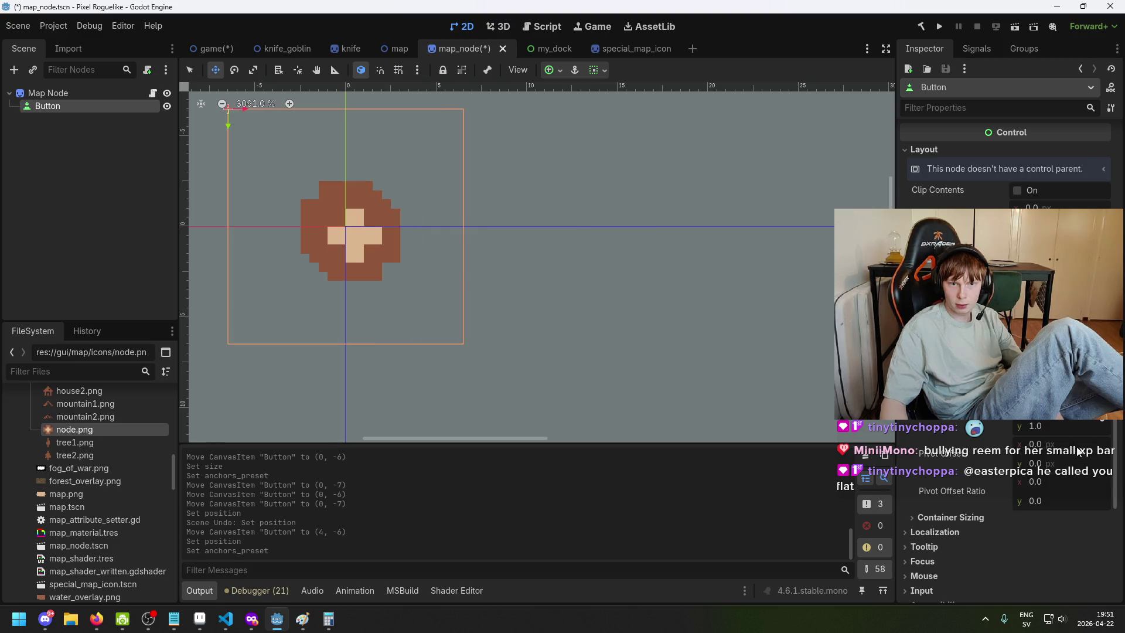
Check the Map Node's visibility, revert its sprite Texture to empty, and reselect the Button
{"action": "left_click", "coordinate": [167, 93]}
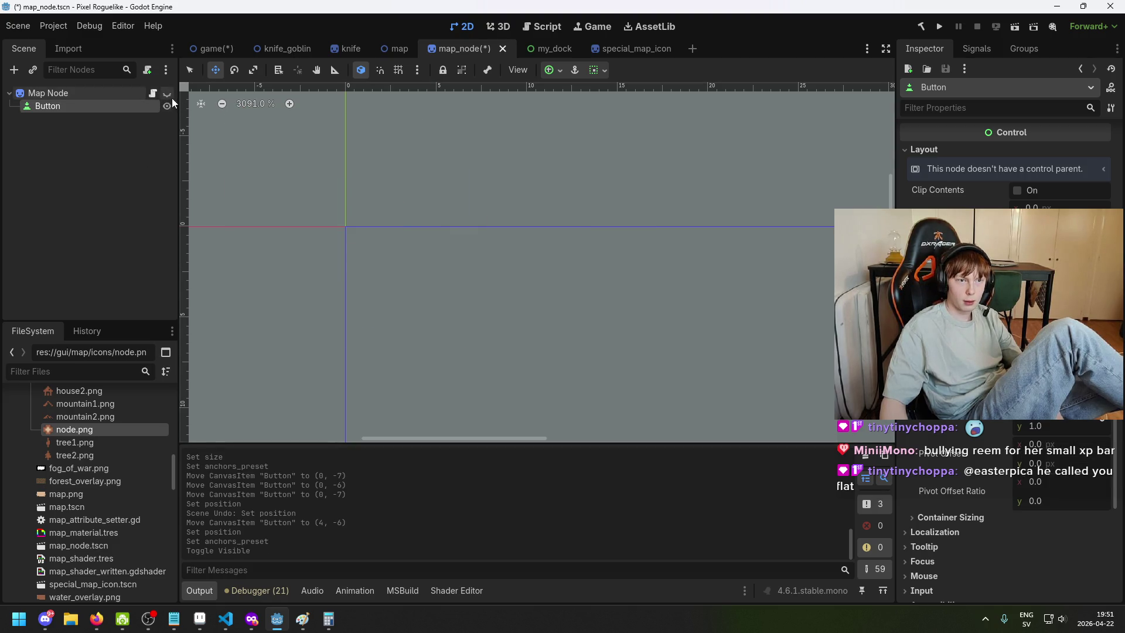
{"action": "left_click", "coordinate": [167, 92]}
{"action": "left_click", "coordinate": [116, 94]}
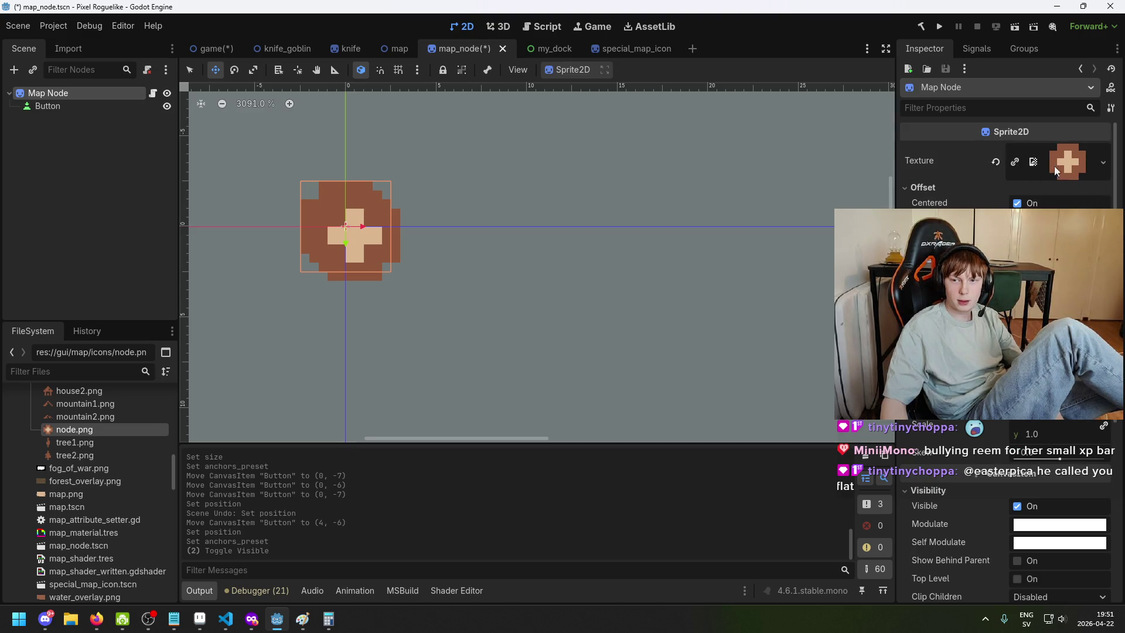
{"action": "left_click", "coordinate": [997, 163]}
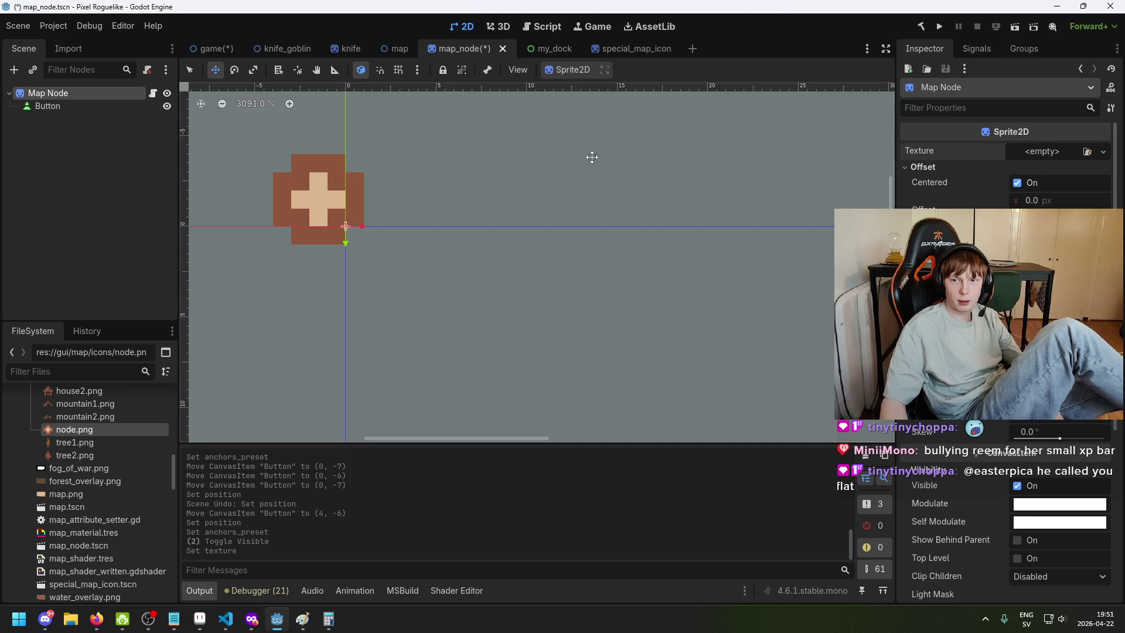
{"action": "left_click", "coordinate": [54, 110]}
{"action": "scroll", "coordinate": [560, 291], "scroll_direction": "down", "scroll_amount": 1}
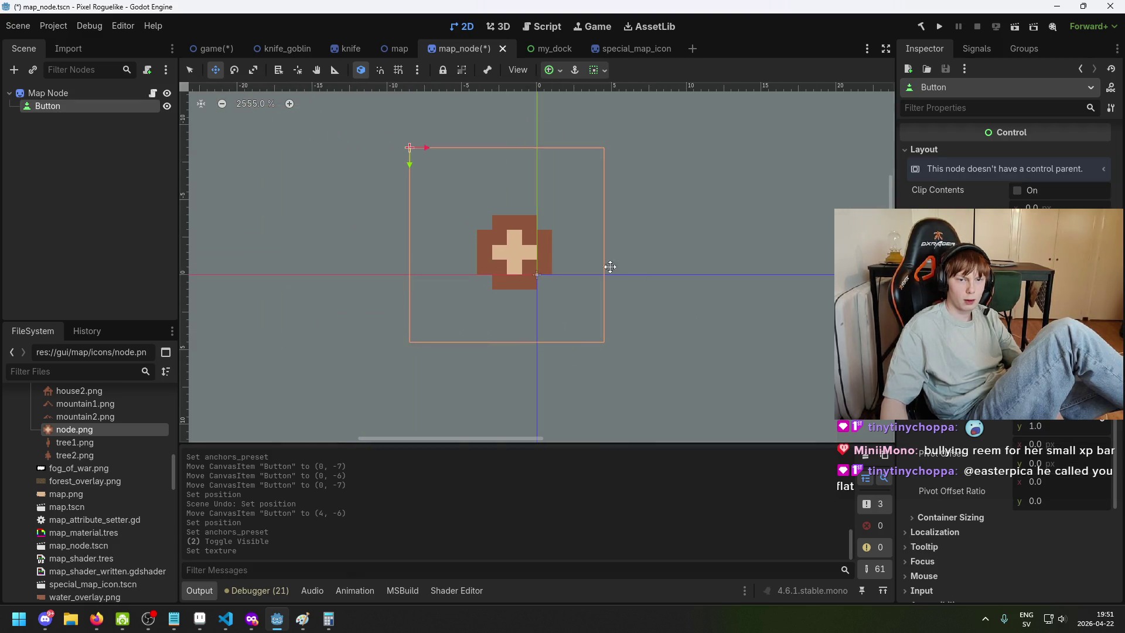
Move the Button around the origin and set its Icon Alignment to Center
{"action": "left_click_drag", "start_coordinate": [557, 256], "coordinate": [580, 281]}
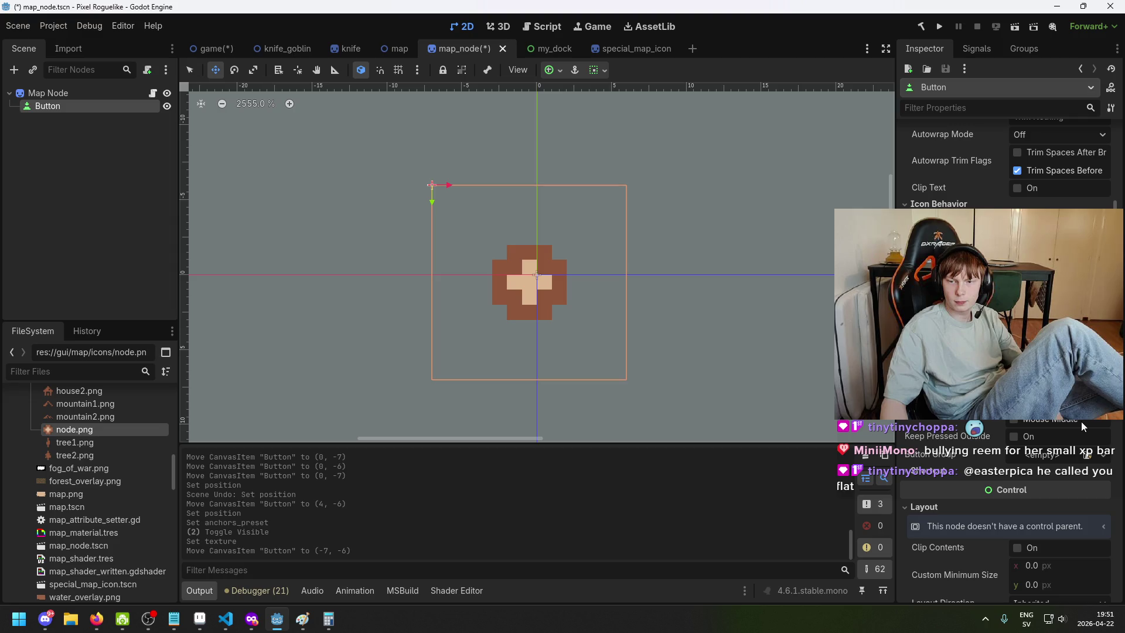
{"action": "scroll", "coordinate": [1005, 317], "scroll_direction": "up", "scroll_amount": 5}
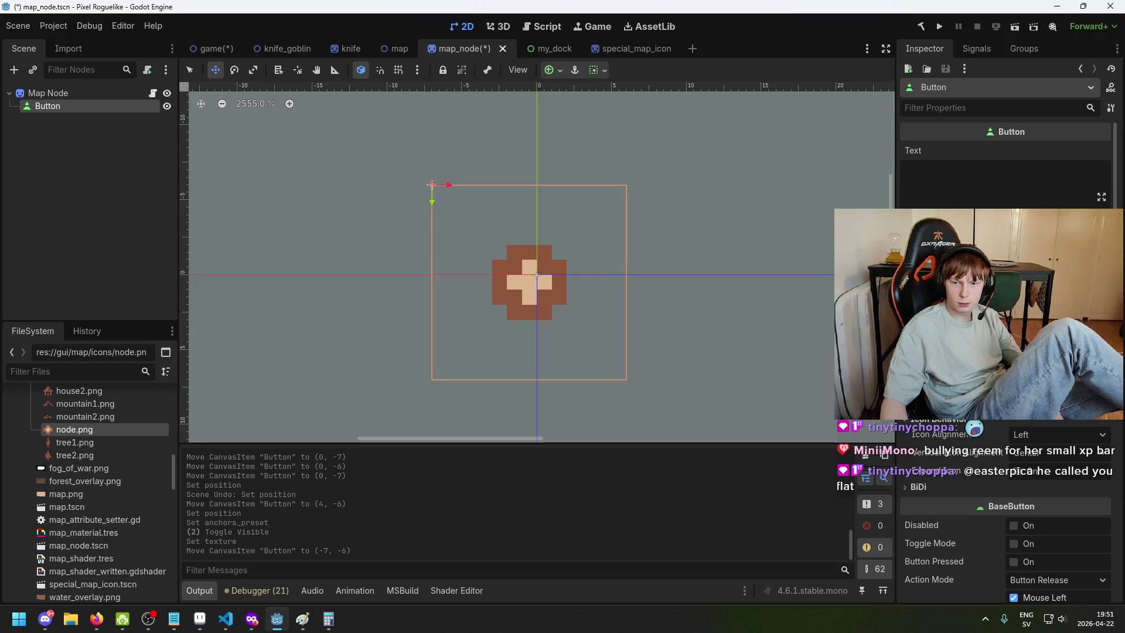
{"action": "scroll", "coordinate": [1005, 316], "scroll_direction": "down", "scroll_amount": 1}
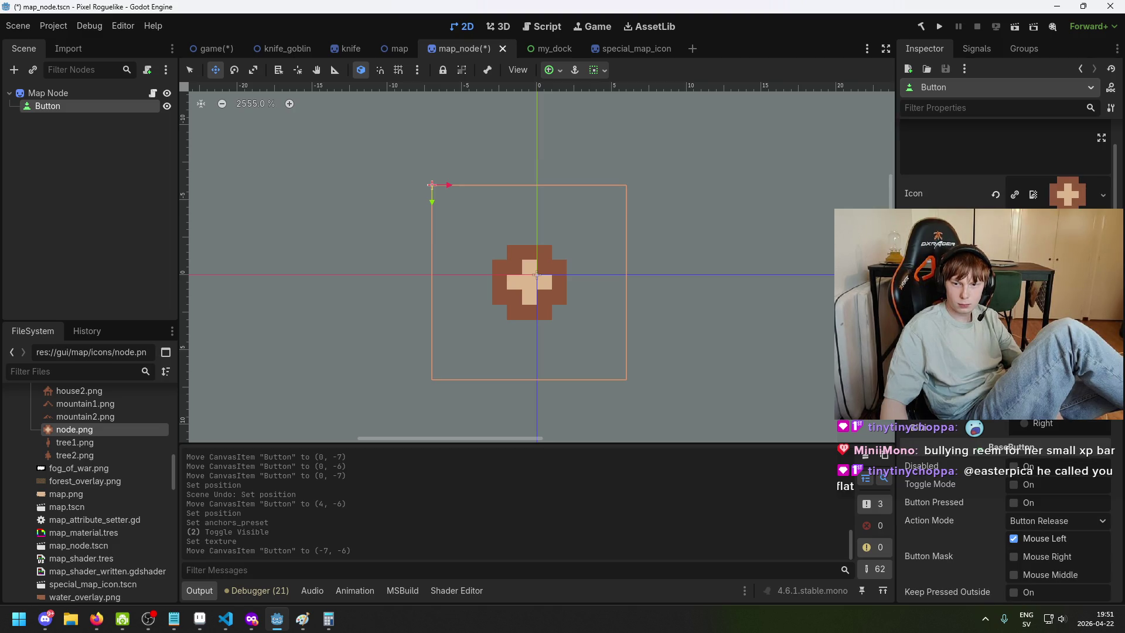
{"action": "left_click", "coordinate": [1043, 424]}
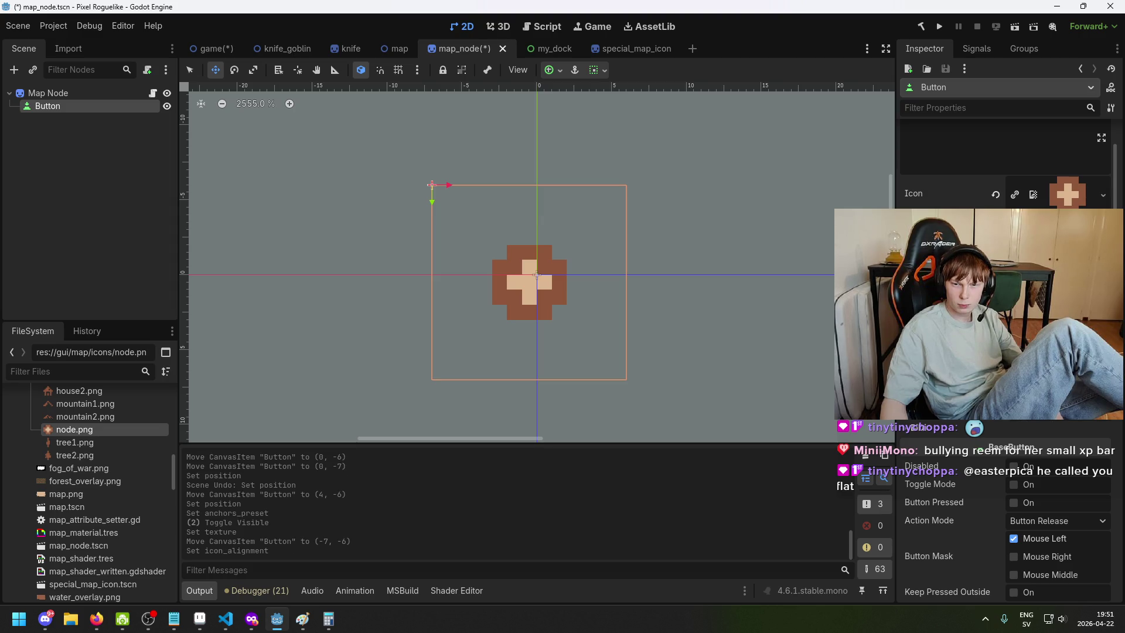
Toggle Clip Contents, keep the Center anchors preset, and nudge the Button slightly
{"action": "scroll", "coordinate": [1005, 352], "scroll_direction": "down", "scroll_amount": 2}
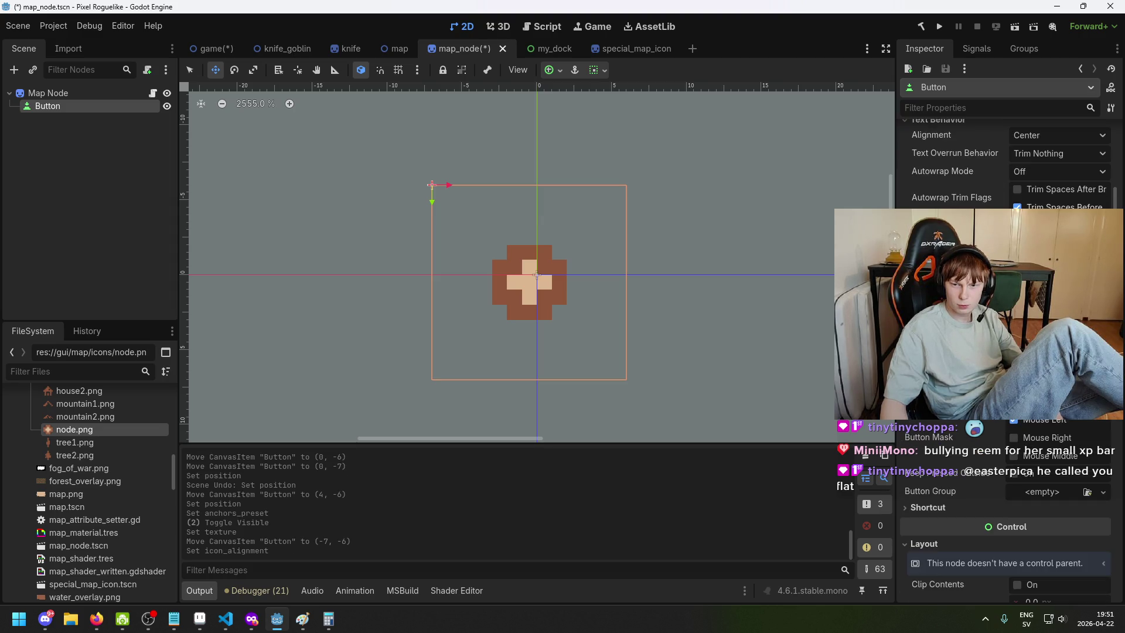
{"action": "scroll", "coordinate": [1019, 429], "scroll_direction": "down", "scroll_amount": 3}
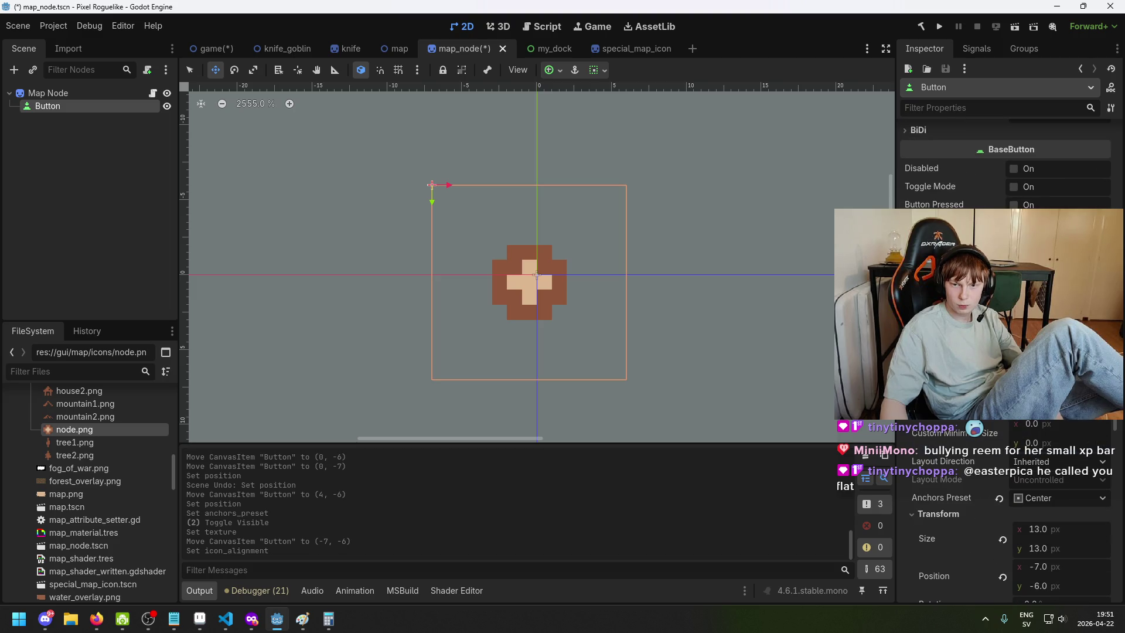
{"action": "left_click", "coordinate": [1014, 413]}
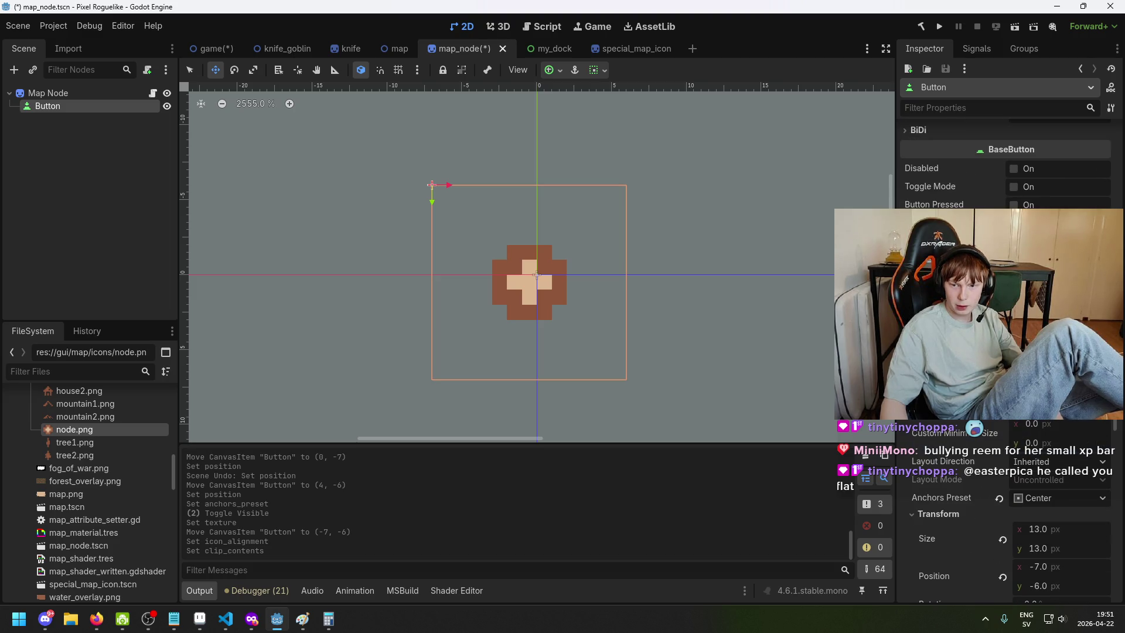
{"action": "scroll", "coordinate": [1023, 424], "scroll_direction": "down", "scroll_amount": 1}
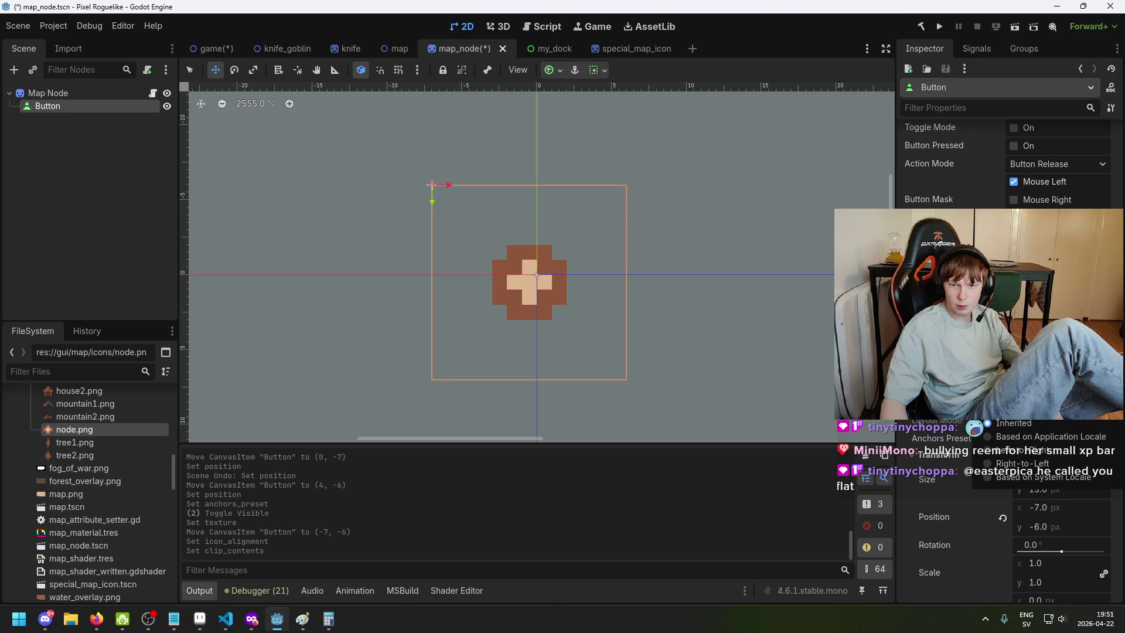
{"action": "left_click", "coordinate": [1059, 438]}
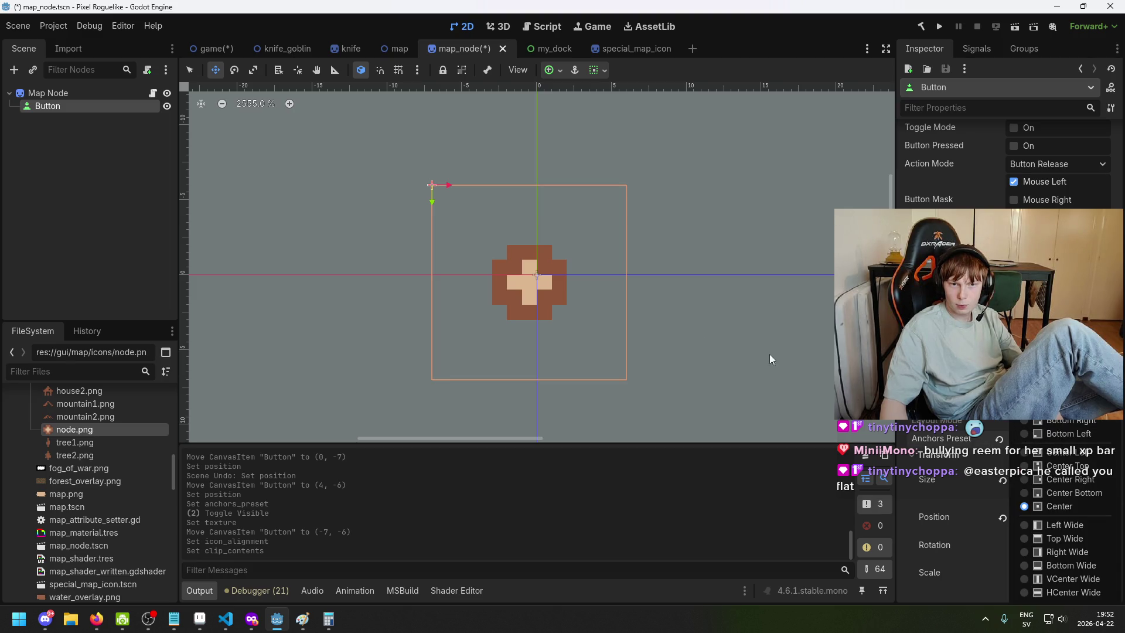
{"action": "left_click", "coordinate": [592, 311]}
{"action": "left_click_drag", "start_coordinate": [592, 311], "coordinate": [595, 305]}
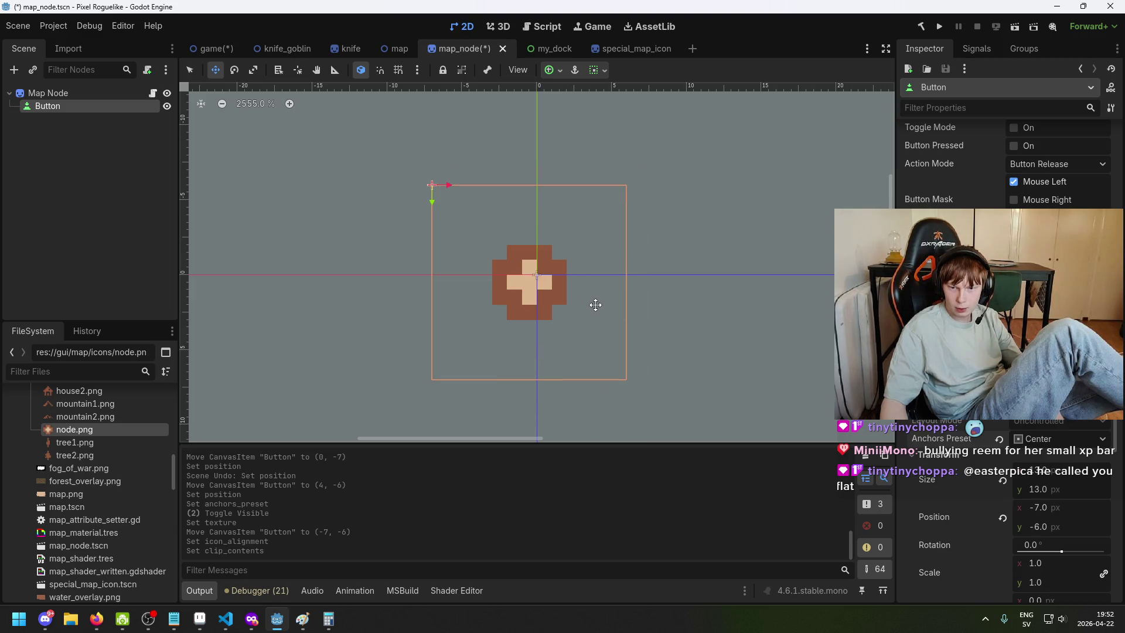
Expand Container Sizing, move the Button to (-6, -6), and toggle Button Pressed on
{"action": "scroll", "coordinate": [1021, 449], "scroll_direction": "down", "scroll_amount": 3}
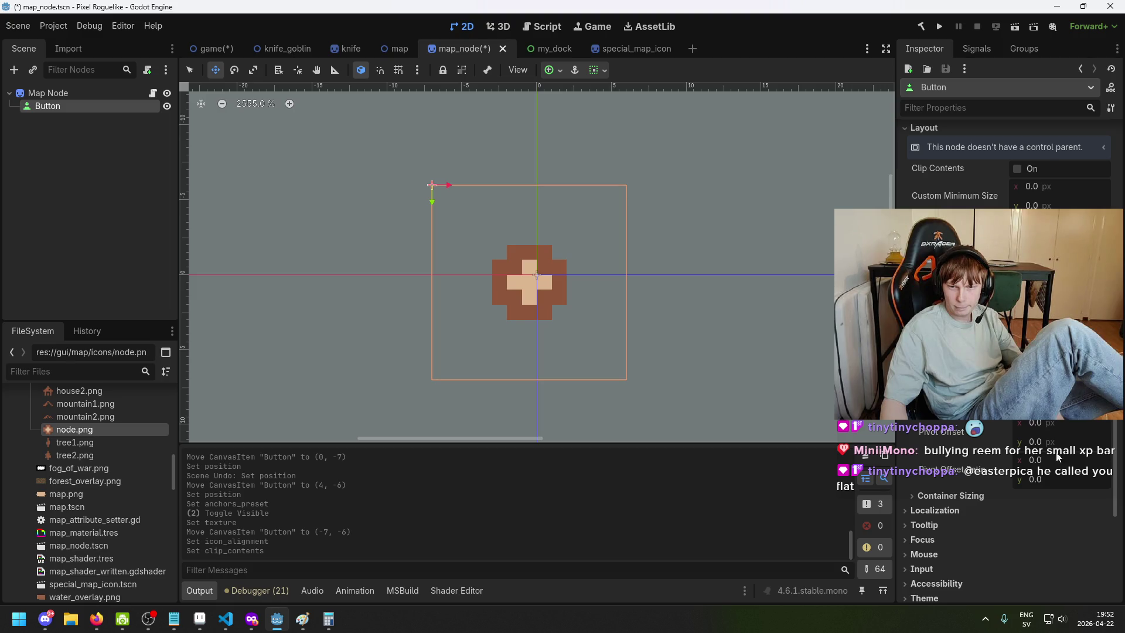
{"action": "left_click", "coordinate": [996, 494]}
{"action": "scroll", "coordinate": [1065, 504], "scroll_direction": "down", "scroll_amount": 2}
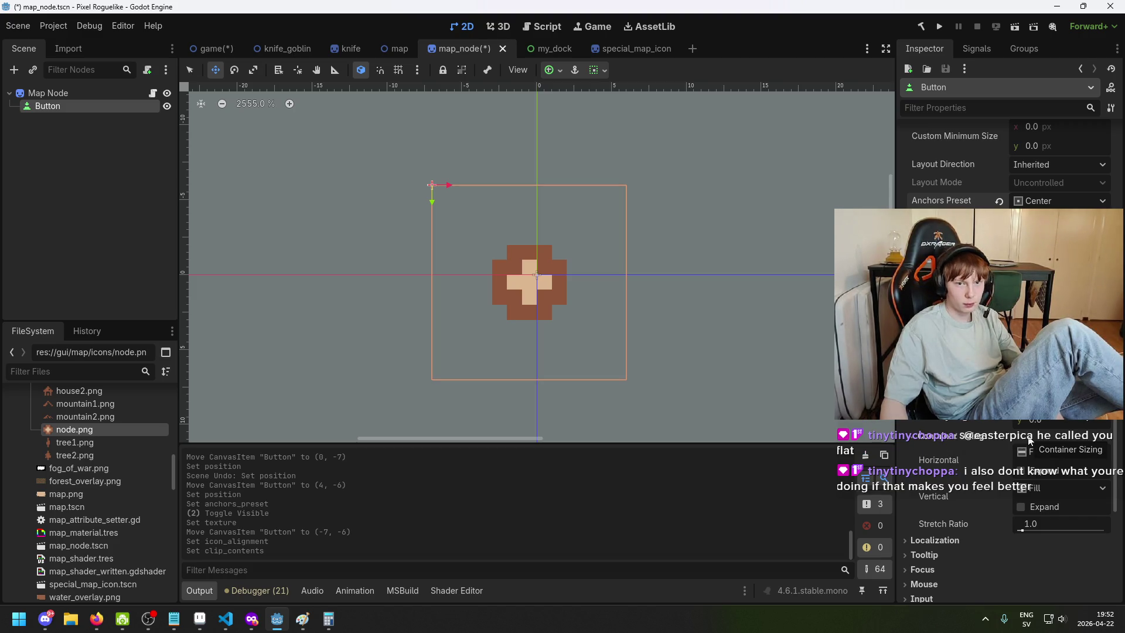
{"action": "left_click_drag", "start_coordinate": [509, 272], "coordinate": [524, 270]}
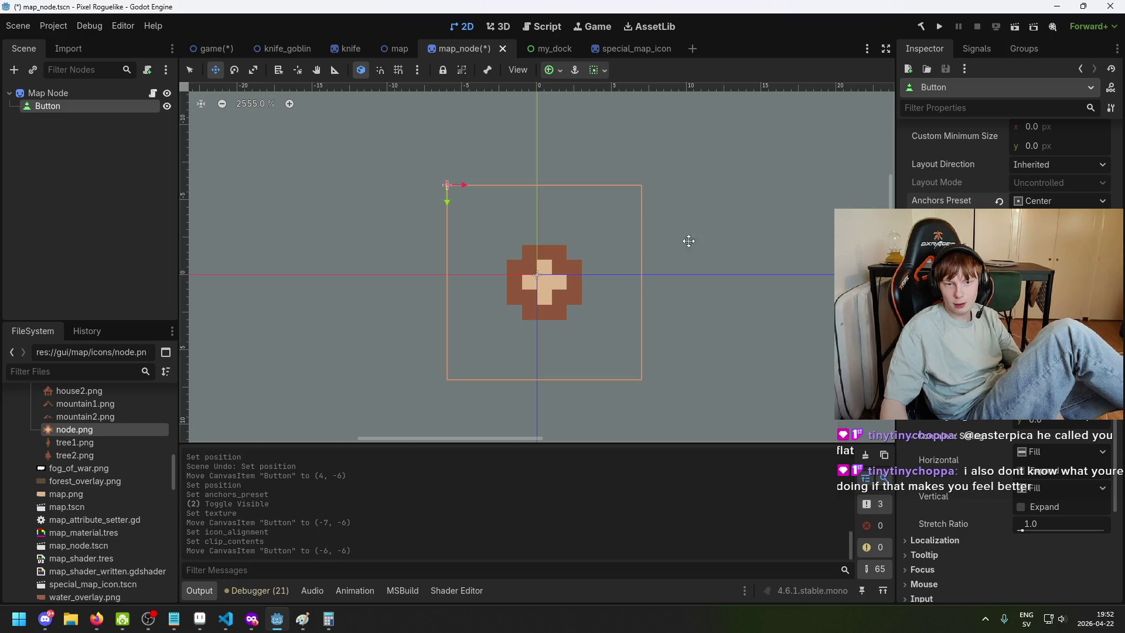
{"action": "scroll", "coordinate": [1002, 293], "scroll_direction": "up", "scroll_amount": 10}
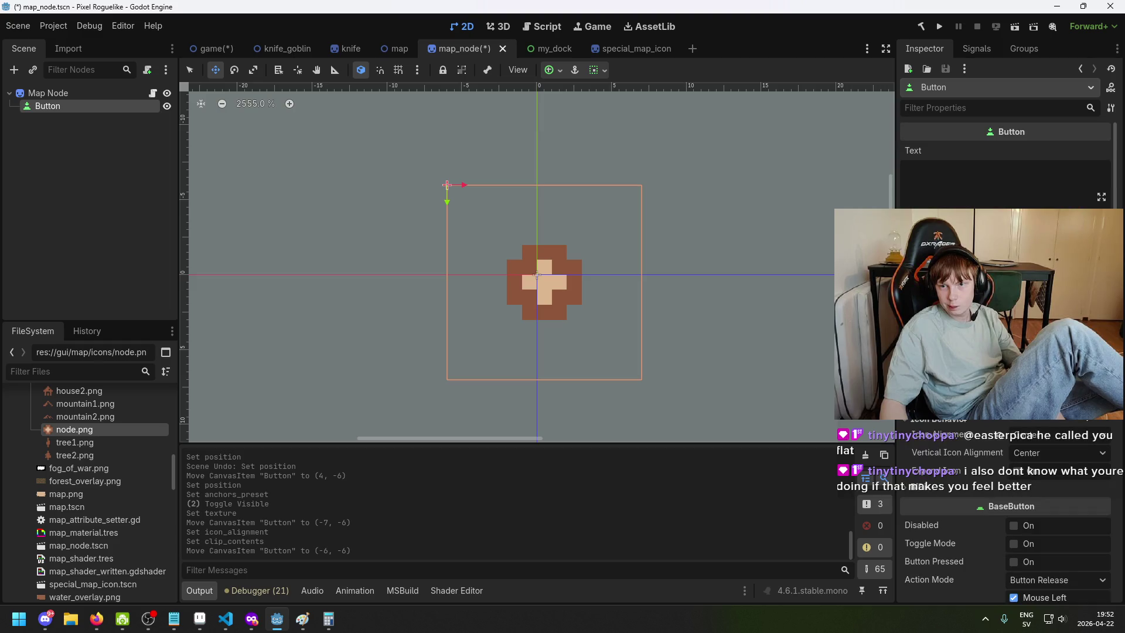
{"action": "scroll", "coordinate": [753, 386], "scroll_direction": "down", "scroll_amount": 1}
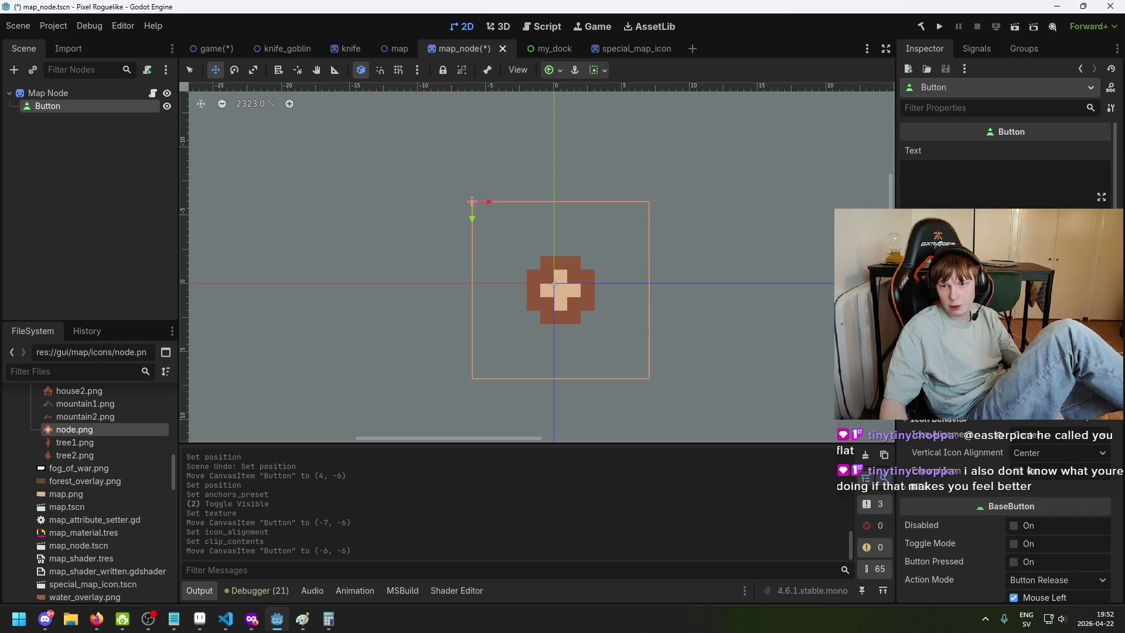
{"action": "scroll", "coordinate": [1005, 351], "scroll_direction": "down", "scroll_amount": 8}
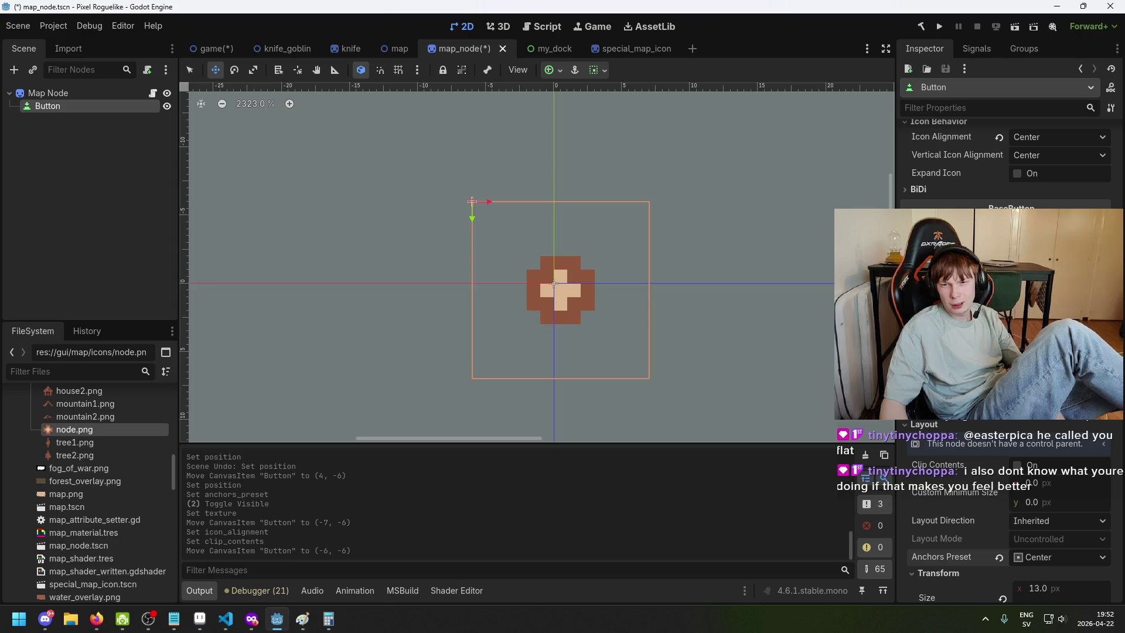
{"action": "left_click", "coordinate": [1018, 263]}
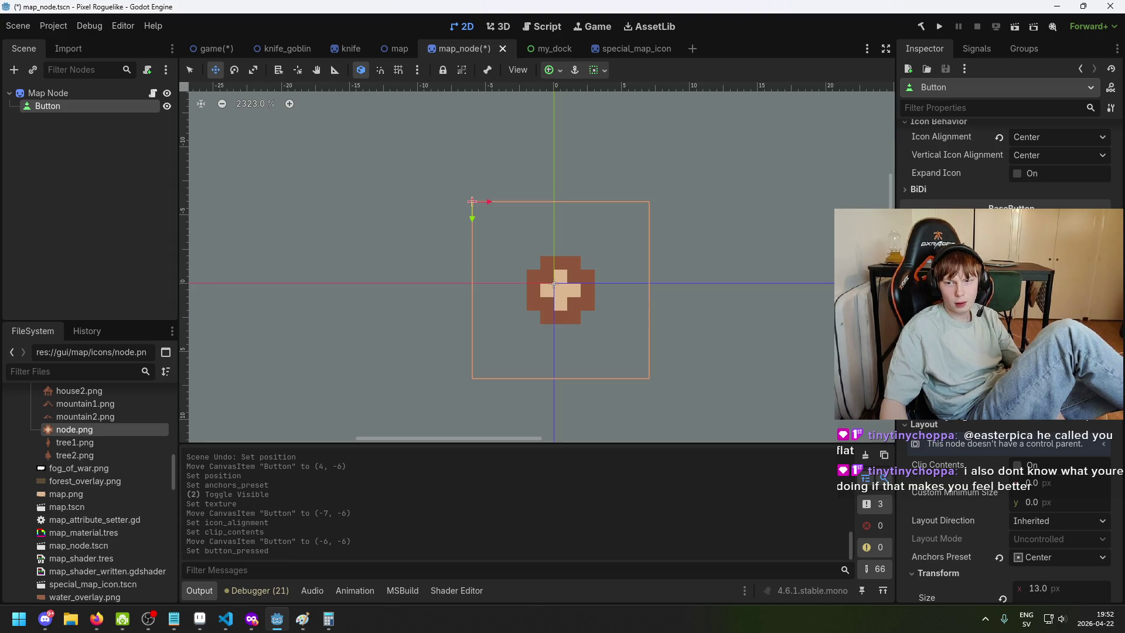
Switch Button Pressed back off and enable Keep Pressed Outside
{"action": "left_click", "coordinate": [1019, 263]}
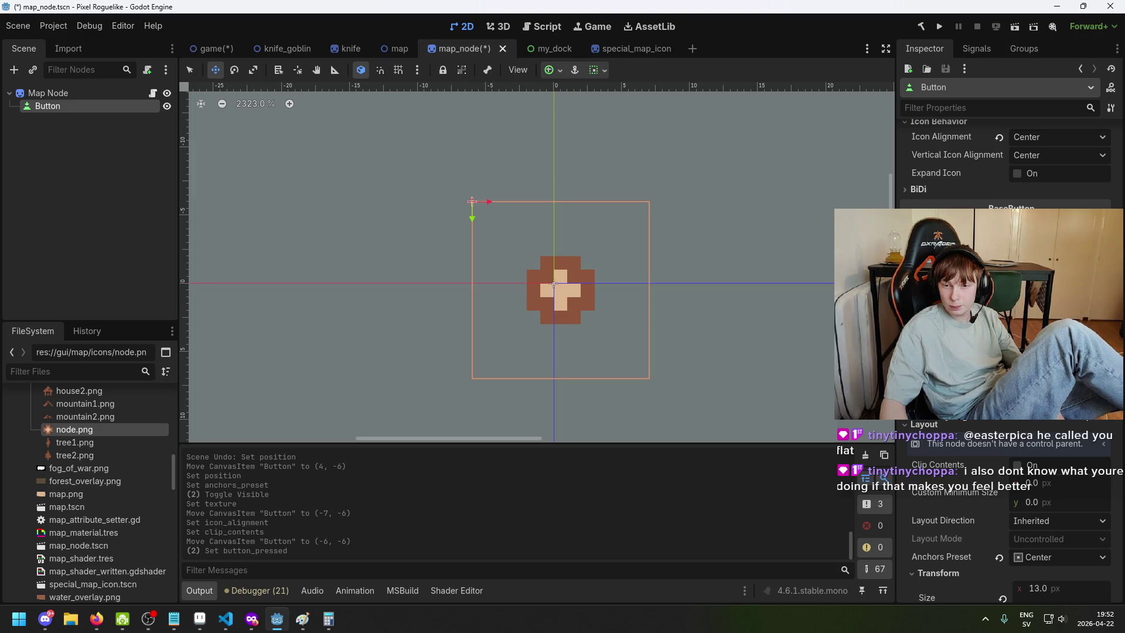
{"action": "scroll", "coordinate": [1027, 421], "scroll_direction": "down", "scroll_amount": 15}
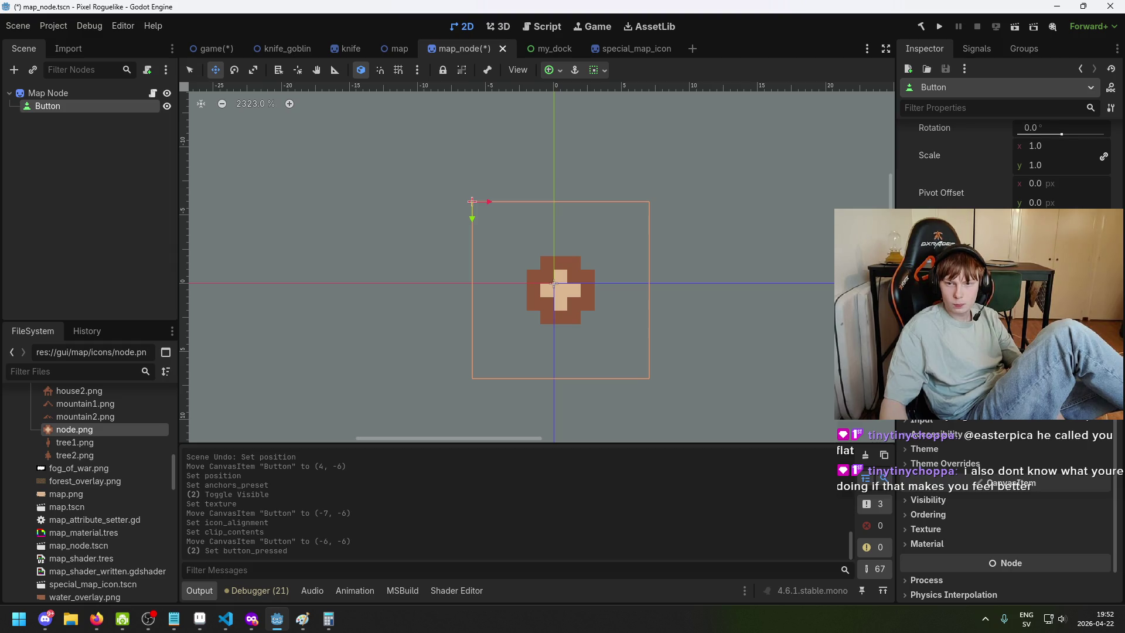
{"action": "scroll", "coordinate": [1006, 352], "scroll_direction": "up", "scroll_amount": 8}
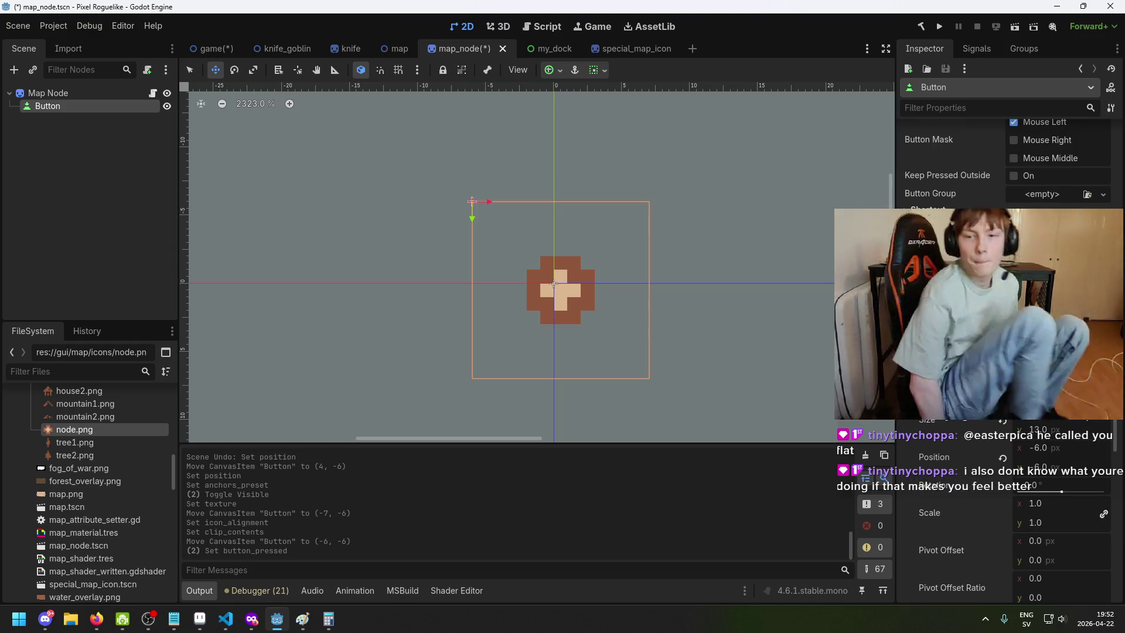
{"action": "scroll", "coordinate": [979, 172], "scroll_direction": "up", "scroll_amount": 3}
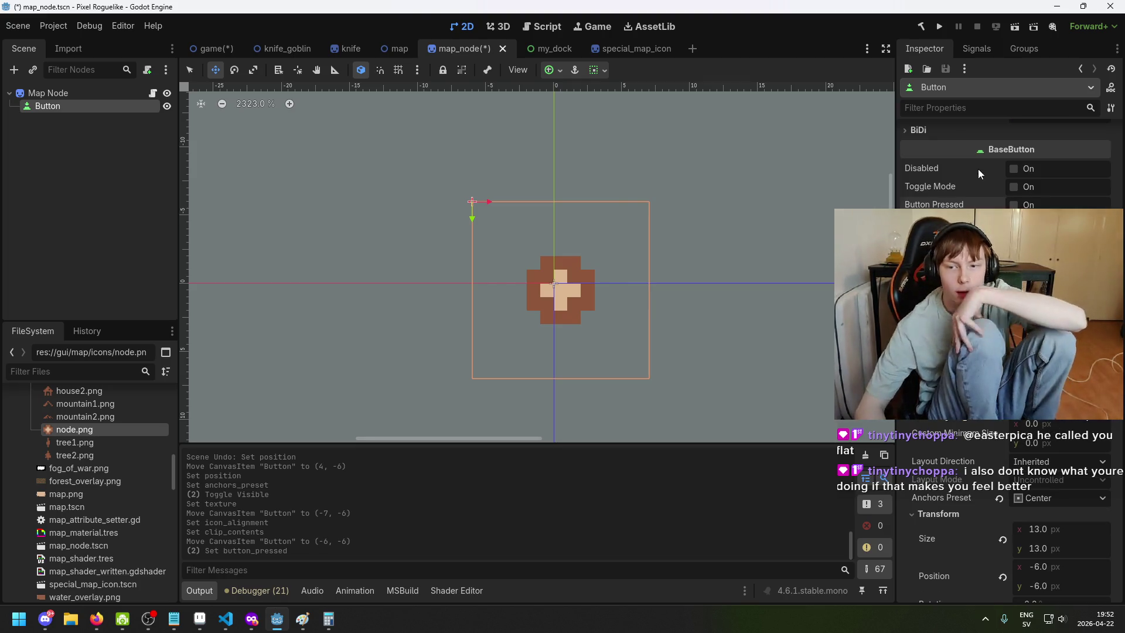
{"action": "left_click", "coordinate": [1013, 259]}
Toggle the Button's Disabled and Toggle Mode checkboxes
{"action": "scroll", "coordinate": [1005, 164], "scroll_direction": "up", "scroll_amount": 2}
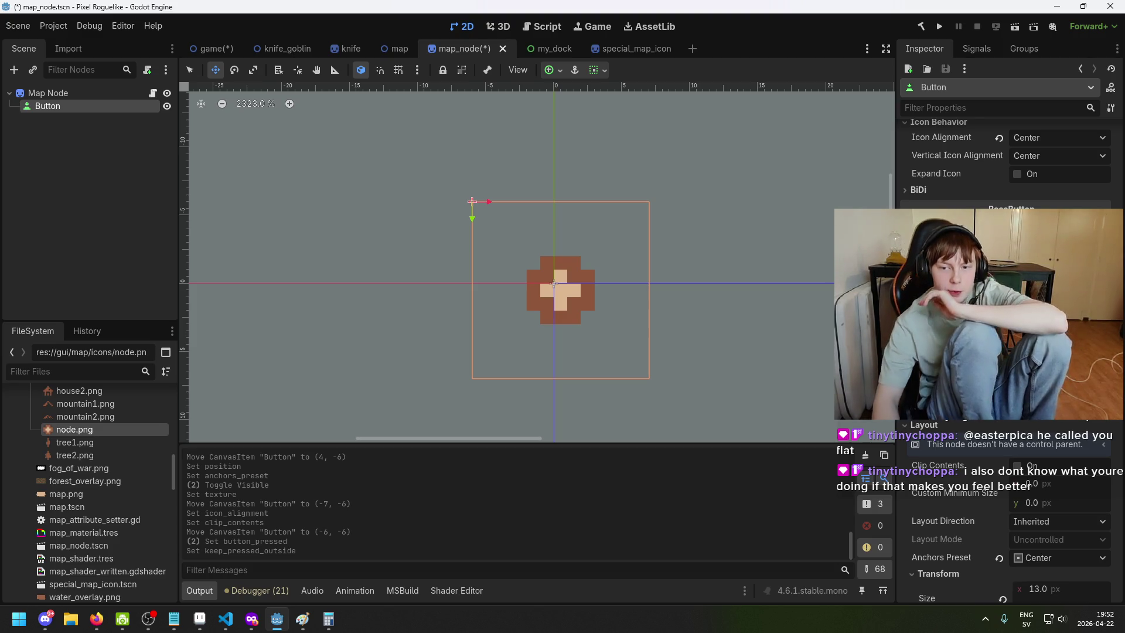
{"action": "scroll", "coordinate": [989, 187], "scroll_direction": "up", "scroll_amount": 5}
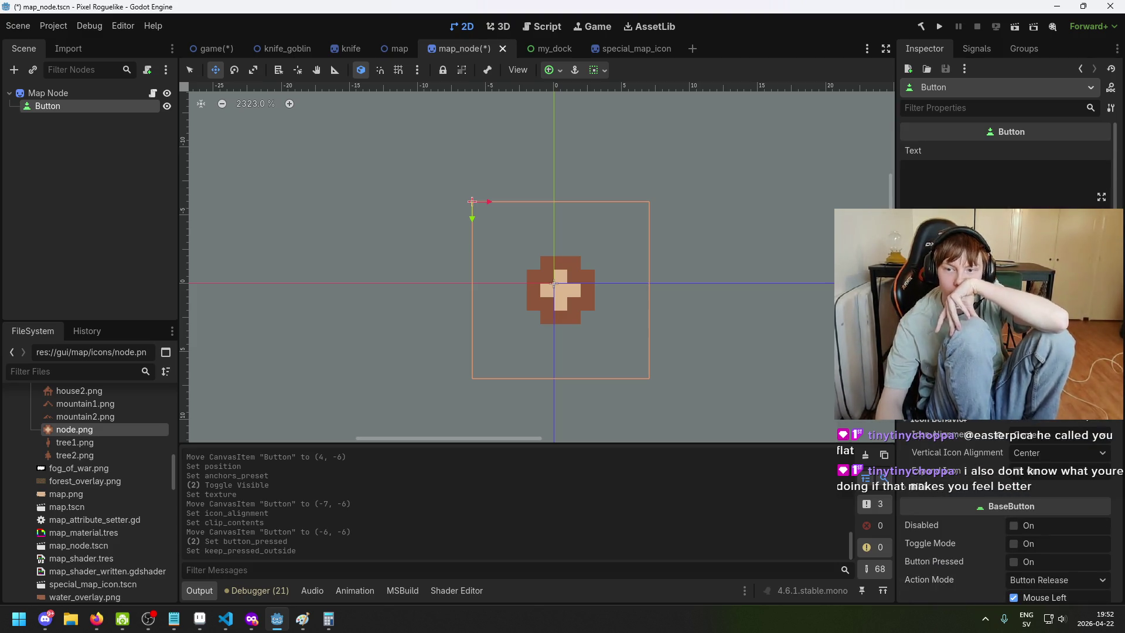
{"action": "scroll", "coordinate": [1009, 195], "scroll_direction": "down", "scroll_amount": 5}
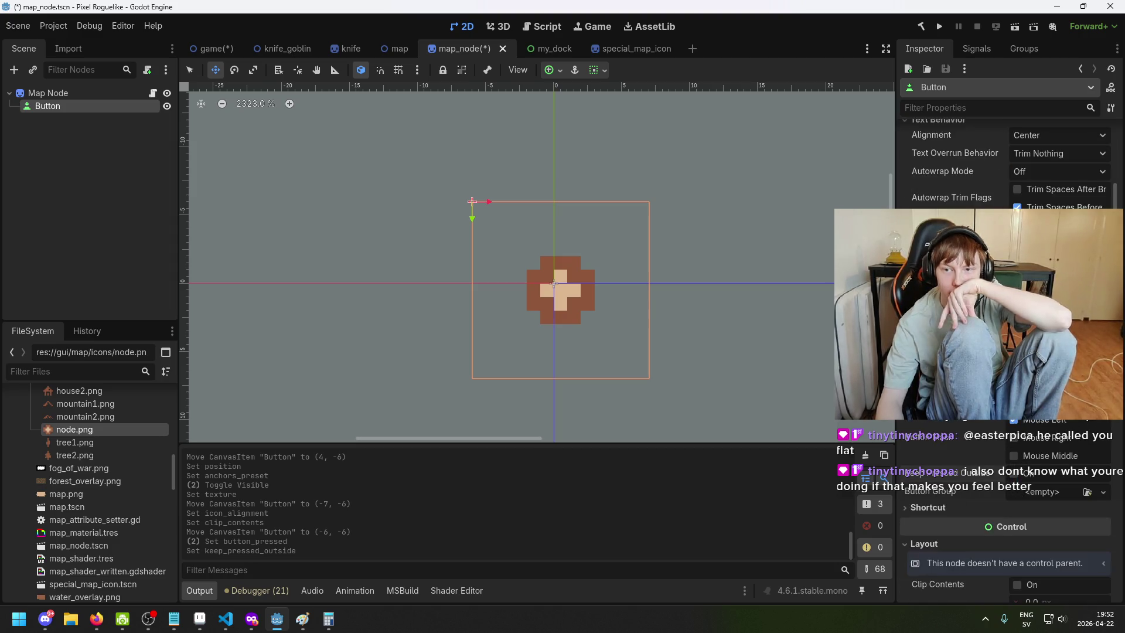
{"action": "scroll", "coordinate": [1009, 195], "scroll_direction": "up", "scroll_amount": 2}
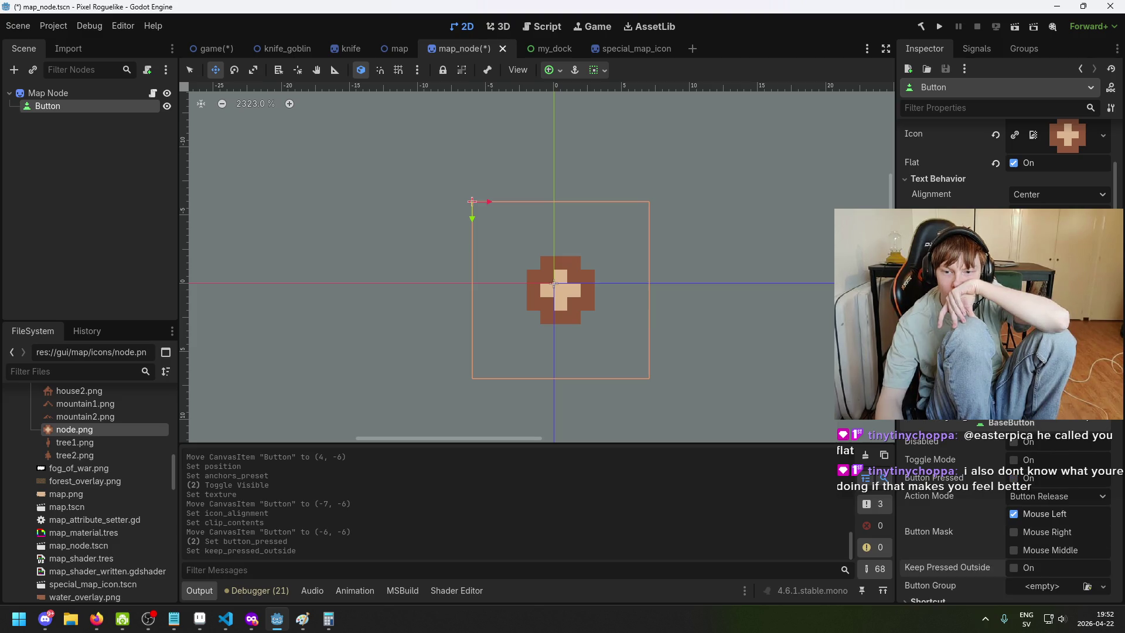
{"action": "scroll", "coordinate": [1006, 351], "scroll_direction": "down", "scroll_amount": 2}
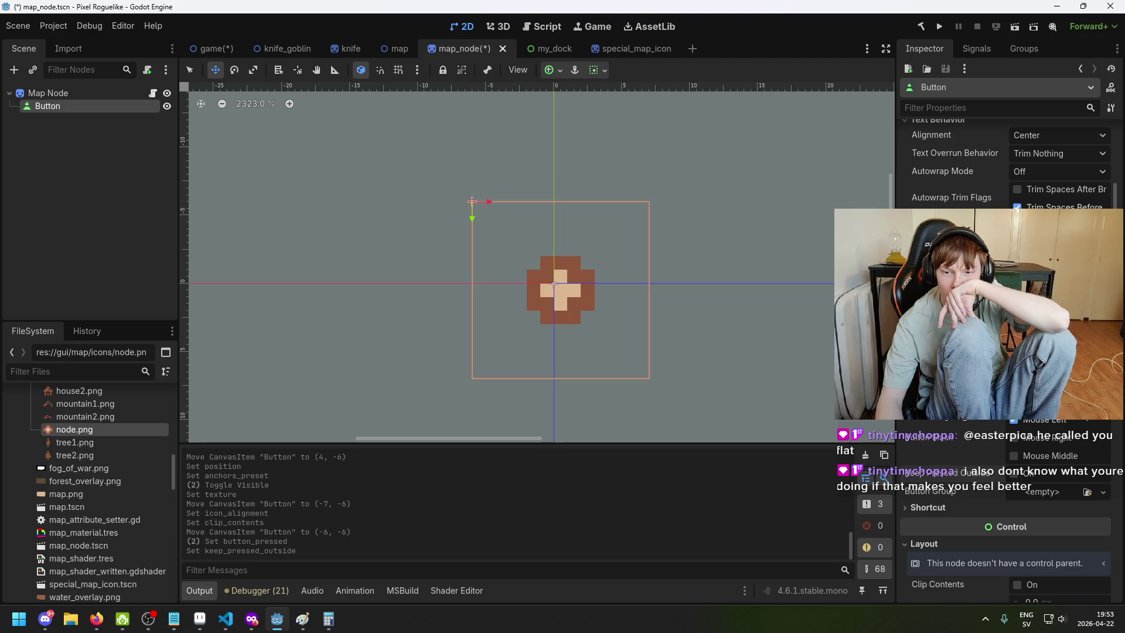
{"action": "left_click", "coordinate": [1017, 346]}
{"action": "left_click", "coordinate": [1017, 364]}
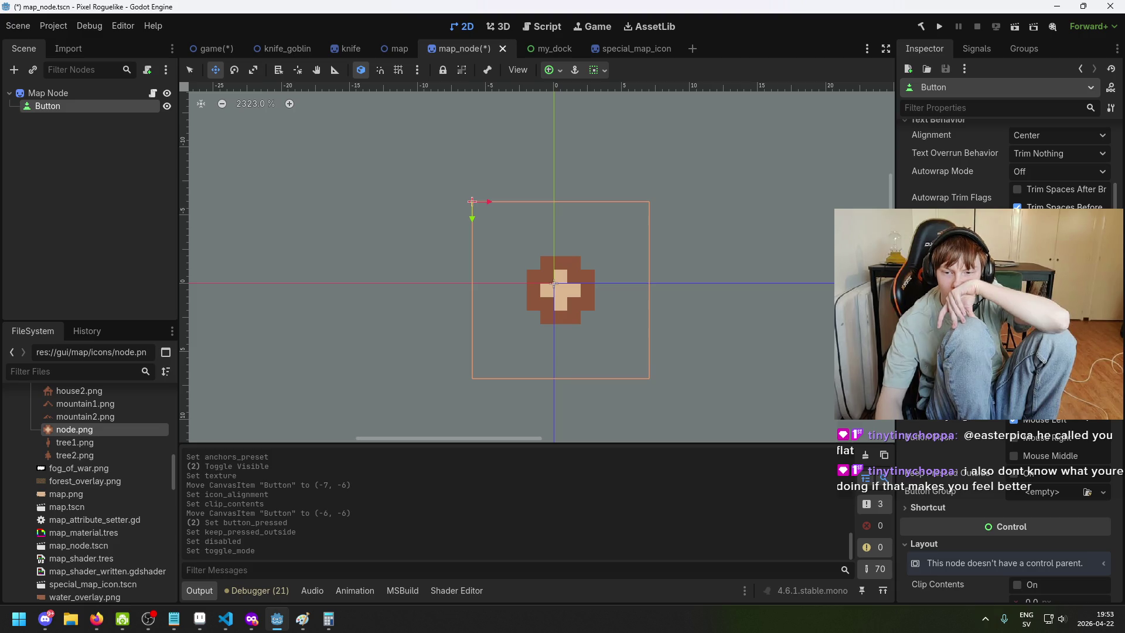
{"action": "scroll", "coordinate": [1005, 351], "scroll_direction": "down", "scroll_amount": 3}
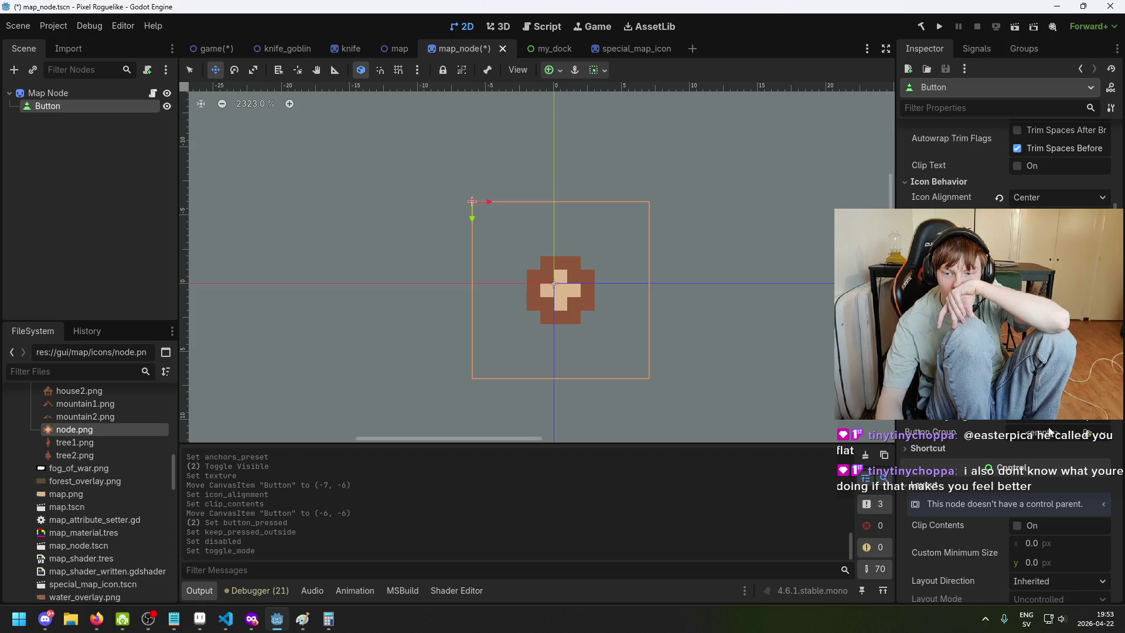
Assign a New ButtonGroup to the Button's Button Group field and toggle its Allow Unpress
{"action": "left_click", "coordinate": [1088, 433]}
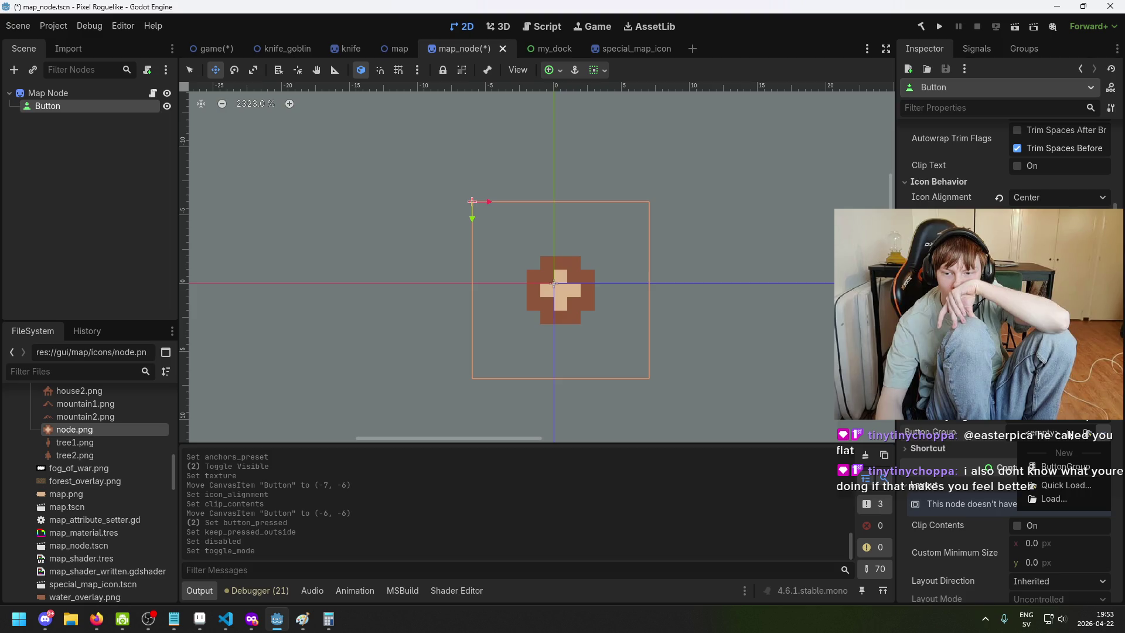
{"action": "left_click", "coordinate": [1030, 445]}
{"action": "left_click", "coordinate": [1030, 448]}
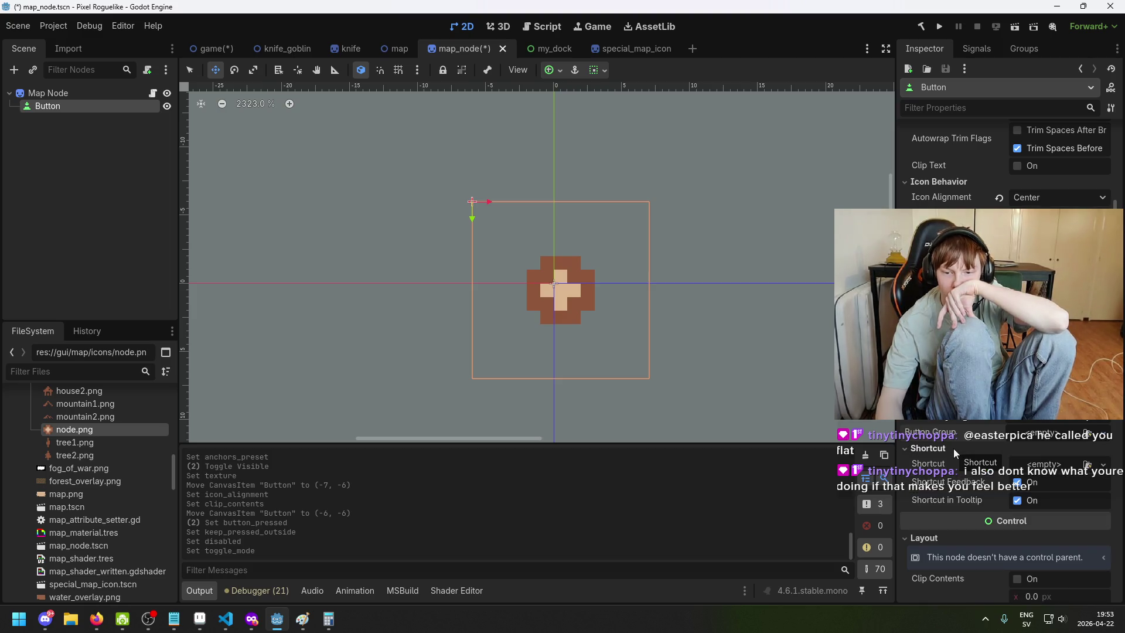
{"action": "left_click", "coordinate": [1040, 434]}
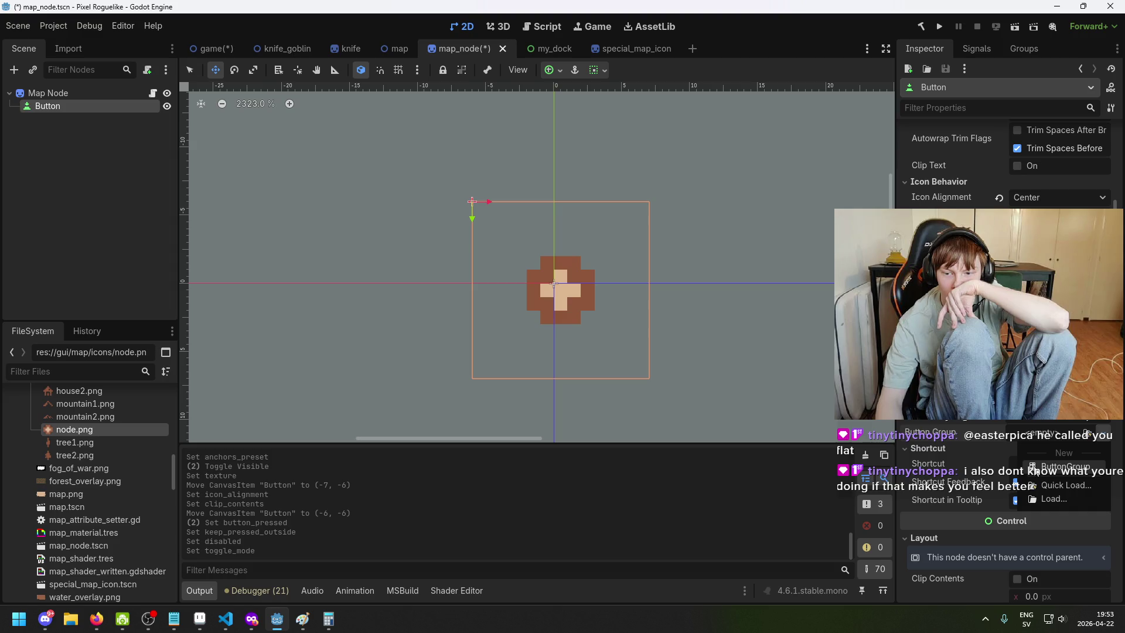
{"action": "left_click", "coordinate": [1049, 467]}
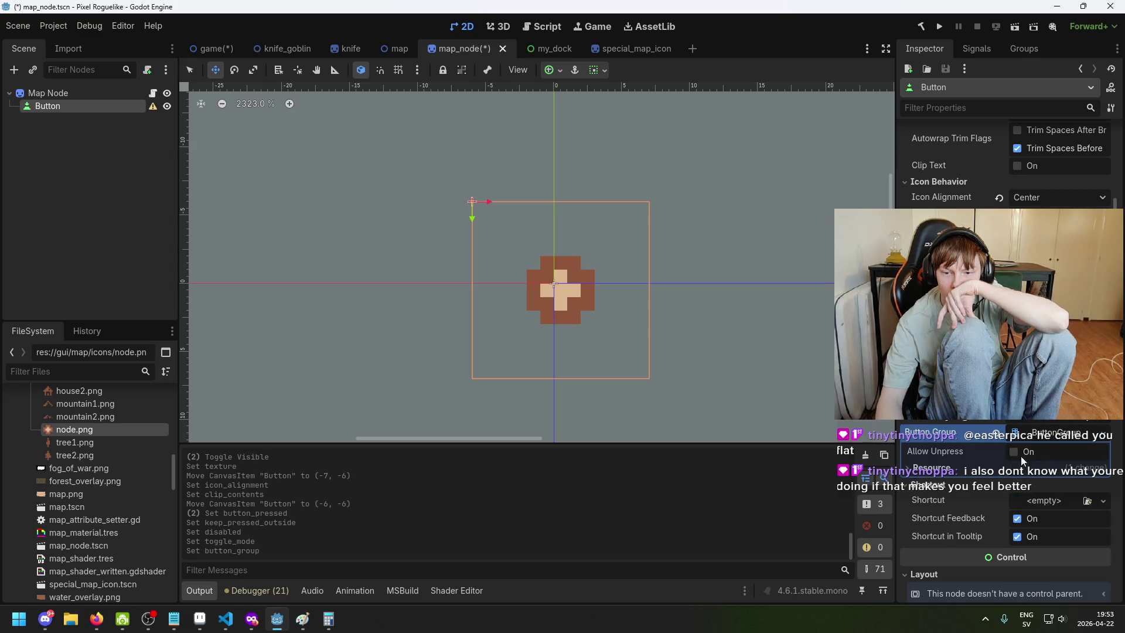
{"action": "left_click", "coordinate": [967, 470]}
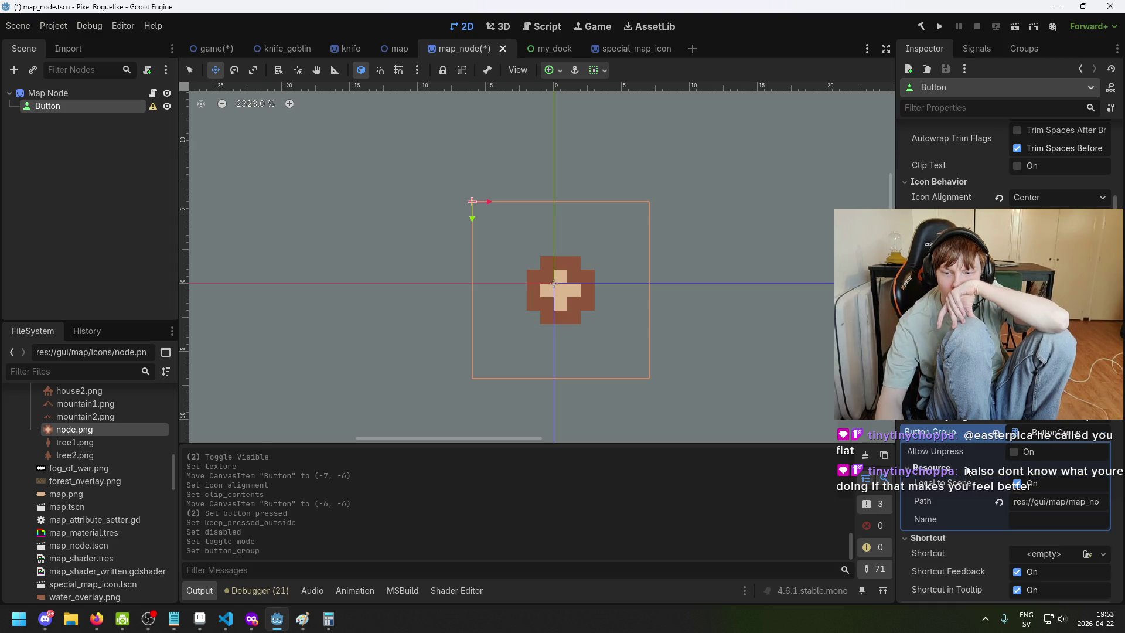
{"action": "left_click", "coordinate": [1014, 452]}
{"action": "scroll", "coordinate": [1020, 456], "scroll_direction": "down", "scroll_amount": 2}
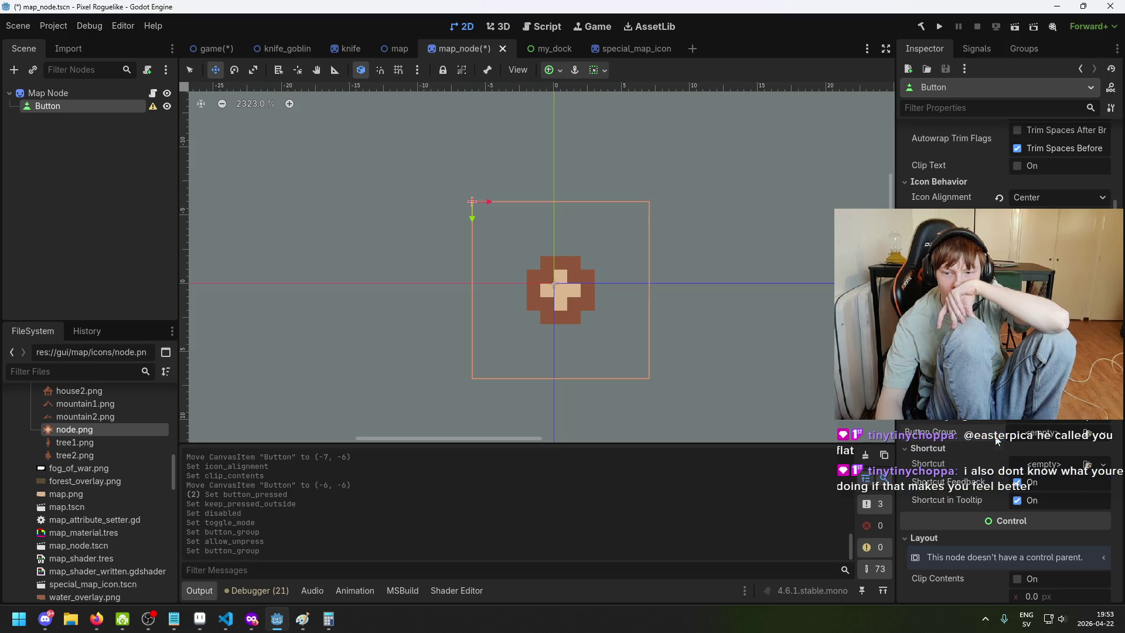
{"action": "scroll", "coordinate": [1022, 451], "scroll_direction": "down", "scroll_amount": 2}
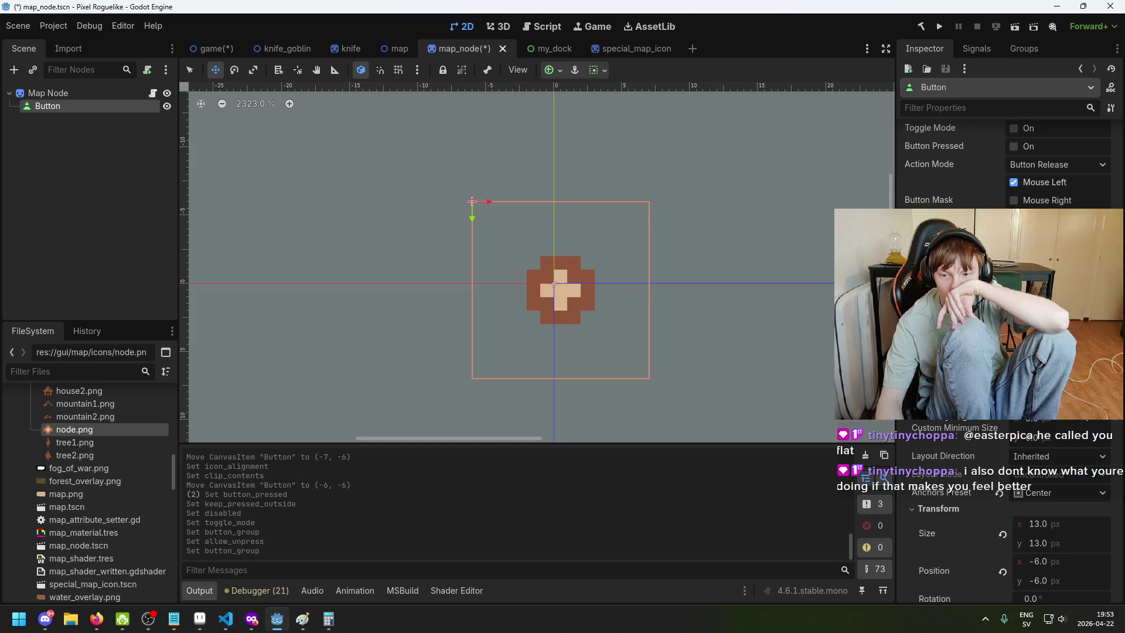
{"action": "scroll", "coordinate": [1005, 515], "scroll_direction": "down", "scroll_amount": 5}
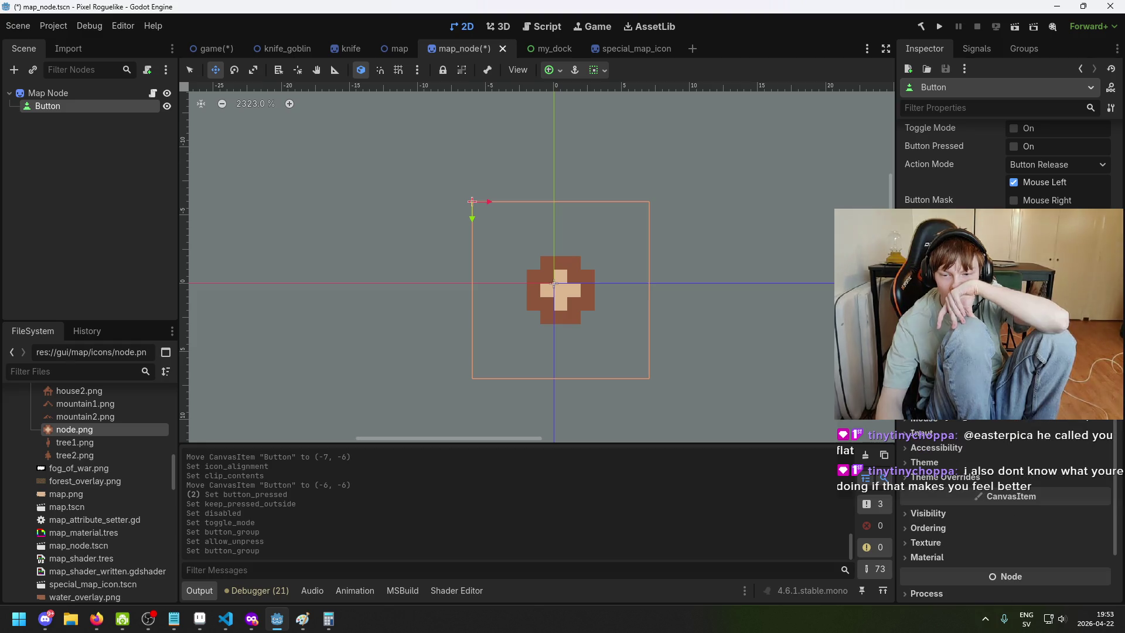
{"action": "scroll", "coordinate": [1058, 453], "scroll_direction": "down", "scroll_amount": 3}
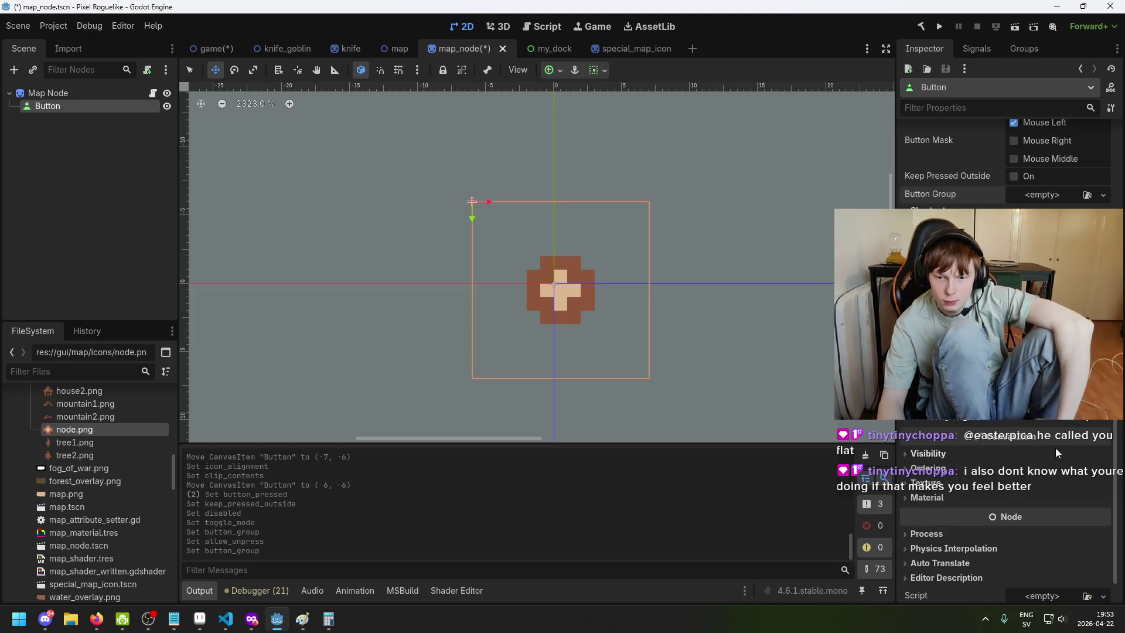
Tick Horizontal Expand in the Button's Container Sizing section
{"action": "left_click", "coordinate": [1022, 451]}
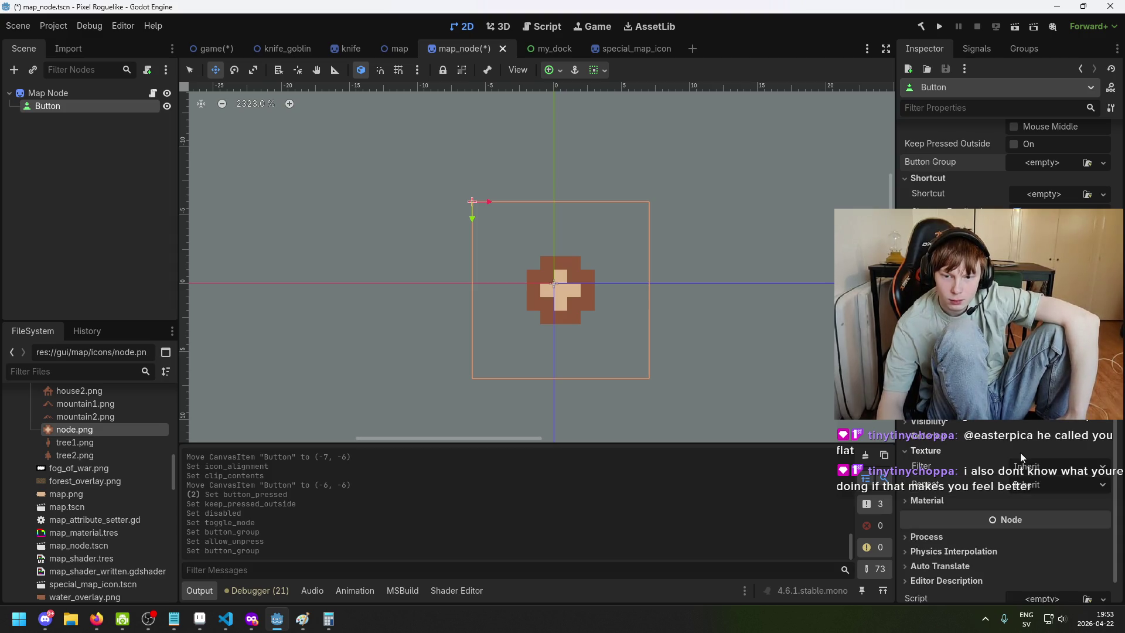
{"action": "left_click", "coordinate": [1020, 452]}
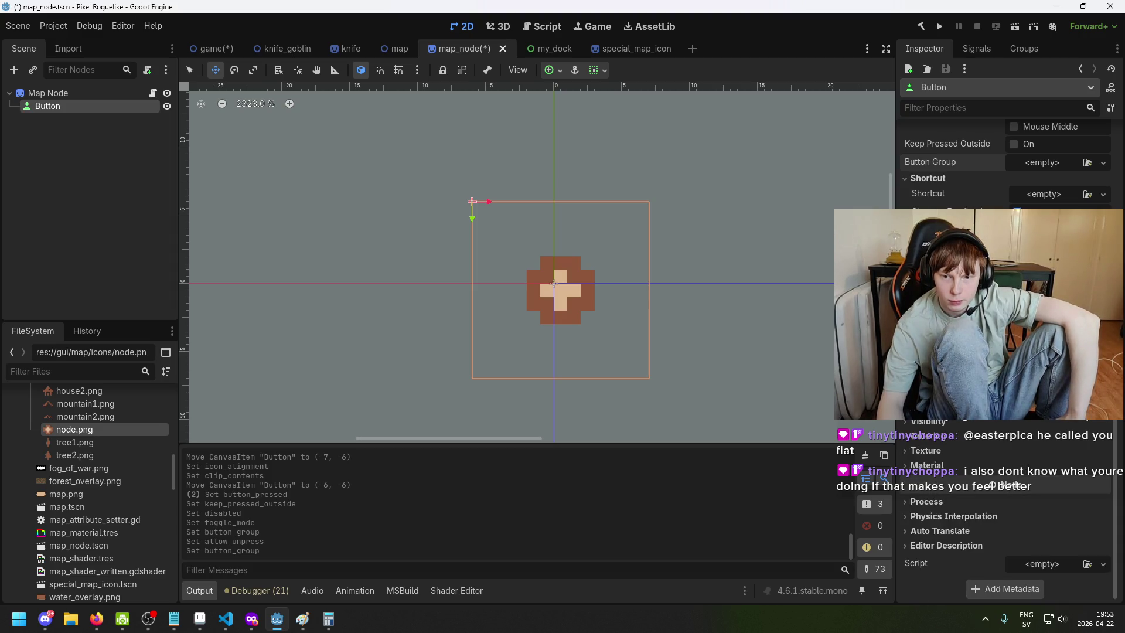
{"action": "scroll", "coordinate": [1005, 498], "scroll_direction": "up", "scroll_amount": 6}
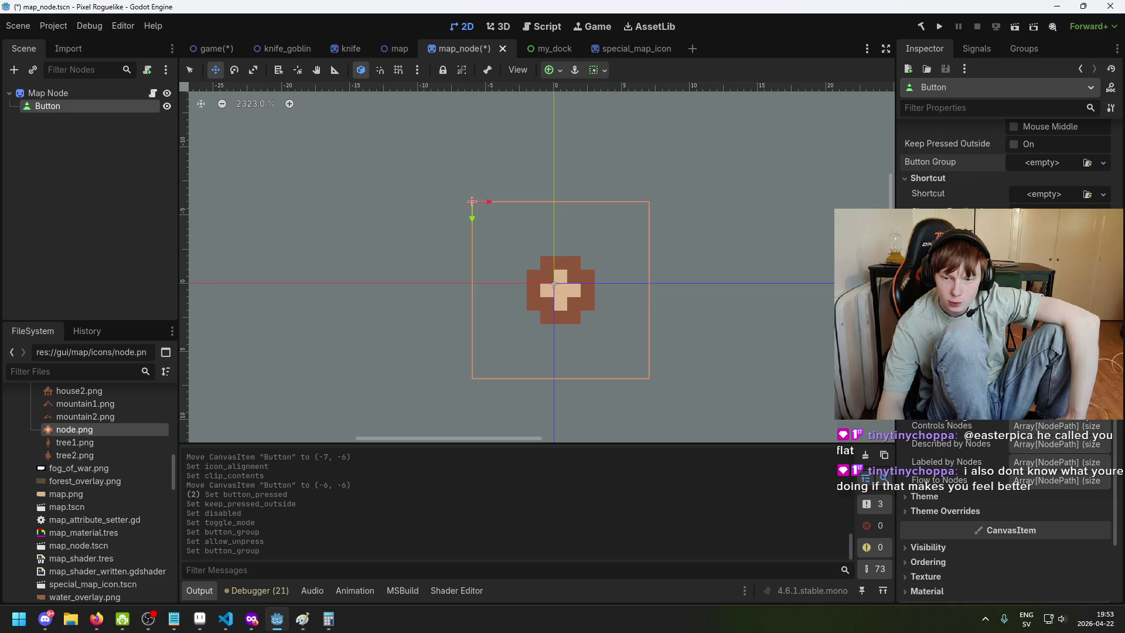
{"action": "scroll", "coordinate": [1006, 498], "scroll_direction": "down", "scroll_amount": 4}
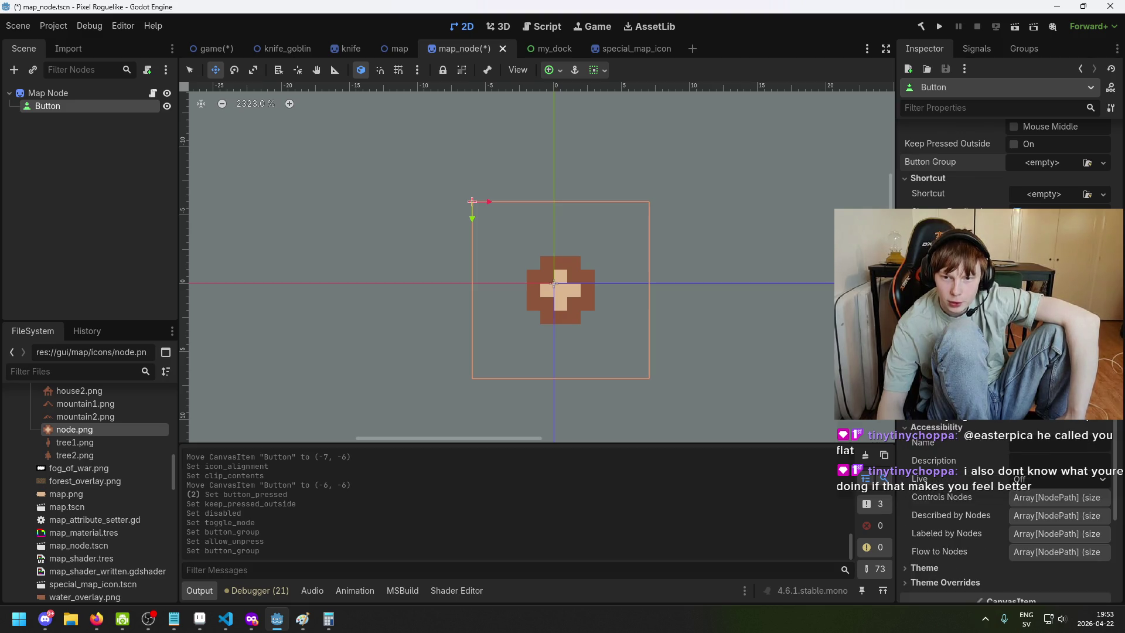
{"action": "scroll", "coordinate": [1005, 498], "scroll_direction": "up", "scroll_amount": 4}
{"action": "scroll", "coordinate": [1006, 499], "scroll_direction": "down", "scroll_amount": 4}
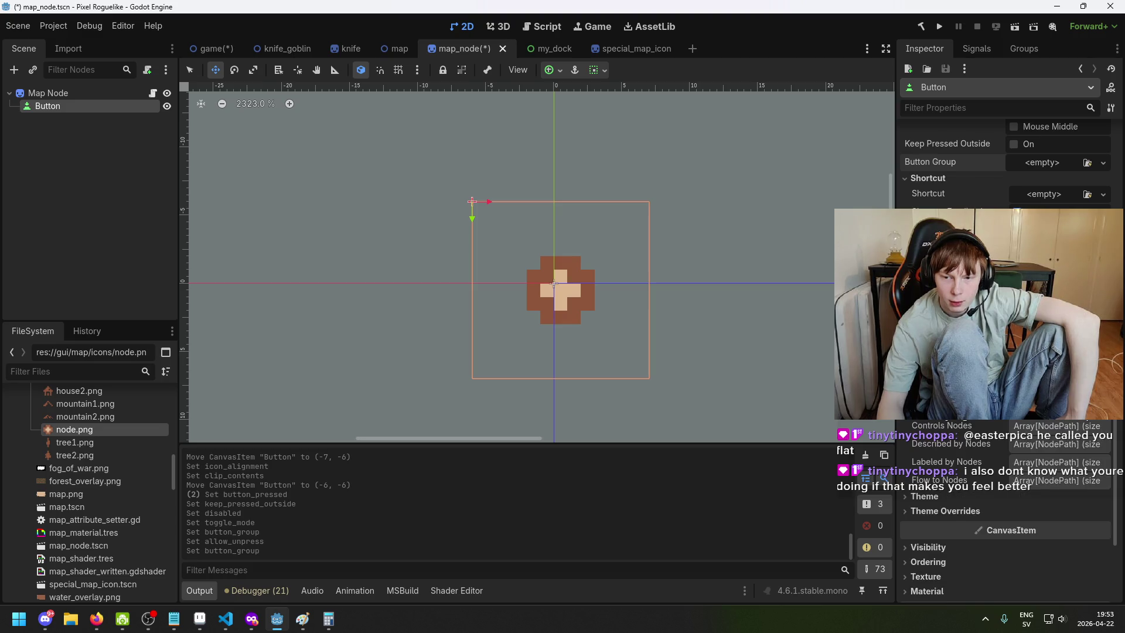
{"action": "scroll", "coordinate": [1005, 498], "scroll_direction": "down", "scroll_amount": 2}
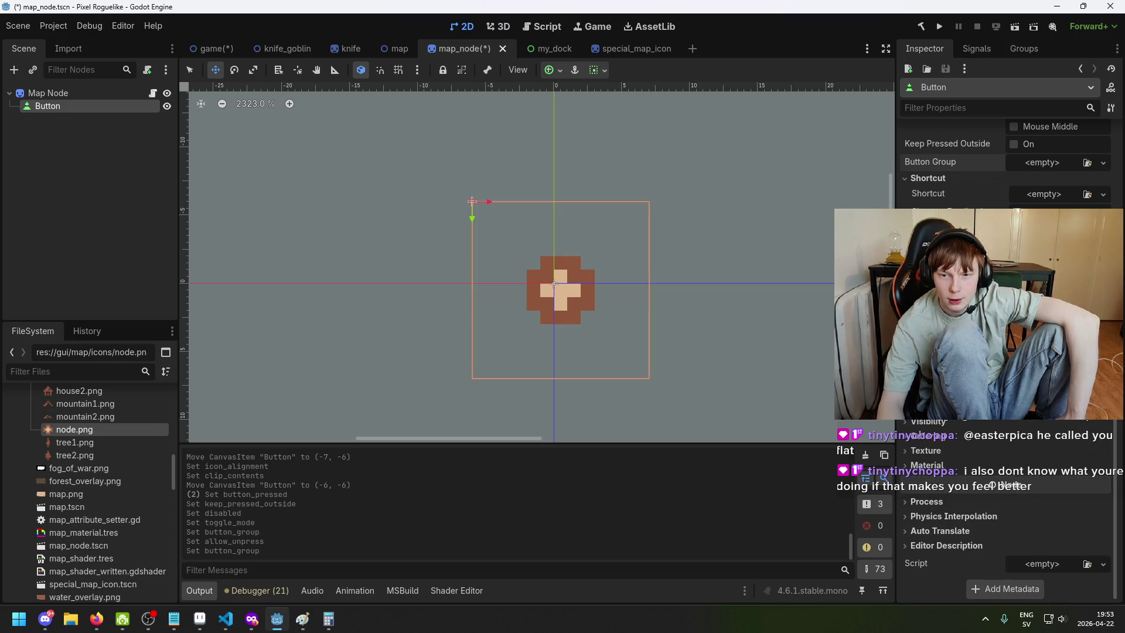
{"action": "scroll", "coordinate": [1006, 498], "scroll_direction": "up", "scroll_amount": 6}
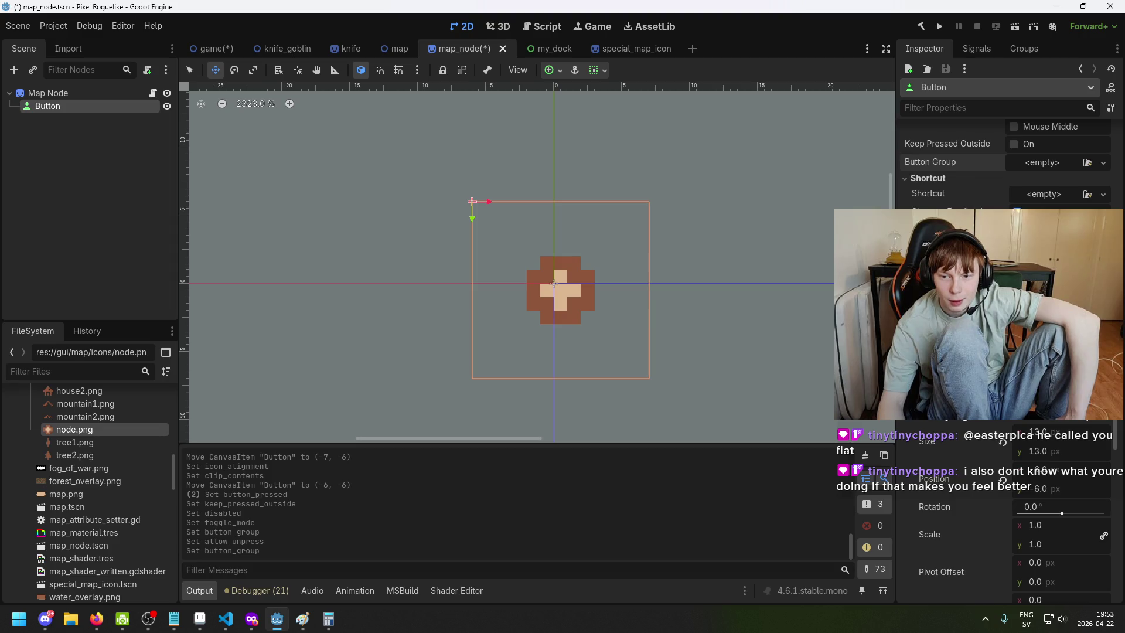
{"action": "scroll", "coordinate": [1060, 449], "scroll_direction": "down", "scroll_amount": 3}
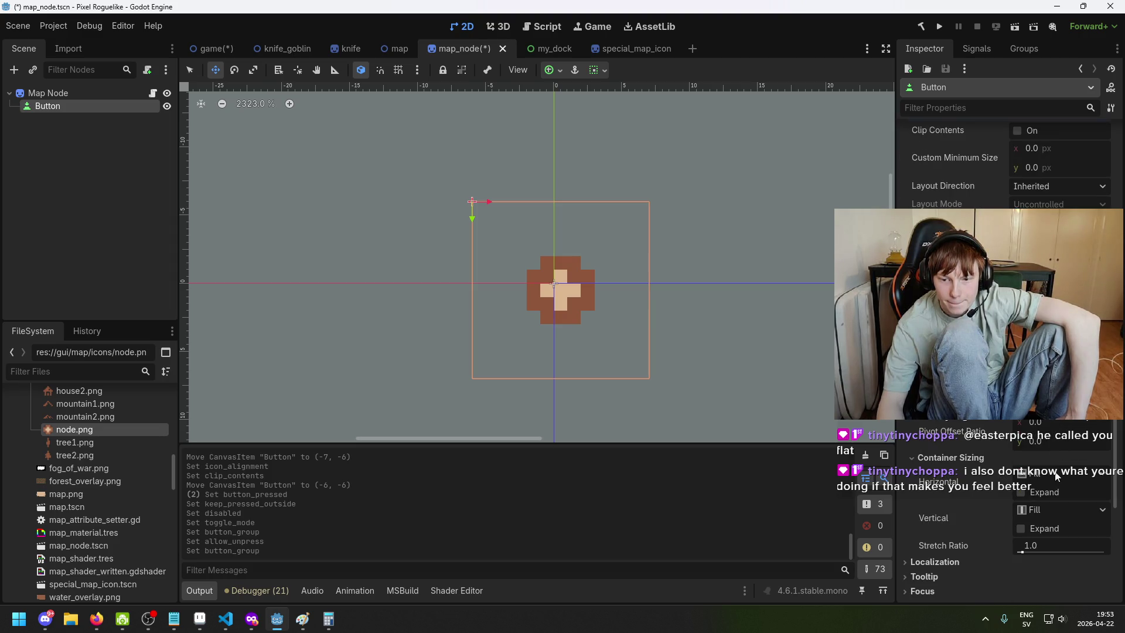
{"action": "left_click", "coordinate": [1021, 492]}
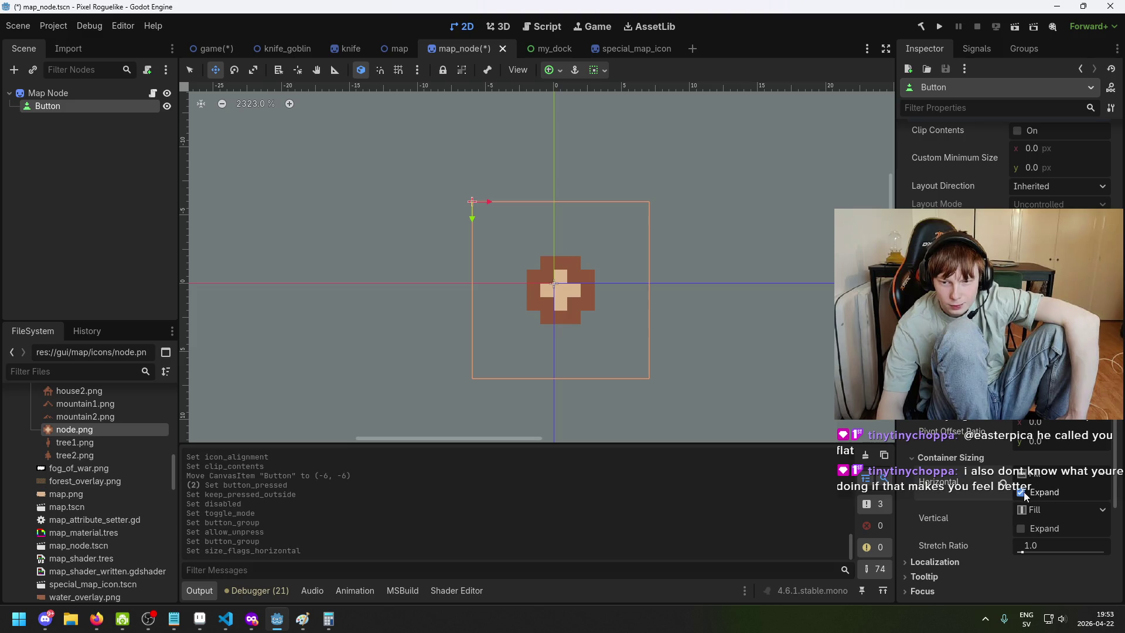
Browse the Button's Mouse, Accessibility, Theme and Theme Overrides sections in the Inspector
{"action": "scroll", "coordinate": [962, 502], "scroll_direction": "down", "scroll_amount": 2}
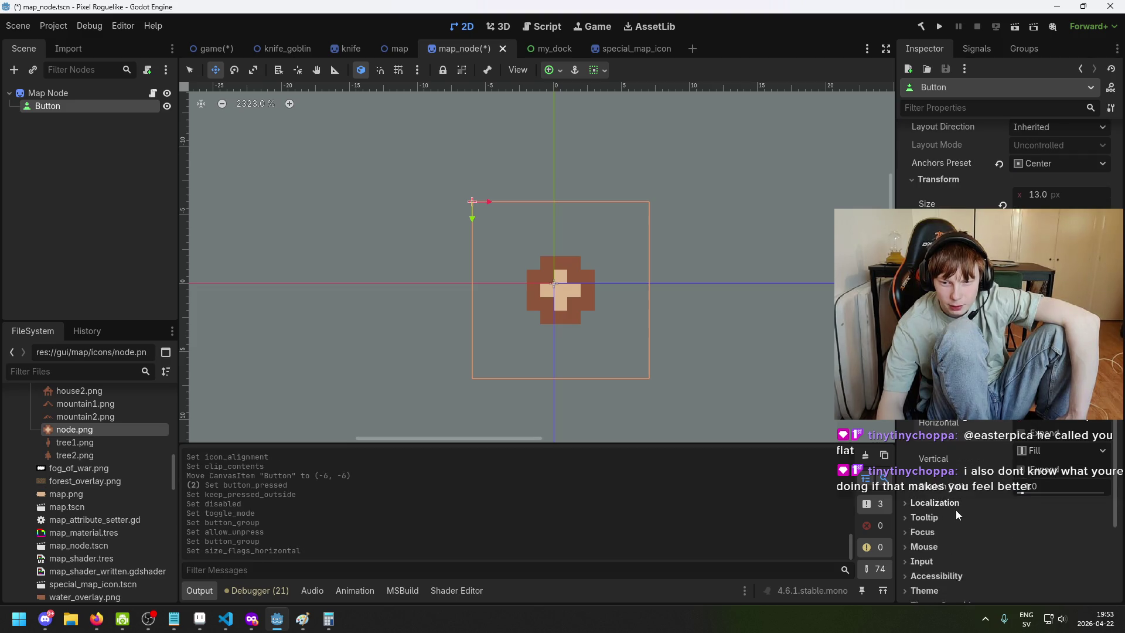
{"action": "scroll", "coordinate": [961, 524], "scroll_direction": "down", "scroll_amount": 3}
{"action": "scroll", "coordinate": [961, 525], "scroll_direction": "up", "scroll_amount": 3}
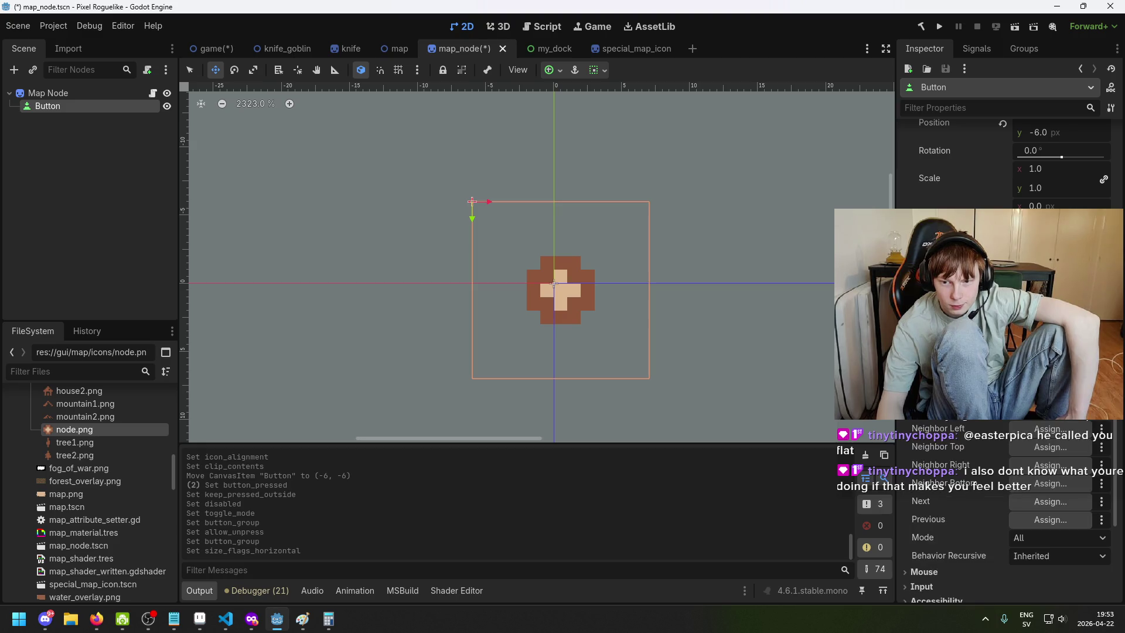
{"action": "scroll", "coordinate": [961, 498], "scroll_direction": "down", "scroll_amount": 3}
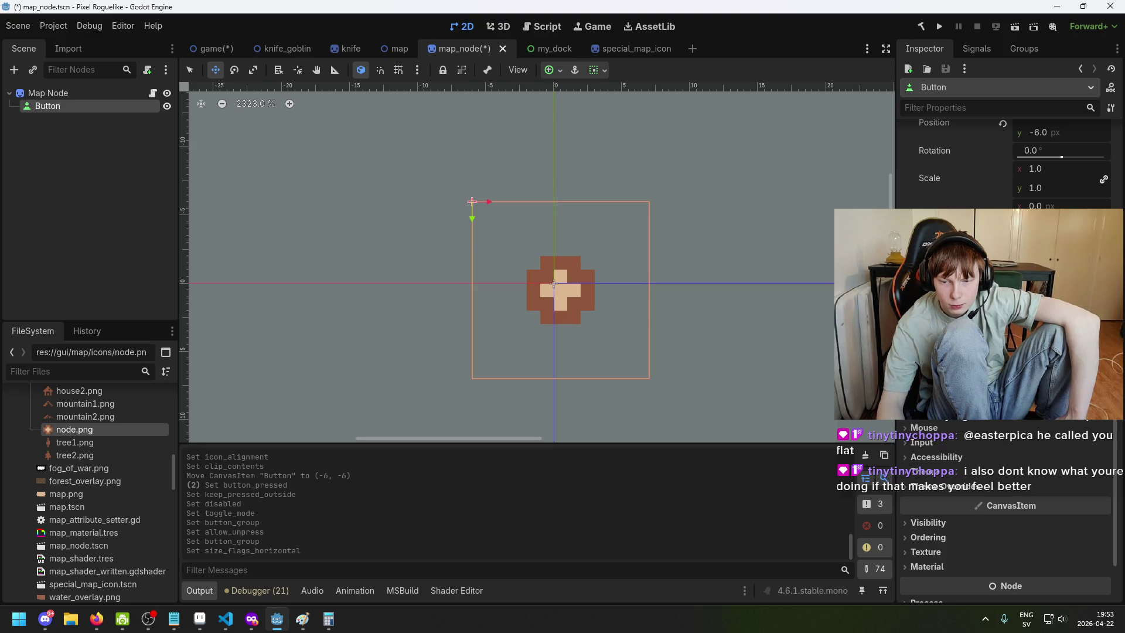
{"action": "left_click", "coordinate": [948, 432]}
{"action": "left_click", "coordinate": [949, 436]}
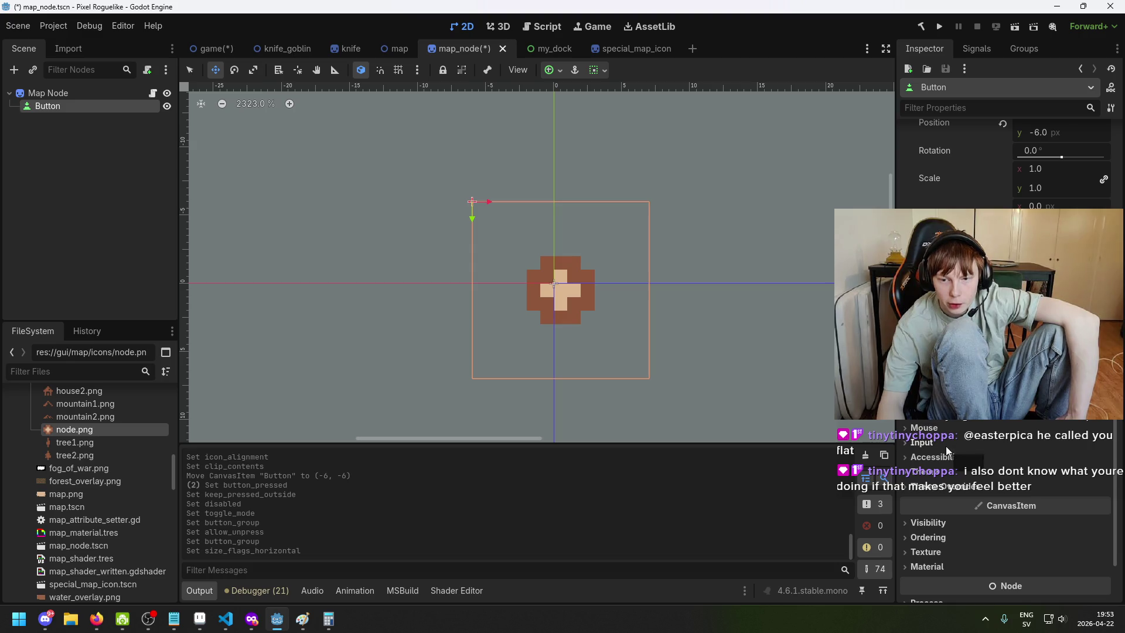
{"action": "left_click", "coordinate": [949, 457]}
{"action": "left_click", "coordinate": [949, 457]}
{"action": "left_click", "coordinate": [954, 472]}
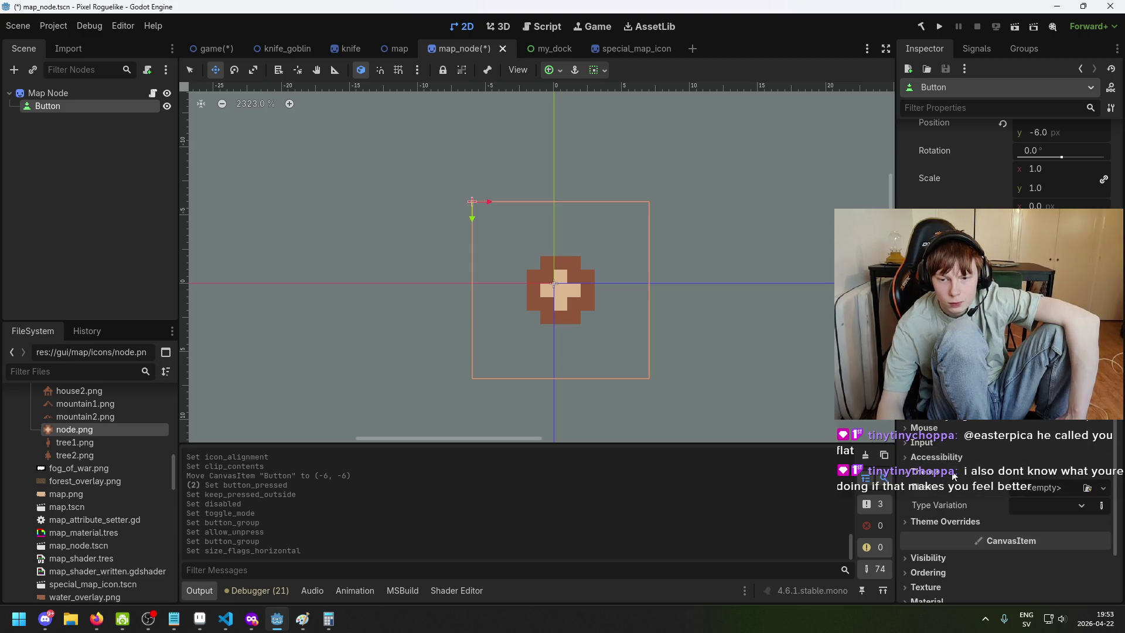
{"action": "left_click", "coordinate": [953, 472]}
{"action": "double_click", "coordinate": [953, 488]}
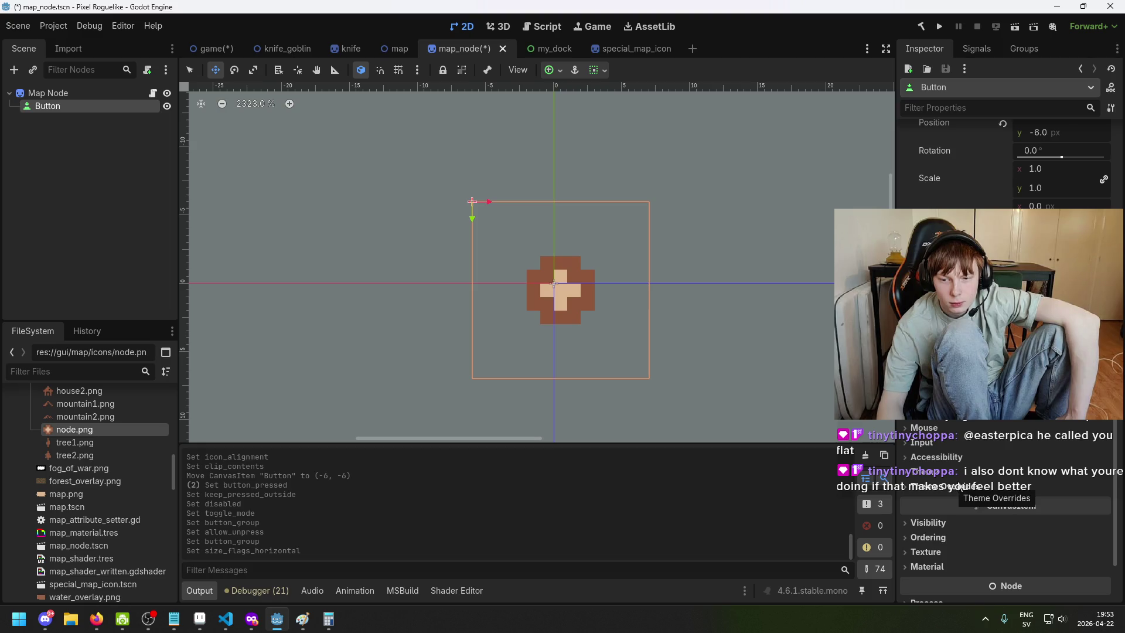
{"action": "scroll", "coordinate": [984, 472], "scroll_direction": "up", "scroll_amount": 7}
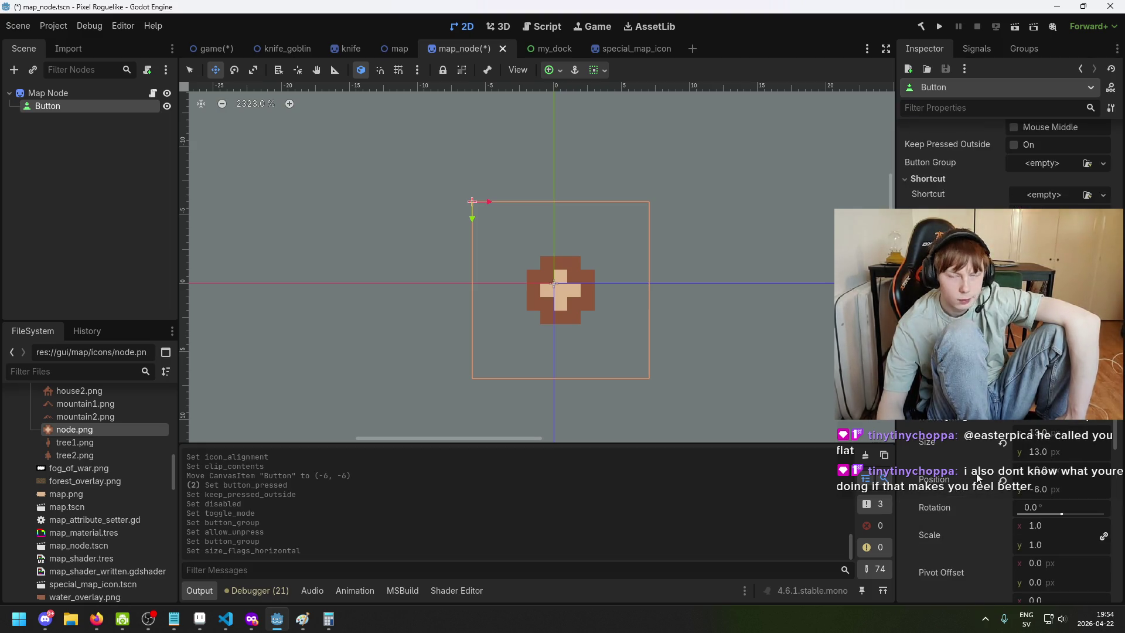
{"action": "scroll", "coordinate": [982, 470], "scroll_direction": "up", "scroll_amount": 8}
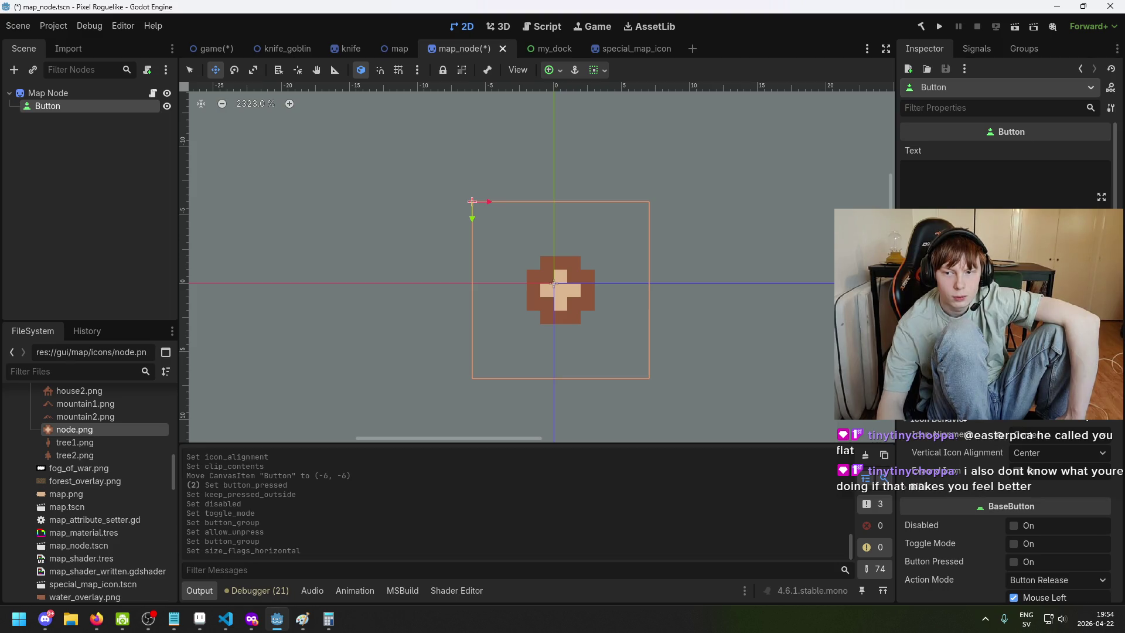
{"action": "scroll", "coordinate": [1006, 527], "scroll_direction": "down", "scroll_amount": 2}
{"action": "scroll", "coordinate": [1006, 527], "scroll_direction": "up", "scroll_amount": 2}
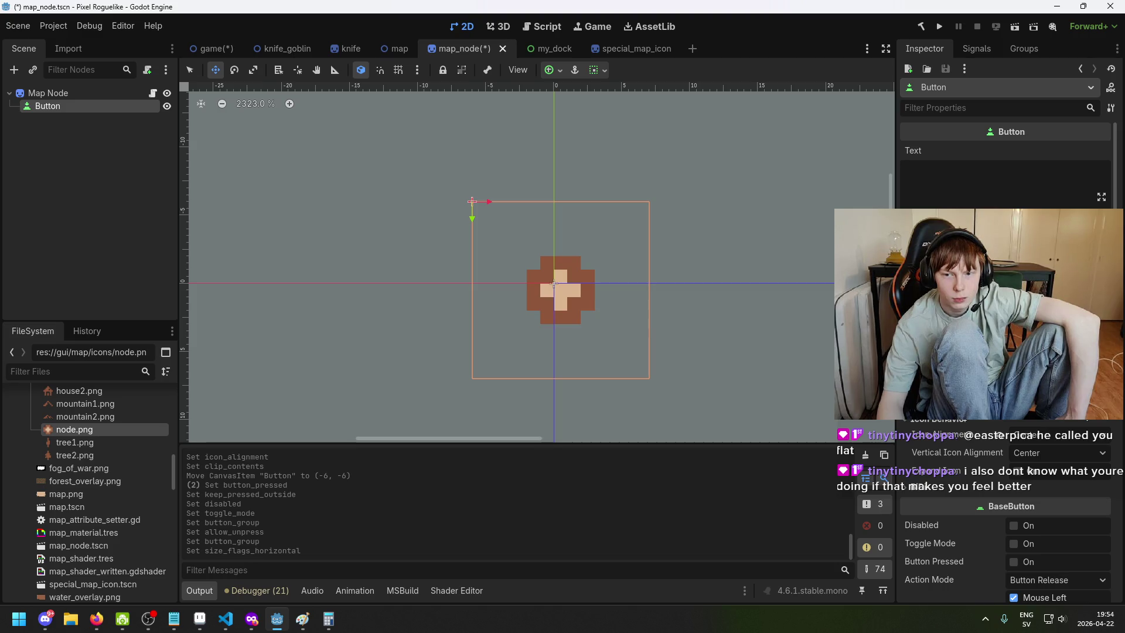
Turn off Flat and set the Button's Action Mode to Button Press
{"action": "left_click", "coordinate": [1015, 236]}
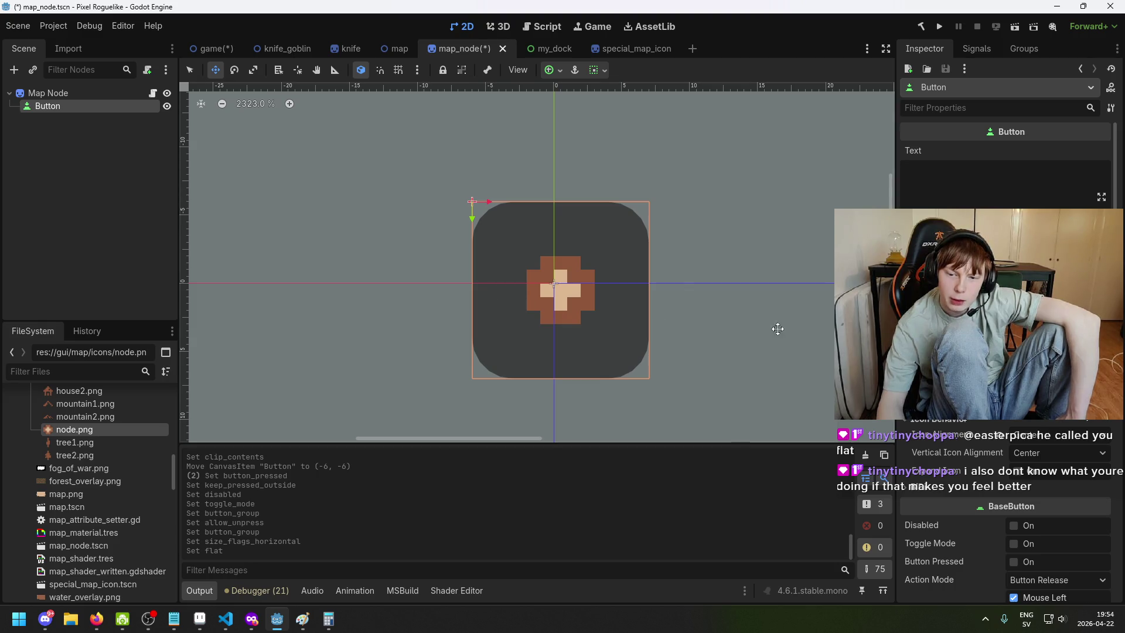
{"action": "scroll", "coordinate": [1104, 459], "scroll_direction": "down", "scroll_amount": 5}
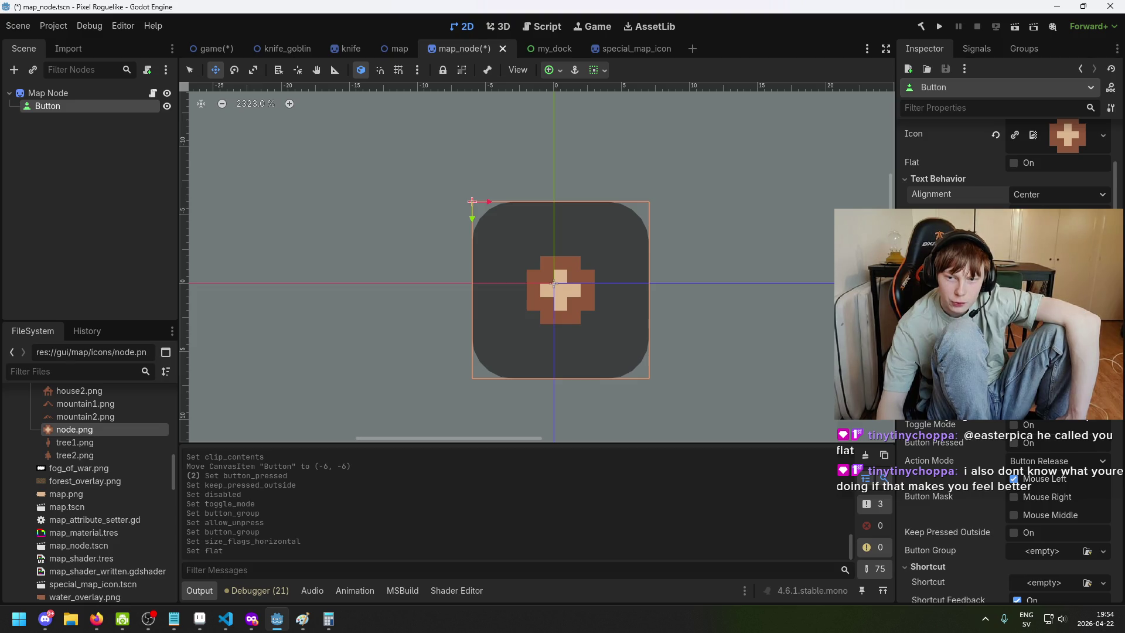
{"action": "scroll", "coordinate": [1104, 459], "scroll_direction": "down", "scroll_amount": 3}
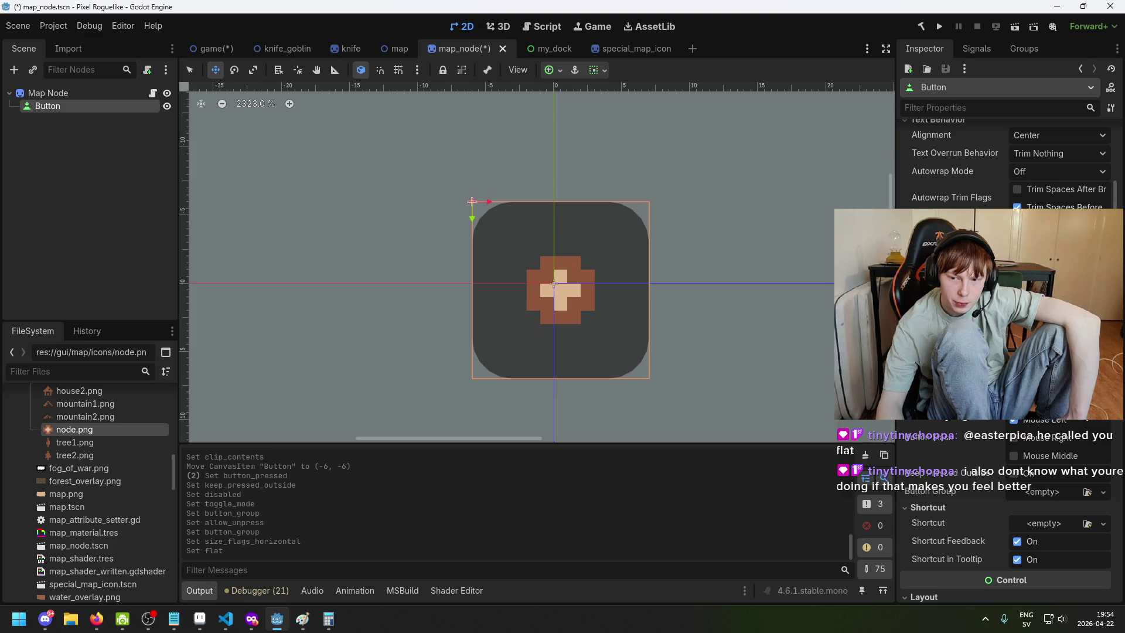
{"action": "left_click", "coordinate": [1058, 406]}
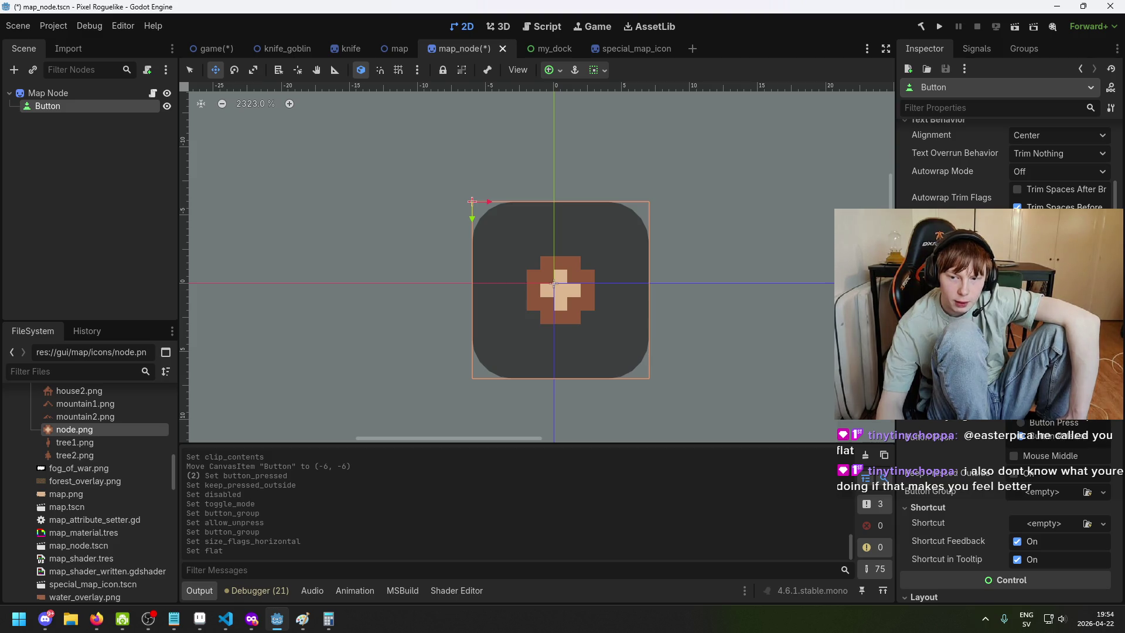
{"action": "left_click", "coordinate": [1046, 424]}
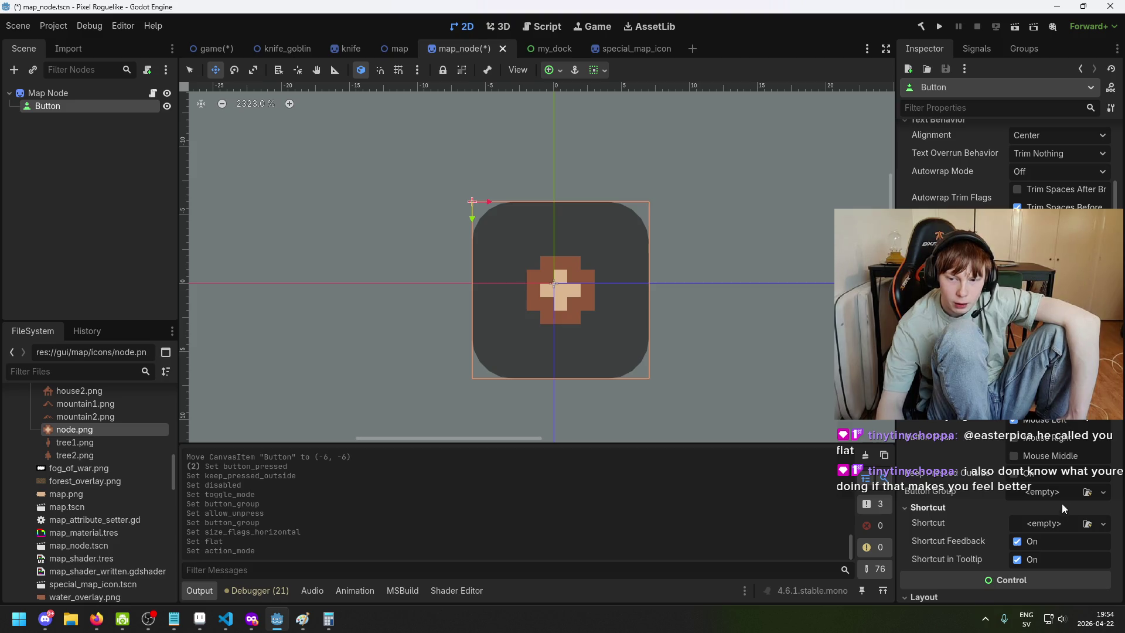
Enable Clip Contents and expand the Button's Localization properties
{"action": "scroll", "coordinate": [1008, 485], "scroll_direction": "down", "scroll_amount": 2}
{"action": "scroll", "coordinate": [1014, 475], "scroll_direction": "down", "scroll_amount": 8}
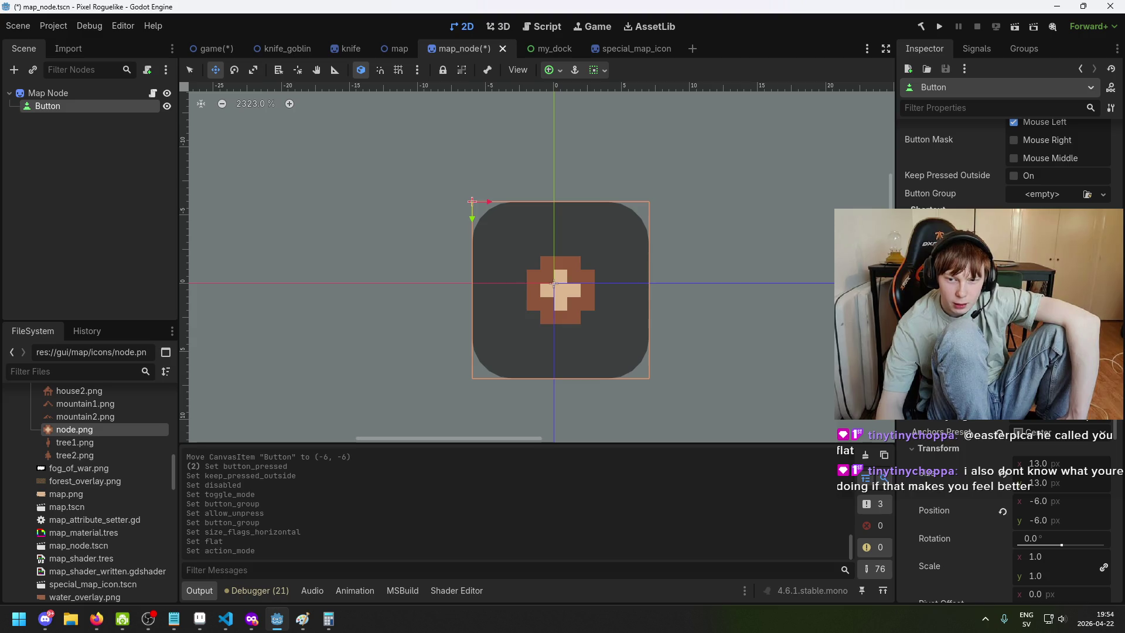
{"action": "left_click", "coordinate": [1020, 340]}
{"action": "scroll", "coordinate": [1020, 339], "scroll_direction": "down", "scroll_amount": 8}
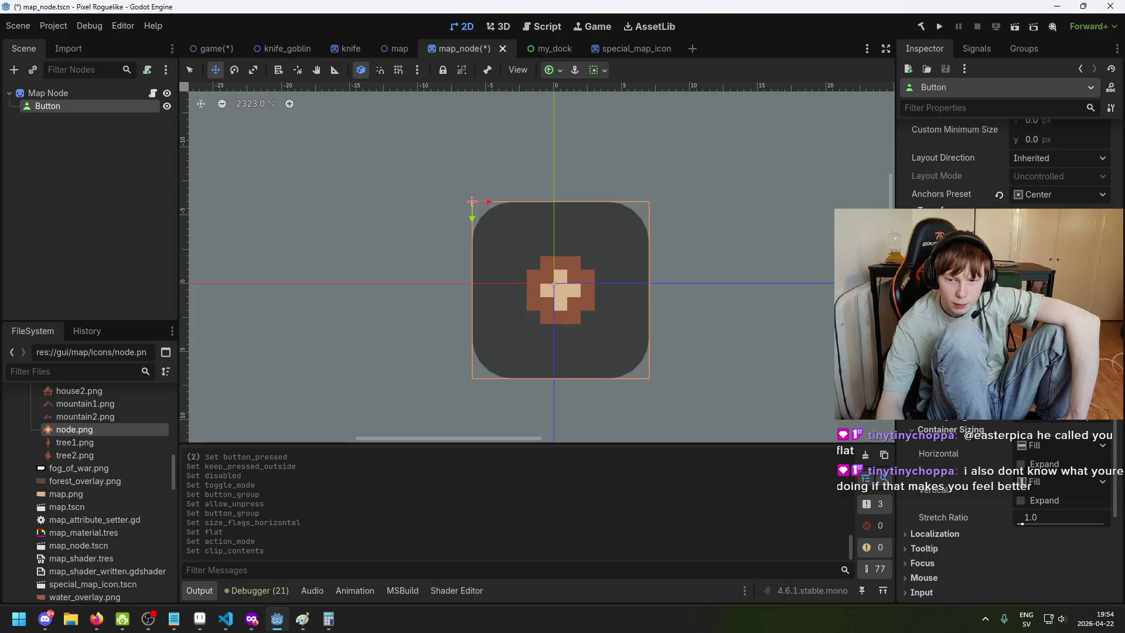
{"action": "scroll", "coordinate": [995, 454], "scroll_direction": "down", "scroll_amount": 2}
{"action": "left_click", "coordinate": [965, 478]}
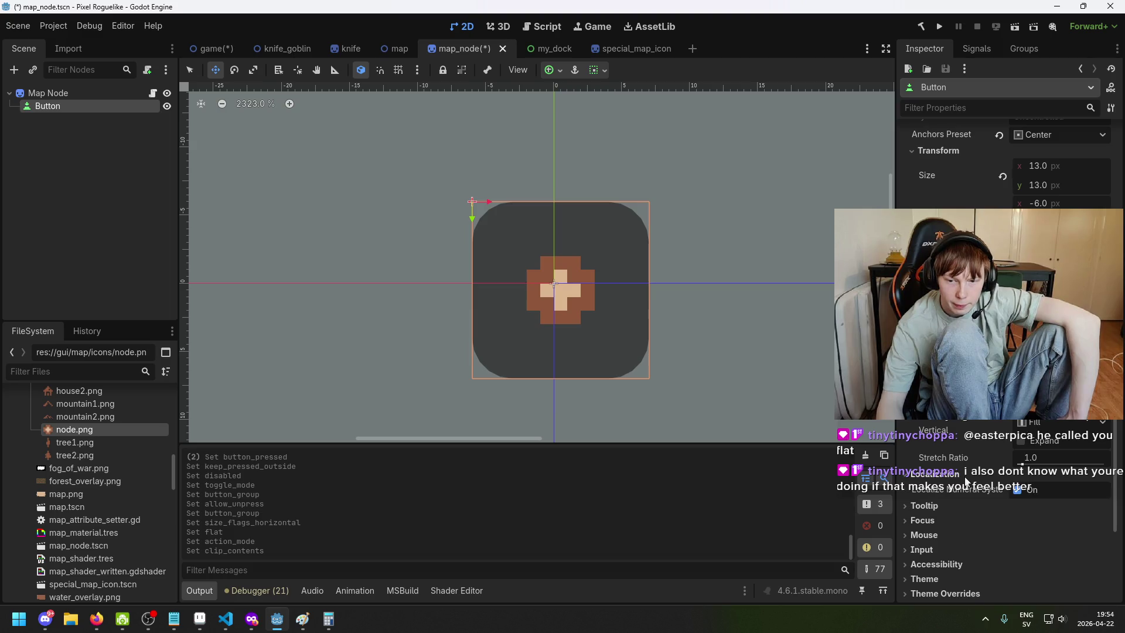
{"action": "scroll", "coordinate": [966, 482], "scroll_direction": "down", "scroll_amount": 3}
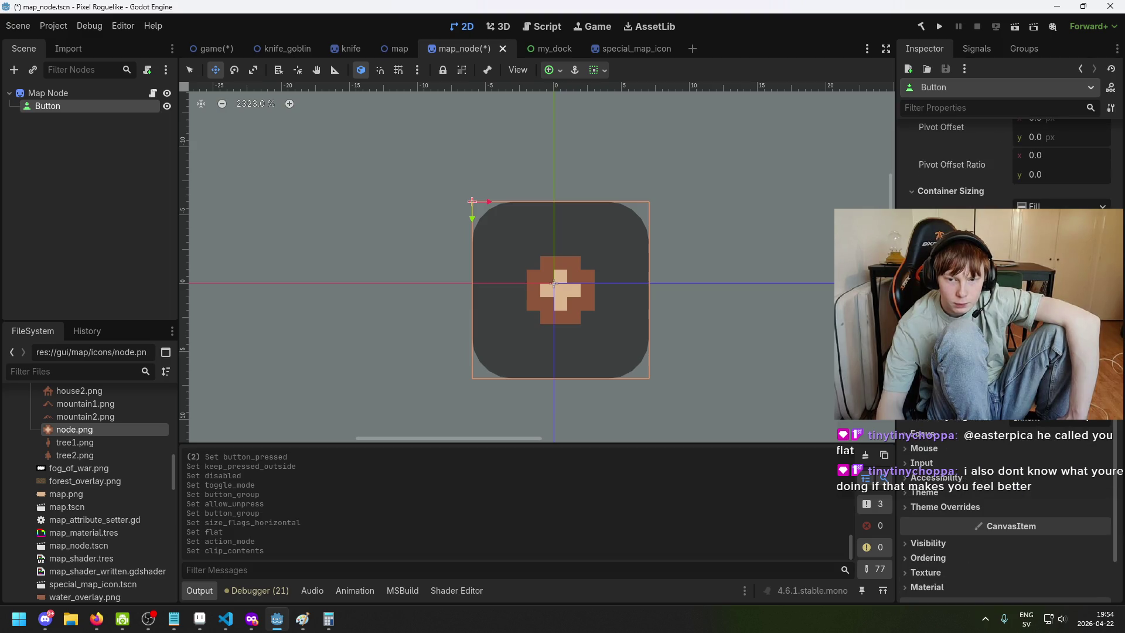
{"action": "scroll", "coordinate": [1006, 498], "scroll_direction": "down", "scroll_amount": 5}
{"action": "scroll", "coordinate": [1006, 498], "scroll_direction": "up", "scroll_amount": 6}
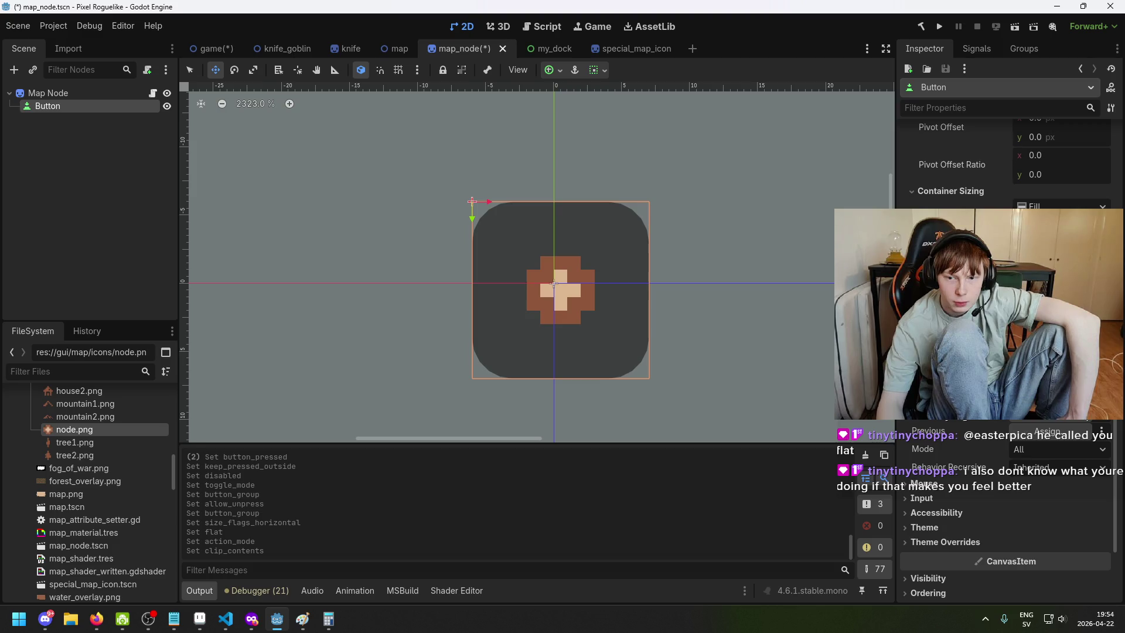
Open and cancel the node picker for the Previous focus neighbour, twice
{"action": "left_click", "coordinate": [1047, 431]}
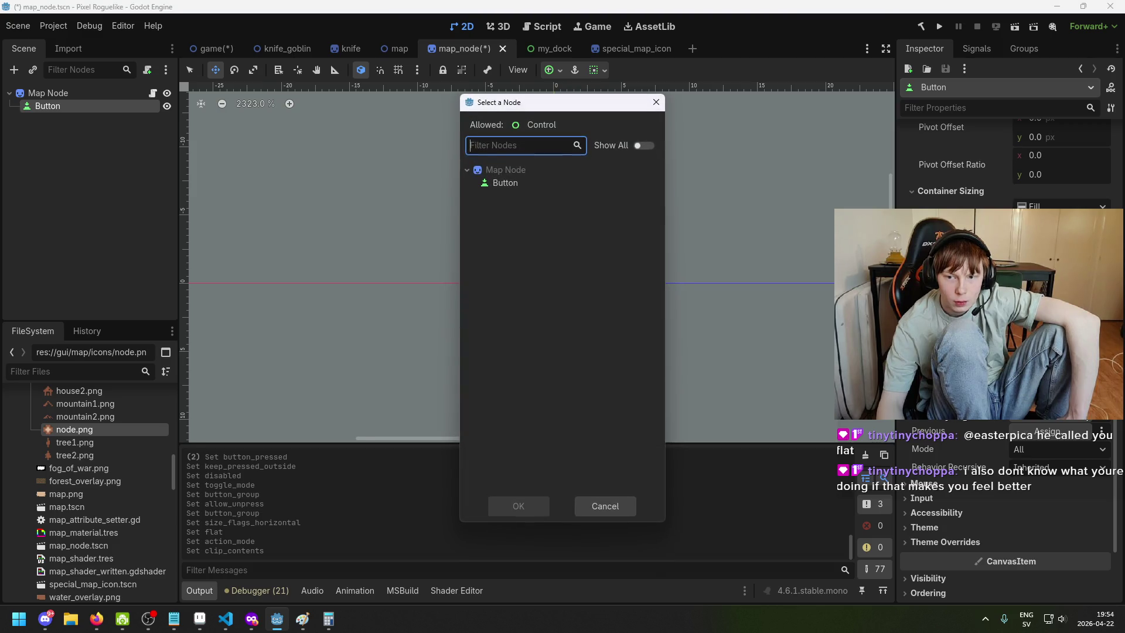
{"action": "left_click", "coordinate": [615, 505]}
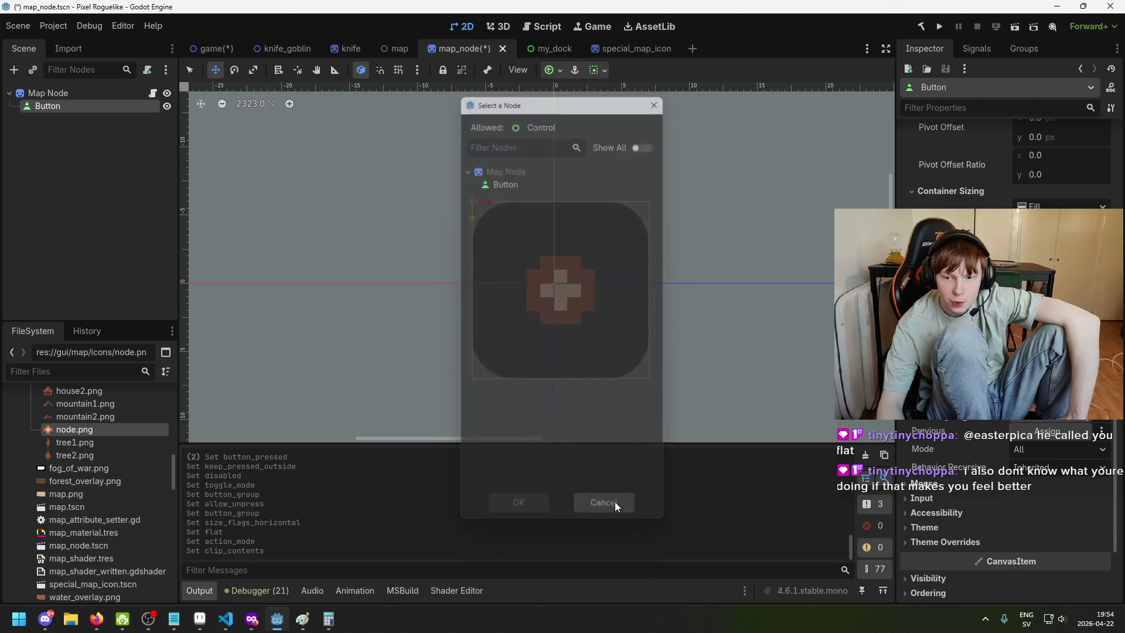
{"action": "left_click", "coordinate": [1049, 432]}
{"action": "left_click", "coordinate": [586, 506]}
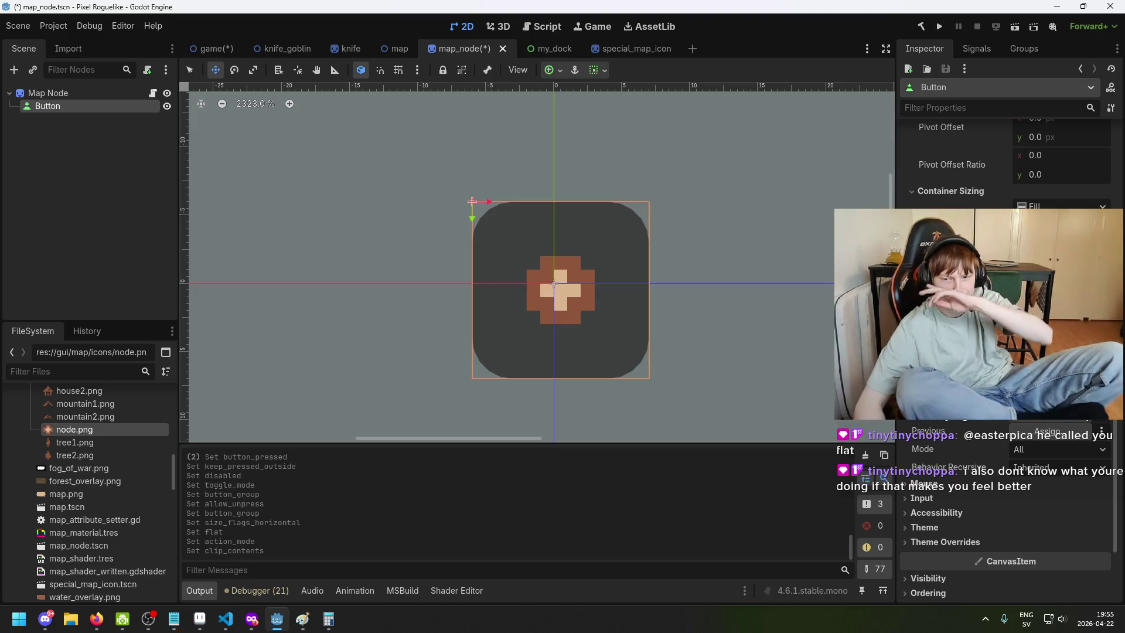
Expand Theme Overrides and Visibility, then undo the recent Button property changes
{"action": "scroll", "coordinate": [1005, 176], "scroll_direction": "down", "scroll_amount": 5}
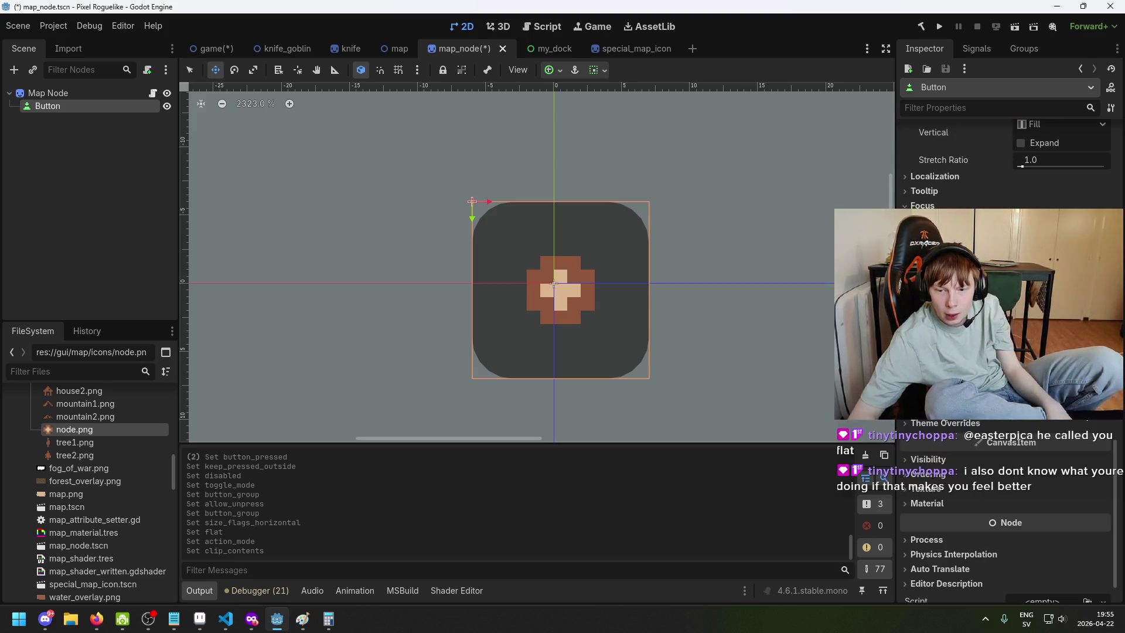
{"action": "scroll", "coordinate": [990, 420], "scroll_direction": "up", "scroll_amount": 2}
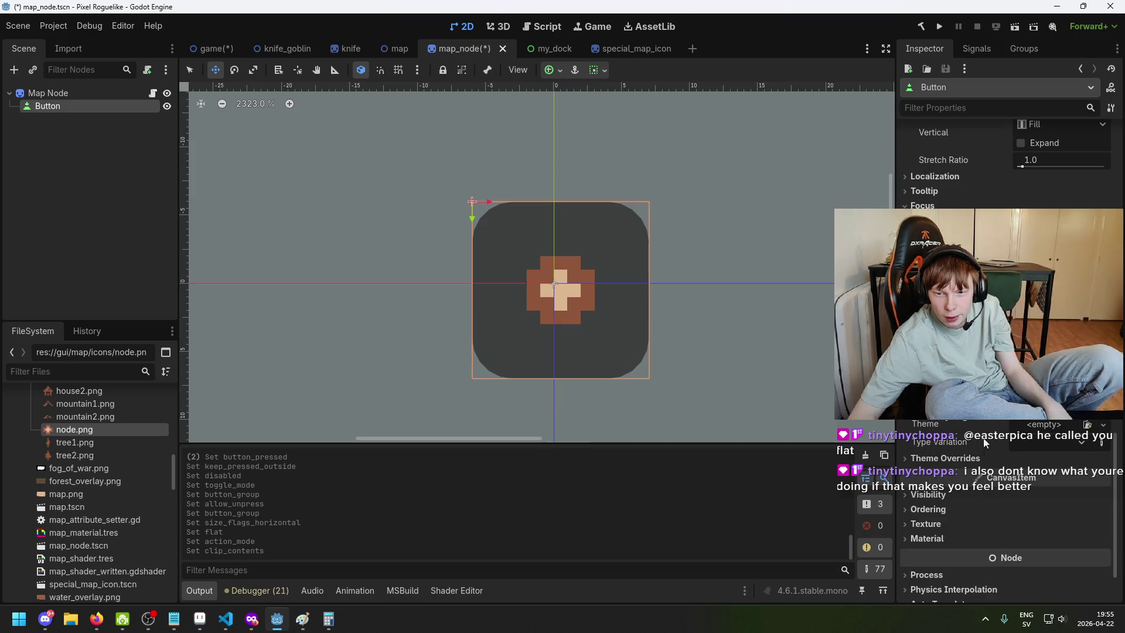
{"action": "scroll", "coordinate": [978, 421], "scroll_direction": "down", "scroll_amount": 2}
{"action": "left_click", "coordinate": [977, 423]}
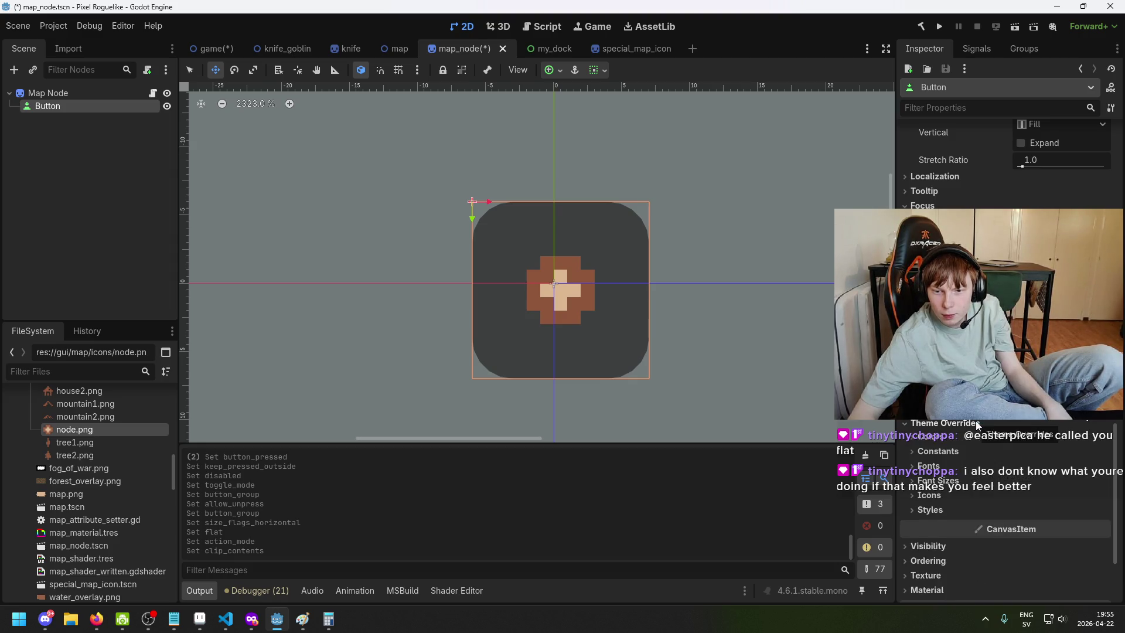
{"action": "scroll", "coordinate": [982, 439], "scroll_direction": "down", "scroll_amount": 3}
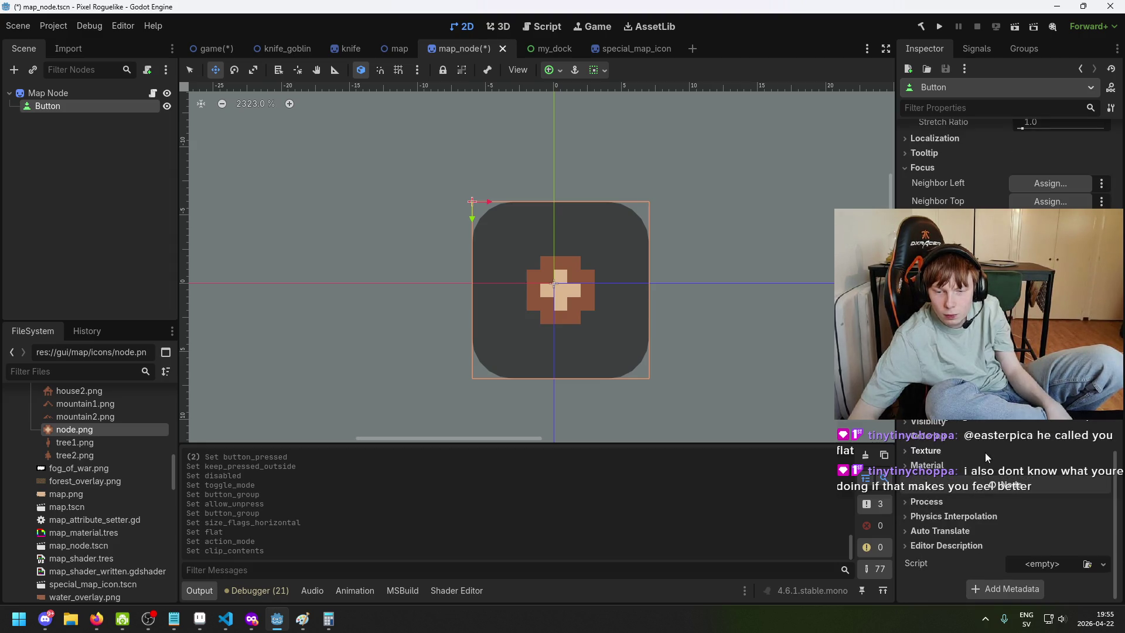
{"action": "left_click", "coordinate": [988, 421]}
{"action": "left_click", "coordinate": [987, 422]}
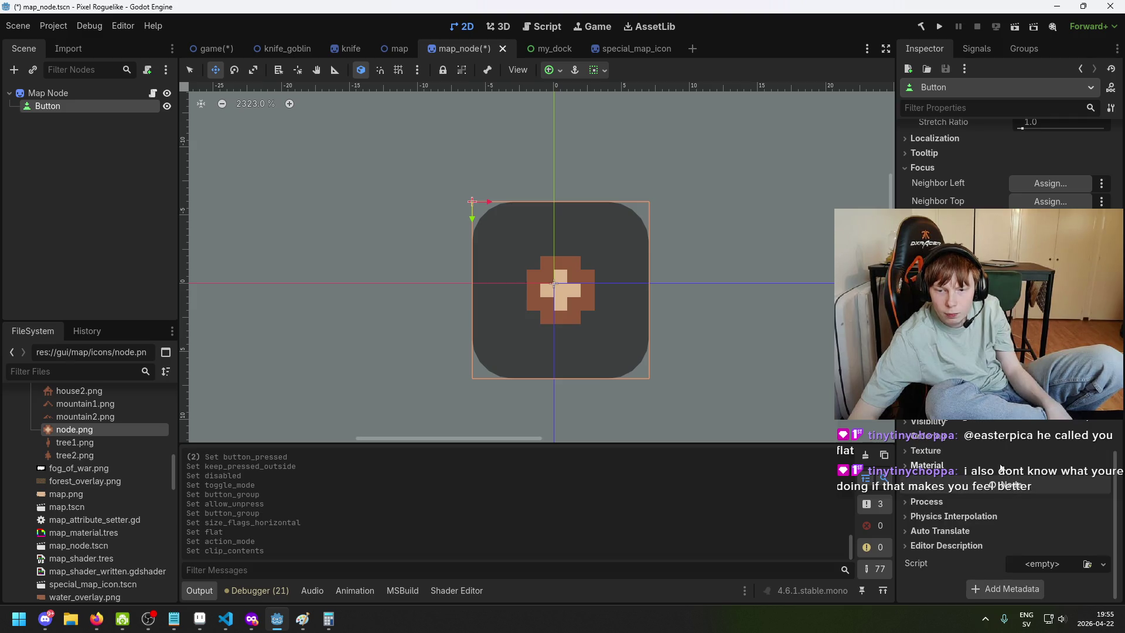
{"action": "scroll", "coordinate": [996, 422], "scroll_direction": "up", "scroll_amount": 15}
{"action": "scroll", "coordinate": [1034, 419], "scroll_direction": "up", "scroll_amount": 5}
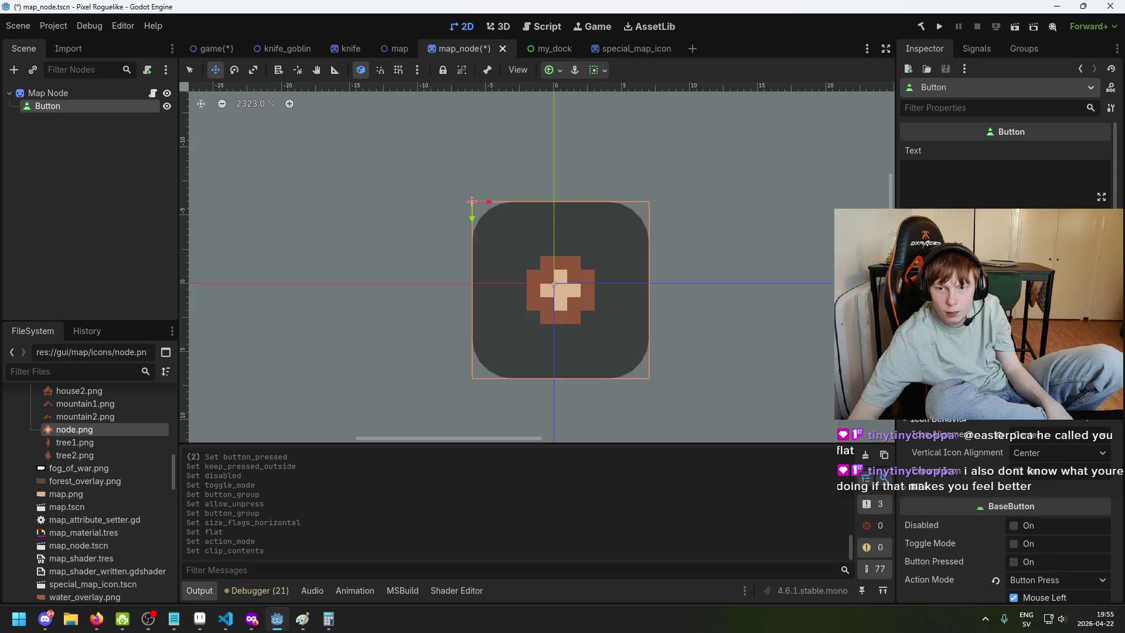
{"action": "key", "text": "ctrl+z"}
{"action": "key", "text": "ctrl+z"}
{"action": "key", "text": "ctrl+z"}
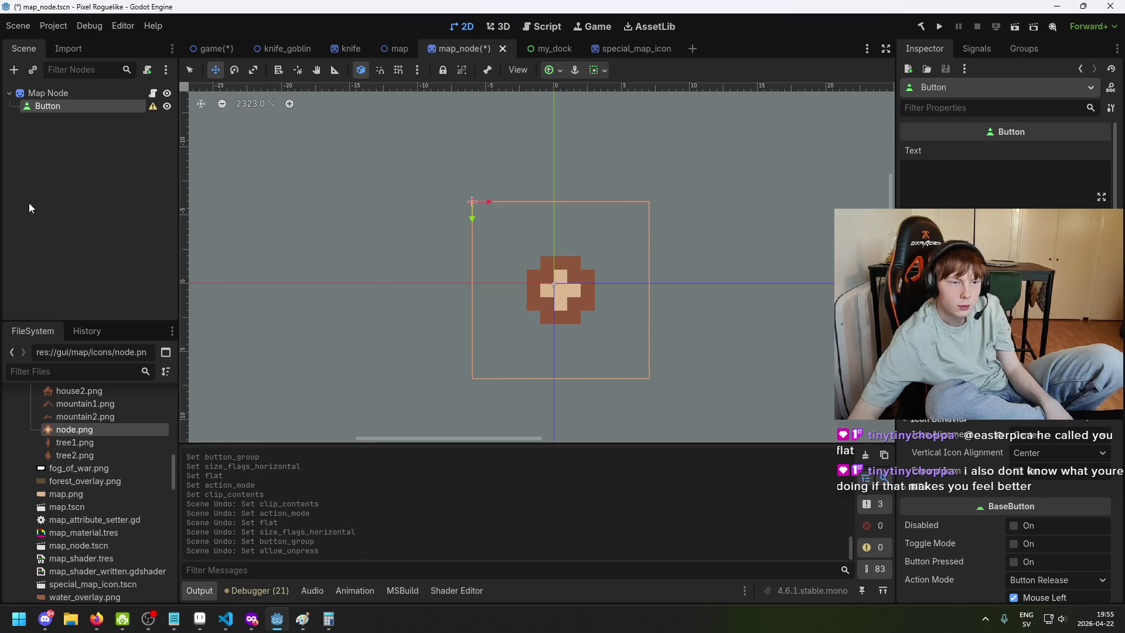
Open YouTube in the browser and search for 'godot button tutorial'
{"action": "mouse_move", "coordinate": [252, 628]}
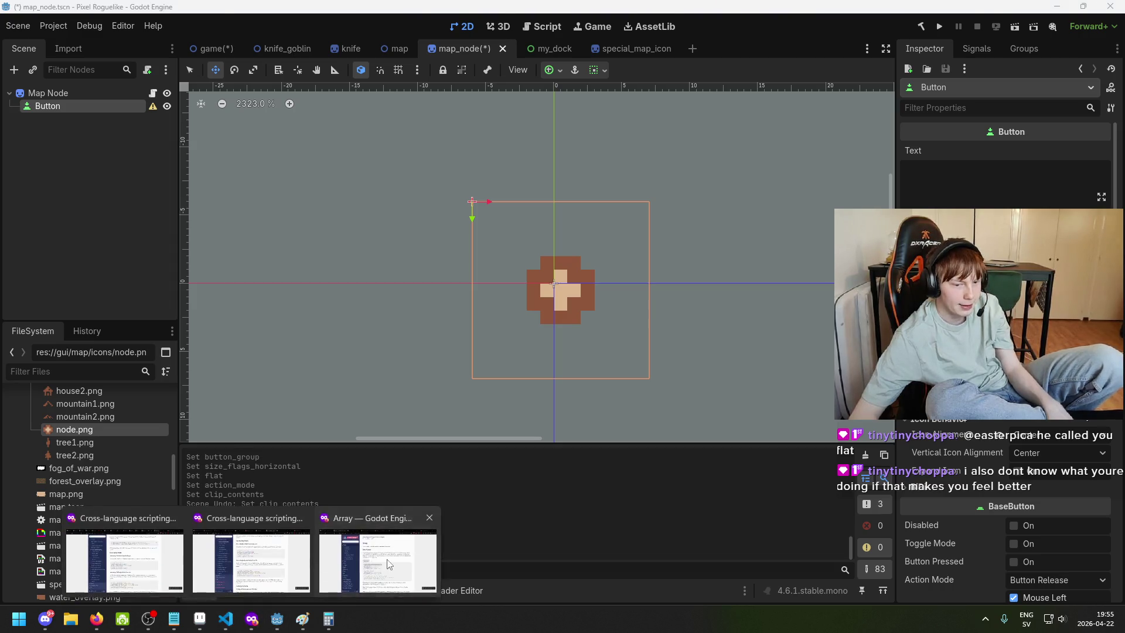
{"action": "left_click", "coordinate": [252, 563]}
{"action": "left_click", "coordinate": [589, 38]}
{"action": "type", "text": "youtube.com/"}
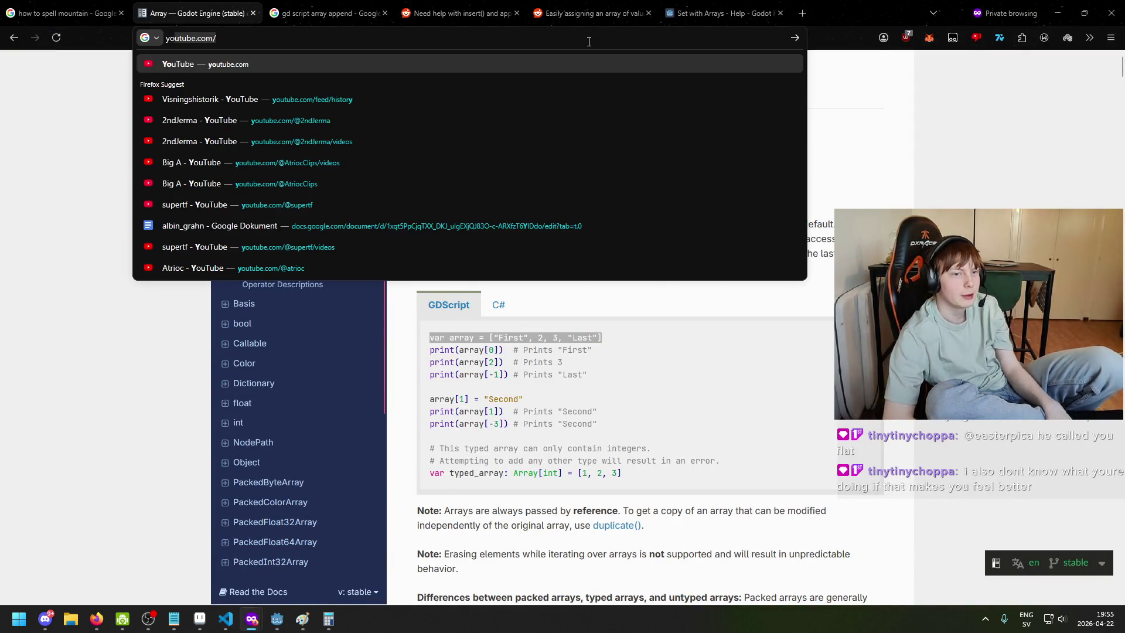
{"action": "key", "text": "Return"}
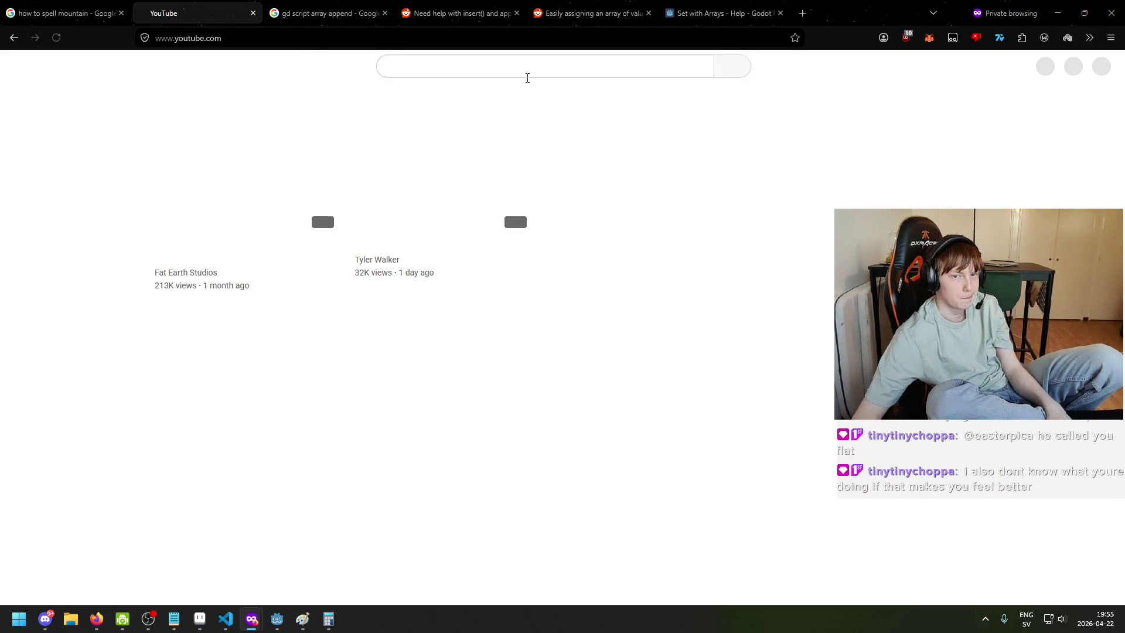
{"action": "left_click", "coordinate": [528, 72]}
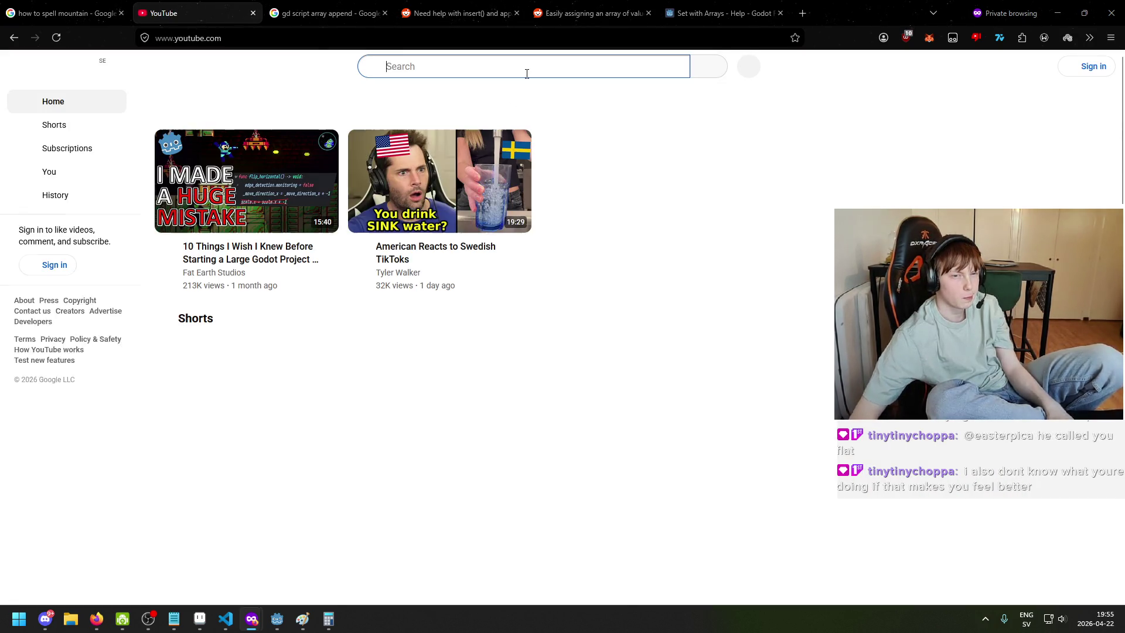
{"action": "type", "text": "godot button tutiur"}
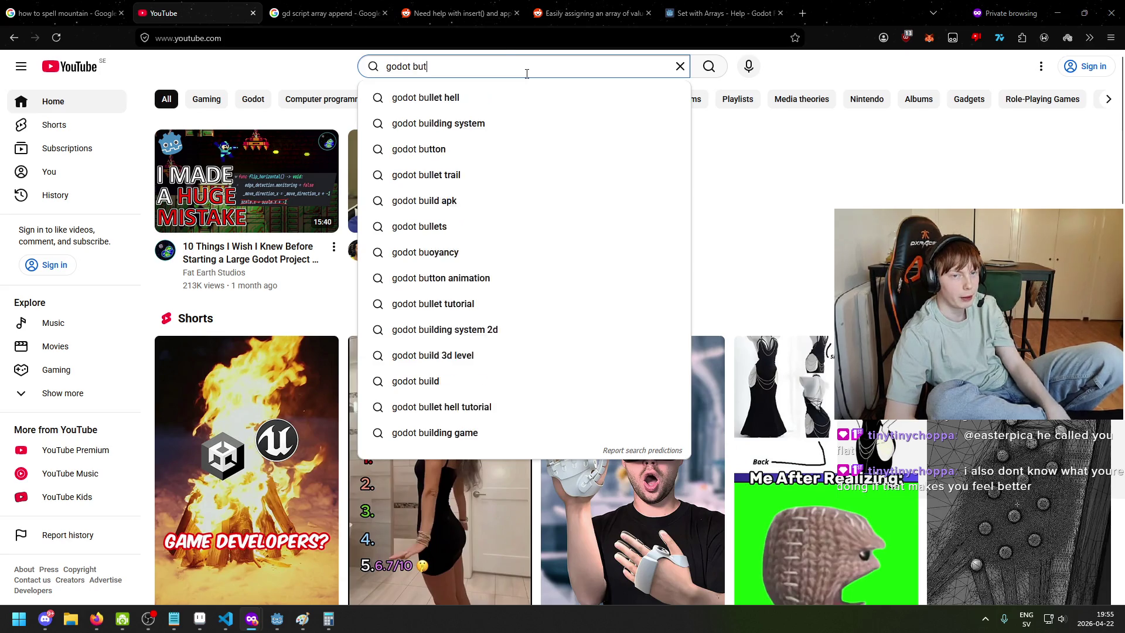
{"action": "key", "text": "BackSpace"}
{"action": "key", "text": "BackSpace"}
{"action": "key", "text": "BackSpace"}
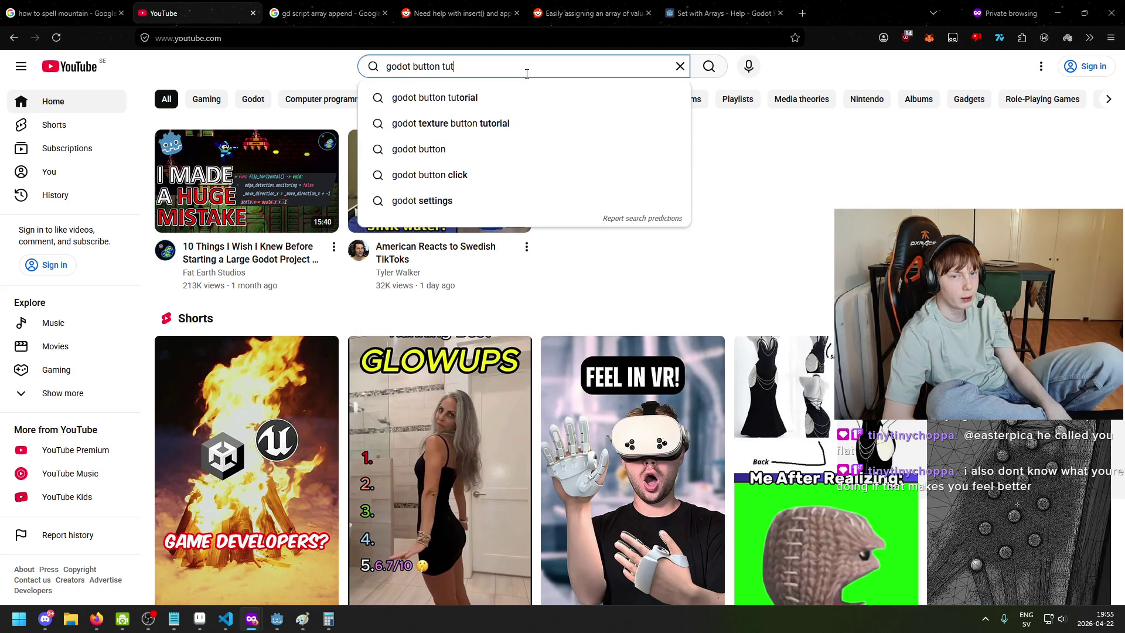
{"action": "type", "text": "orial"}
{"action": "key", "text": "Return"}
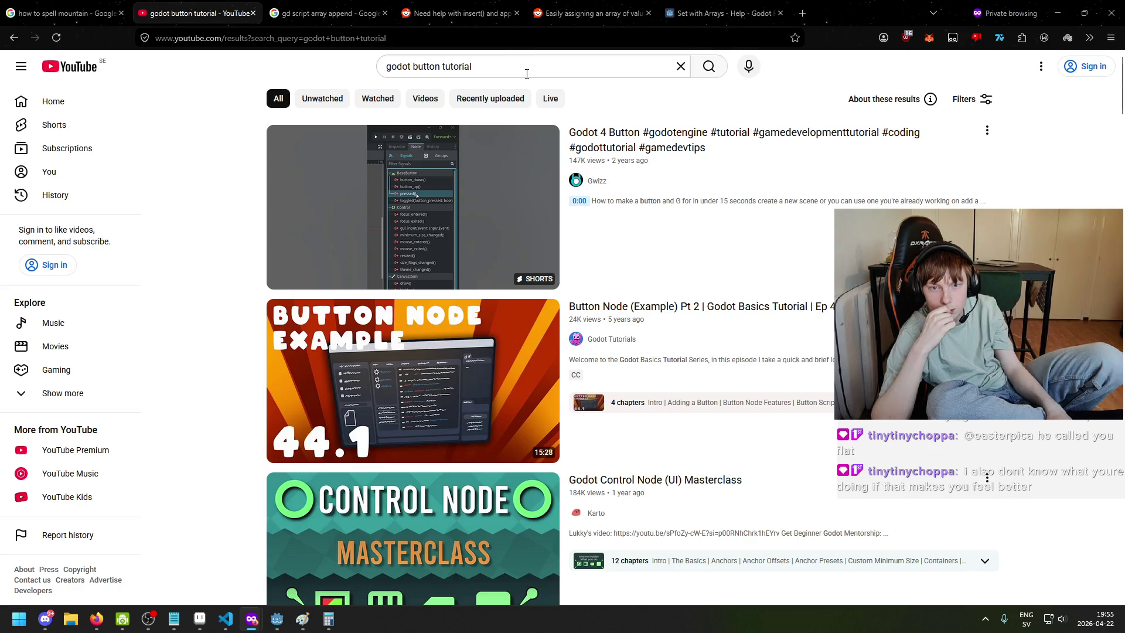
Play the Godot 4 Button Short and pause it where the Text field shows PRESS ME!
{"action": "left_click", "coordinate": [370, 188]}
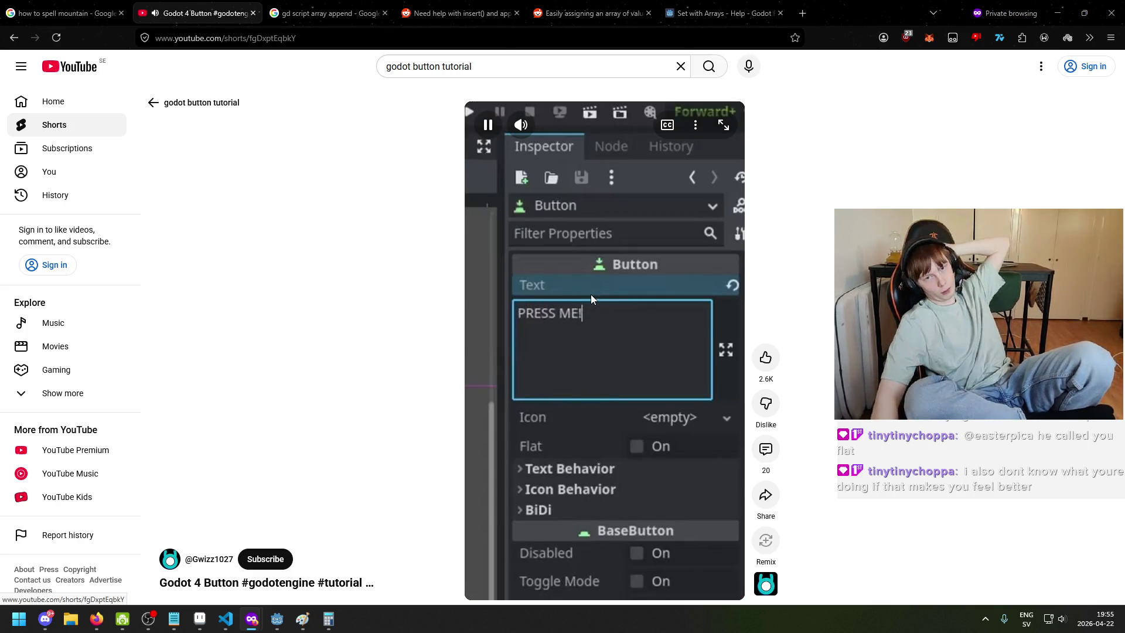
{"action": "left_click", "coordinate": [574, 368]}
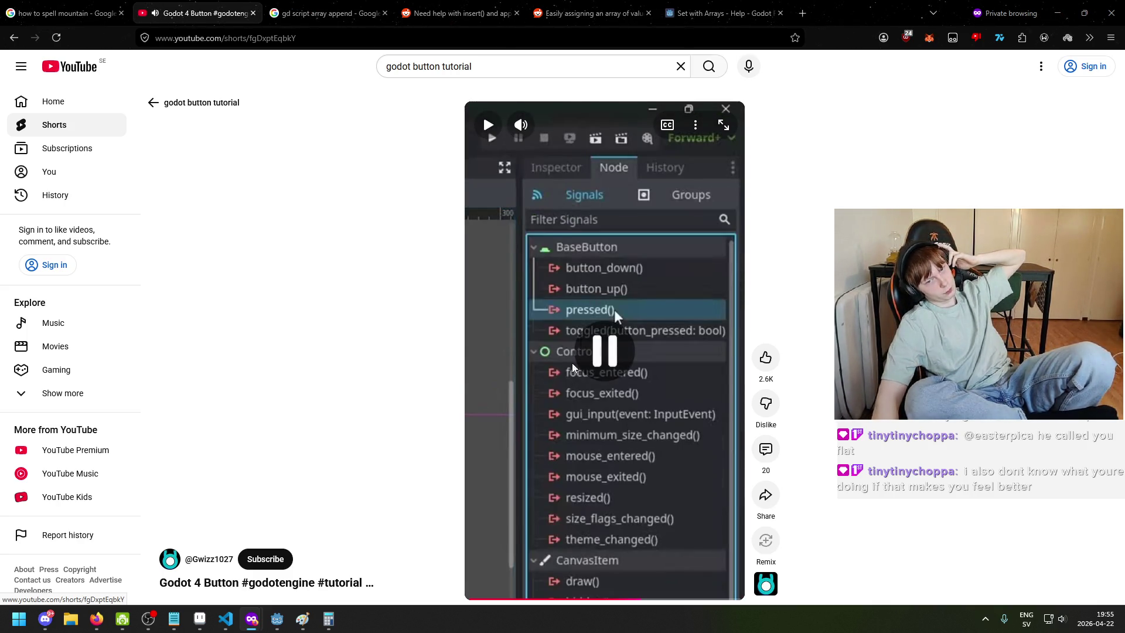
{"action": "left_click", "coordinate": [466, 597]}
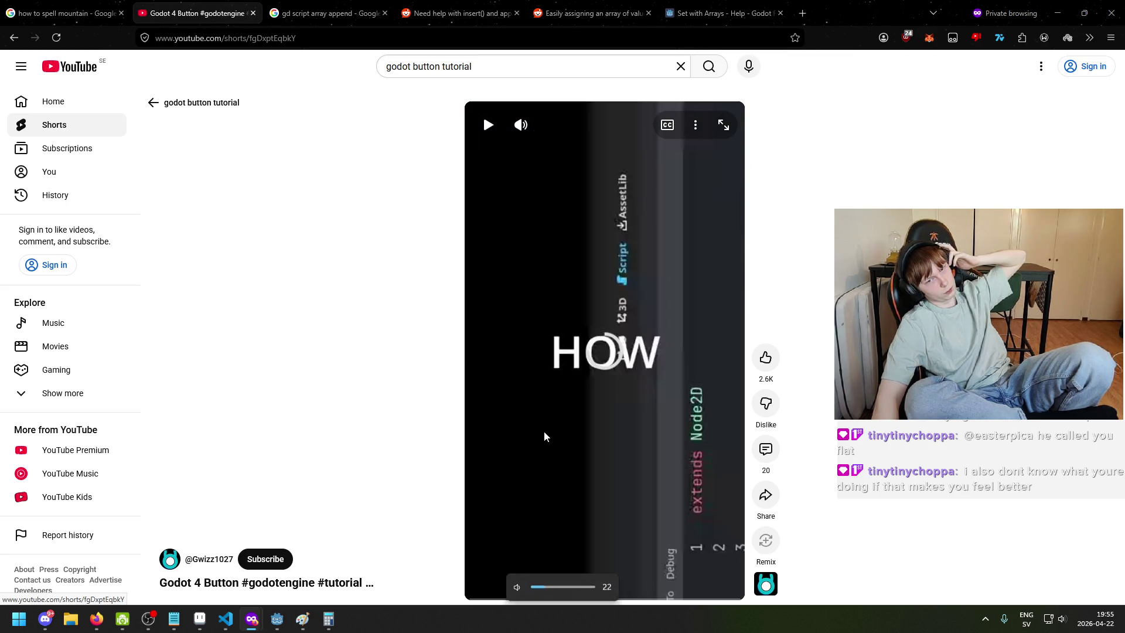
{"action": "left_click", "coordinate": [545, 436]}
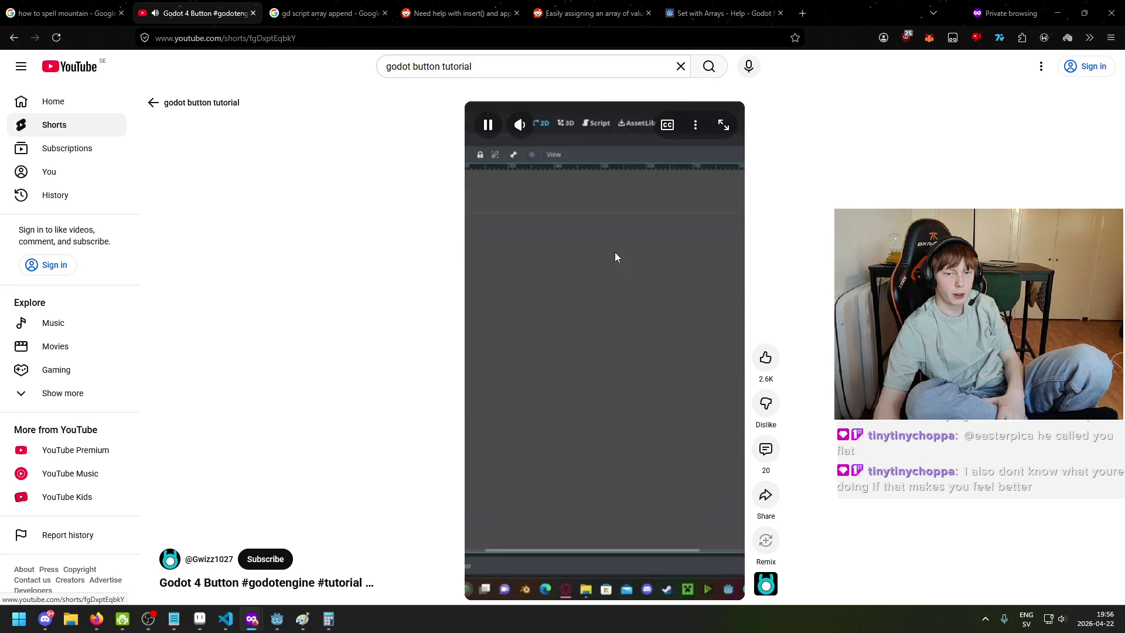
{"action": "left_click", "coordinate": [610, 318]}
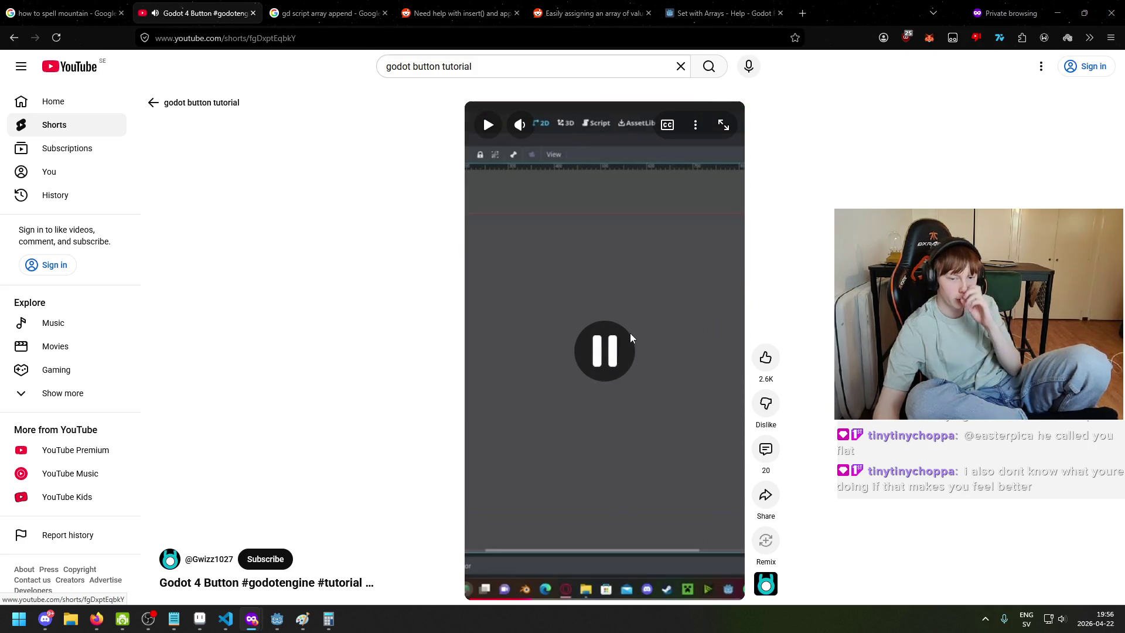
{"action": "left_click", "coordinate": [595, 317]}
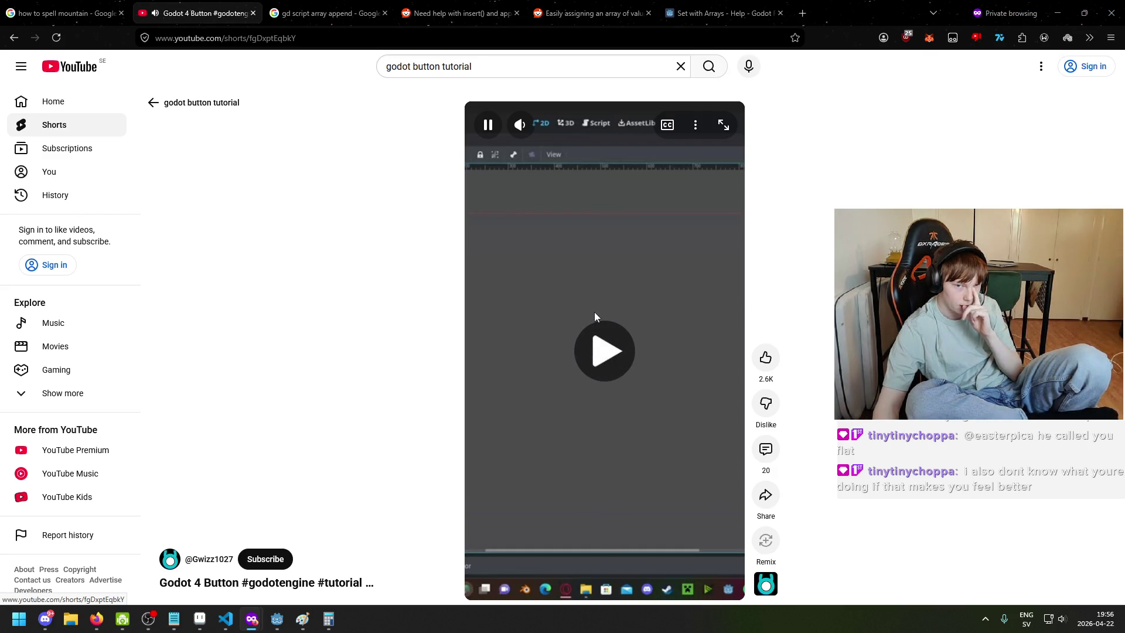
{"action": "left_click", "coordinate": [593, 314]}
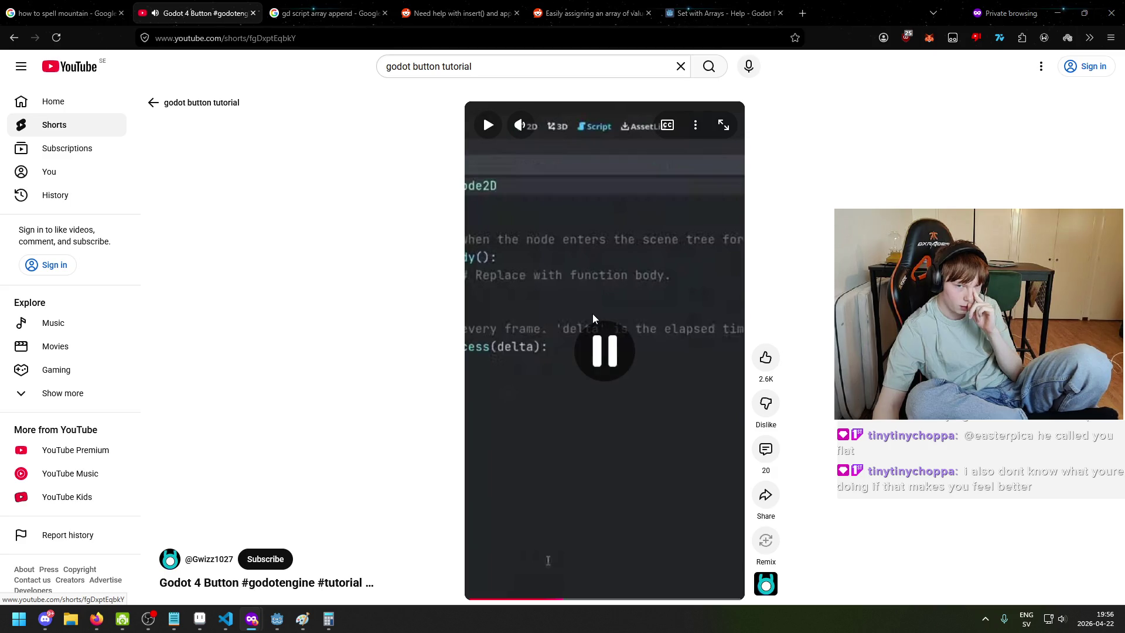
{"action": "left_click", "coordinate": [592, 315]}
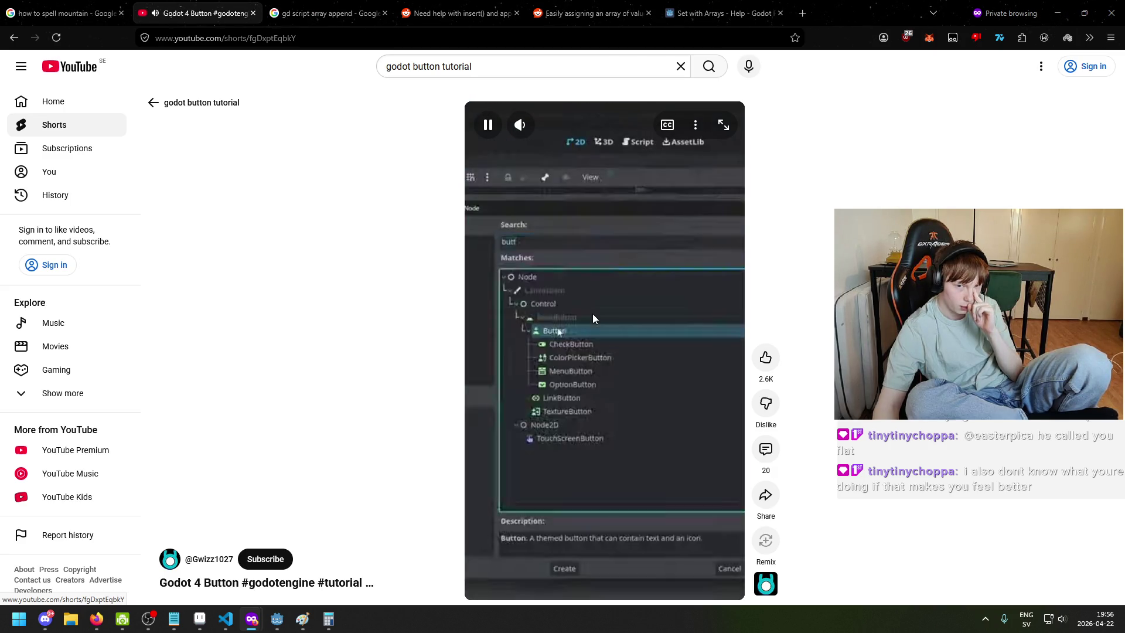
{"action": "left_click", "coordinate": [592, 314]}
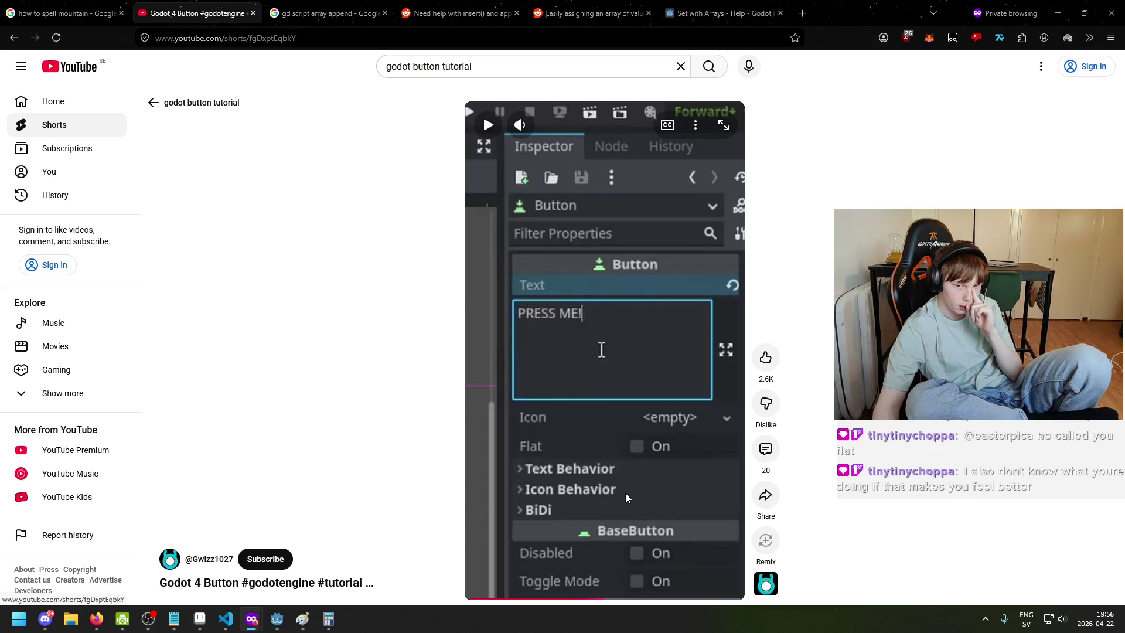
Return to Godot and select the Button in the map_node scene
{"action": "key", "text": "alt+Tab"}
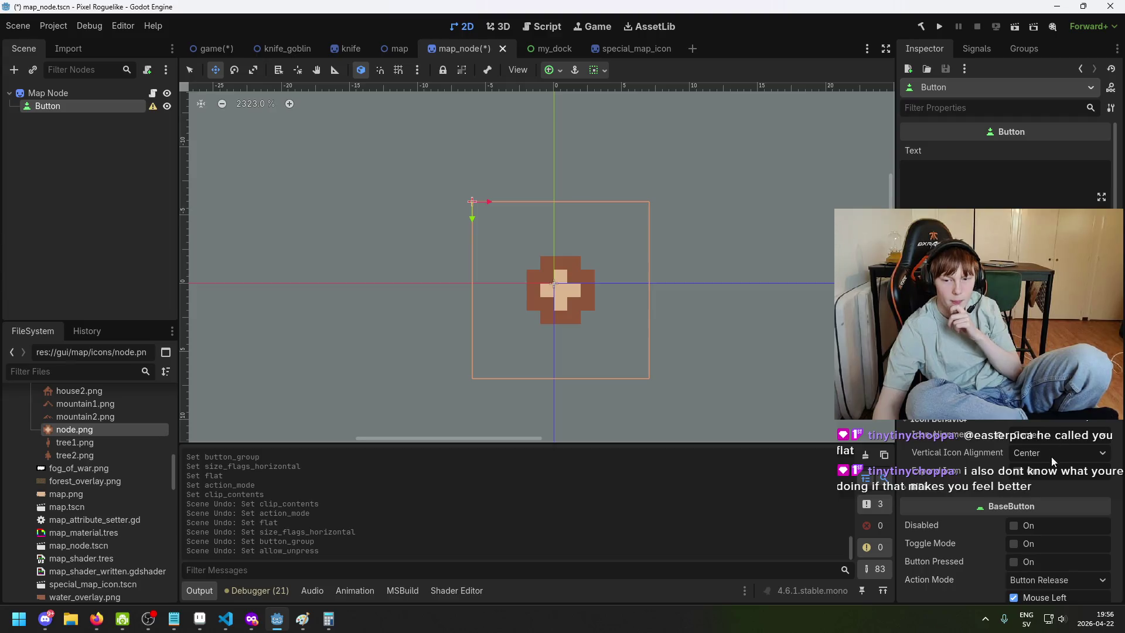
{"action": "scroll", "coordinate": [552, 301], "scroll_direction": "down", "scroll_amount": 3}
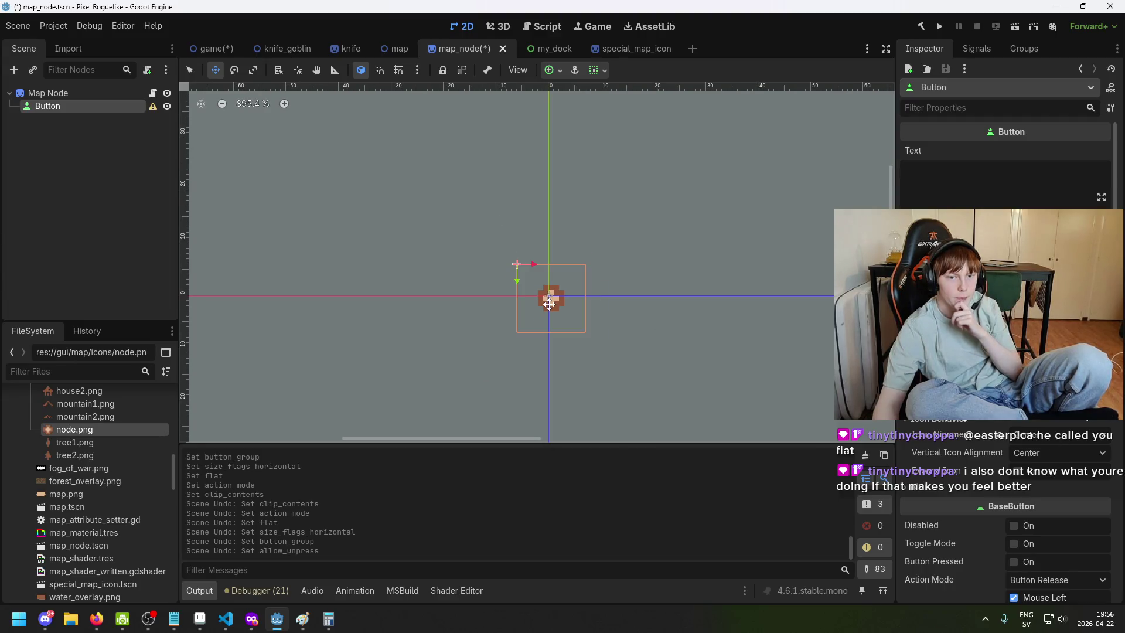
{"action": "scroll", "coordinate": [552, 301], "scroll_direction": "up", "scroll_amount": 2}
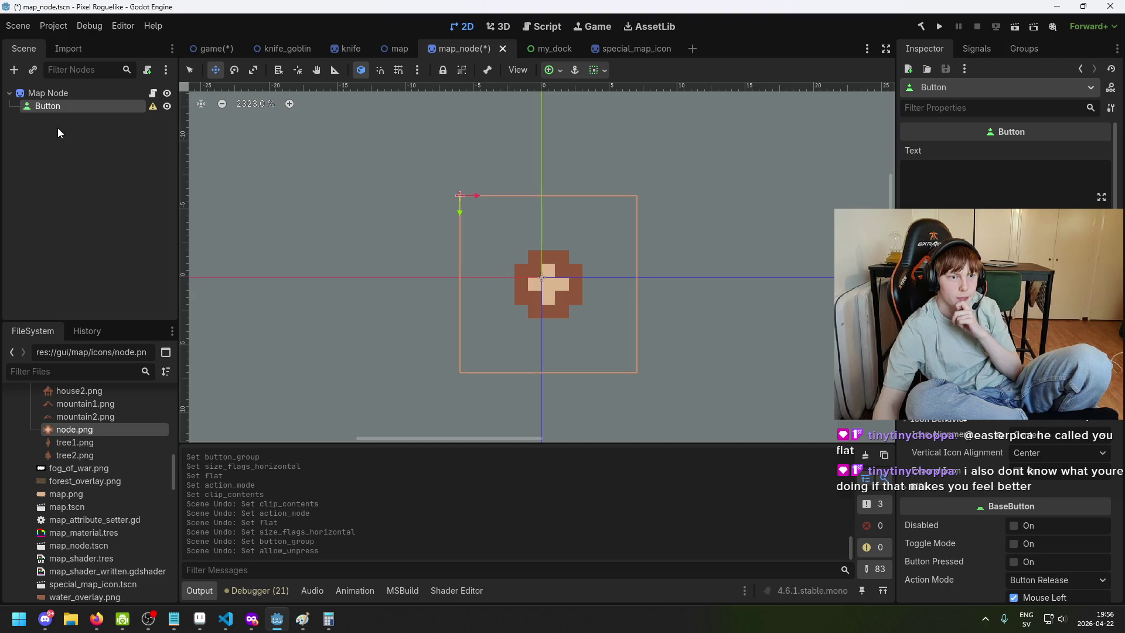
{"action": "left_click", "coordinate": [53, 93]}
{"action": "left_click", "coordinate": [58, 106]}
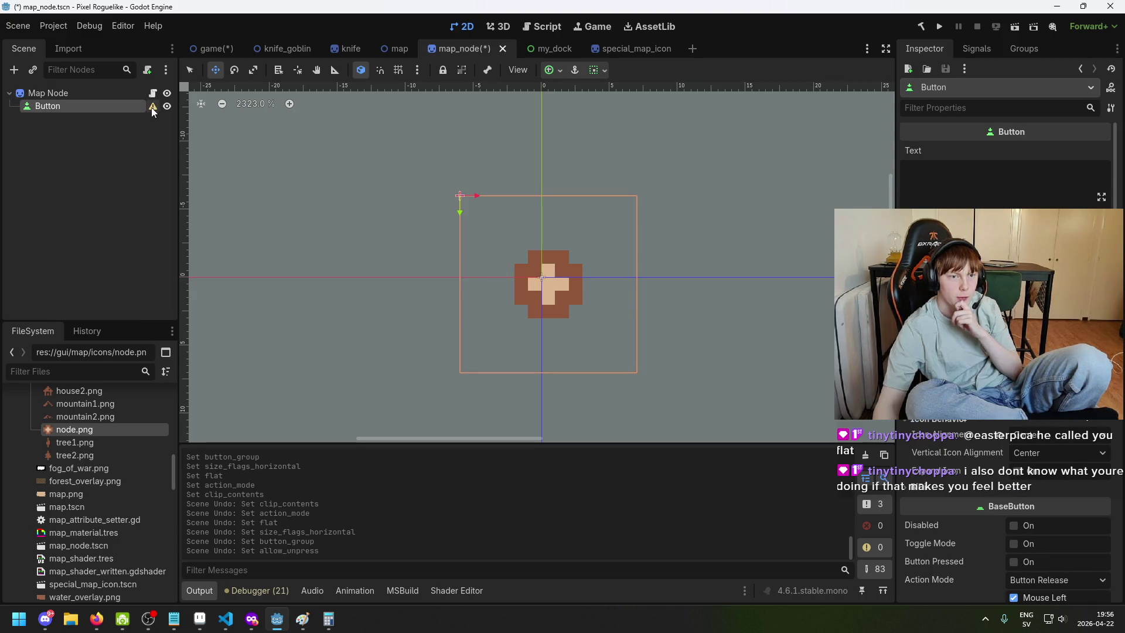
{"action": "mouse_move", "coordinate": [151, 107]}
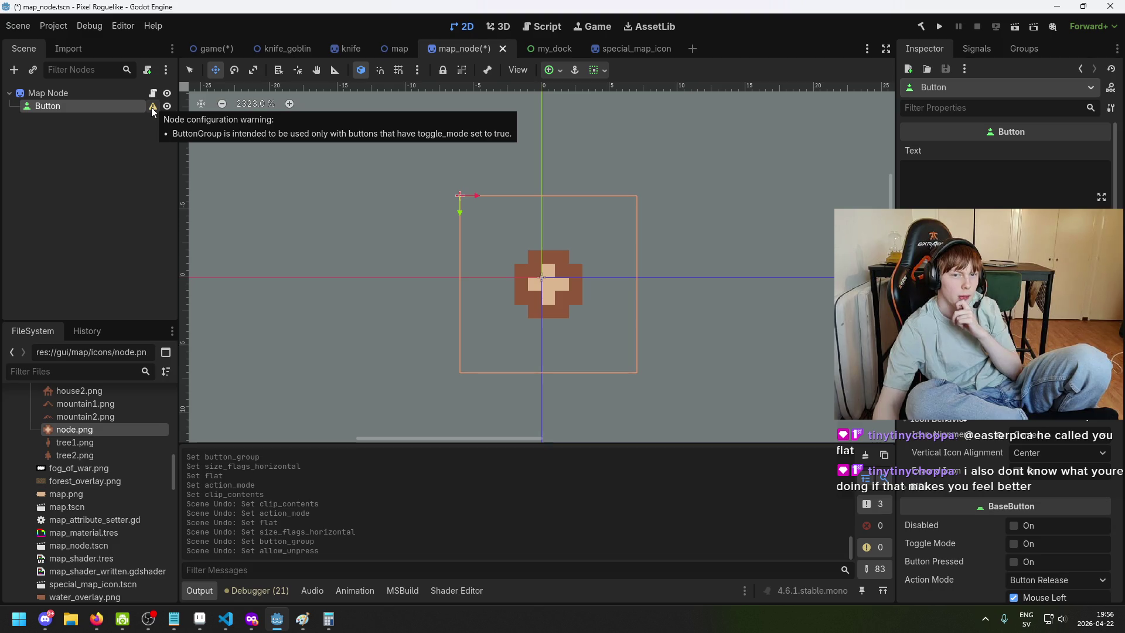
Clear the Button Group and turn off Flat for a dark rounded panel, then save map_node.tscn
{"action": "scroll", "coordinate": [1005, 328], "scroll_direction": "down", "scroll_amount": 5}
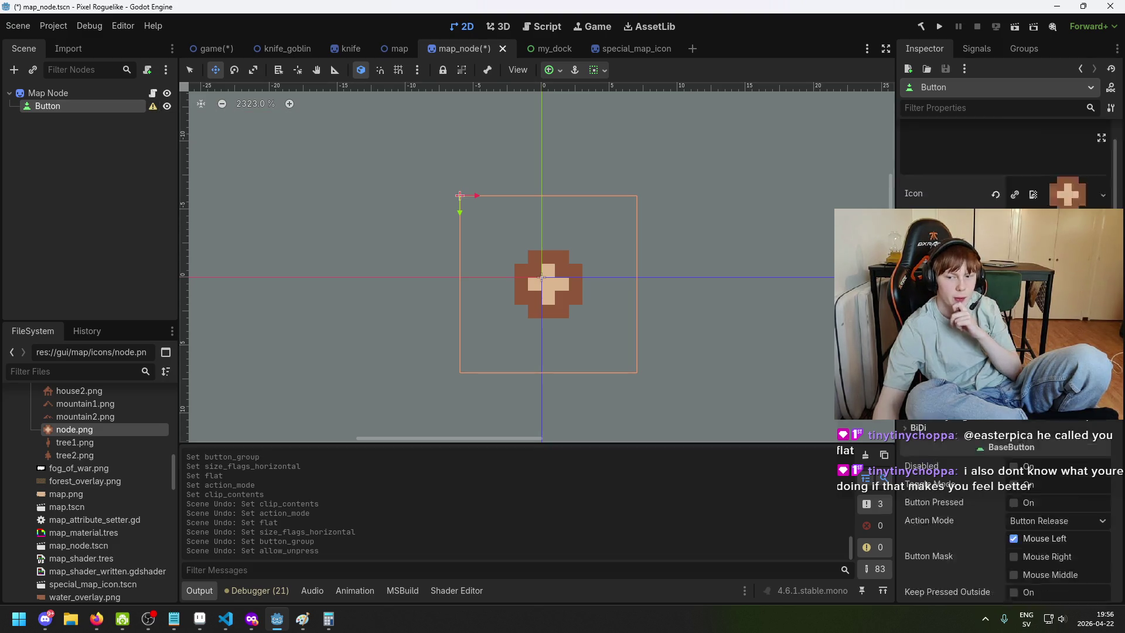
{"action": "scroll", "coordinate": [1086, 508], "scroll_direction": "down", "scroll_amount": 5}
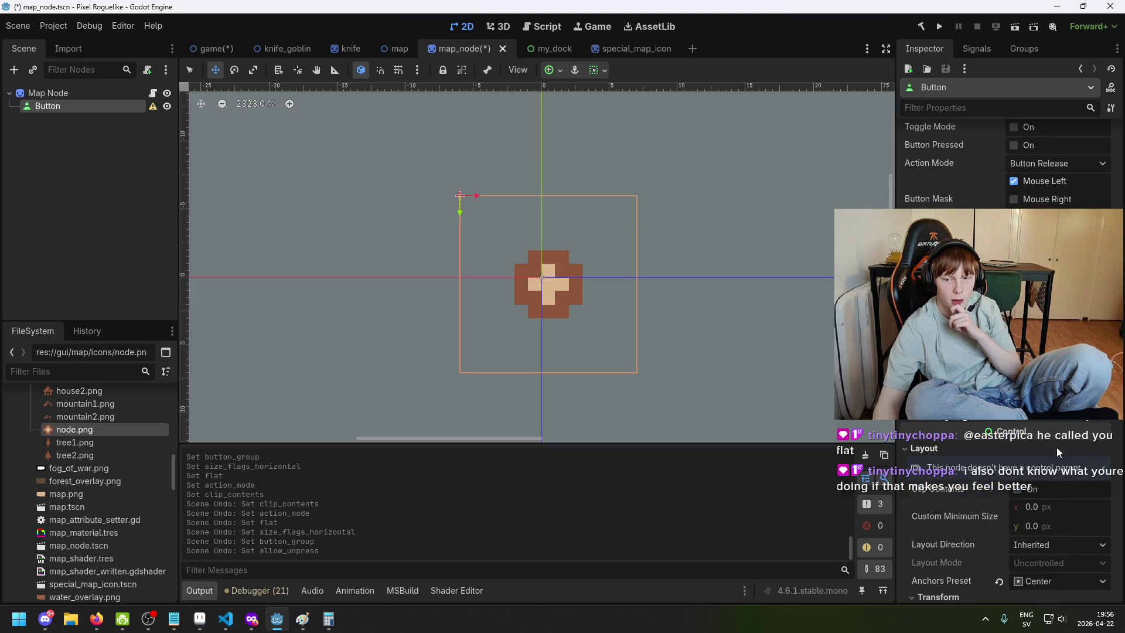
{"action": "scroll", "coordinate": [1040, 445], "scroll_direction": "down", "scroll_amount": 2}
{"action": "scroll", "coordinate": [1005, 510], "scroll_direction": "down", "scroll_amount": 6}
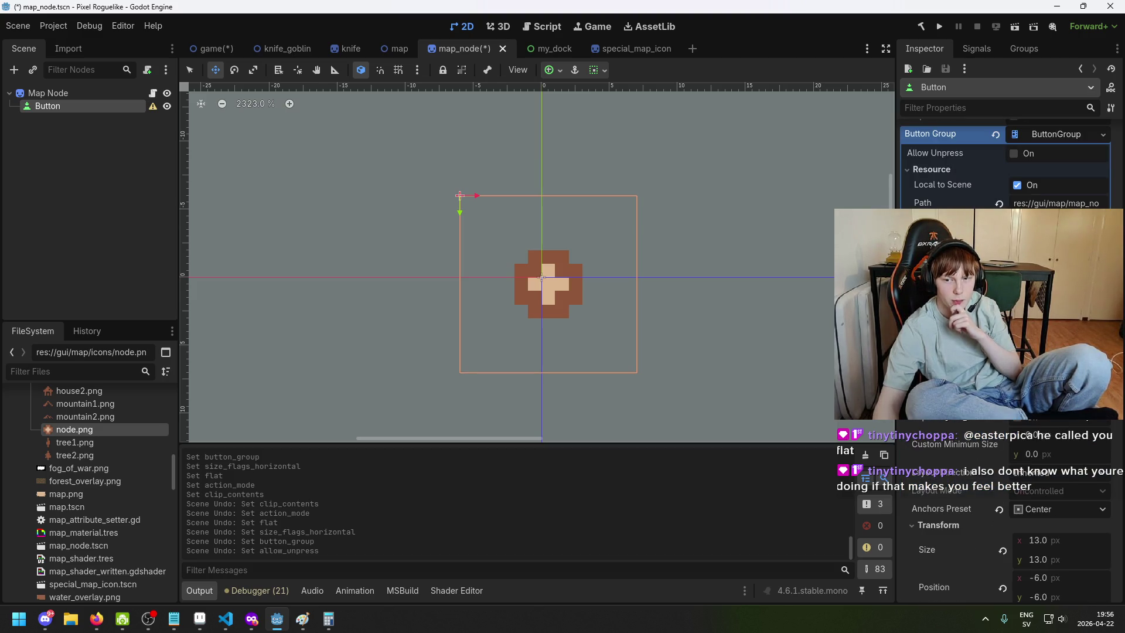
{"action": "scroll", "coordinate": [1005, 463], "scroll_direction": "down", "scroll_amount": 5}
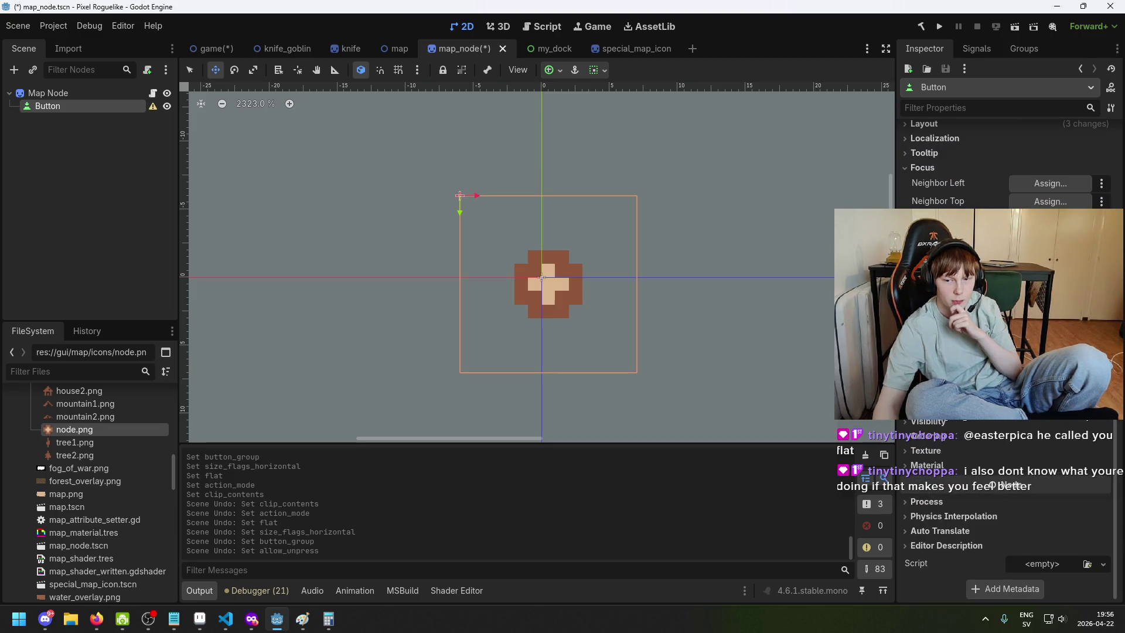
{"action": "scroll", "coordinate": [1005, 469], "scroll_direction": "up", "scroll_amount": 15}
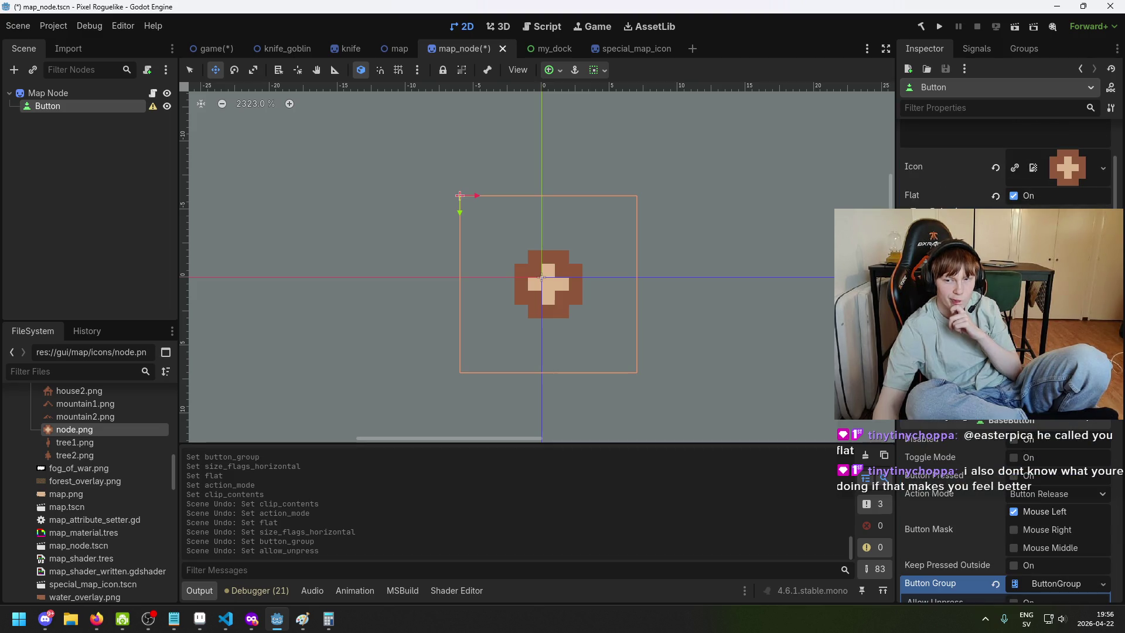
{"action": "scroll", "coordinate": [1005, 498], "scroll_direction": "down", "scroll_amount": 3}
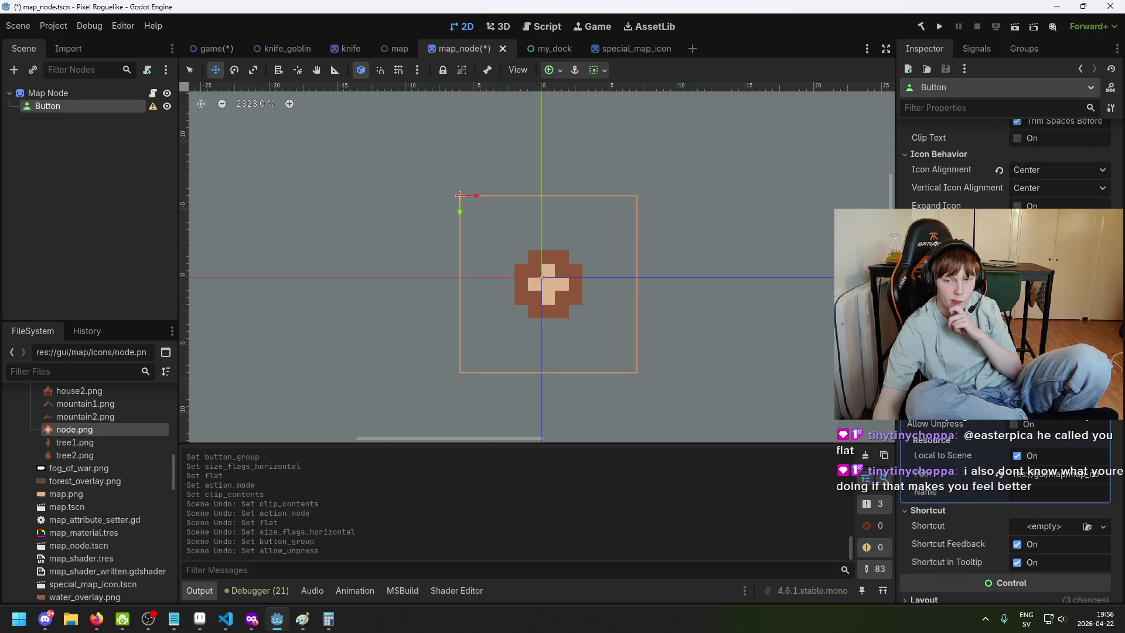
{"action": "scroll", "coordinate": [1005, 527], "scroll_direction": "down", "scroll_amount": 1}
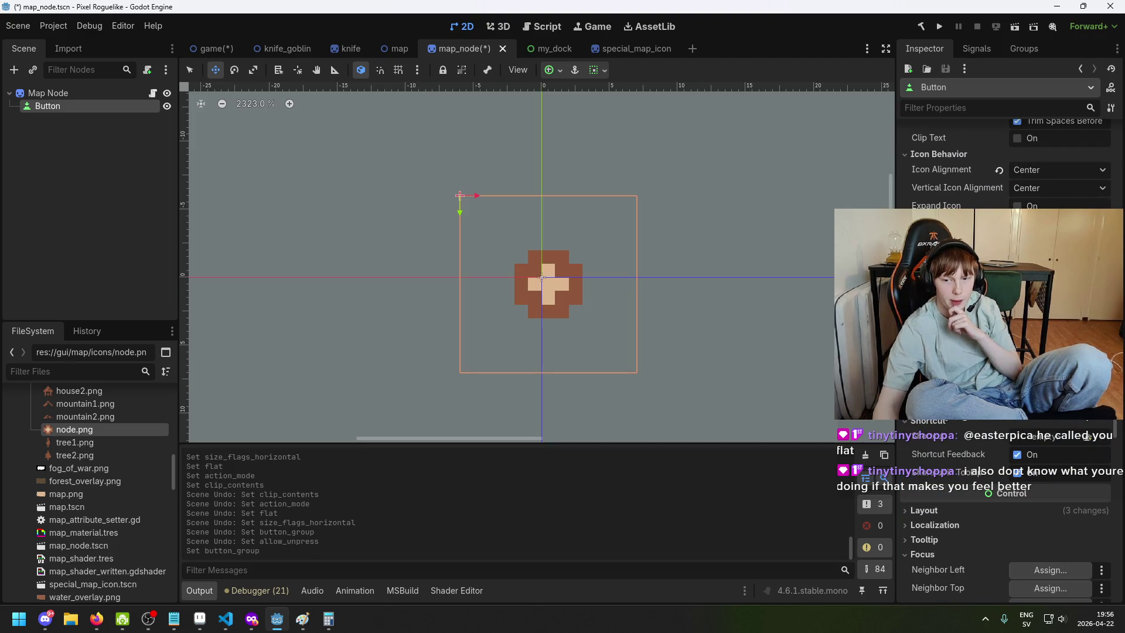
{"action": "scroll", "coordinate": [1005, 527], "scroll_direction": "up", "scroll_amount": 3}
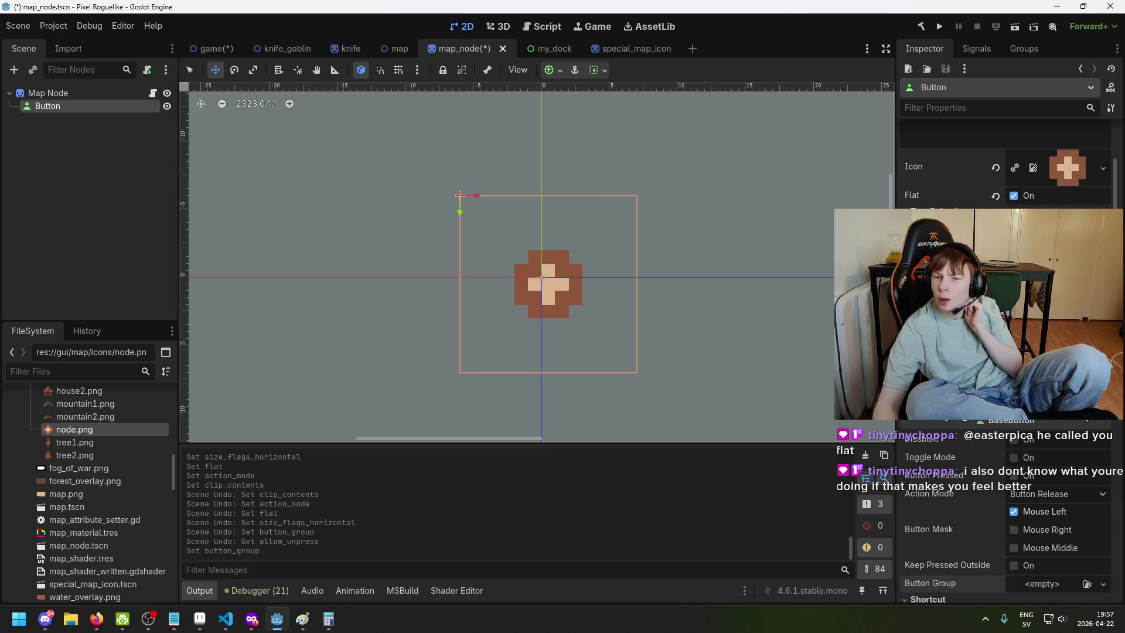
{"action": "scroll", "coordinate": [1005, 528], "scroll_direction": "down", "scroll_amount": 1}
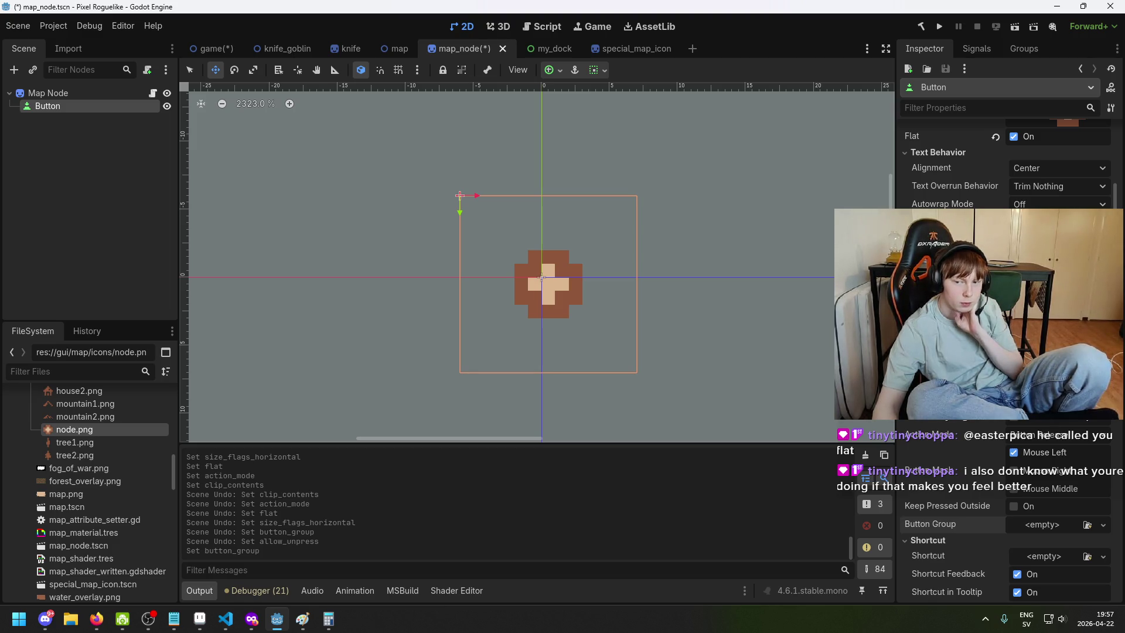
{"action": "scroll", "coordinate": [1005, 352], "scroll_direction": "up", "scroll_amount": 3}
{"action": "left_click", "coordinate": [1014, 237]}
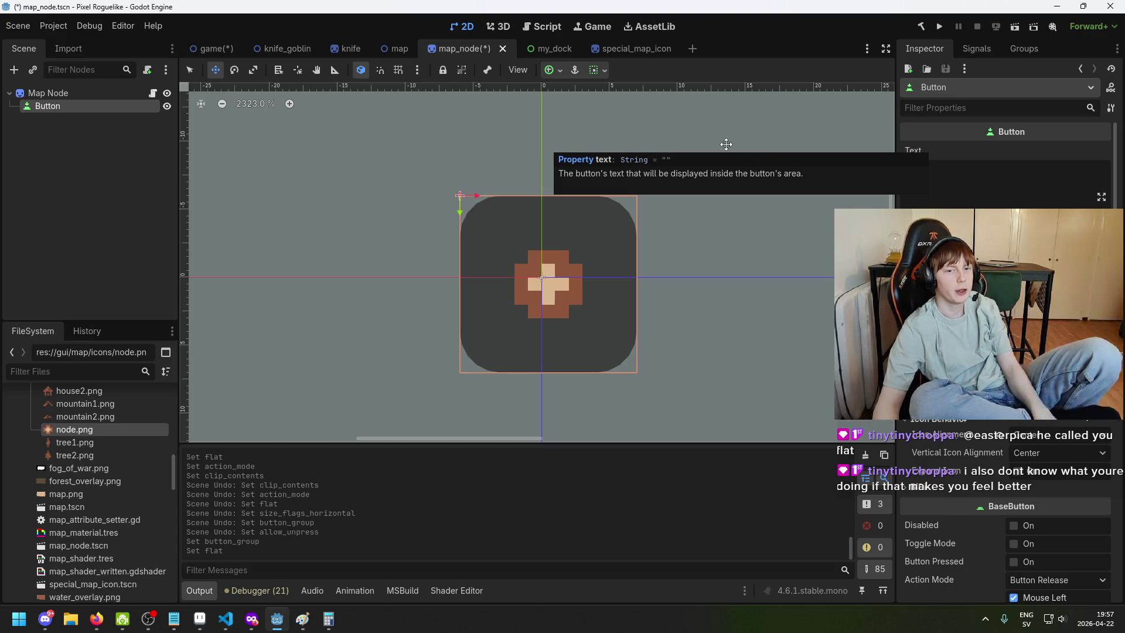
{"action": "key", "text": "ctrl+s"}
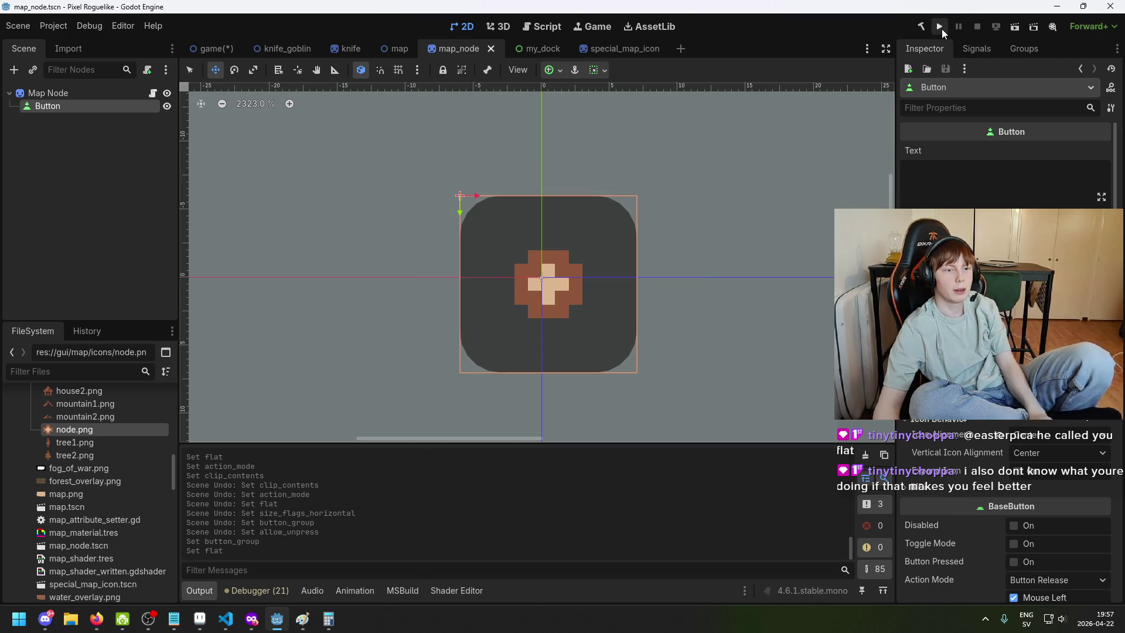
Run the project to see the map nodes as dark rounded buttons, then stop it
{"action": "left_click", "coordinate": [940, 27]}
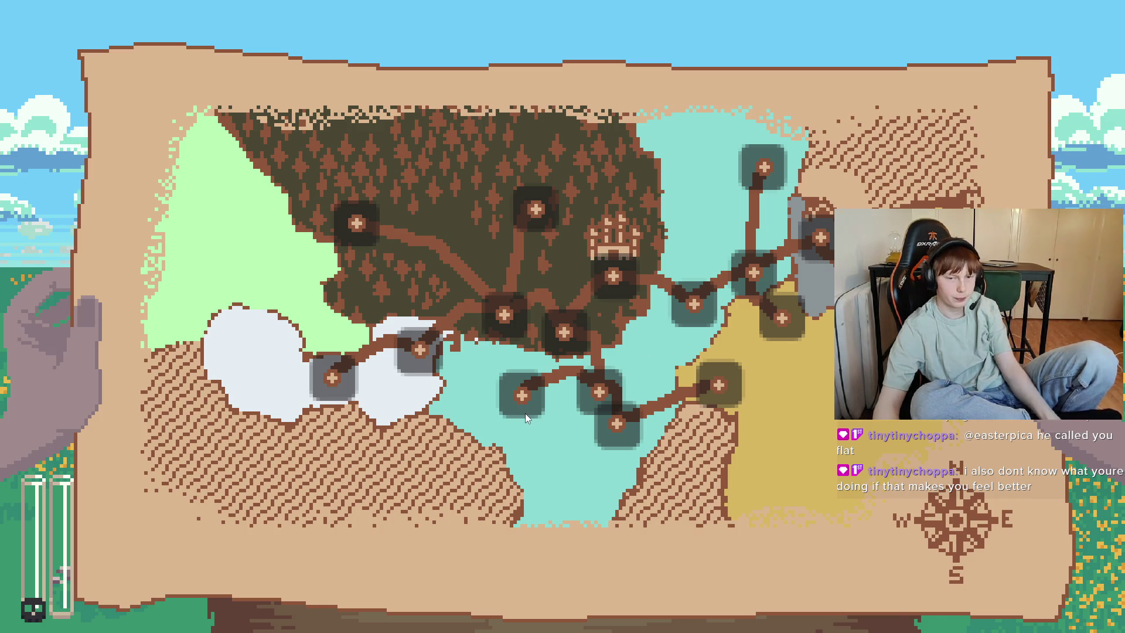
{"action": "key", "text": "F8"}
{"action": "left_click", "coordinate": [86, 116]}
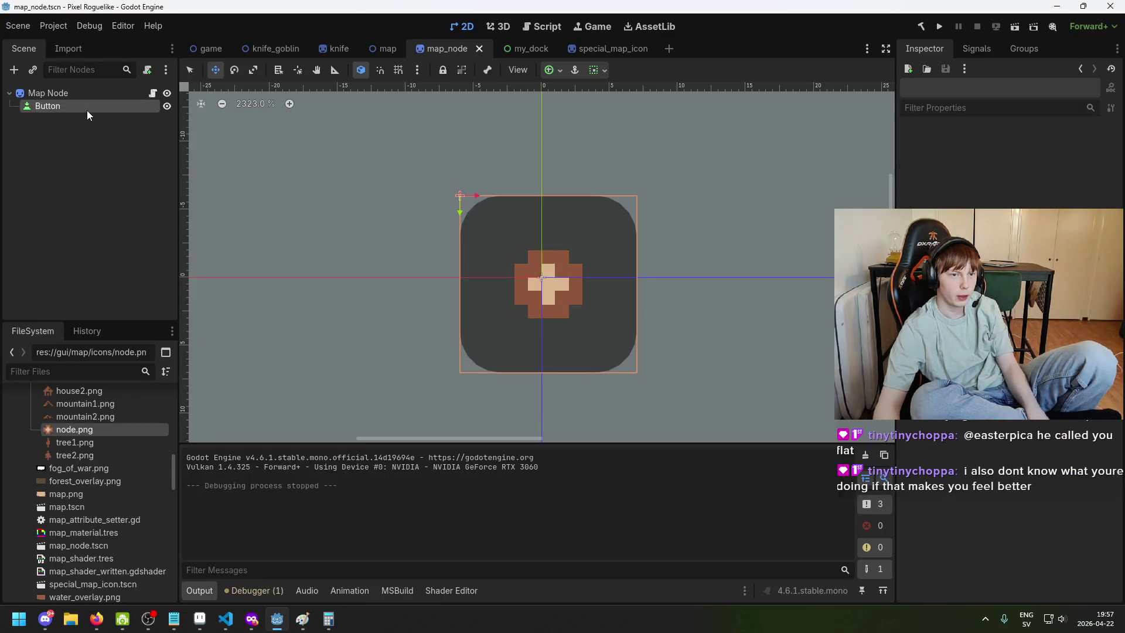
Select the map_node Button, browse its Inspector properties, and clear its Icon
{"action": "left_click", "coordinate": [86, 110]}
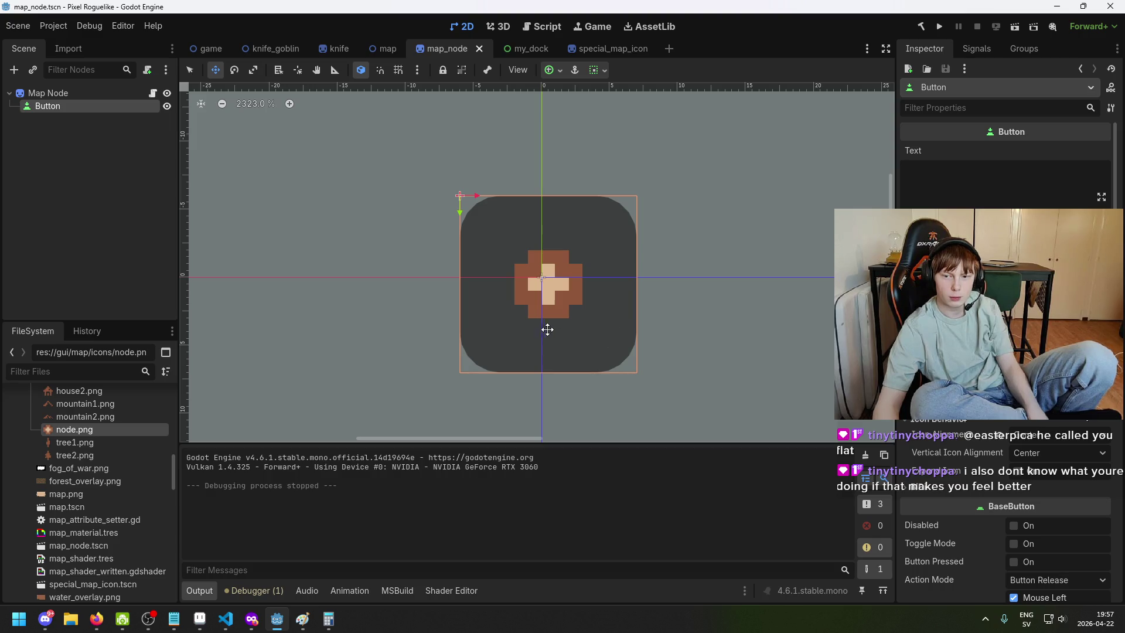
{"action": "scroll", "coordinate": [763, 324], "scroll_direction": "down", "scroll_amount": 3}
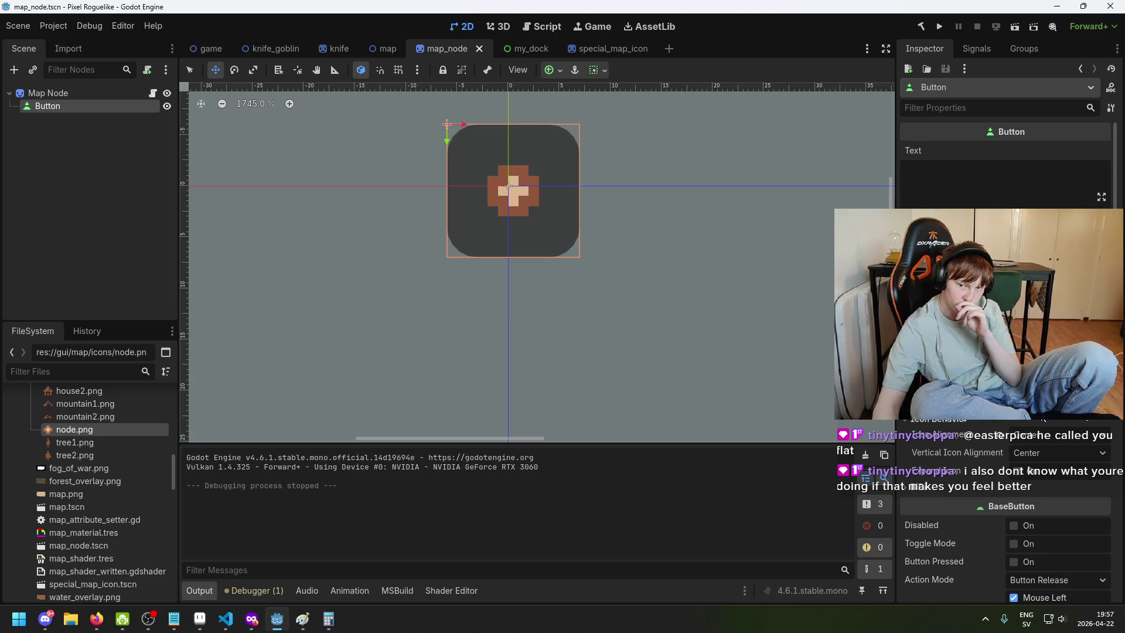
{"action": "scroll", "coordinate": [1005, 352], "scroll_direction": "down", "scroll_amount": 10}
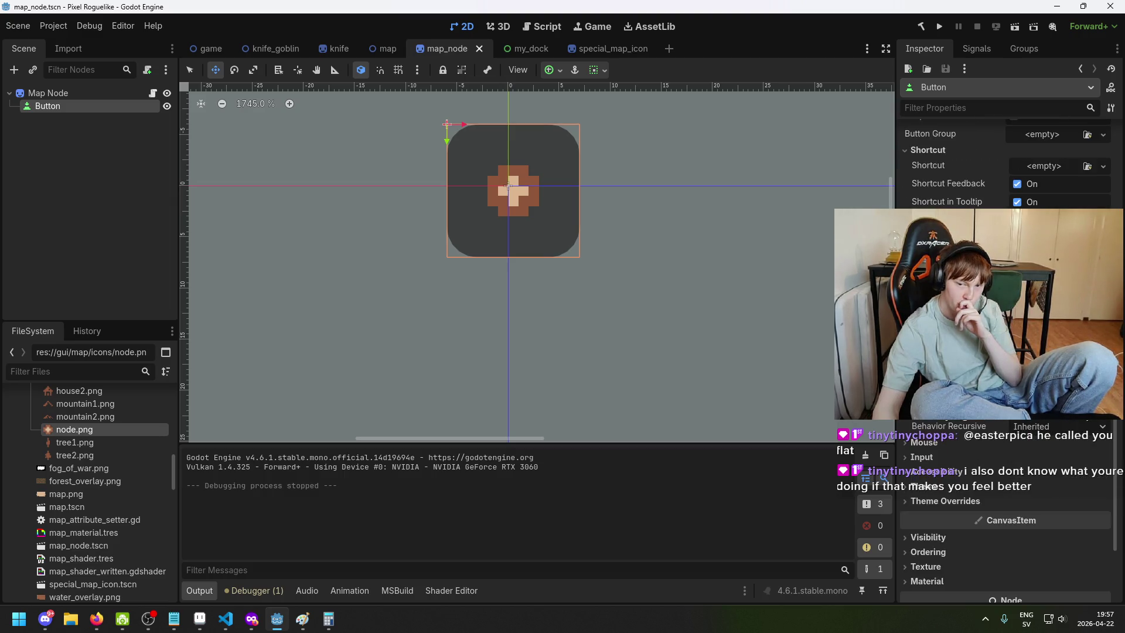
{"action": "scroll", "coordinate": [957, 536], "scroll_direction": "down", "scroll_amount": 5}
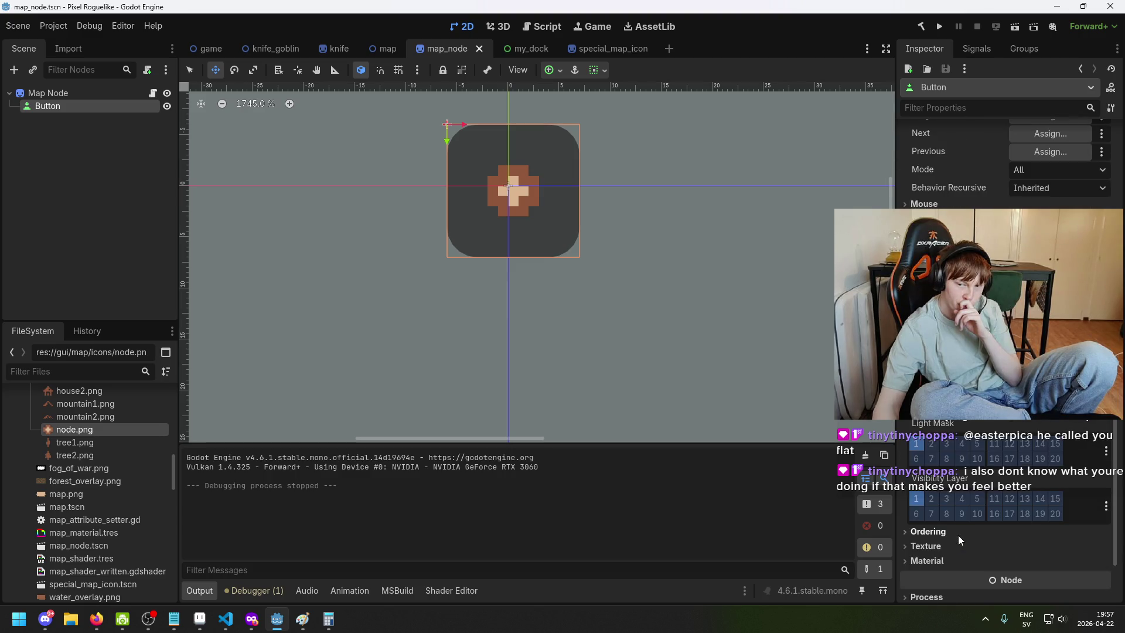
{"action": "scroll", "coordinate": [975, 449], "scroll_direction": "up", "scroll_amount": 6}
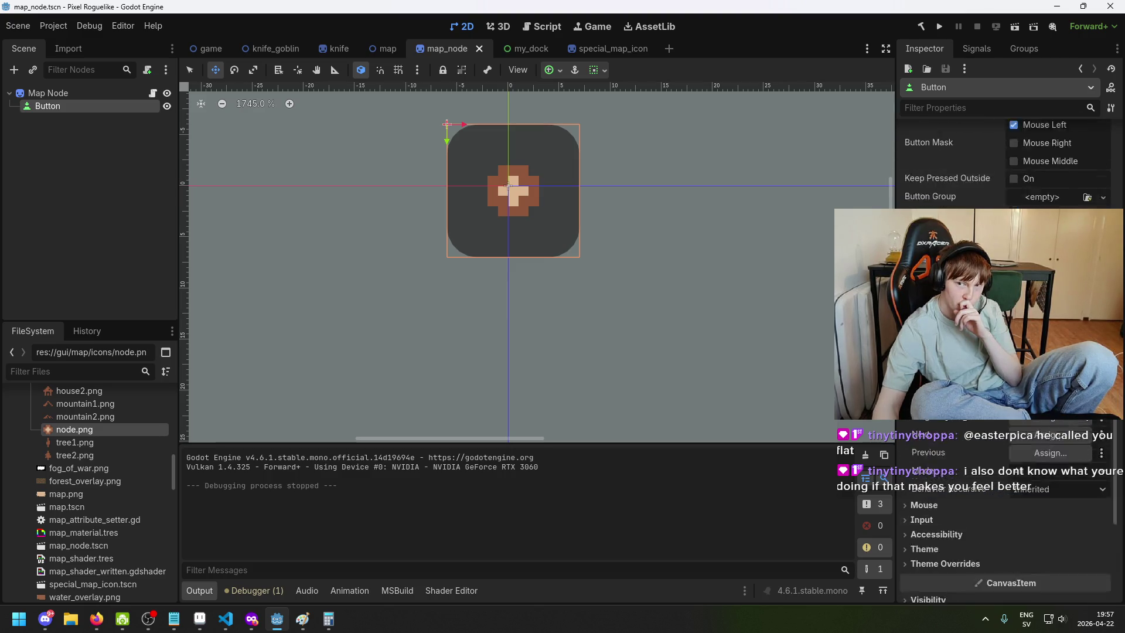
{"action": "left_click", "coordinate": [964, 425]}
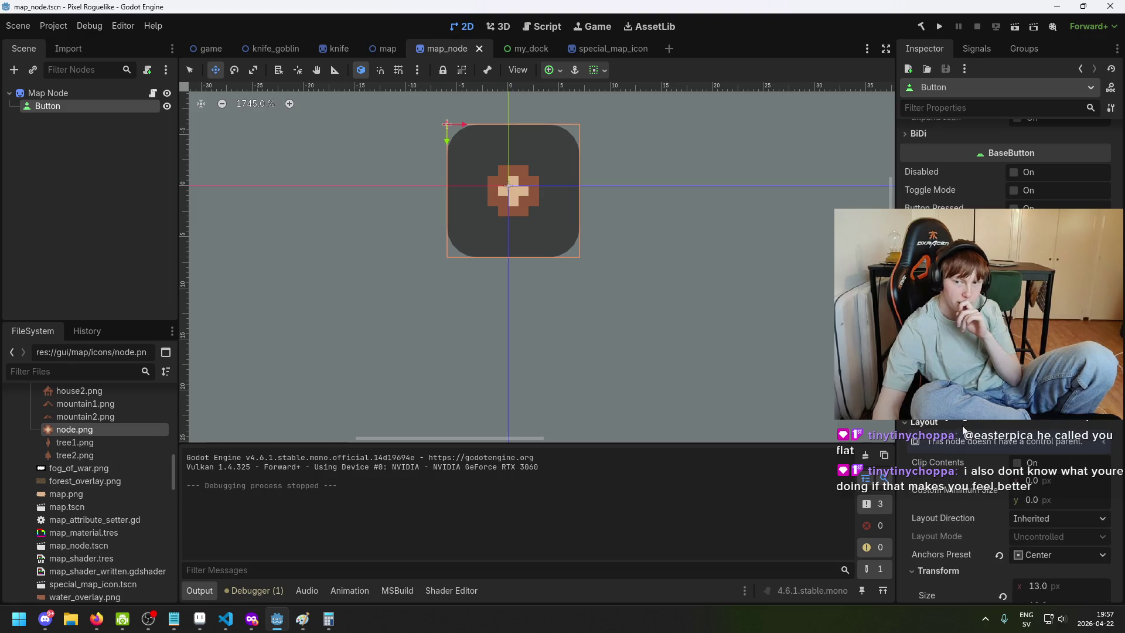
{"action": "scroll", "coordinate": [997, 452], "scroll_direction": "down", "scroll_amount": 4}
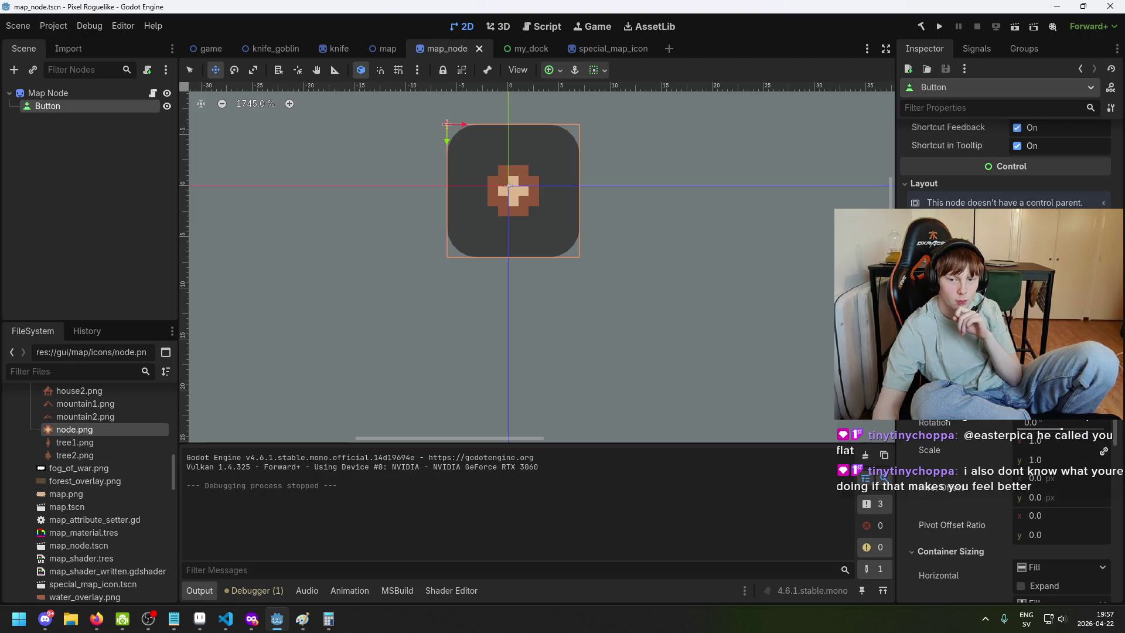
{"action": "scroll", "coordinate": [1032, 498], "scroll_direction": "down", "scroll_amount": 3}
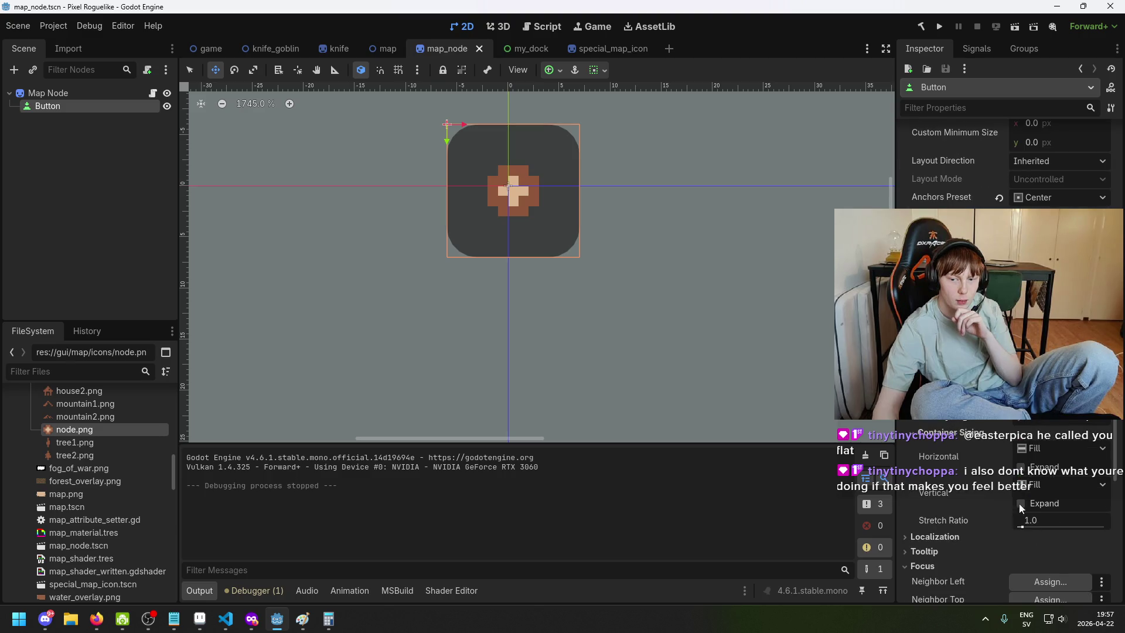
{"action": "scroll", "coordinate": [1003, 472], "scroll_direction": "down", "scroll_amount": 2}
{"action": "scroll", "coordinate": [970, 449], "scroll_direction": "up", "scroll_amount": 5}
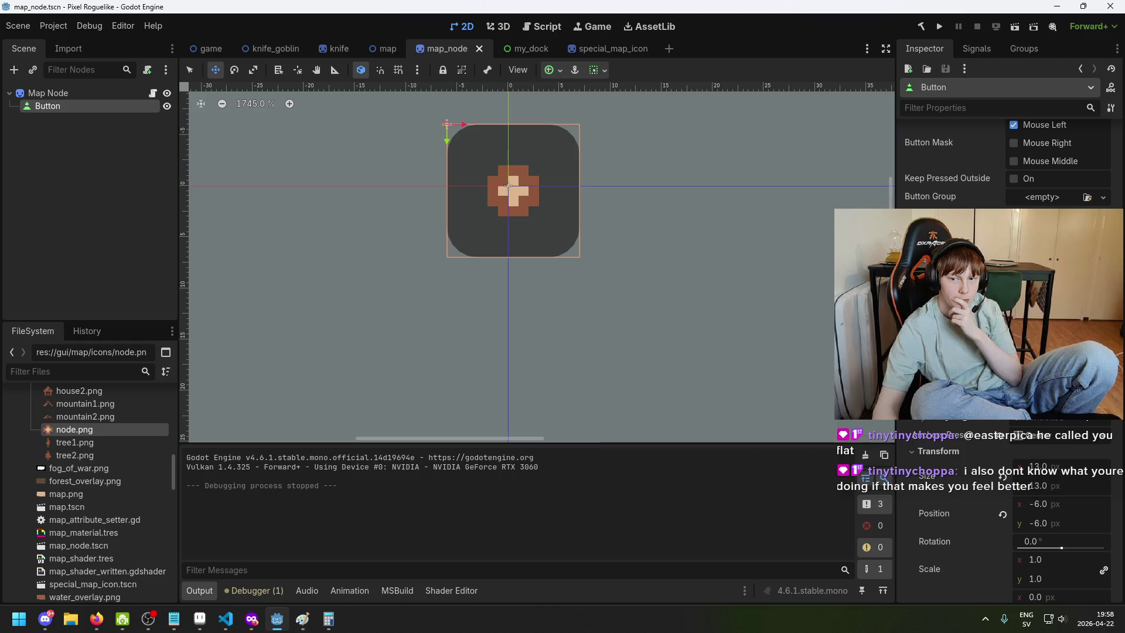
{"action": "scroll", "coordinate": [969, 448], "scroll_direction": "up", "scroll_amount": 10}
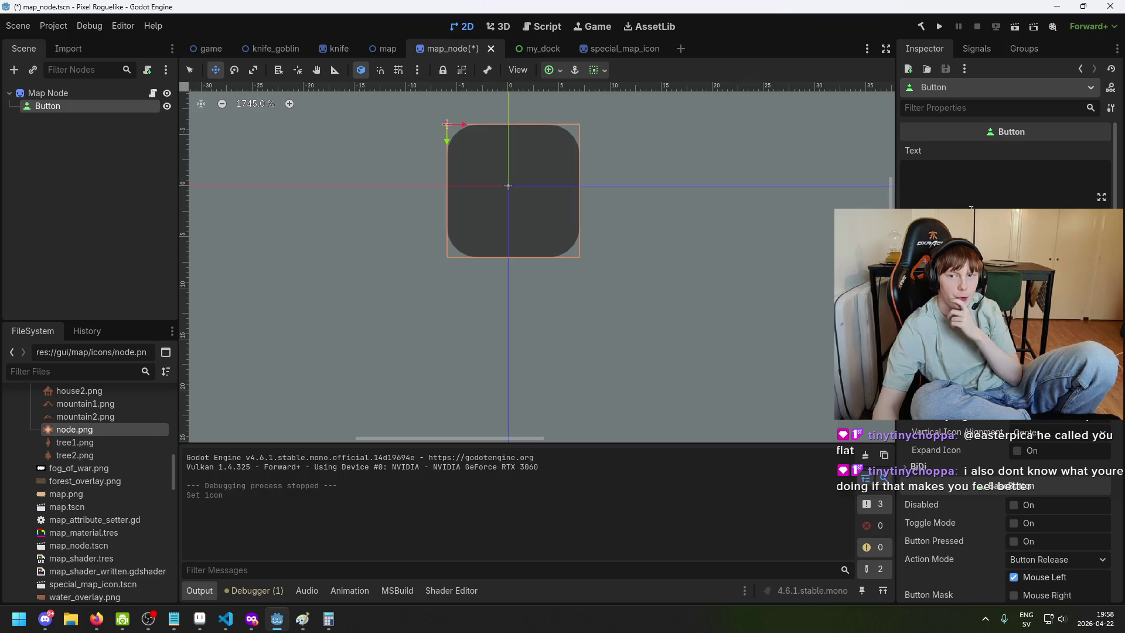
Set the Button's Text to 'TEst text', save map_node, and run then close the game
{"action": "left_click", "coordinate": [990, 194]}
{"action": "type", "text": "A"}
{"action": "key", "text": "BackSpace"}
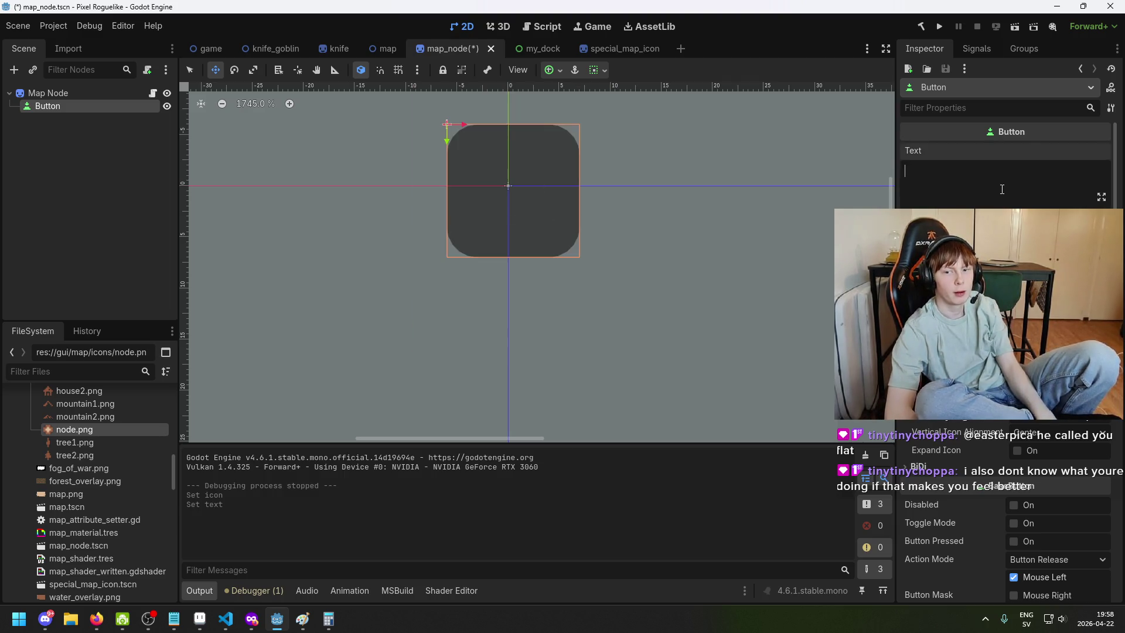
{"action": "type", "text": "TEst te"}
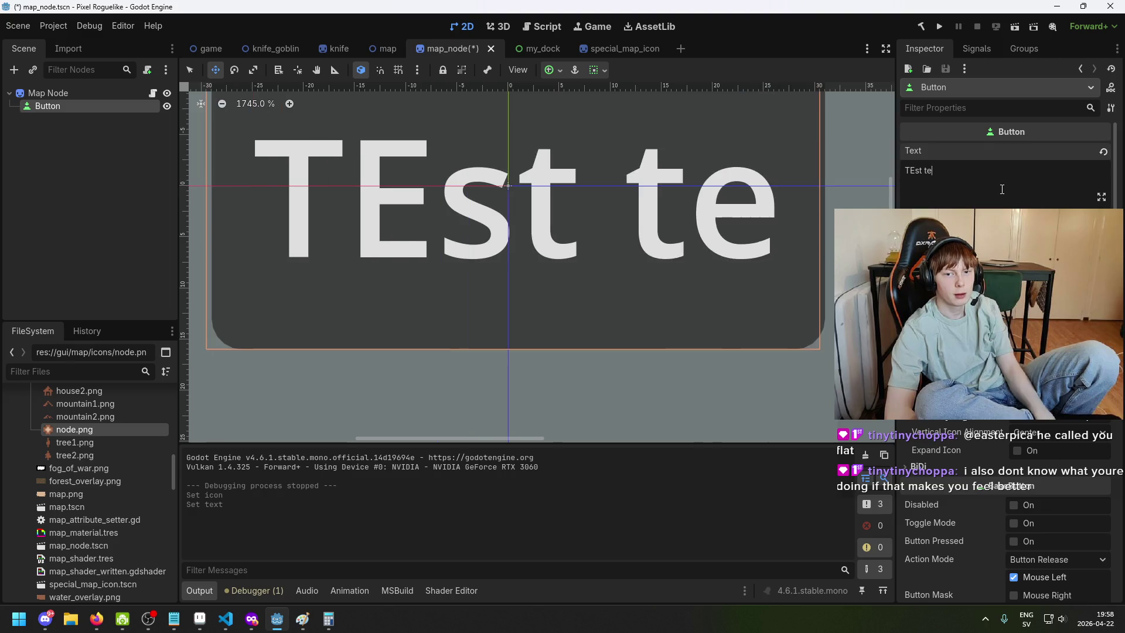
{"action": "type", "text": "xt"}
{"action": "key", "text": "ctrl+s"}
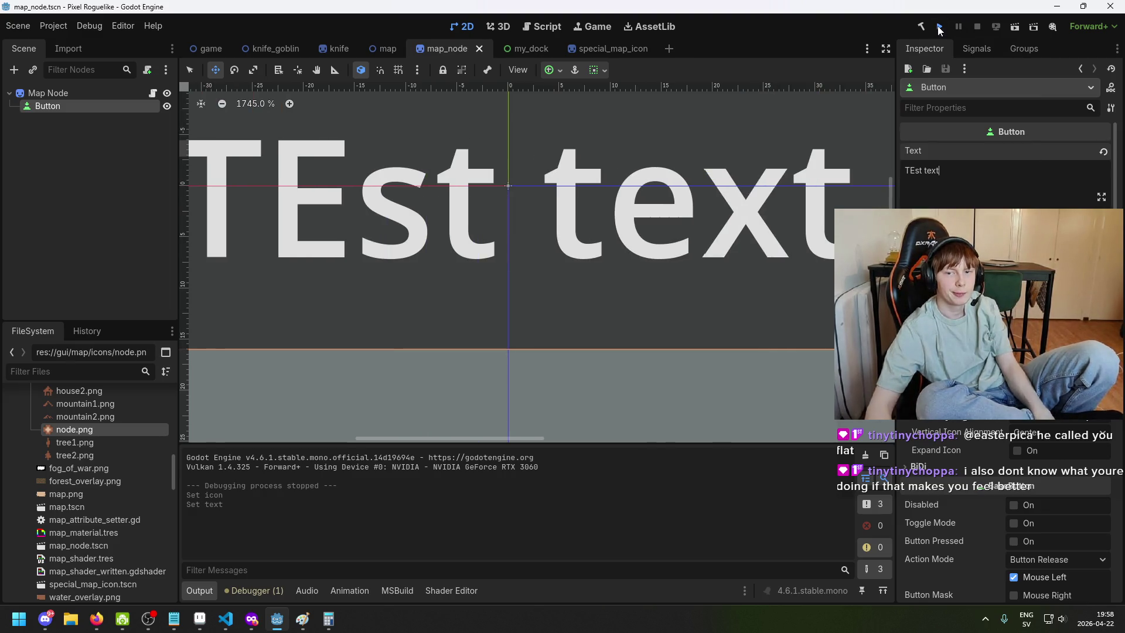
{"action": "left_click", "coordinate": [937, 25]}
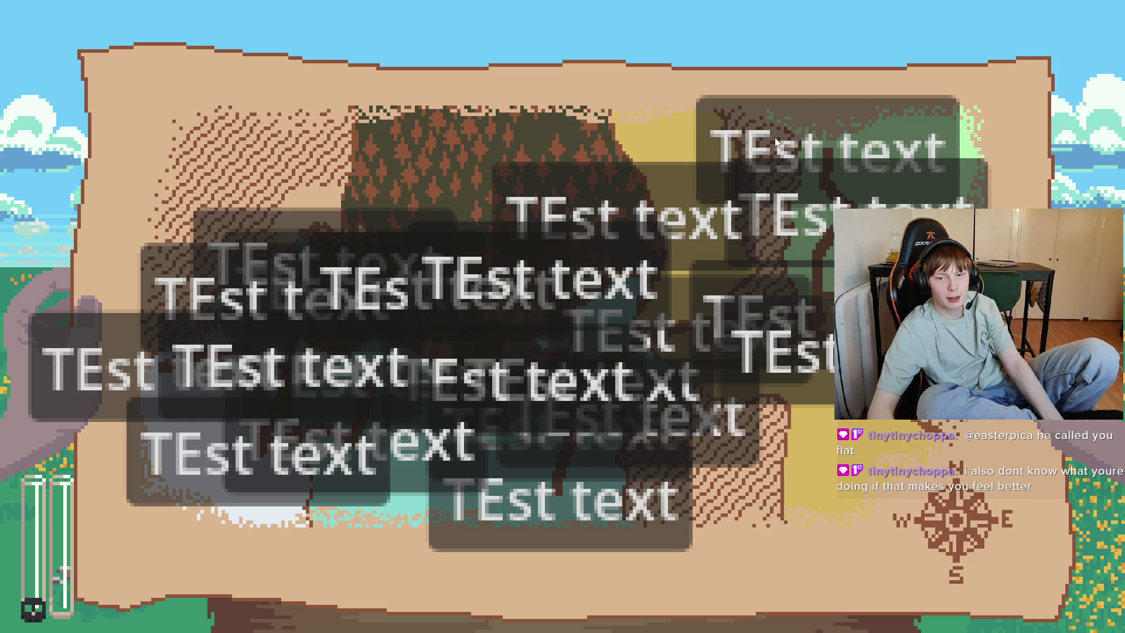
{"action": "key", "text": "alt+F4"}
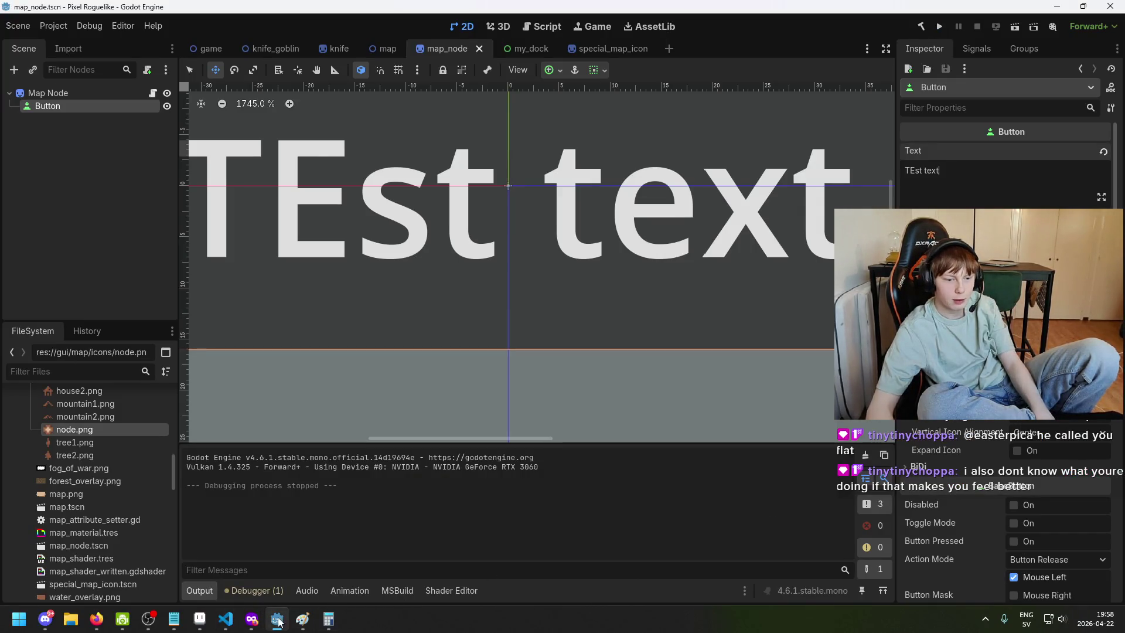
Rewatch the Godot 4 Button Short, pausing on the Signals list showing pressed()
{"action": "mouse_move", "coordinate": [264, 619]}
{"action": "left_click", "coordinate": [378, 563]}
{"action": "left_click", "coordinate": [641, 368]}
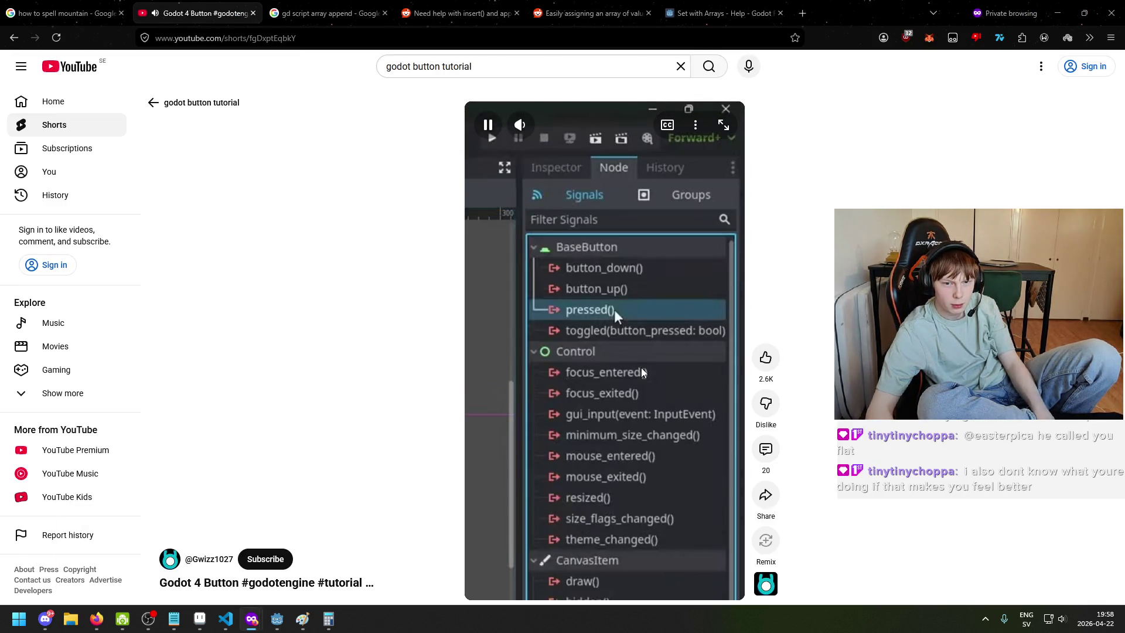
{"action": "left_click", "coordinate": [641, 372]}
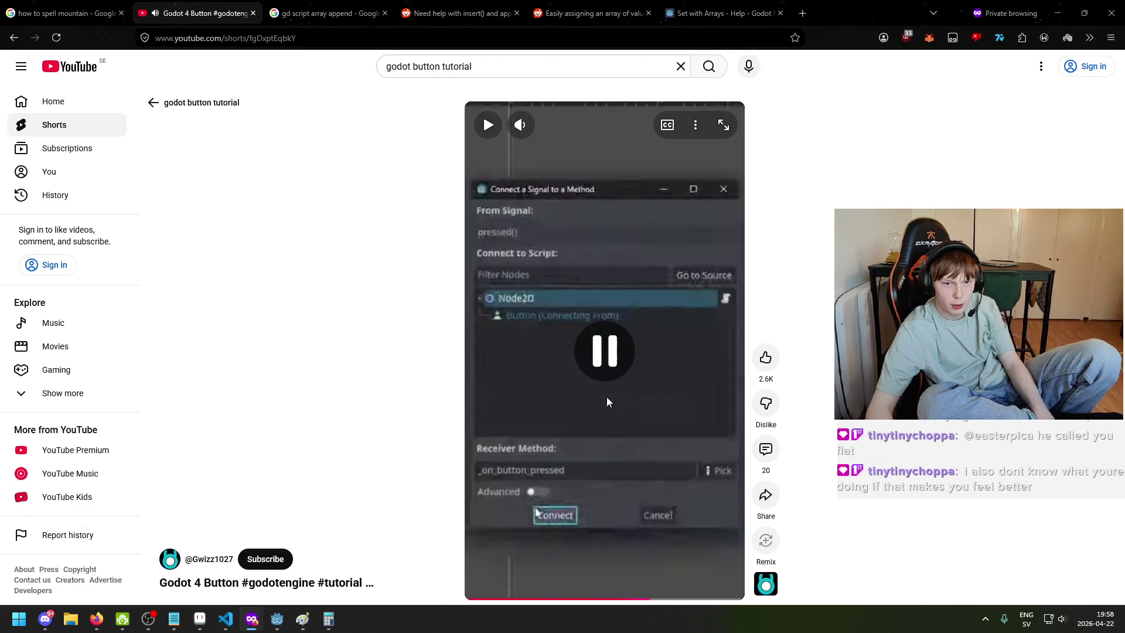
{"action": "left_click", "coordinate": [550, 597]}
{"action": "left_click", "coordinate": [620, 441]}
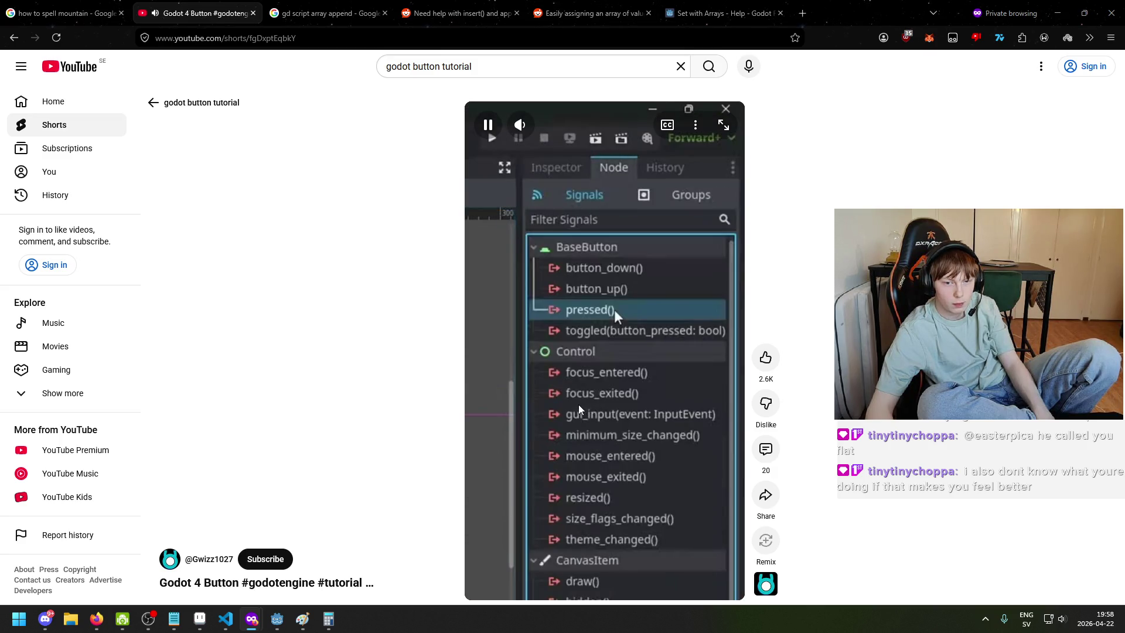
{"action": "left_click", "coordinate": [614, 314]}
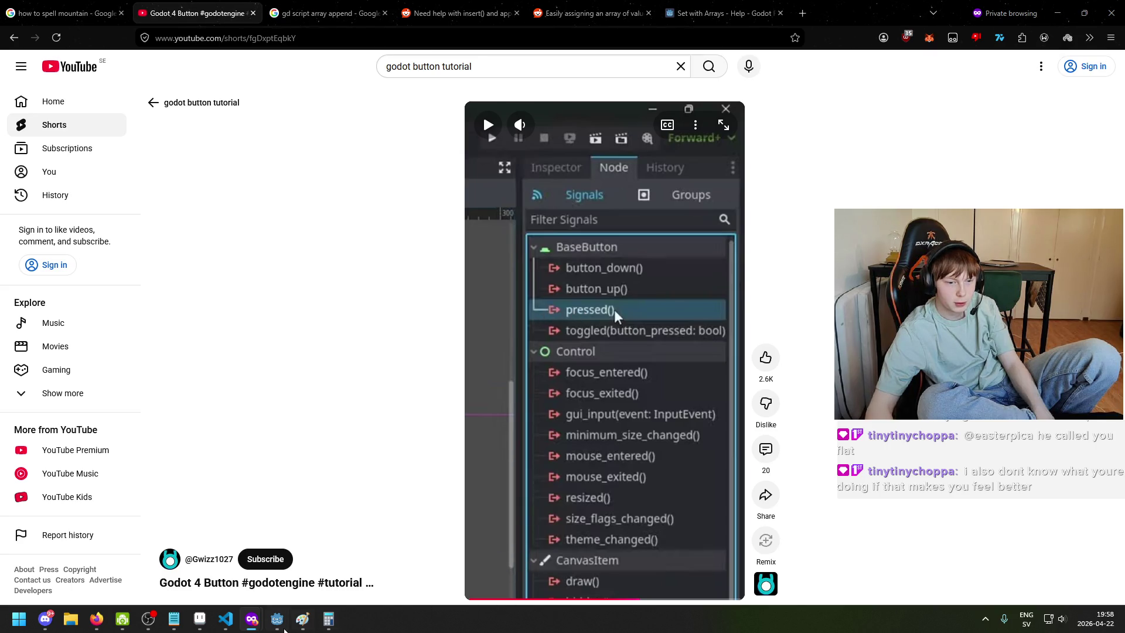
{"action": "left_click", "coordinate": [278, 622]}
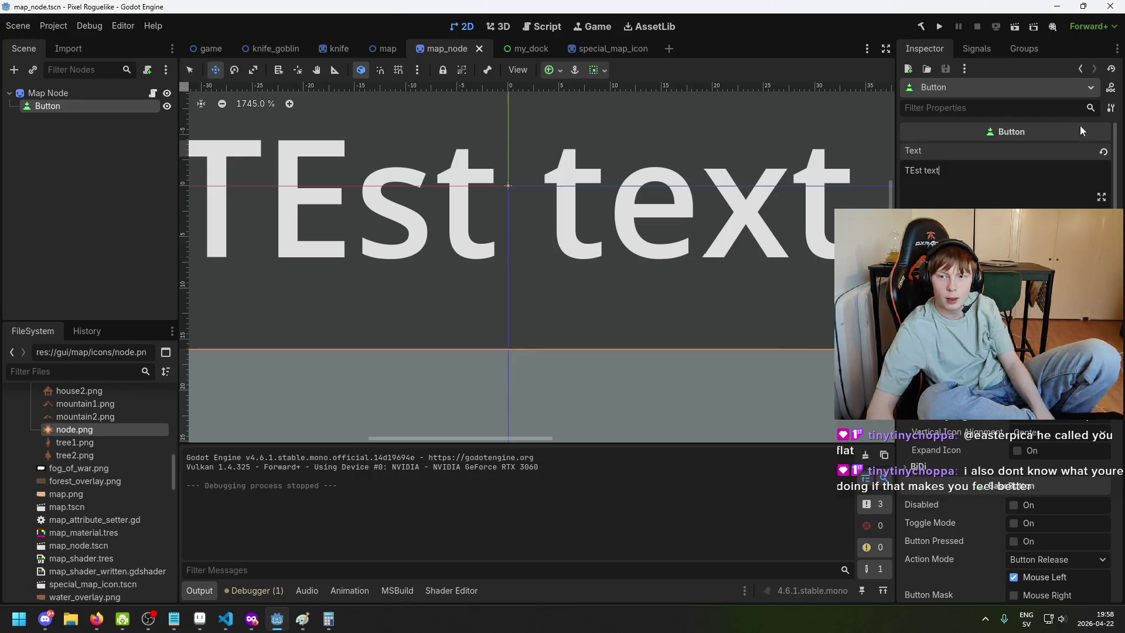
{"action": "left_click", "coordinate": [972, 52]}
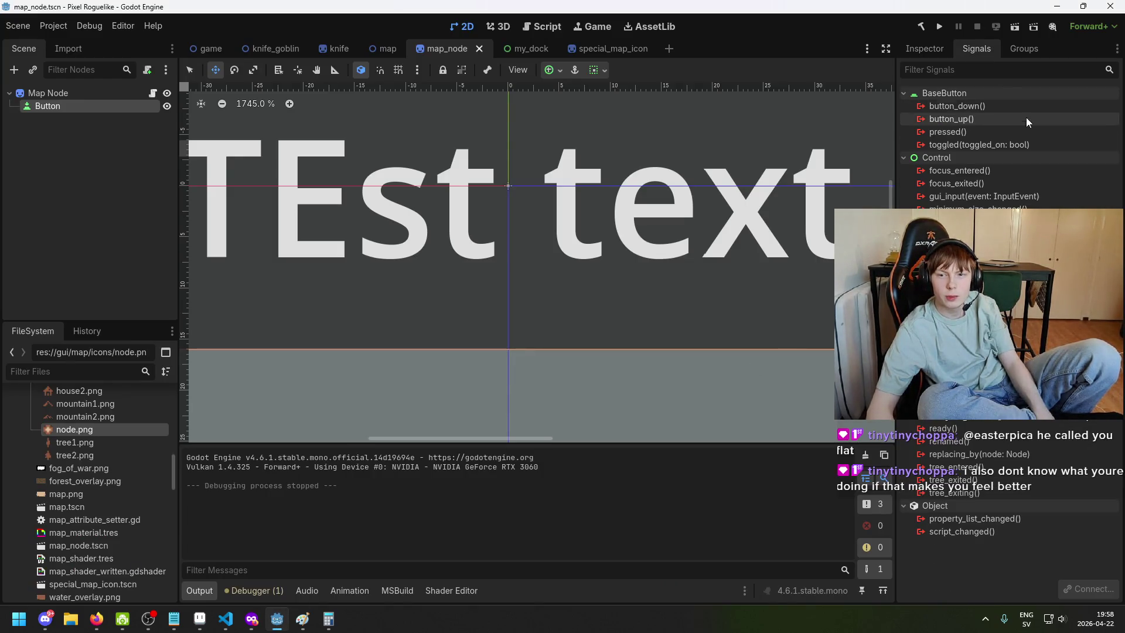
{"action": "left_click", "coordinate": [984, 131]}
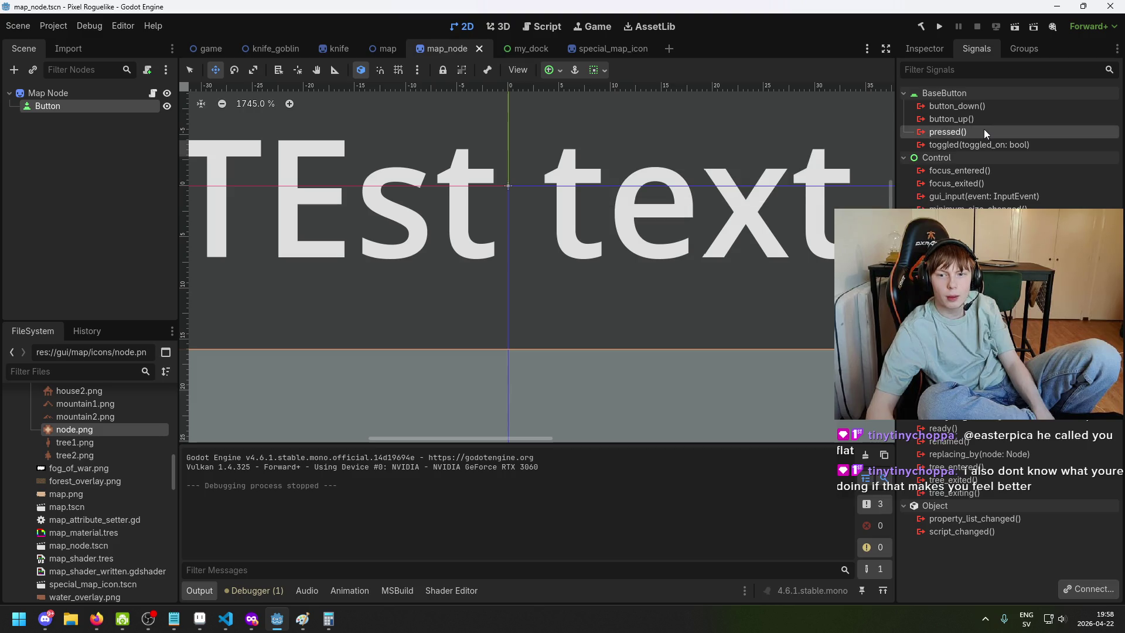
{"action": "left_click", "coordinate": [1094, 589]}
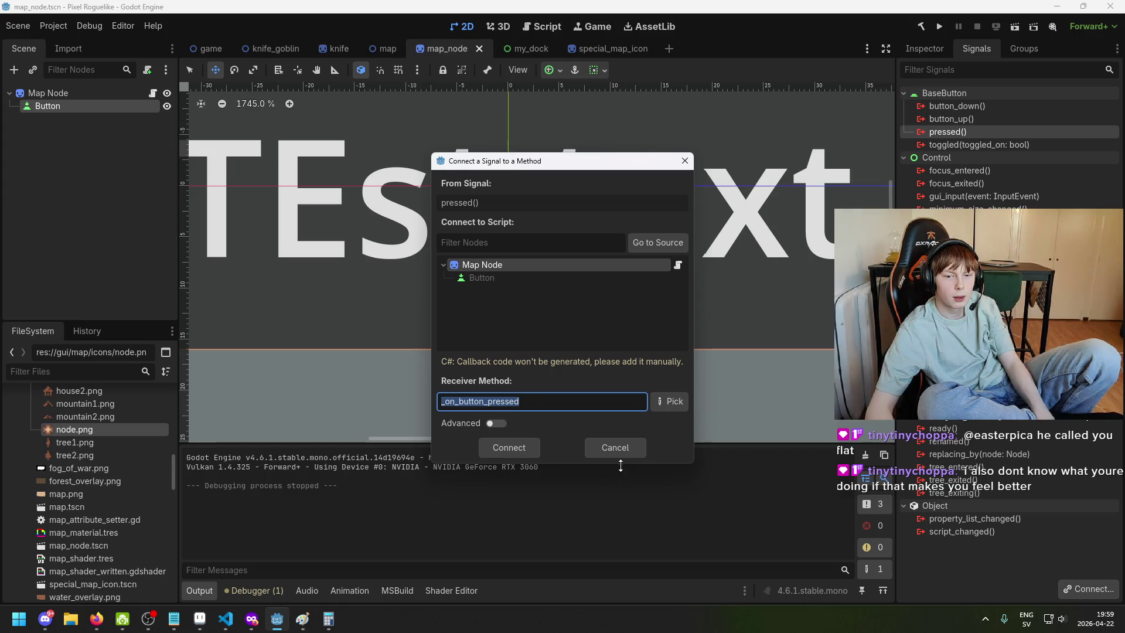
{"action": "left_click", "coordinate": [615, 447]}
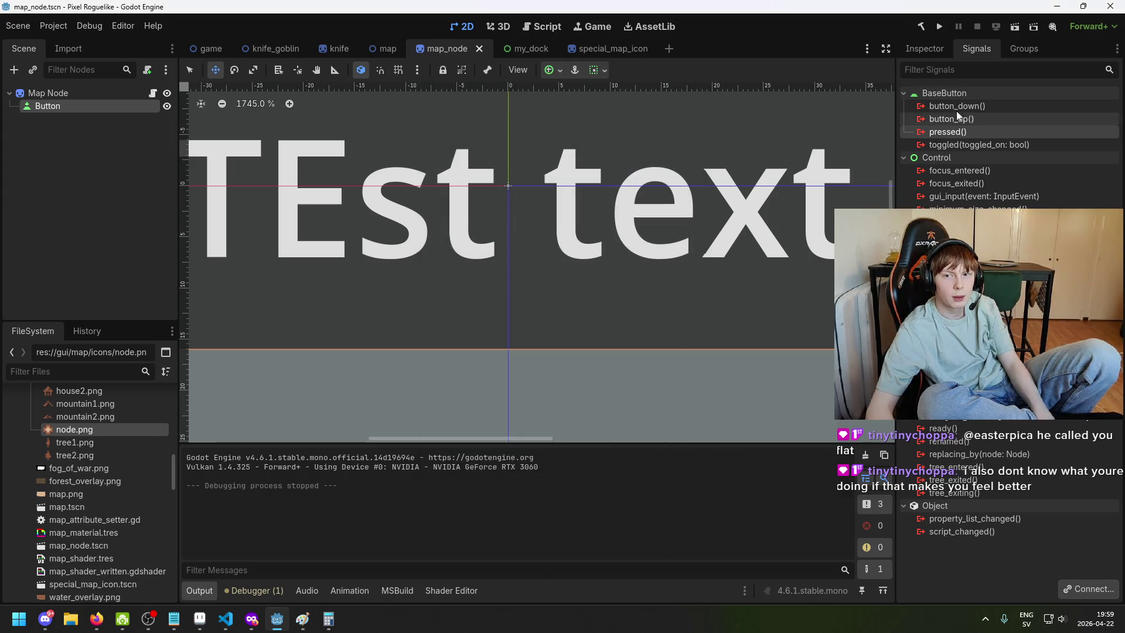
{"action": "left_click", "coordinate": [924, 50]}
{"action": "scroll", "coordinate": [1054, 500], "scroll_direction": "down", "scroll_amount": 15}
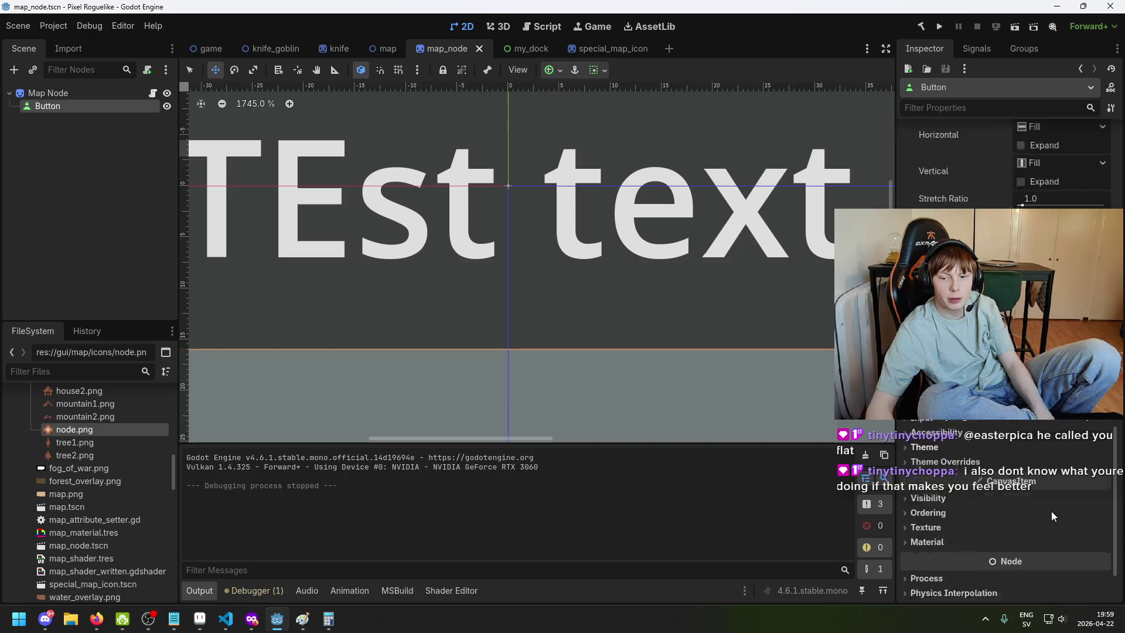
Attach a new C# script, res://gui/map/NodeButton.cs, to the Button from the default template
{"action": "left_click", "coordinate": [1060, 564]}
{"action": "left_click", "coordinate": [1064, 557]}
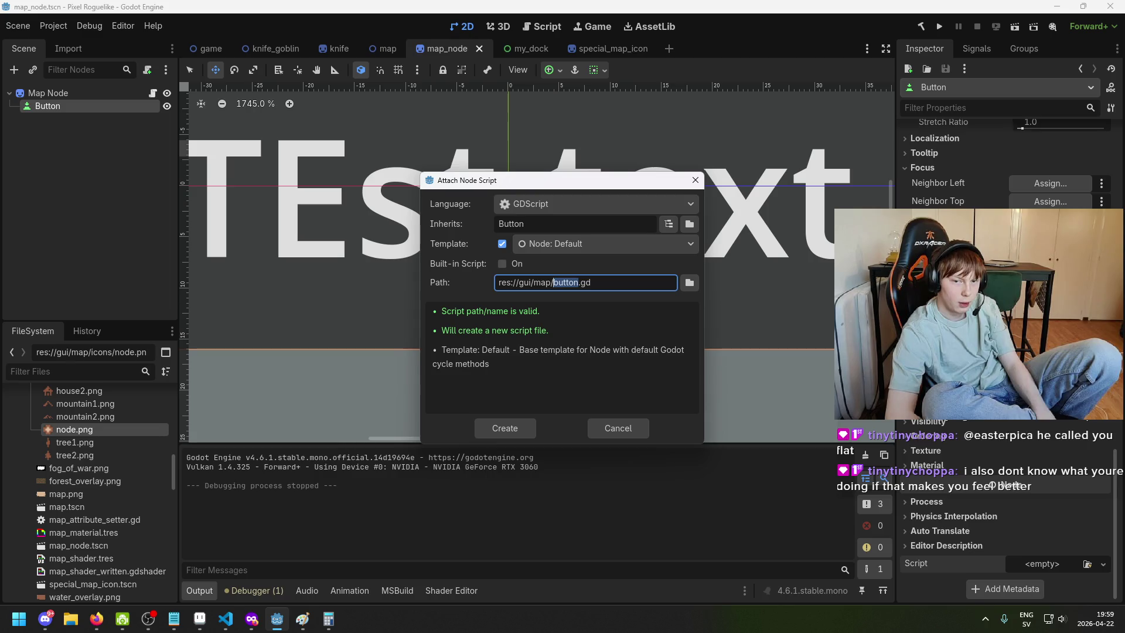
{"action": "left_click", "coordinate": [564, 204]}
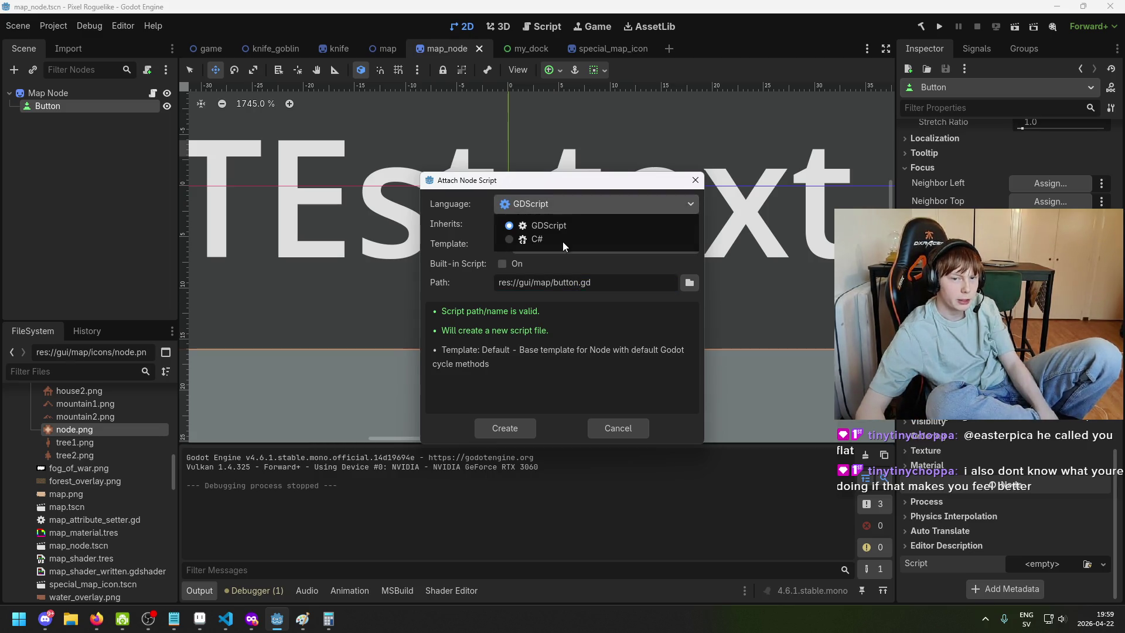
{"action": "left_click", "coordinate": [548, 240]}
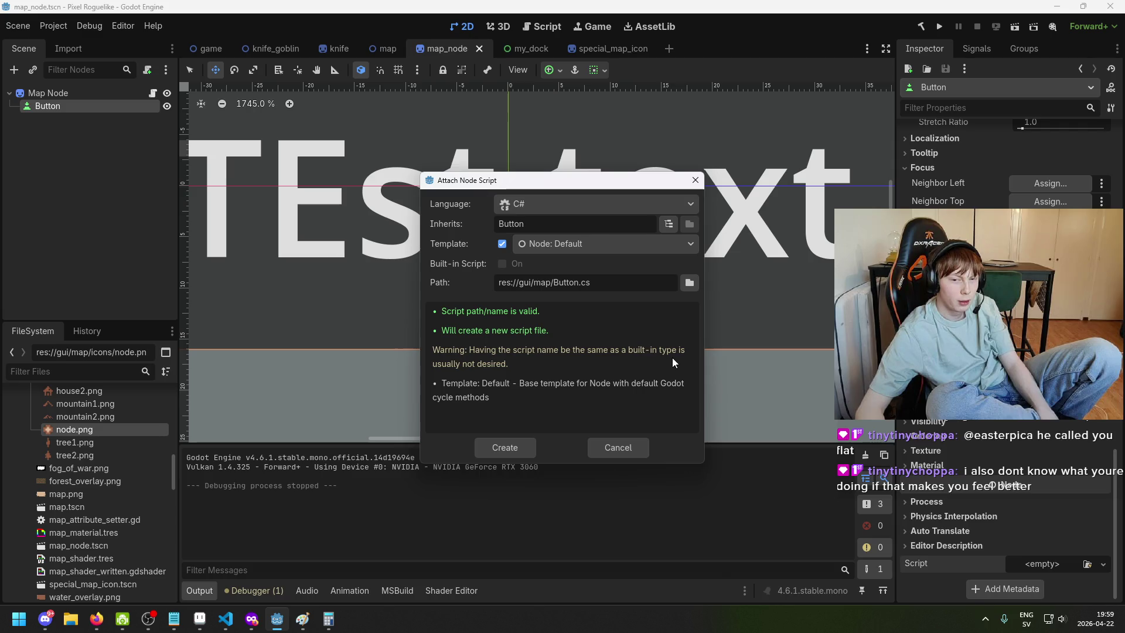
{"action": "left_click", "coordinate": [579, 283]}
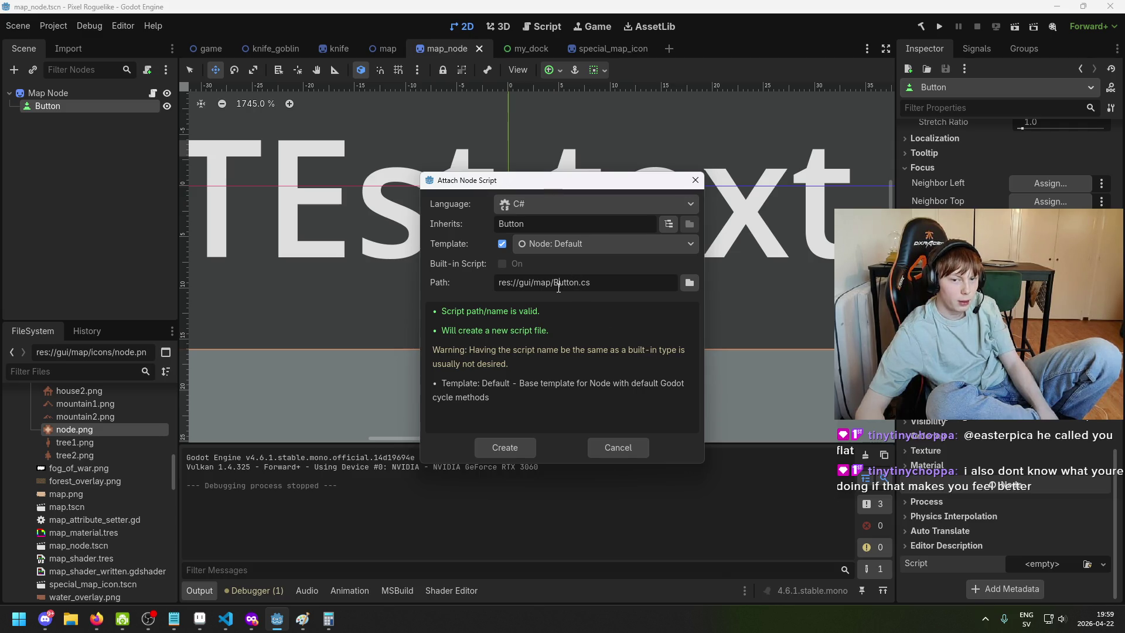
{"action": "type", "text": "Node"}
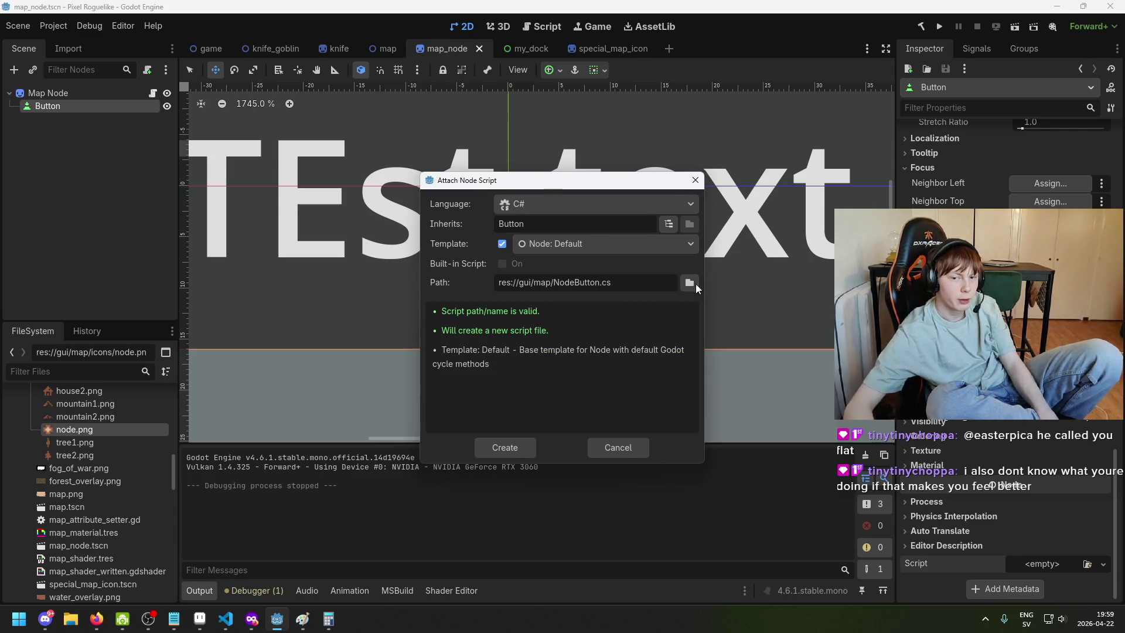
{"action": "left_click", "coordinate": [493, 446]}
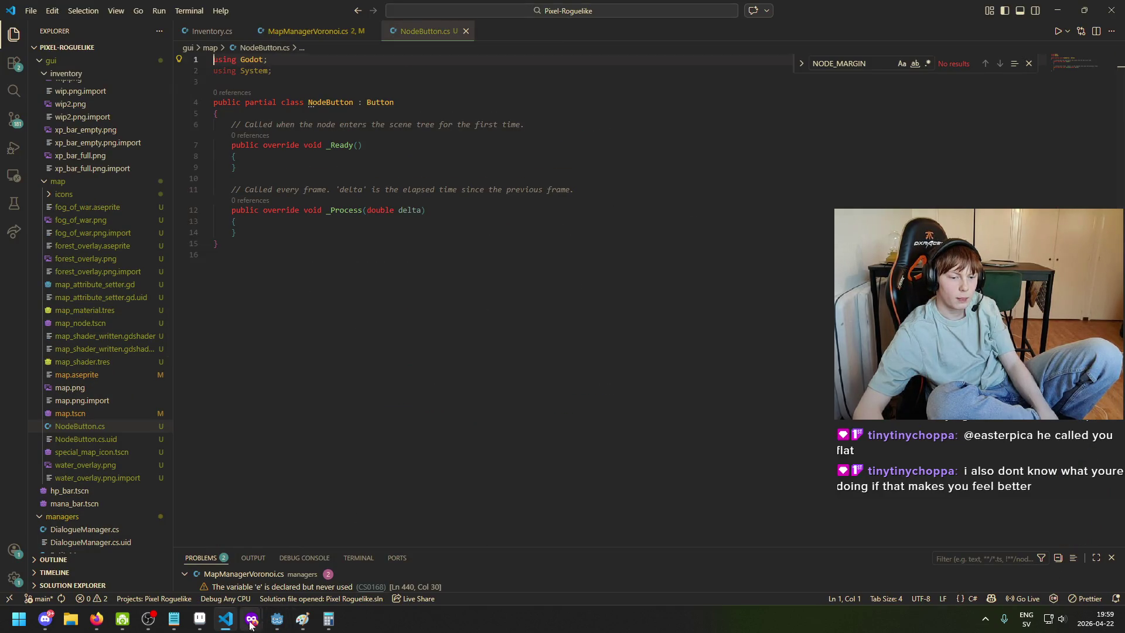
{"action": "left_click", "coordinate": [284, 622]}
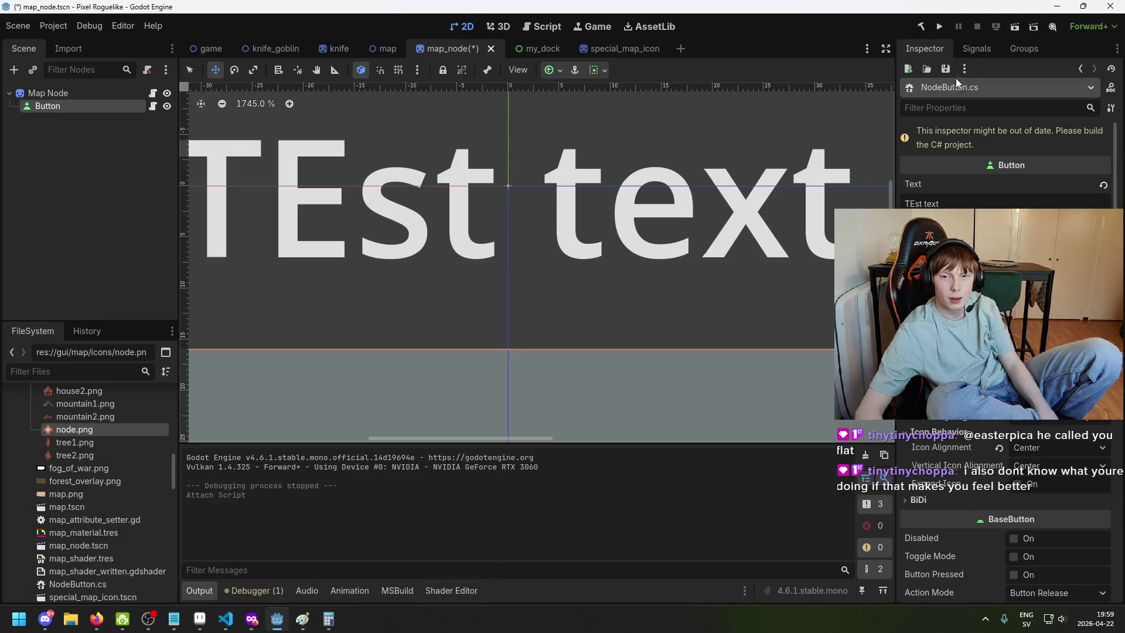
Connect pressed() in the Signals tab to _on_pressed, with Button as the receiver
{"action": "left_click", "coordinate": [976, 48]}
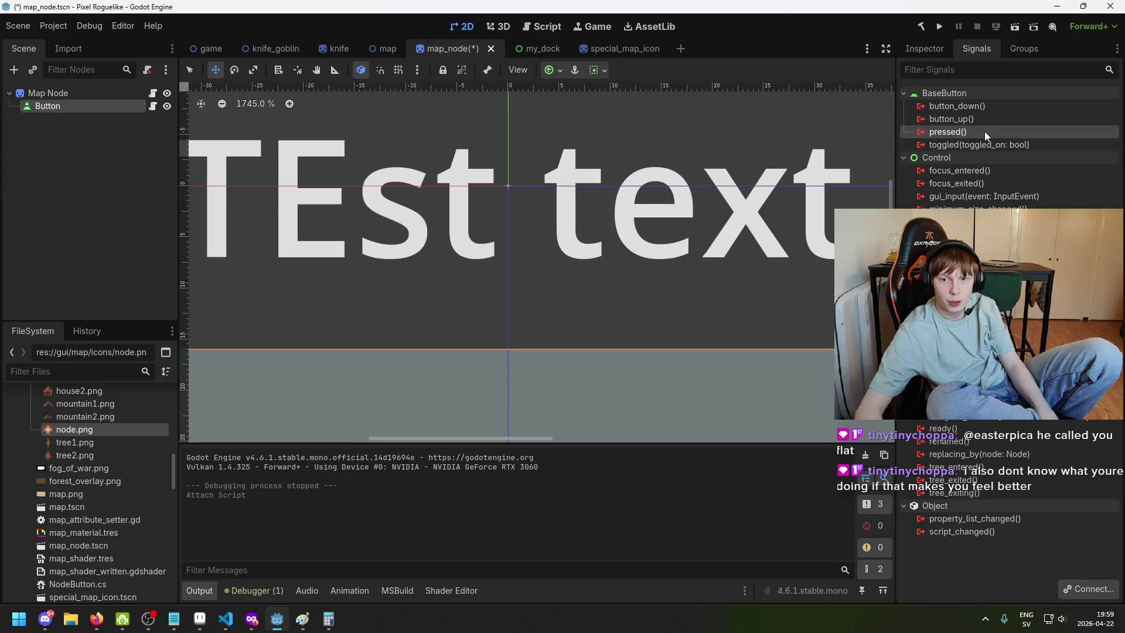
{"action": "left_click", "coordinate": [1075, 586]}
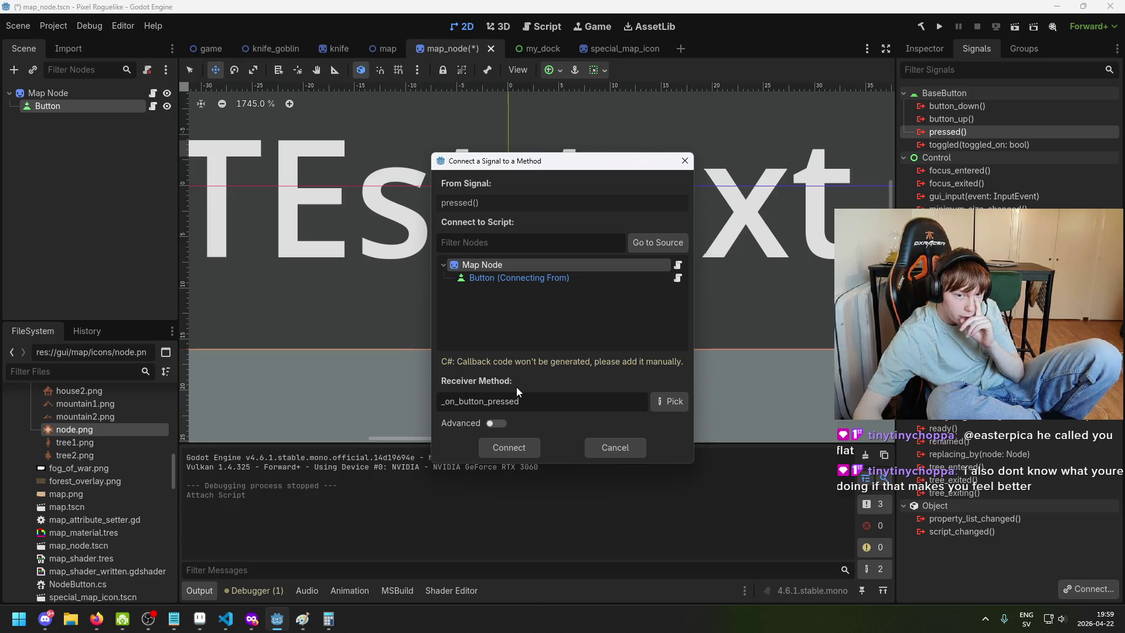
{"action": "left_click", "coordinate": [589, 280]}
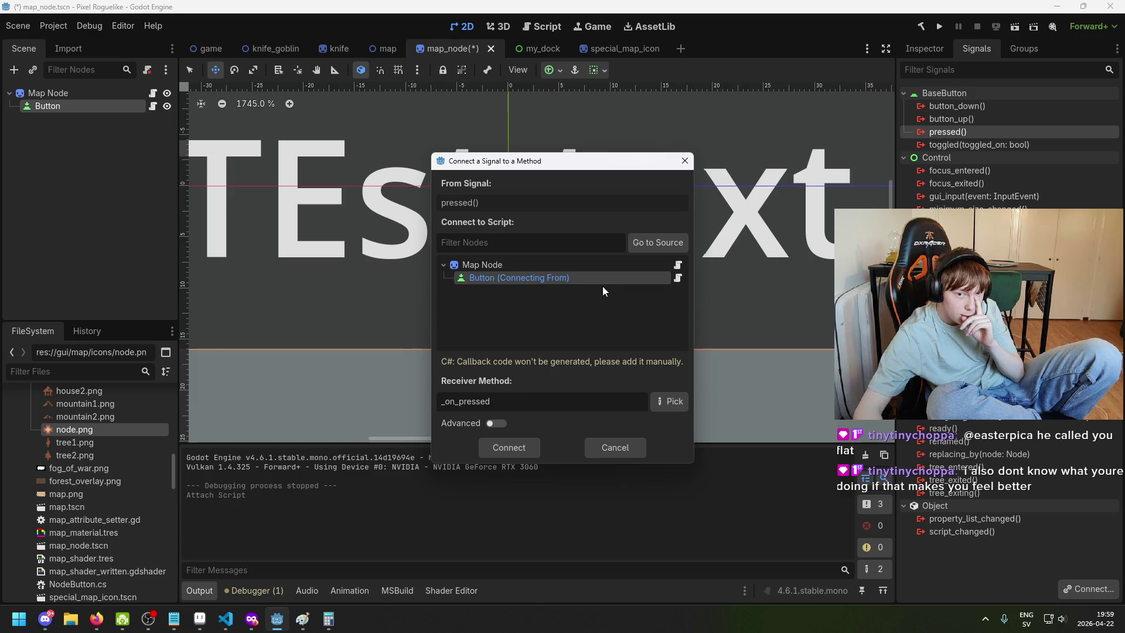
{"action": "left_click", "coordinate": [518, 444]}
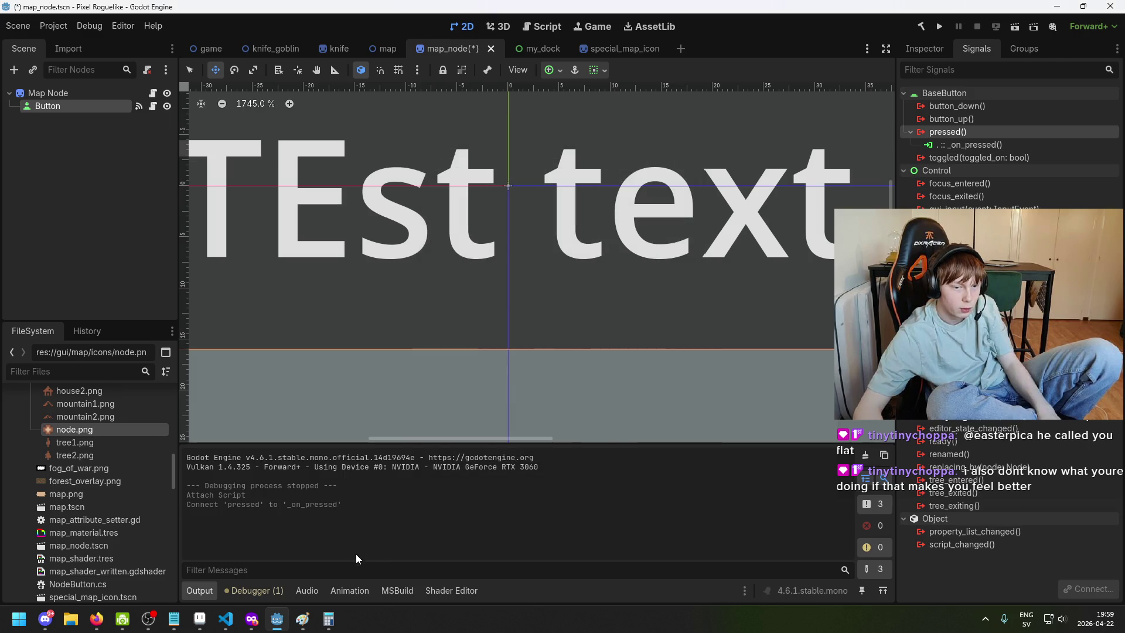
In NodeButton.cs, add a public void _on_pressed() method calling GD.Print("pressed!!!")
{"action": "left_click", "coordinate": [235, 621]}
{"action": "type", "text": "}"}
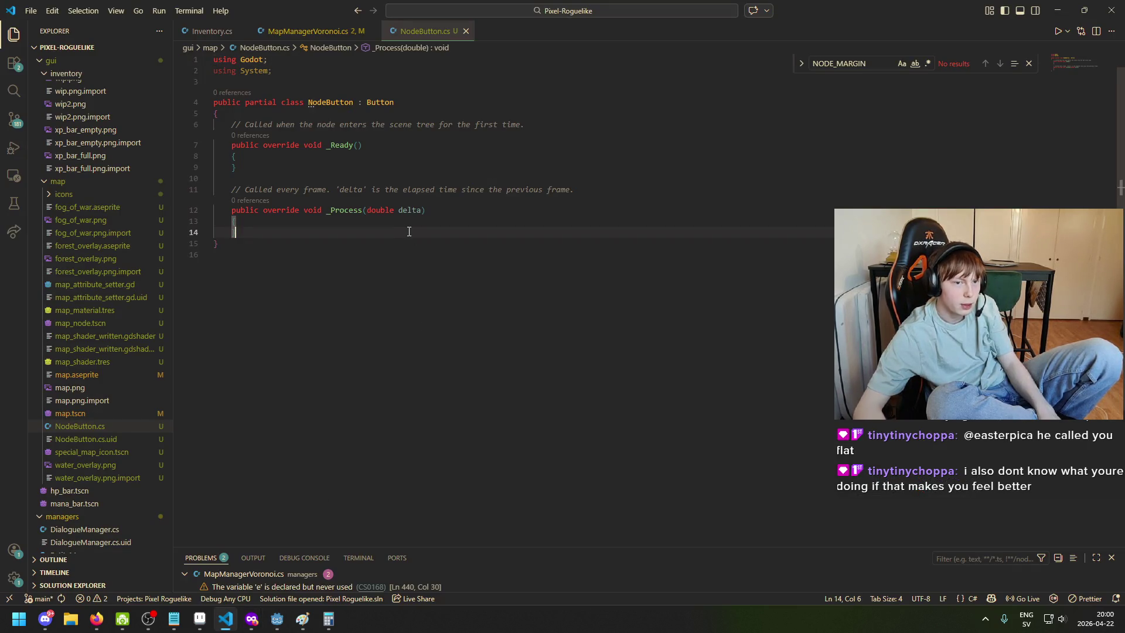
{"action": "type", "text": "'"}
{"action": "key", "text": "Return"}
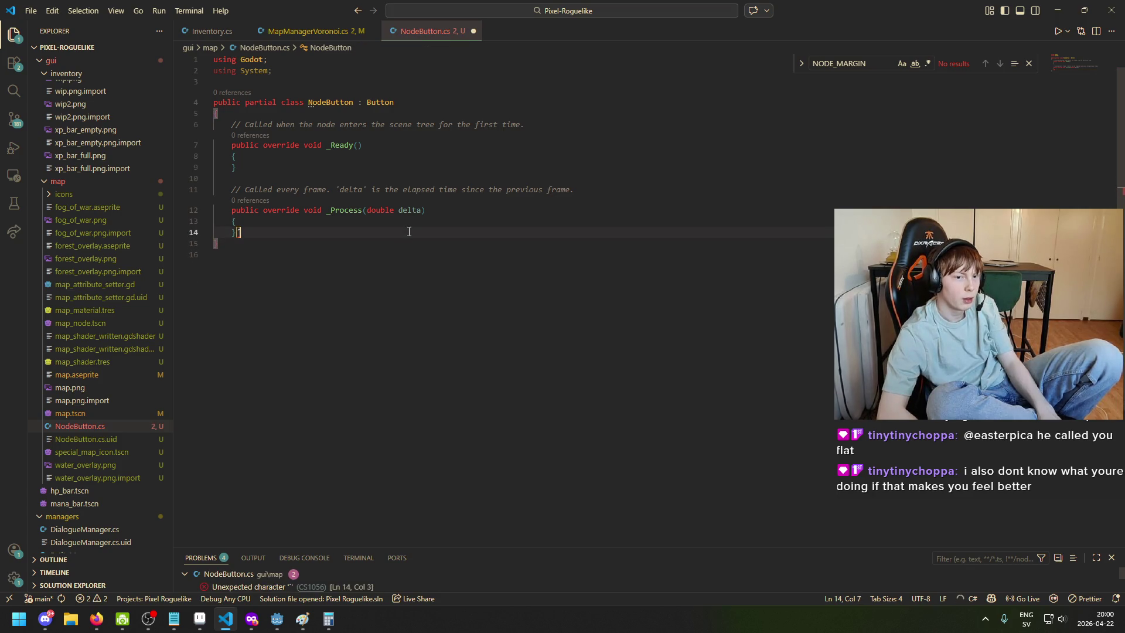
{"action": "type", "text": "public void _on_pressed("}
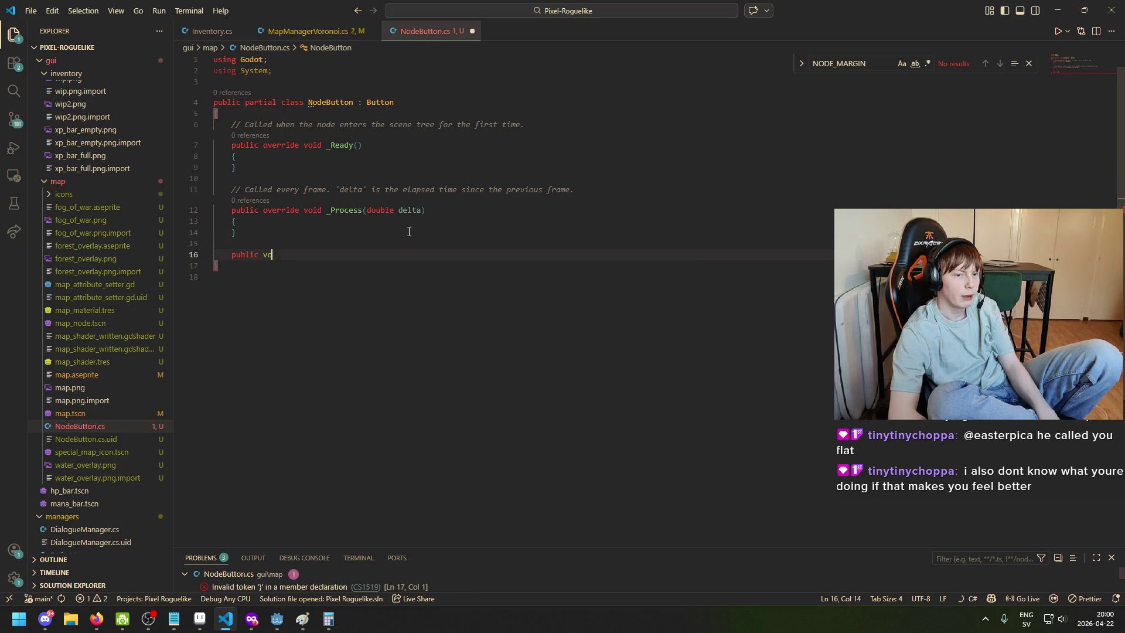
{"action": "type", "text": "() {"}
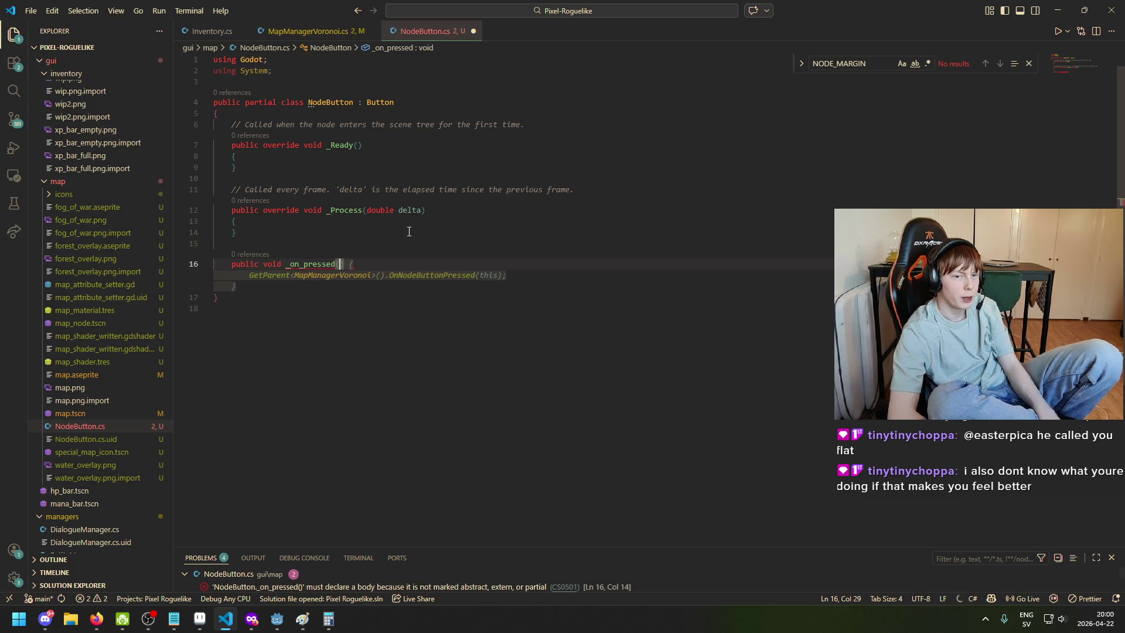
{"action": "key", "text": "Return"}
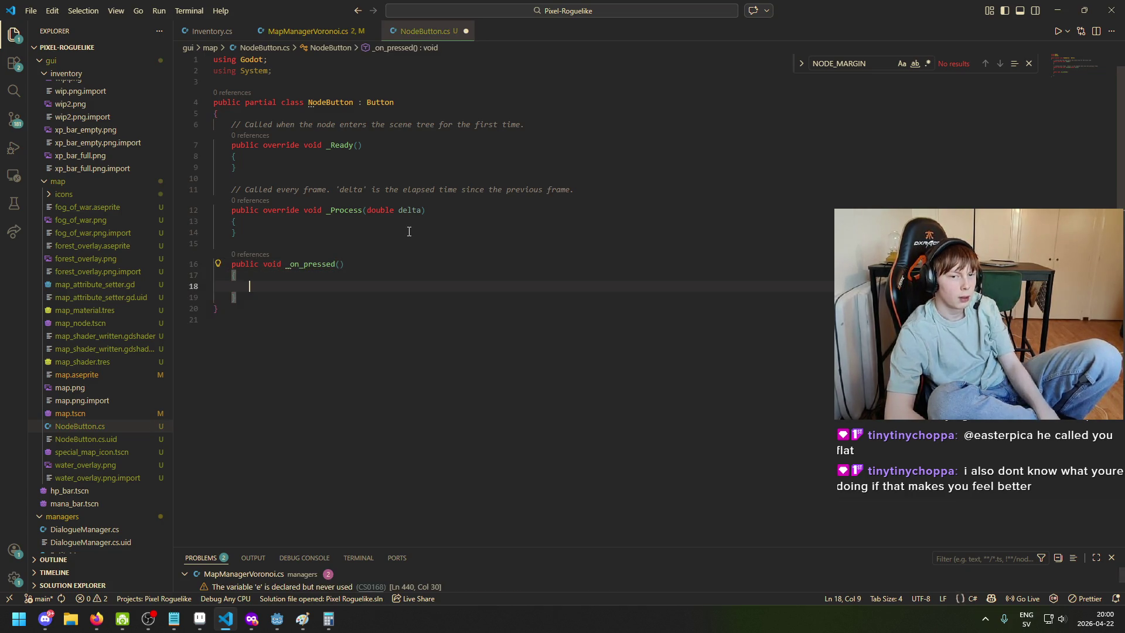
{"action": "type", "text": "GD.Prii"}
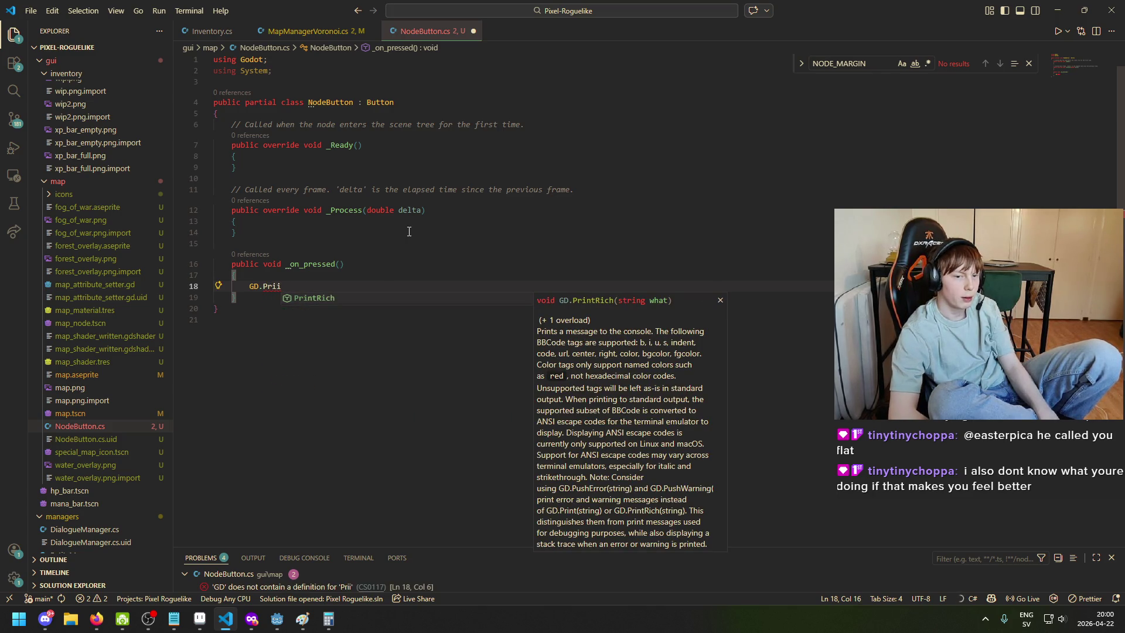
{"action": "key", "text": "BackSpace"}
{"action": "type", "text": "nt(\"b"}
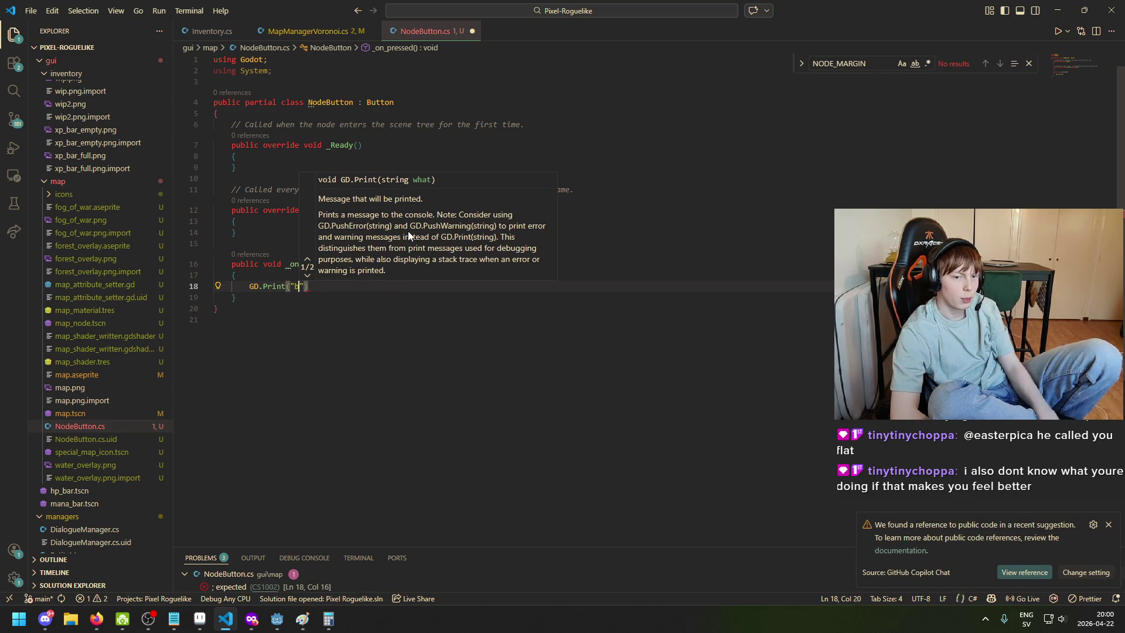
{"action": "key", "text": "BackSpace"}
{"action": "type", "text": "pressed"}
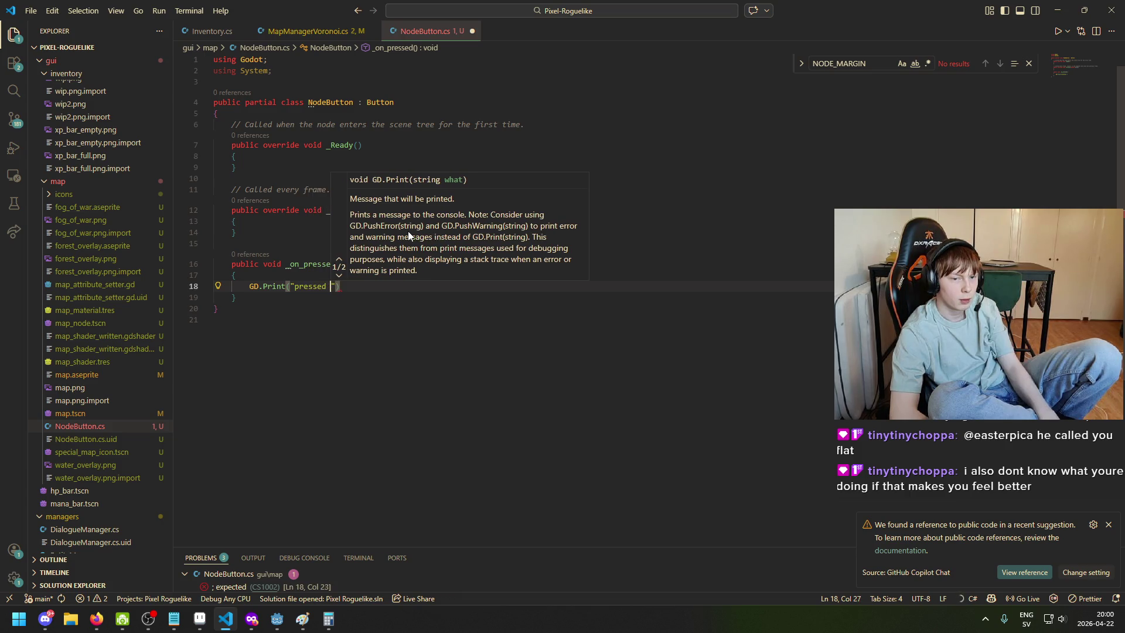
{"action": "key", "text": "BackSpace"}
{"action": "type", "text": "!!!"}
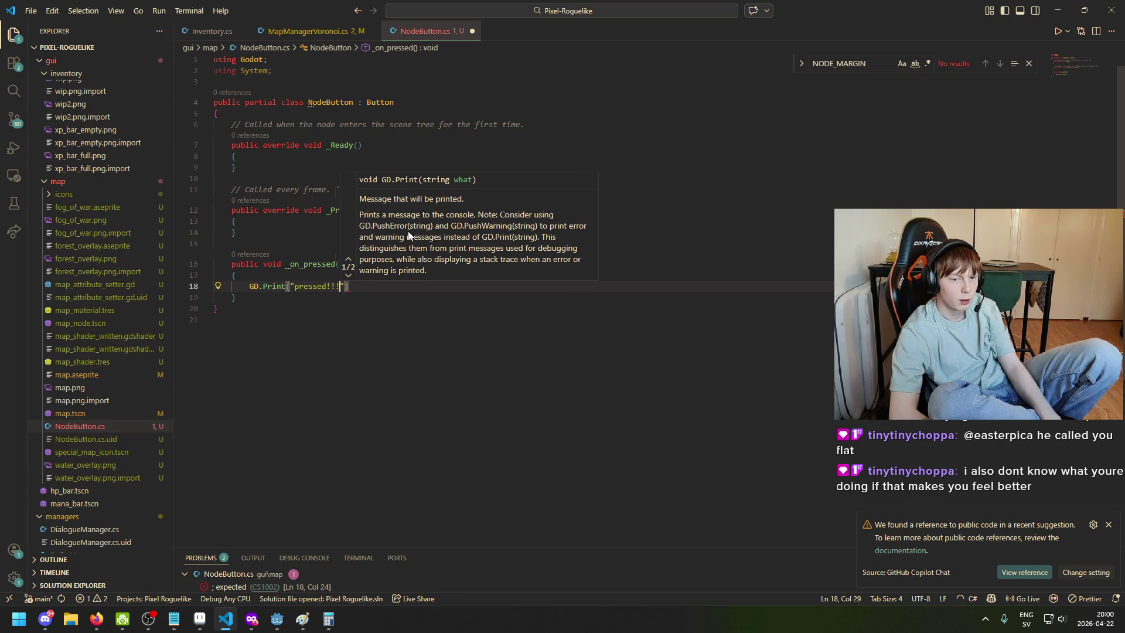
{"action": "type", "text": "\")"}
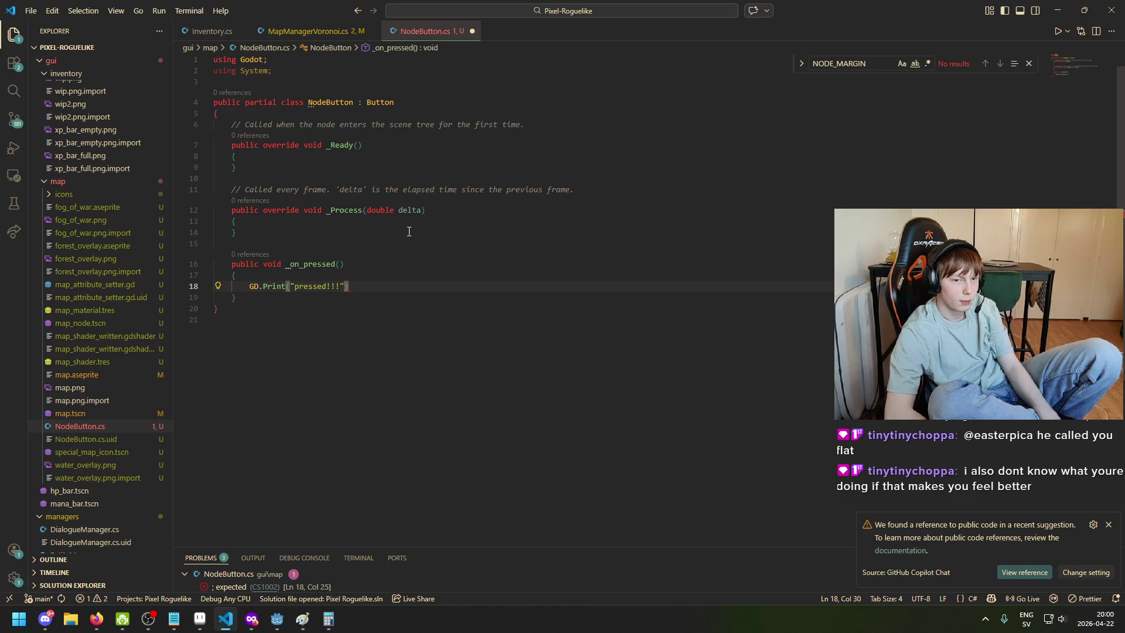
{"action": "type", "text": ";"}
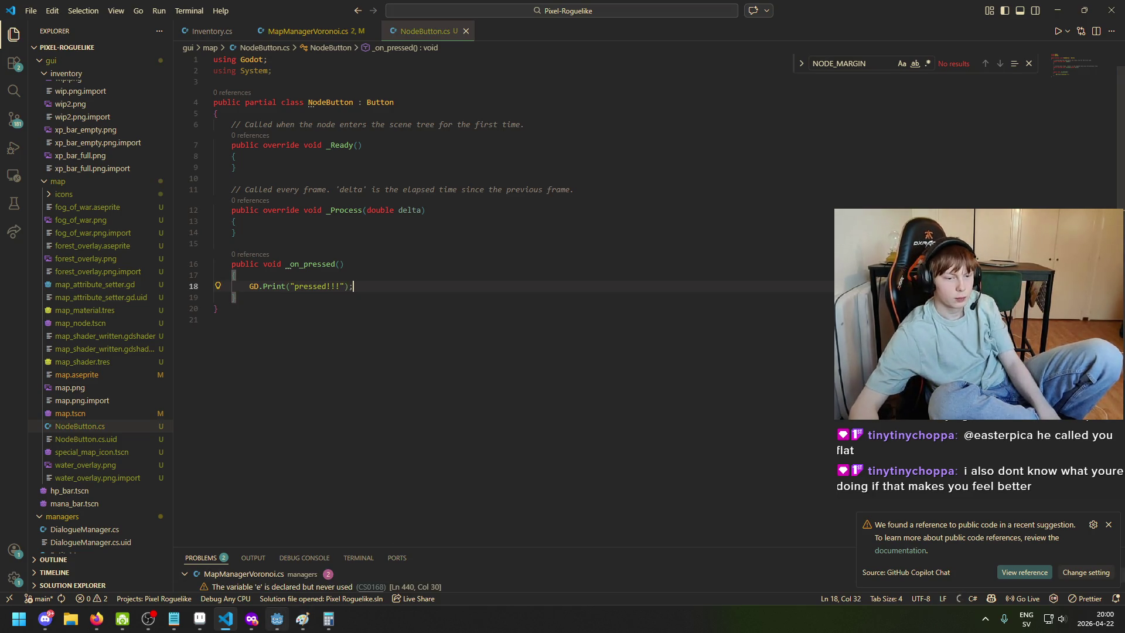
{"action": "left_click", "coordinate": [277, 620]}
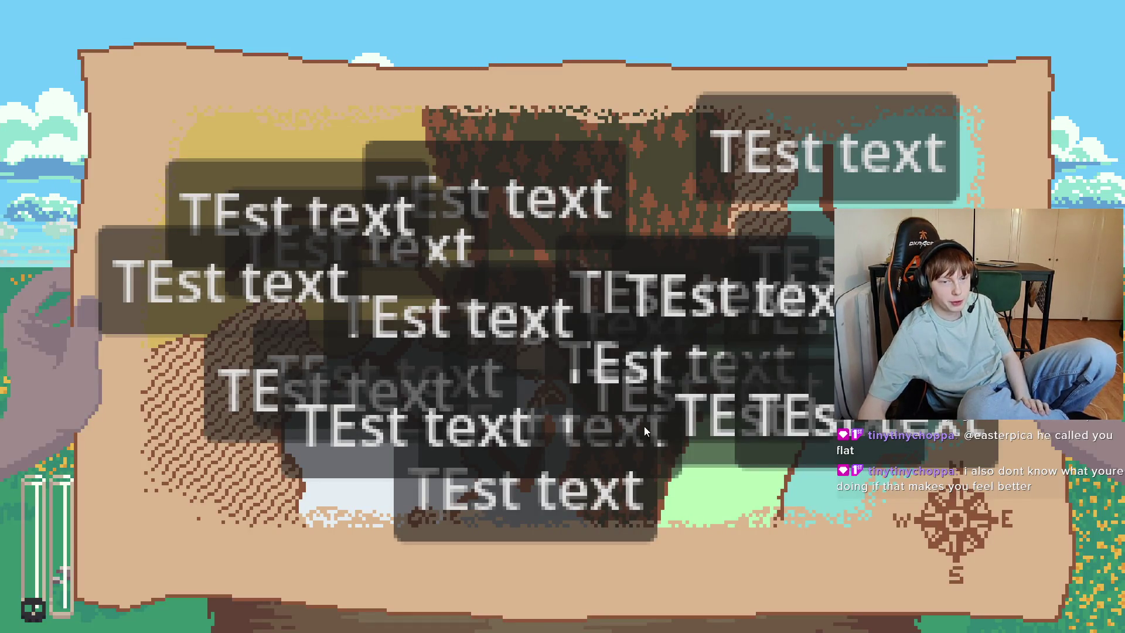
Stop the game and check the Debugger errors and the Output info messages
{"action": "key", "text": "alt+F4"}
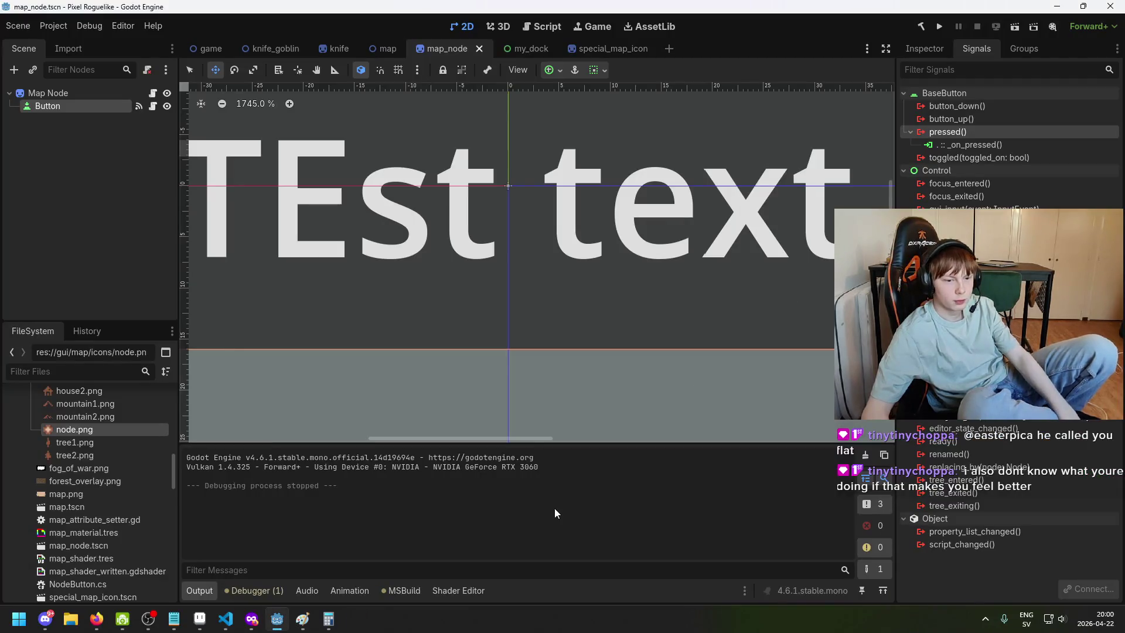
{"action": "left_click", "coordinate": [248, 589]}
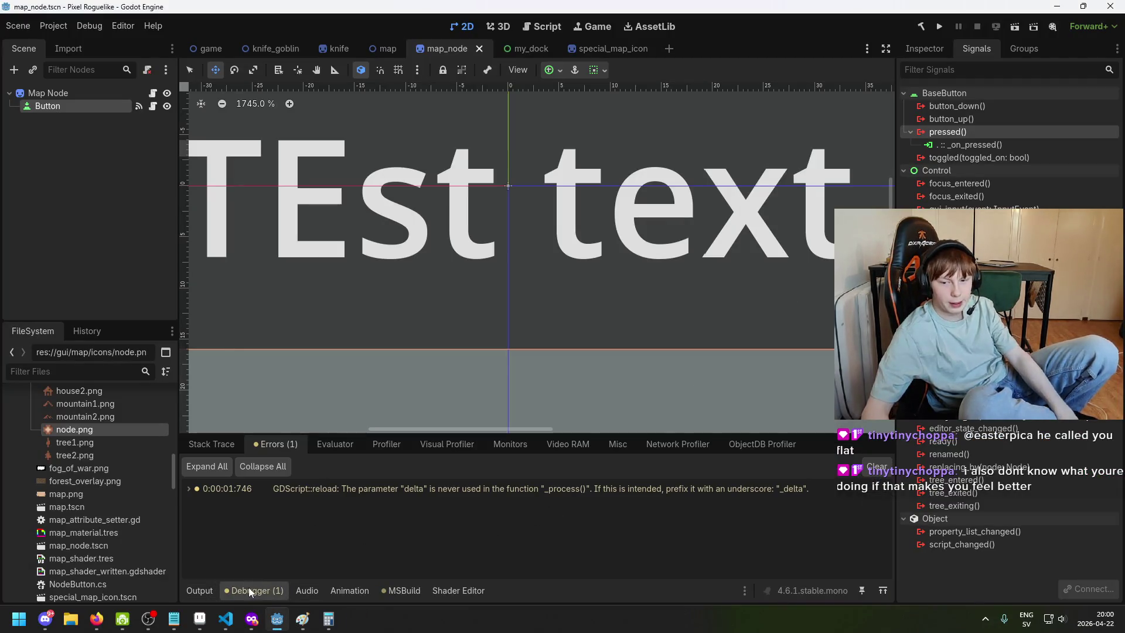
{"action": "left_click", "coordinate": [209, 588]}
{"action": "left_click", "coordinate": [873, 570]}
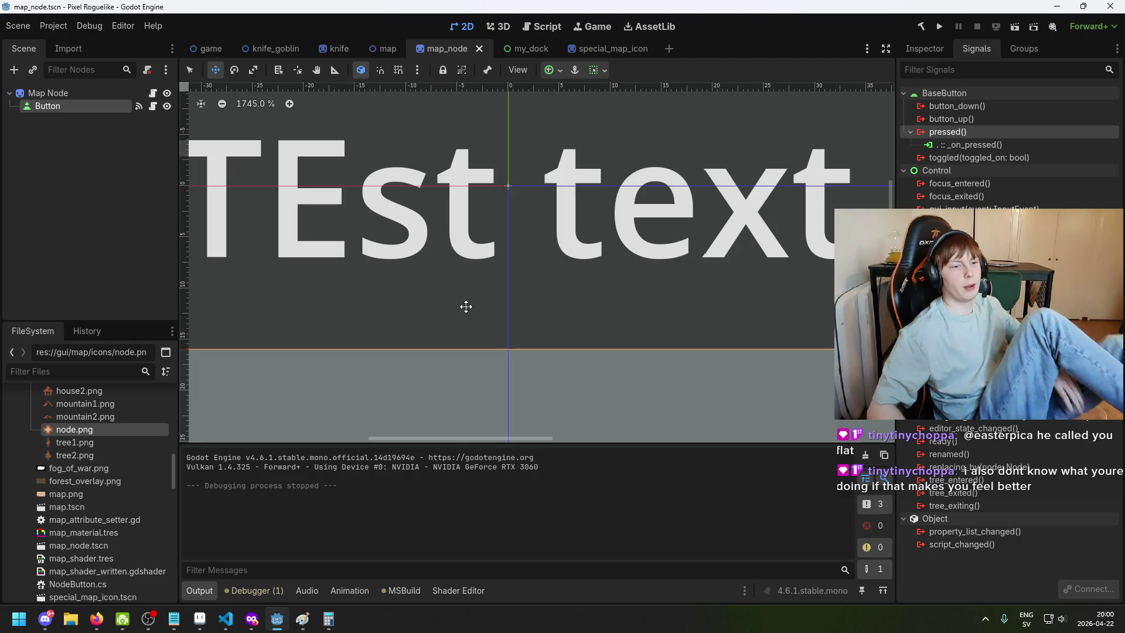
Frame the Button and Map Node, review the Button's Inspector properties, then open game.tscn
{"action": "double_click", "coordinate": [109, 108]}
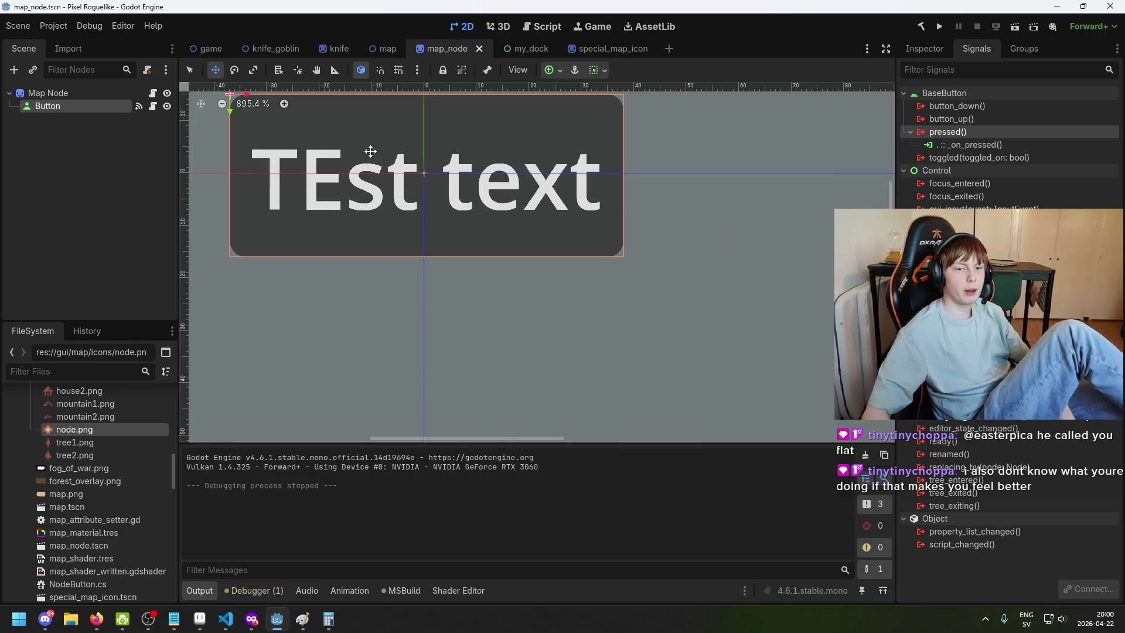
{"action": "double_click", "coordinate": [83, 105]}
{"action": "left_click", "coordinate": [63, 108]}
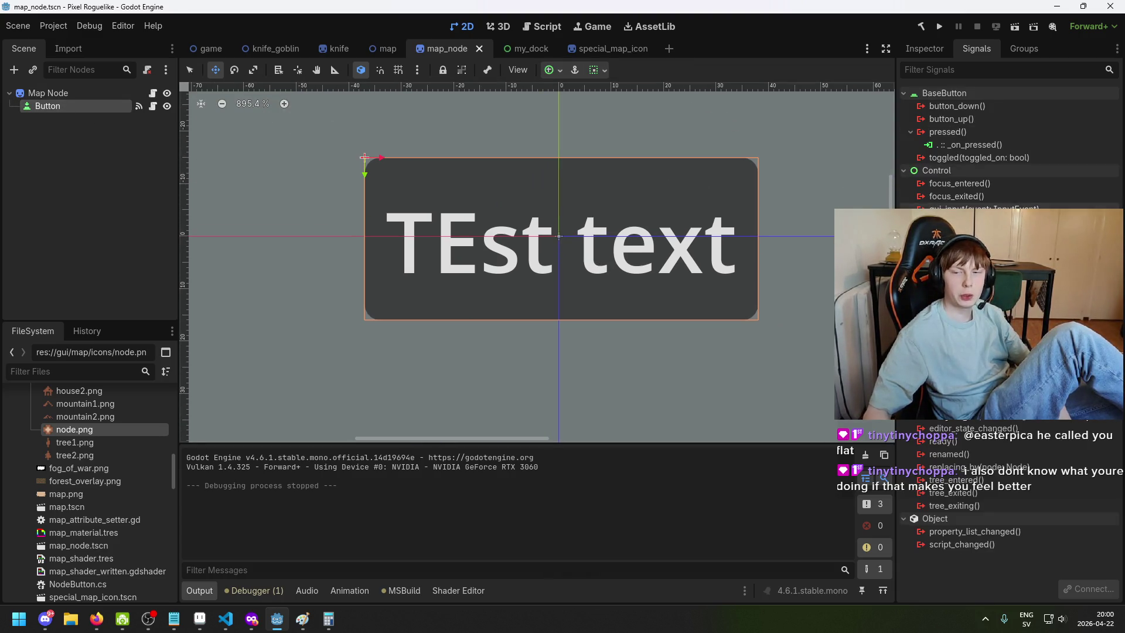
{"action": "left_click", "coordinate": [925, 49]}
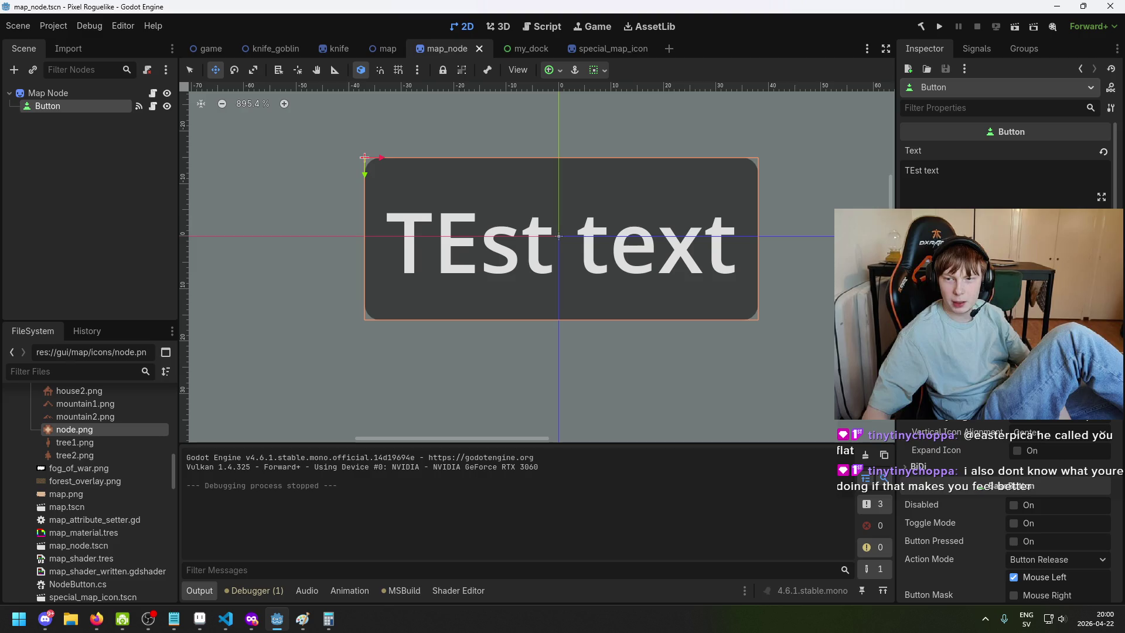
{"action": "scroll", "coordinate": [1005, 293], "scroll_direction": "down", "scroll_amount": 3}
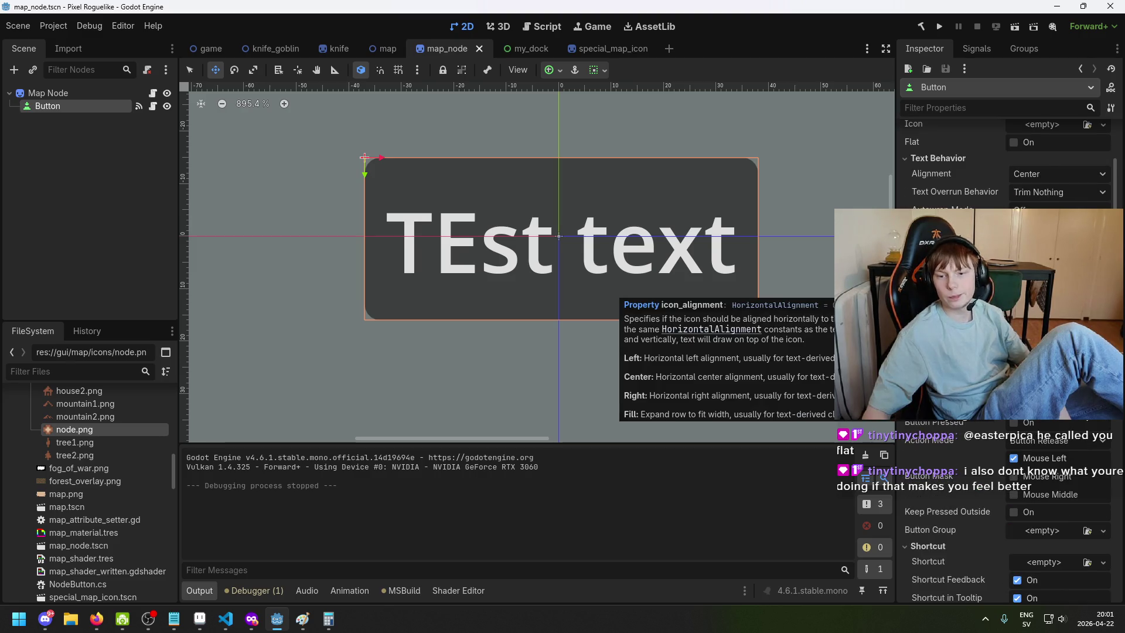
{"action": "scroll", "coordinate": [1005, 293], "scroll_direction": "down", "scroll_amount": 3}
{"action": "scroll", "coordinate": [1005, 293], "scroll_direction": "down", "scroll_amount": 3}
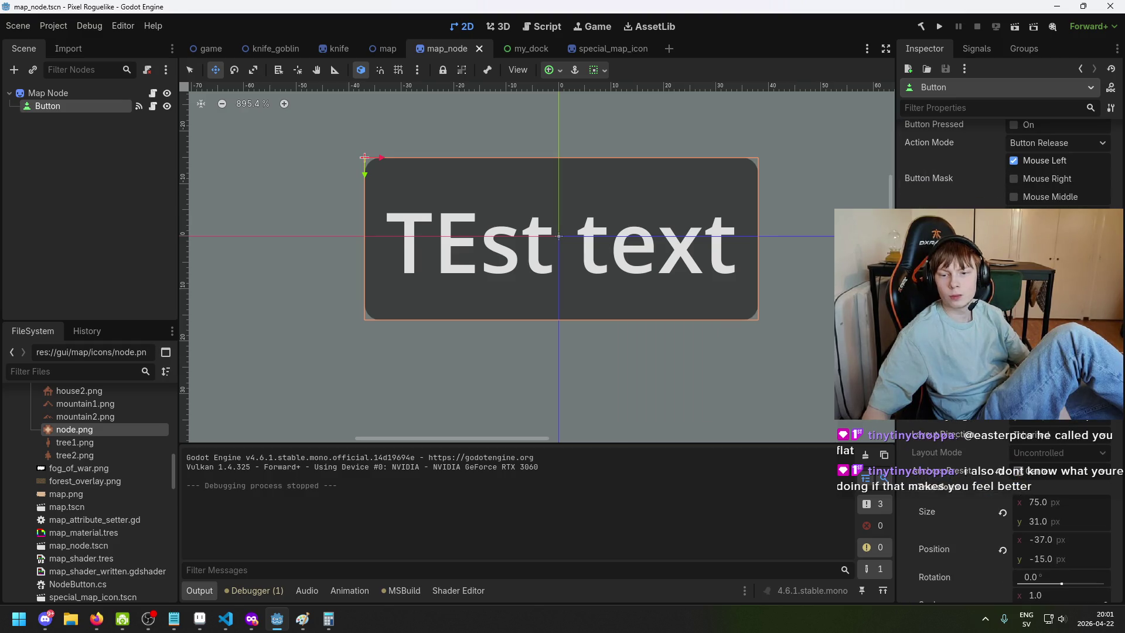
{"action": "left_click", "coordinate": [210, 48]}
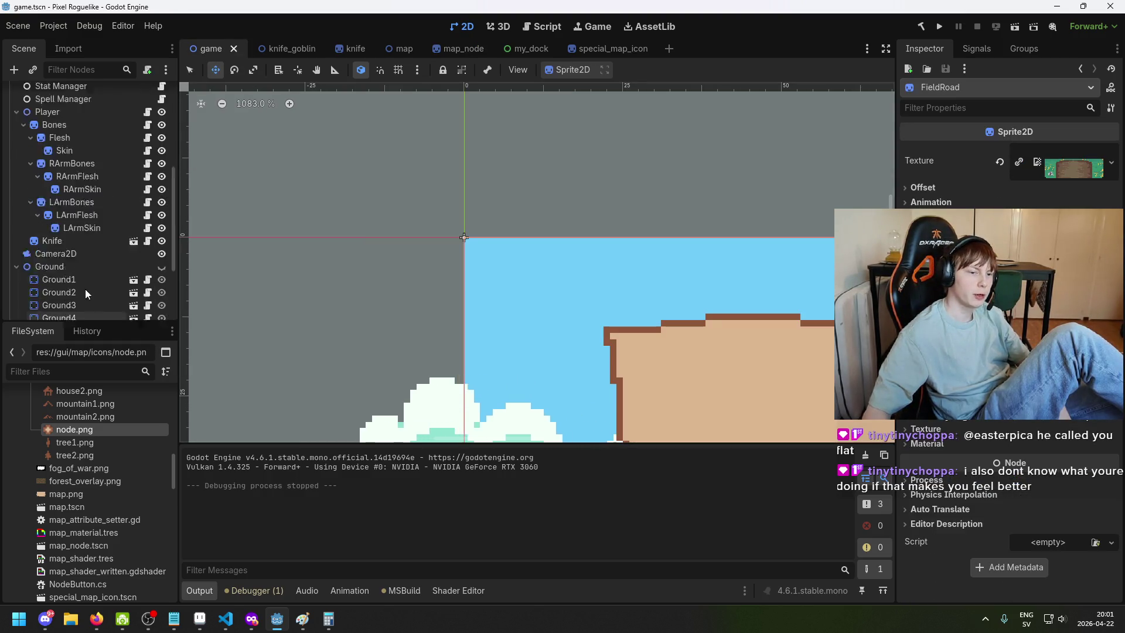
Add a Button child node under Battle and rename it TEST
{"action": "scroll", "coordinate": [94, 246], "scroll_direction": "up", "scroll_amount": 5}
{"action": "right_click", "coordinate": [44, 94]}
{"action": "left_click", "coordinate": [76, 101]}
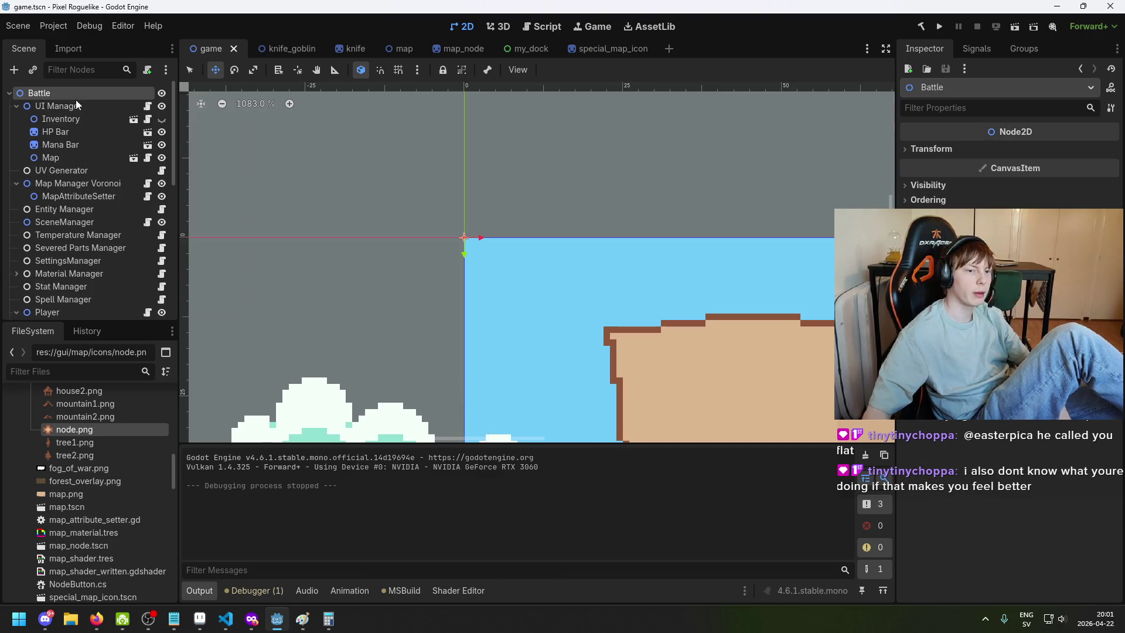
{"action": "type", "text": "button"}
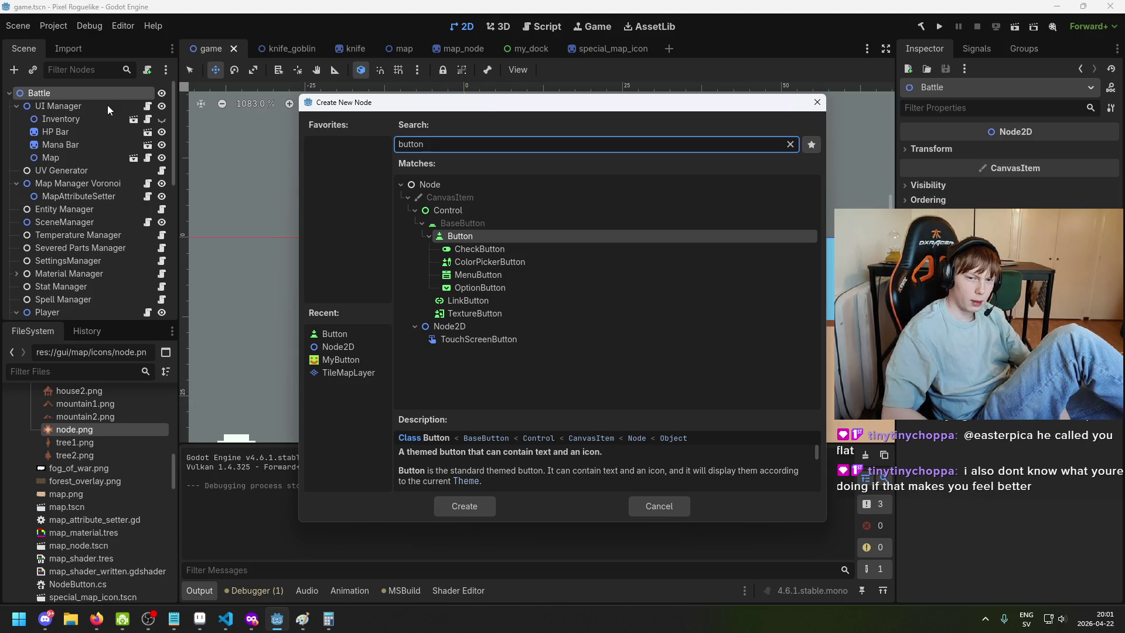
{"action": "key", "text": "Return"}
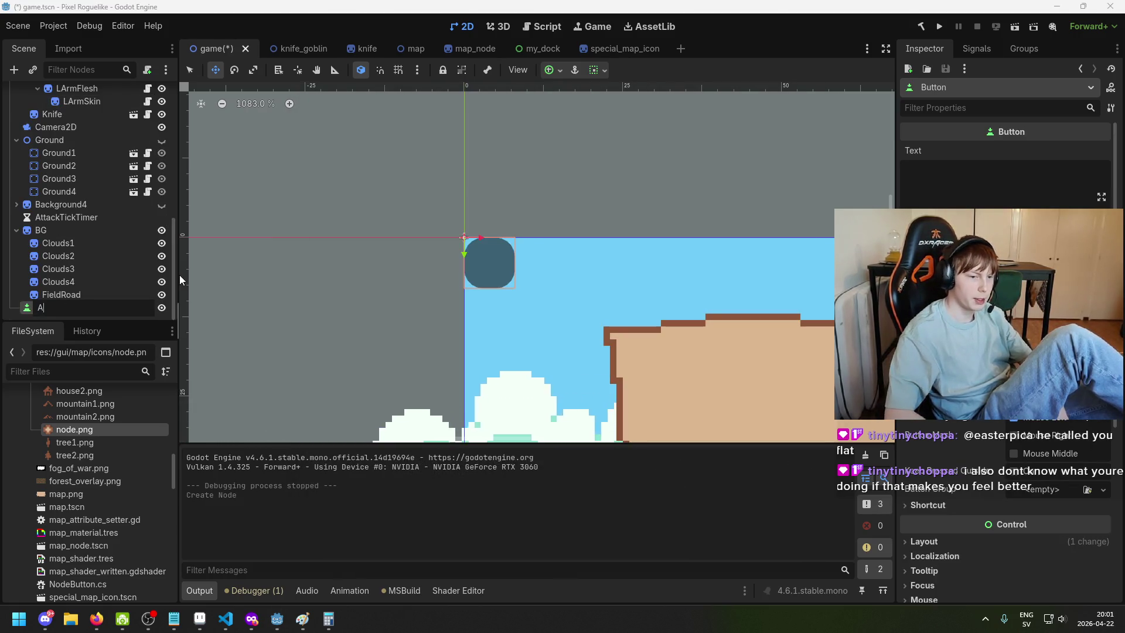
{"action": "key", "text": "BackSpace"}
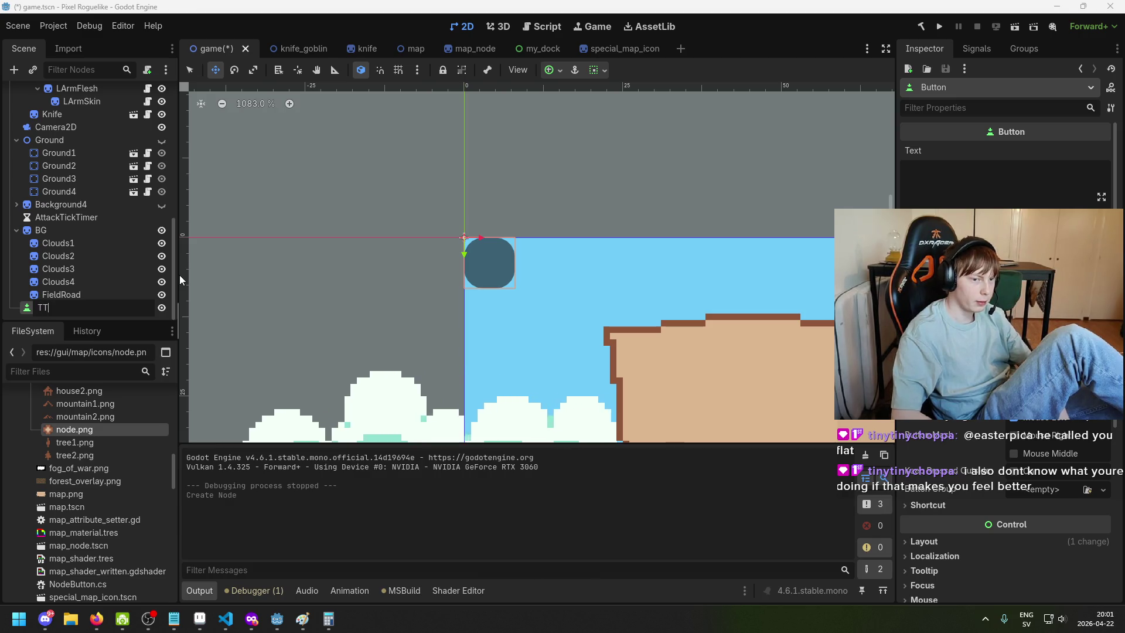
{"action": "type", "text": "TEST"}
{"action": "key", "text": "Return"}
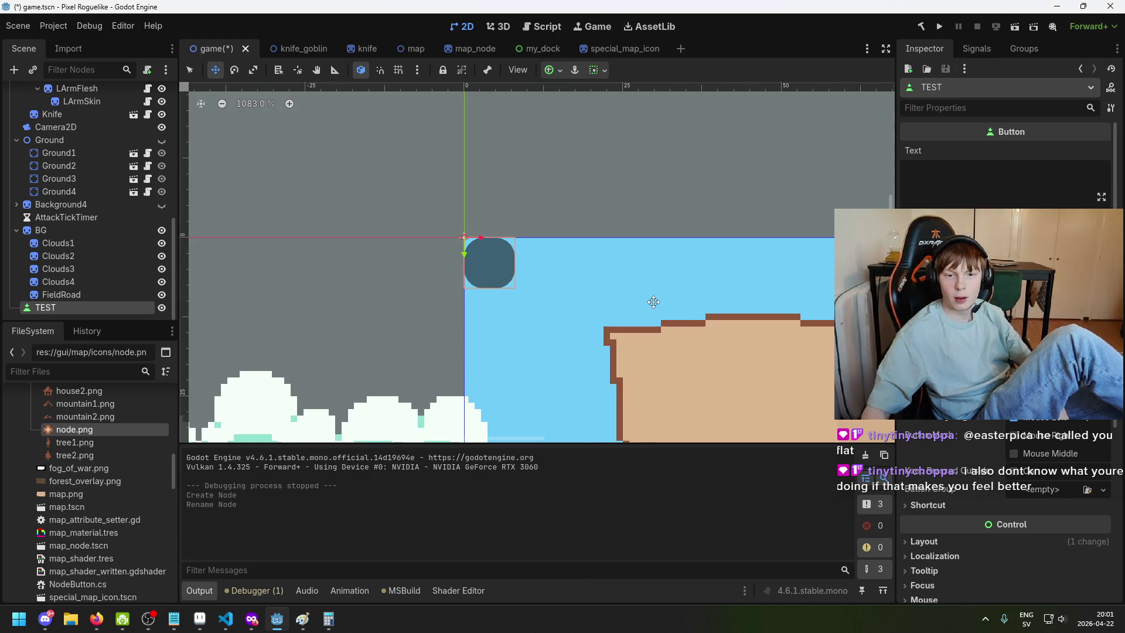
Set the TEST button's text to 'press me', save game.tscn and run the project
{"action": "scroll", "coordinate": [586, 205], "scroll_direction": "down", "scroll_amount": 1}
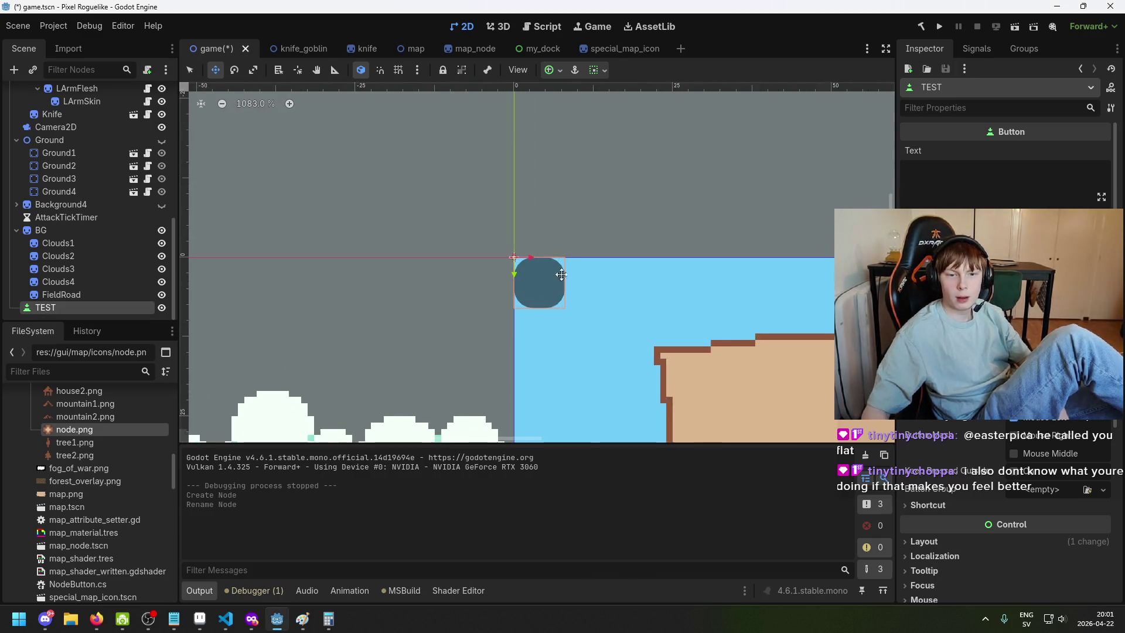
{"action": "left_click", "coordinate": [984, 188]}
{"action": "type", "text": "te"}
{"action": "key", "text": "BackSpace"}
{"action": "key", "text": "BackSpace"}
{"action": "type", "text": "press me"}
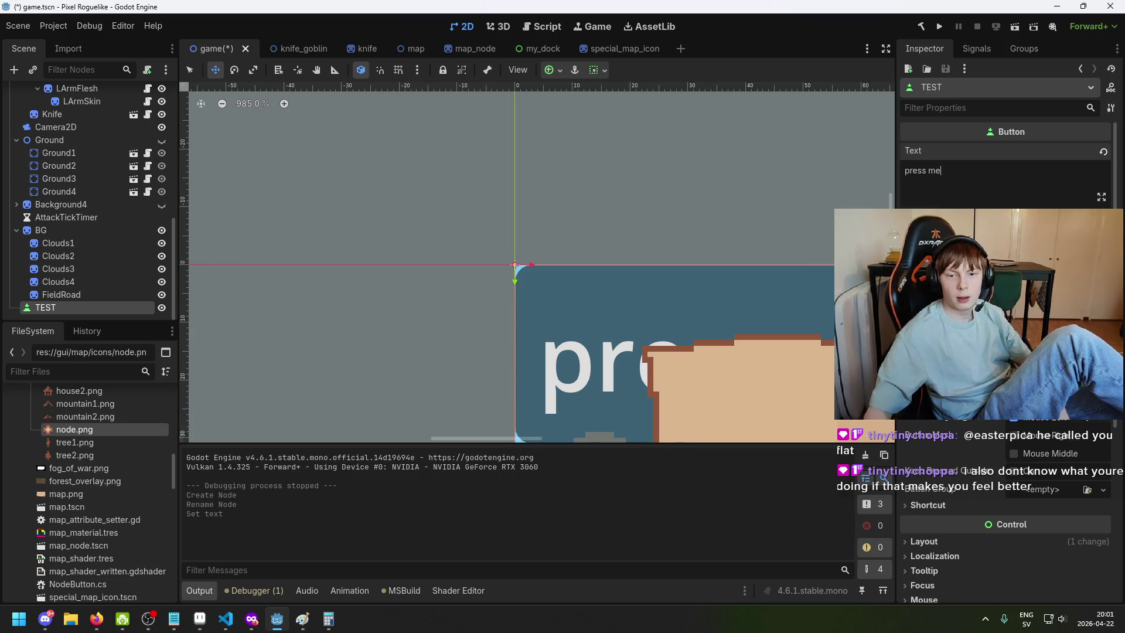
{"action": "scroll", "coordinate": [1005, 176], "scroll_direction": "down", "scroll_amount": 2}
{"action": "scroll", "coordinate": [445, 176], "scroll_direction": "down", "scroll_amount": 10}
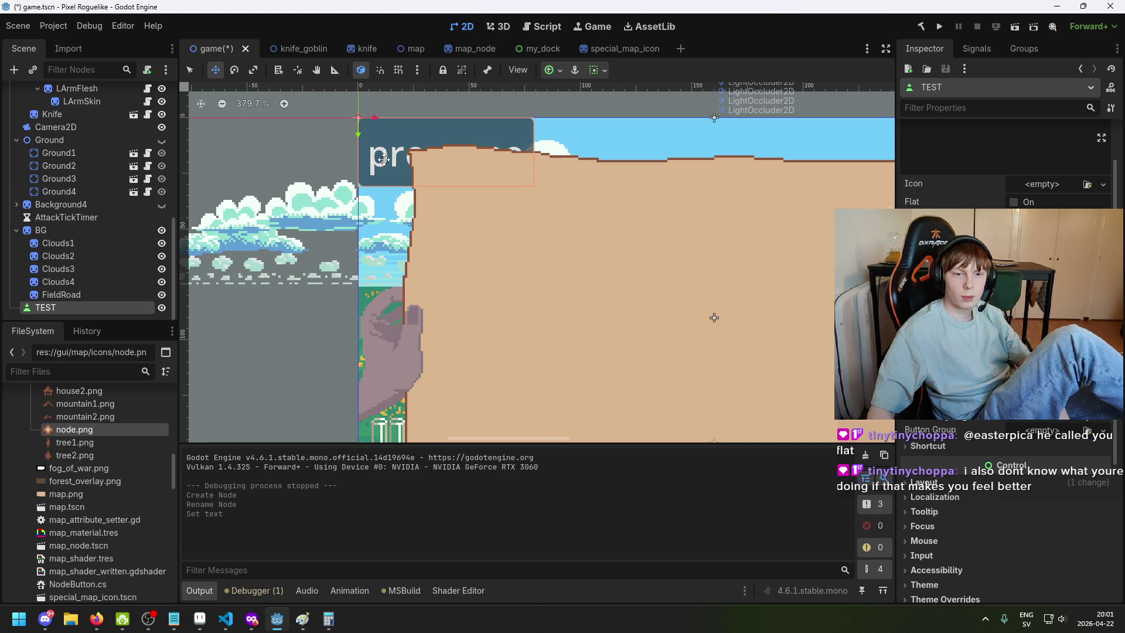
{"action": "key", "text": "ctrl+s"}
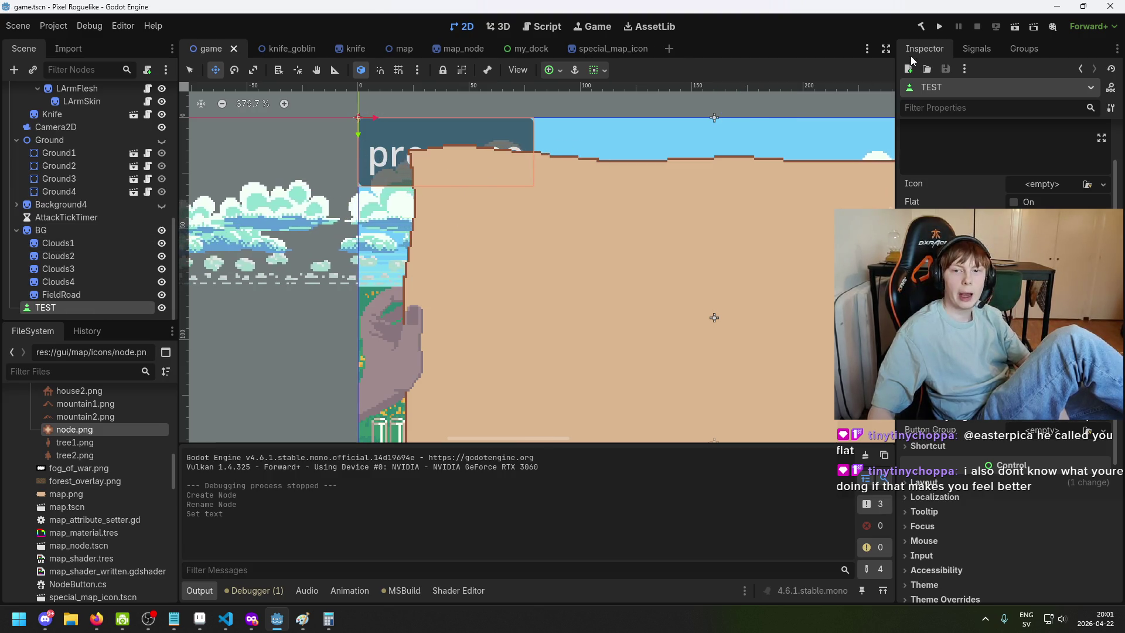
{"action": "left_click", "coordinate": [939, 26]}
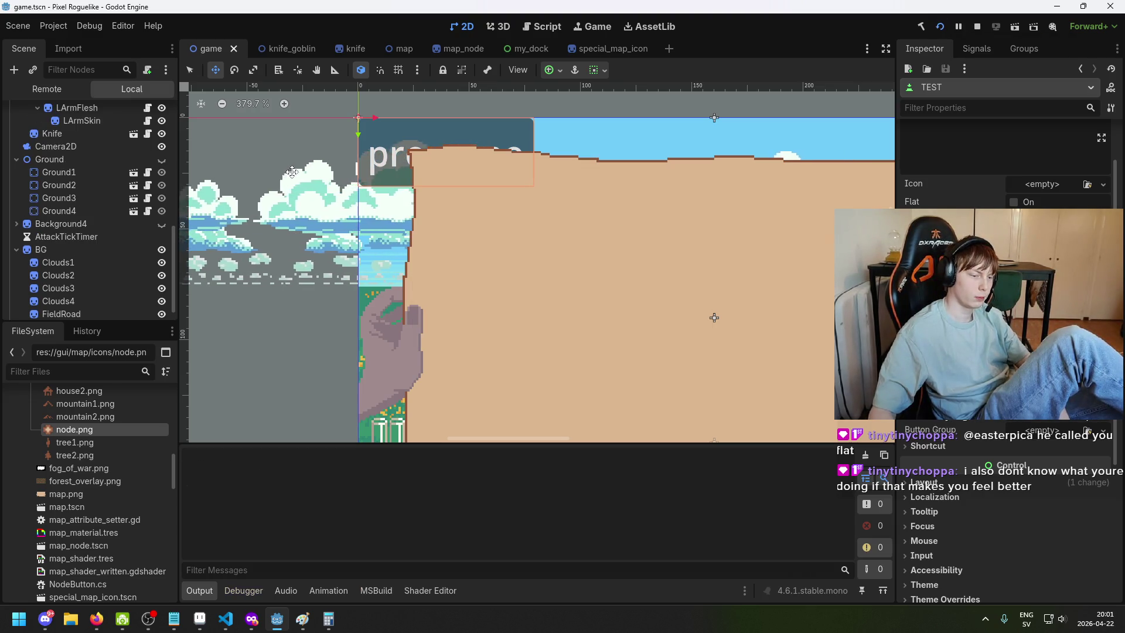
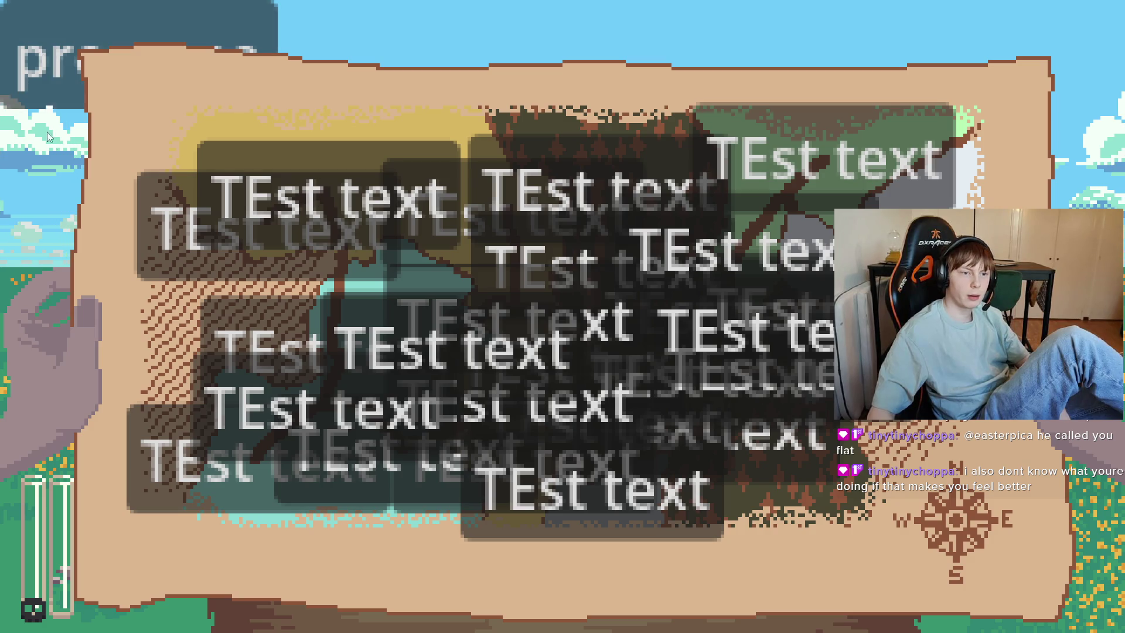
Stop the running game and open special_map_icon.tscn from the FileSystem dock
{"action": "key", "text": "F8"}
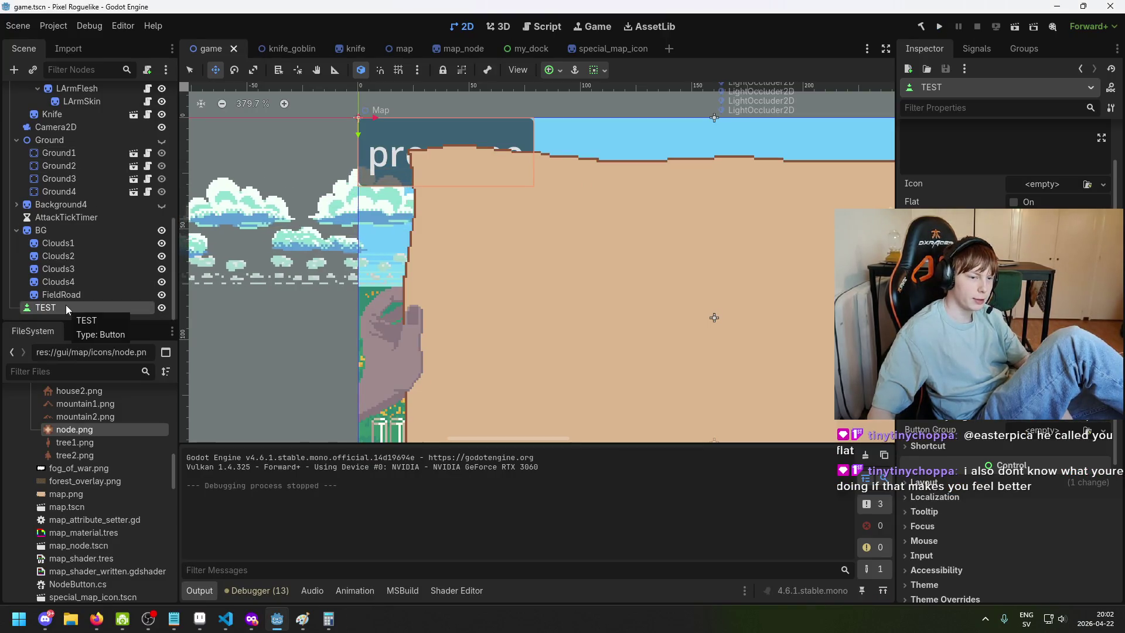
{"action": "scroll", "coordinate": [86, 462], "scroll_direction": "up", "scroll_amount": 5}
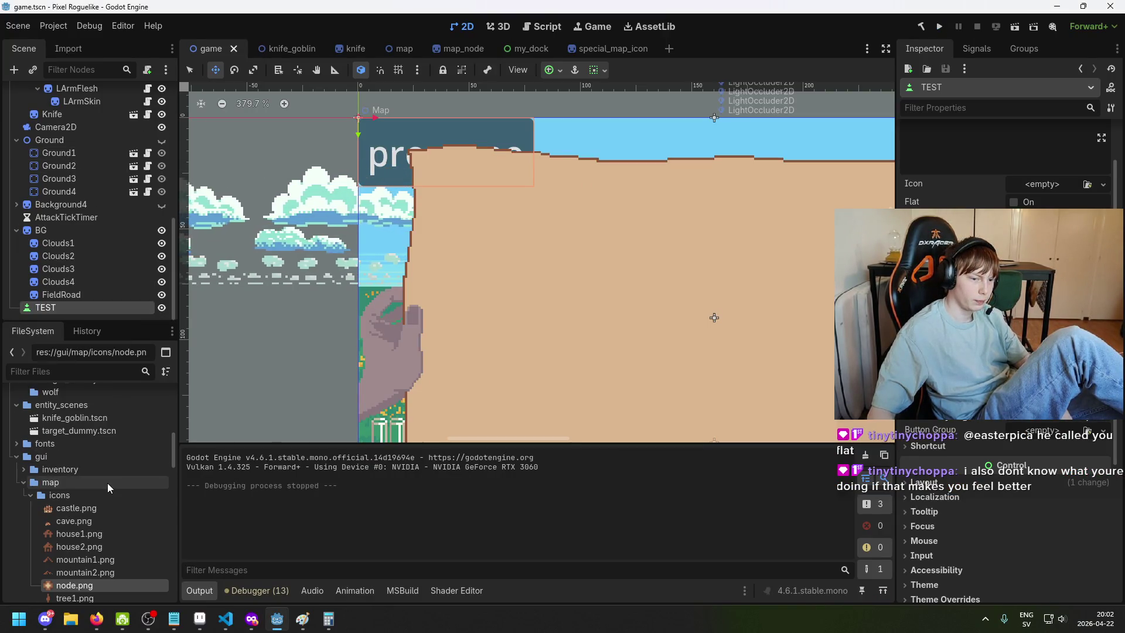
{"action": "scroll", "coordinate": [94, 501], "scroll_direction": "down", "scroll_amount": 5}
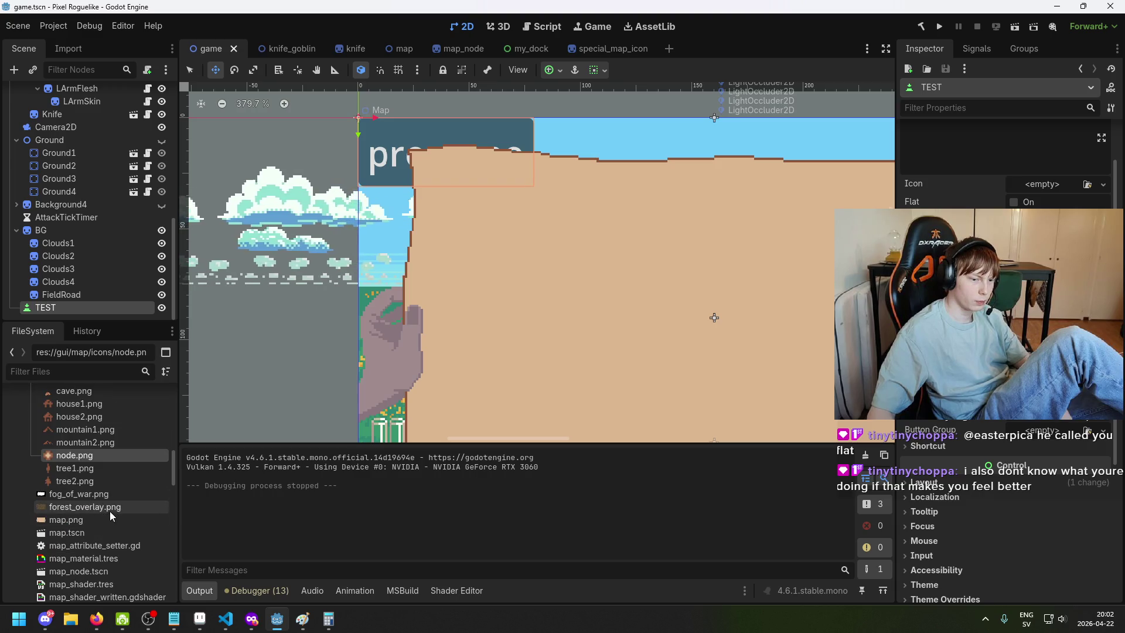
{"action": "scroll", "coordinate": [110, 498], "scroll_direction": "down", "scroll_amount": 5}
{"action": "scroll", "coordinate": [108, 499], "scroll_direction": "up", "scroll_amount": 5}
{"action": "scroll", "coordinate": [112, 498], "scroll_direction": "down", "scroll_amount": 3}
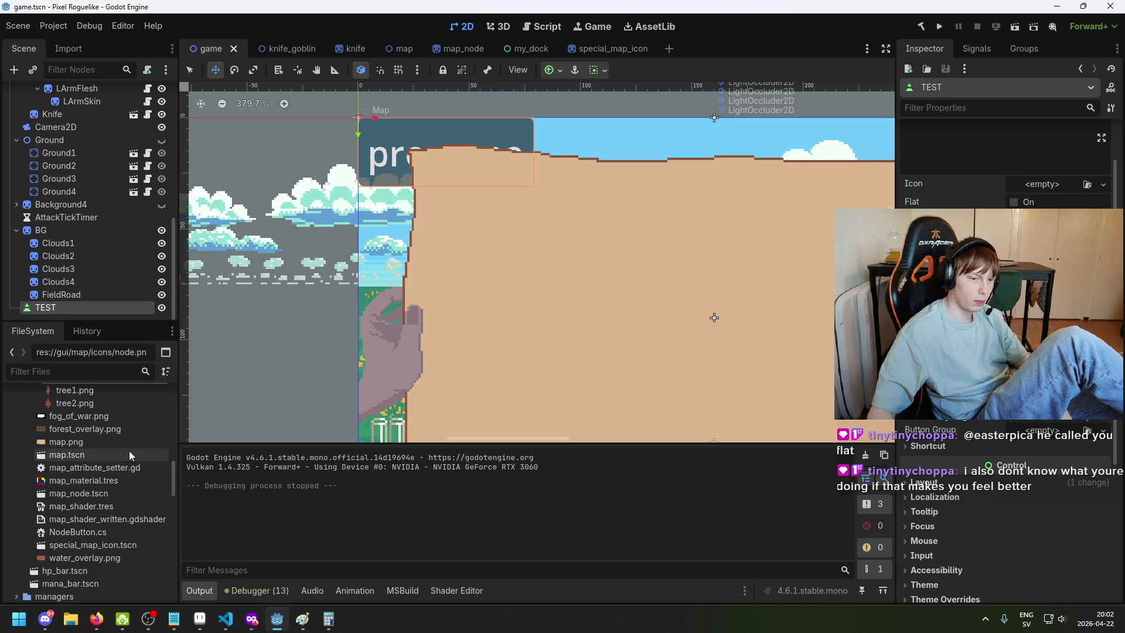
{"action": "double_click", "coordinate": [127, 545]}
Open map_node.tscn, the Map Node scene holding the 'TEst text' Button
{"action": "scroll", "coordinate": [127, 515], "scroll_direction": "up", "scroll_amount": 2}
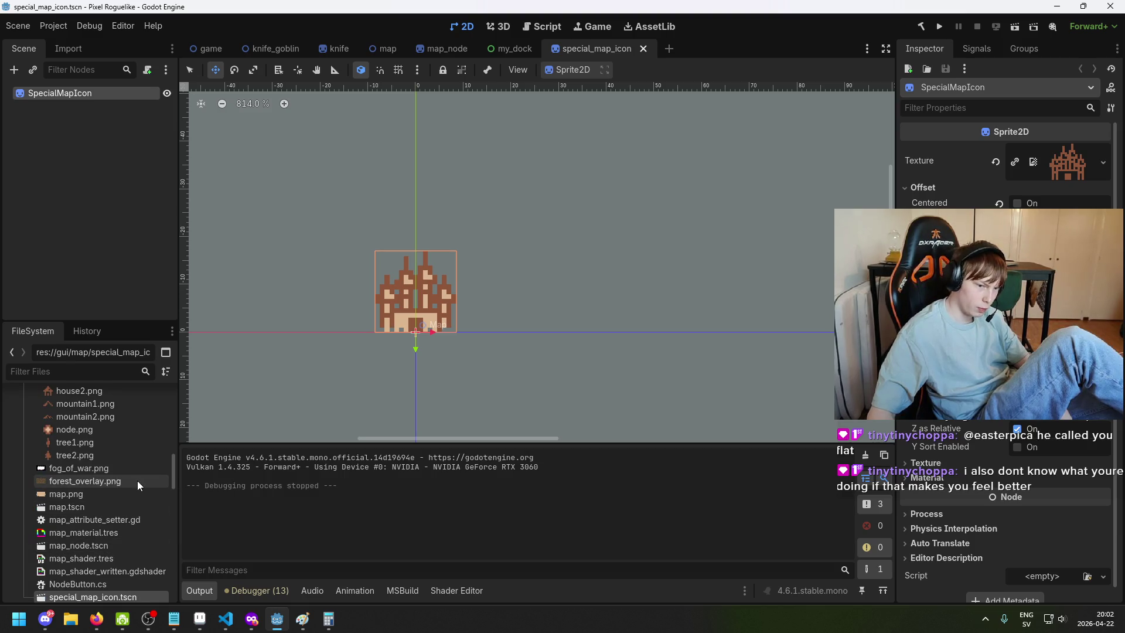
{"action": "scroll", "coordinate": [121, 545], "scroll_direction": "down", "scroll_amount": 1}
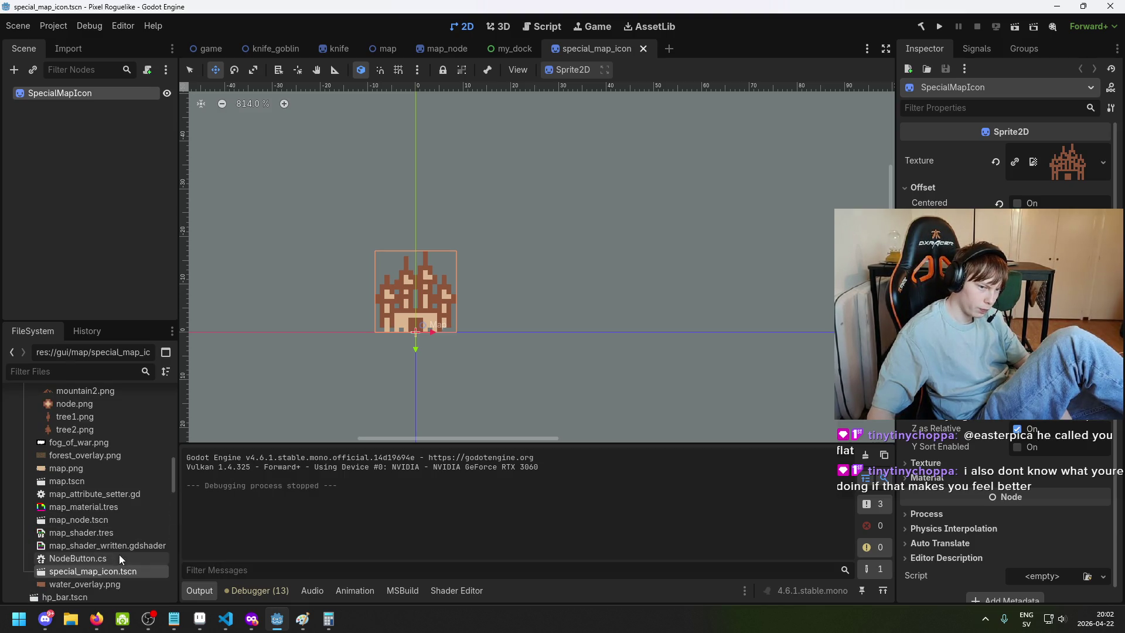
{"action": "scroll", "coordinate": [124, 534], "scroll_direction": "up", "scroll_amount": 4}
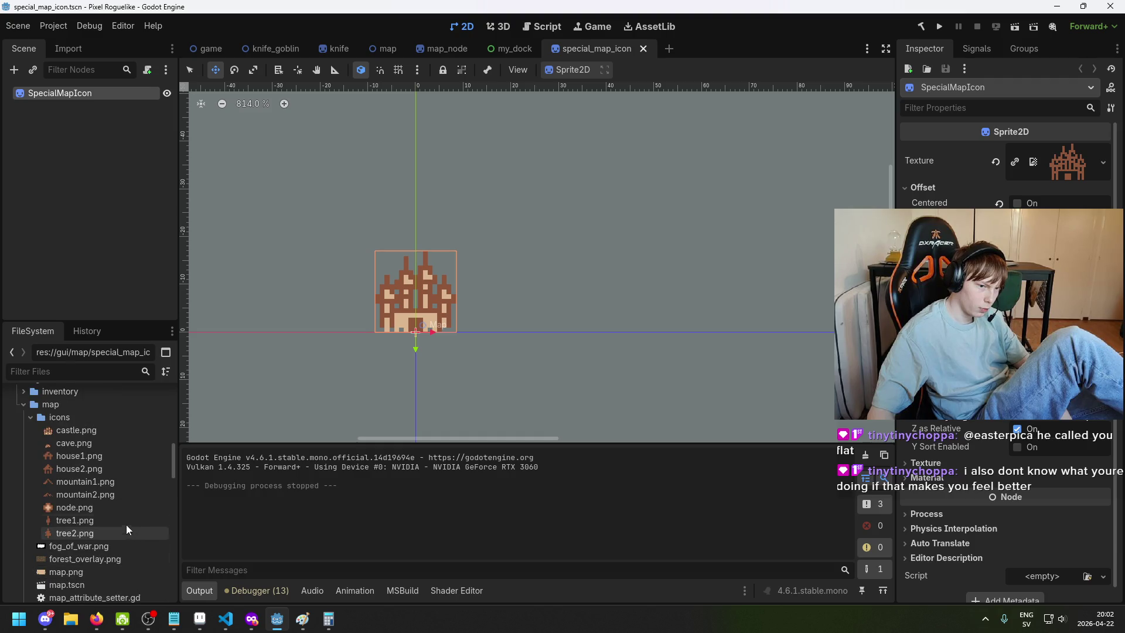
{"action": "scroll", "coordinate": [76, 460], "scroll_direction": "down", "scroll_amount": 6}
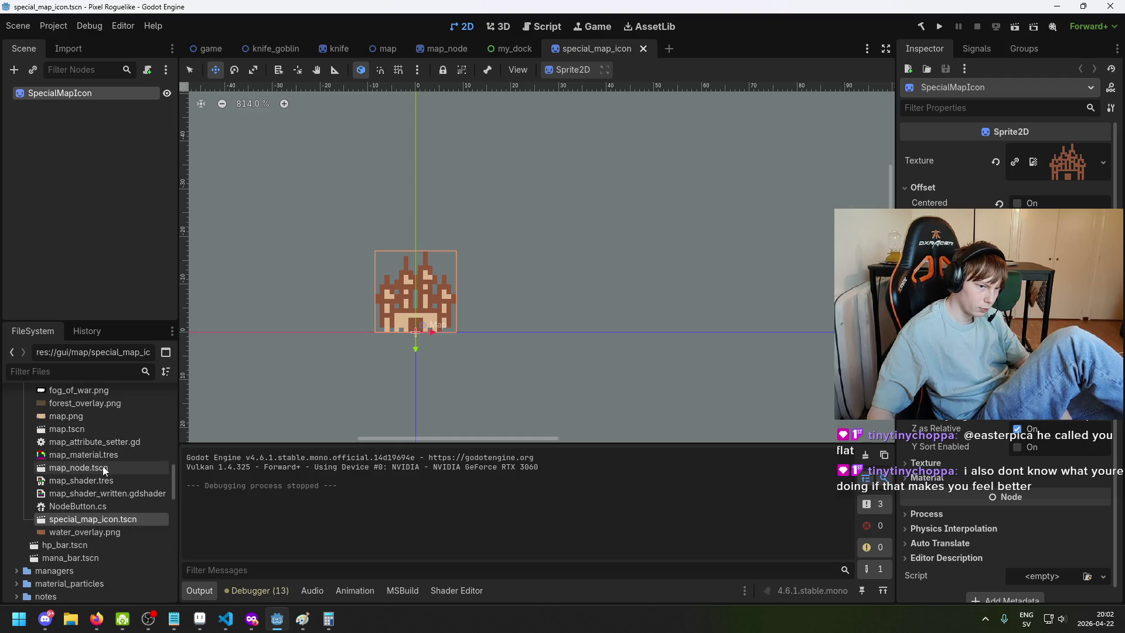
{"action": "left_click", "coordinate": [104, 535]}
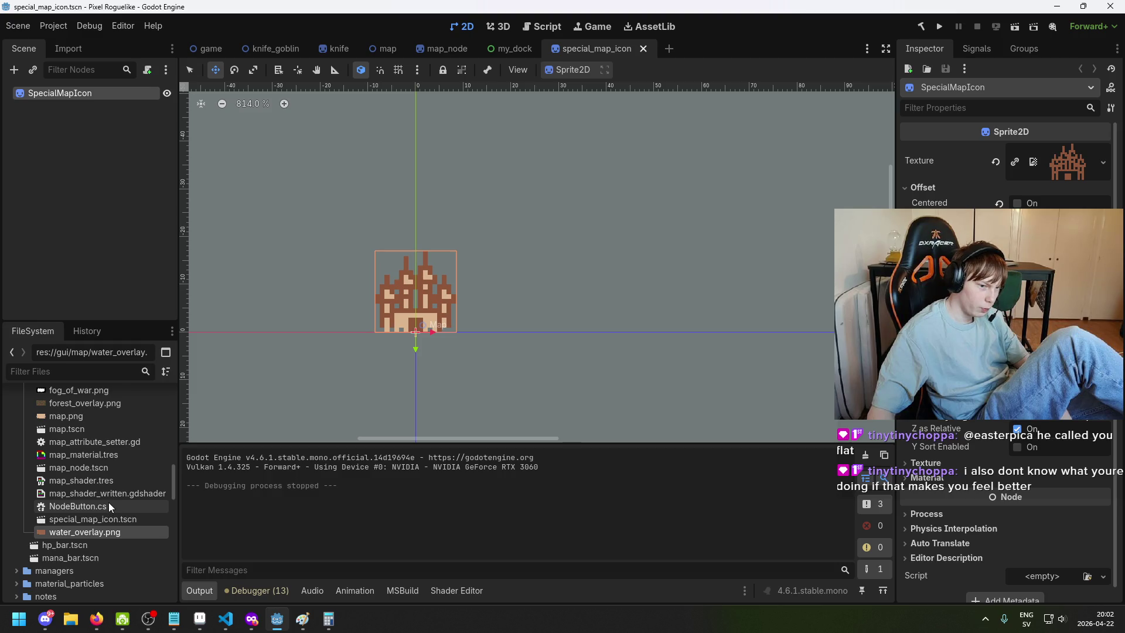
{"action": "double_click", "coordinate": [115, 469]}
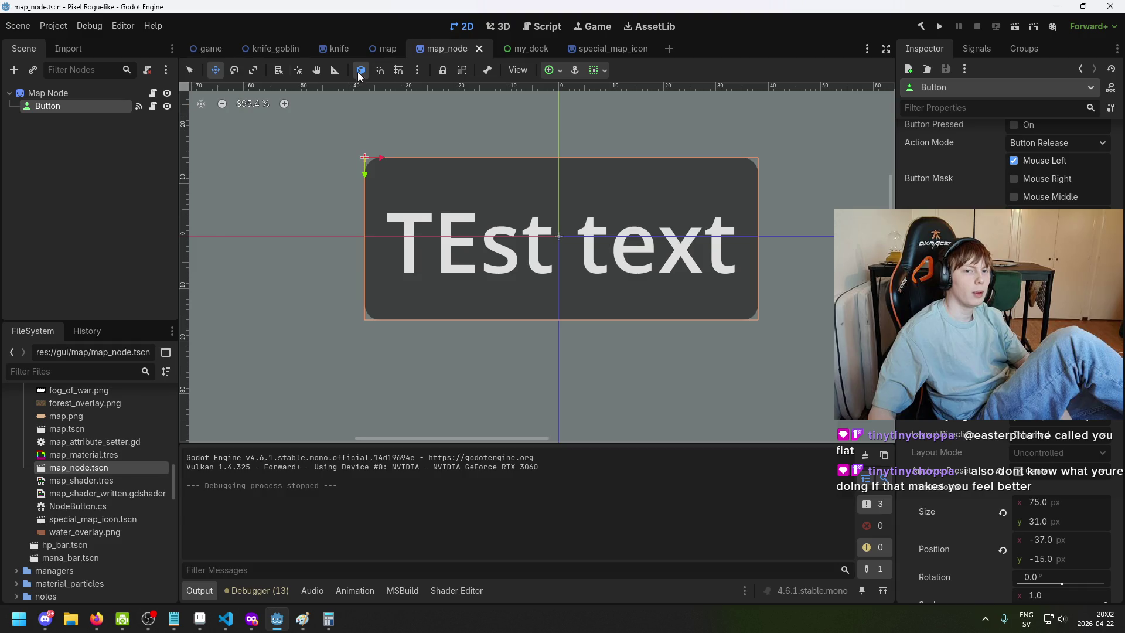
{"action": "left_click", "coordinate": [206, 50]}
{"action": "right_click", "coordinate": [218, 49]}
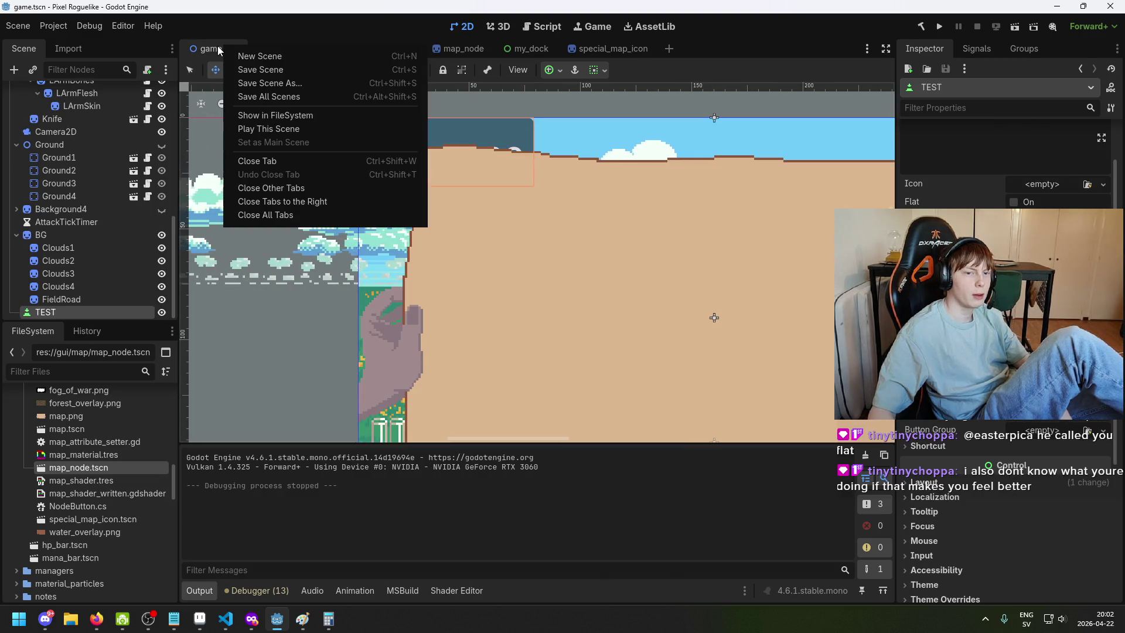
{"action": "key", "text": "Escape"}
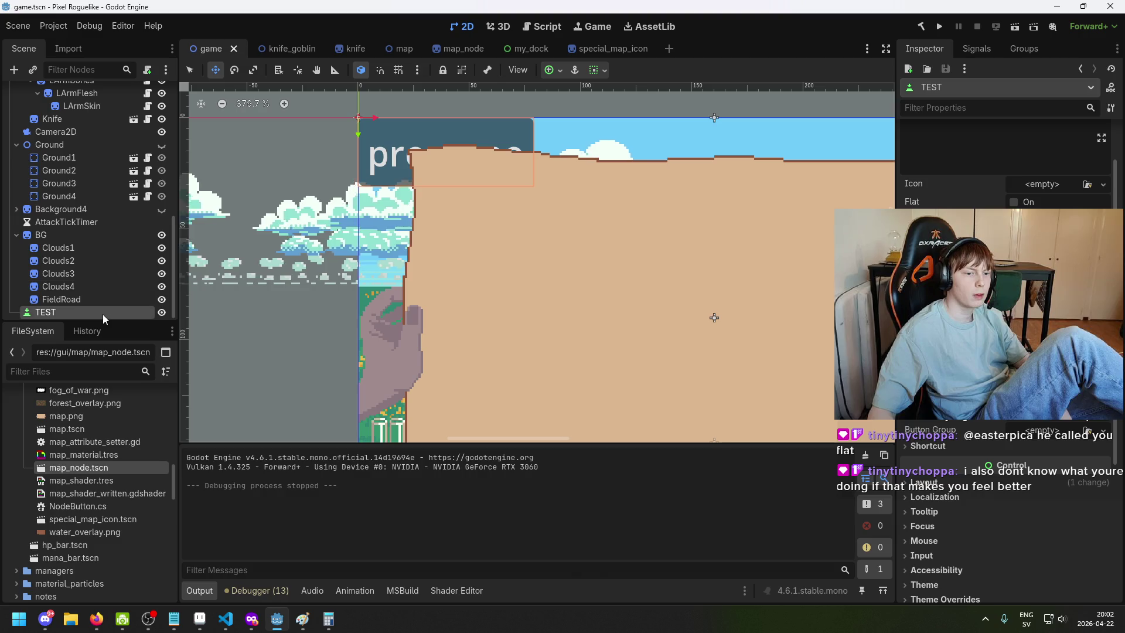
{"action": "left_click_drag", "start_coordinate": [104, 319], "coordinate": [334, 69]}
{"action": "left_click_drag", "start_coordinate": [395, 53], "coordinate": [395, 49]}
{"action": "left_click_drag", "start_coordinate": [74, 90], "coordinate": [74, 90]}
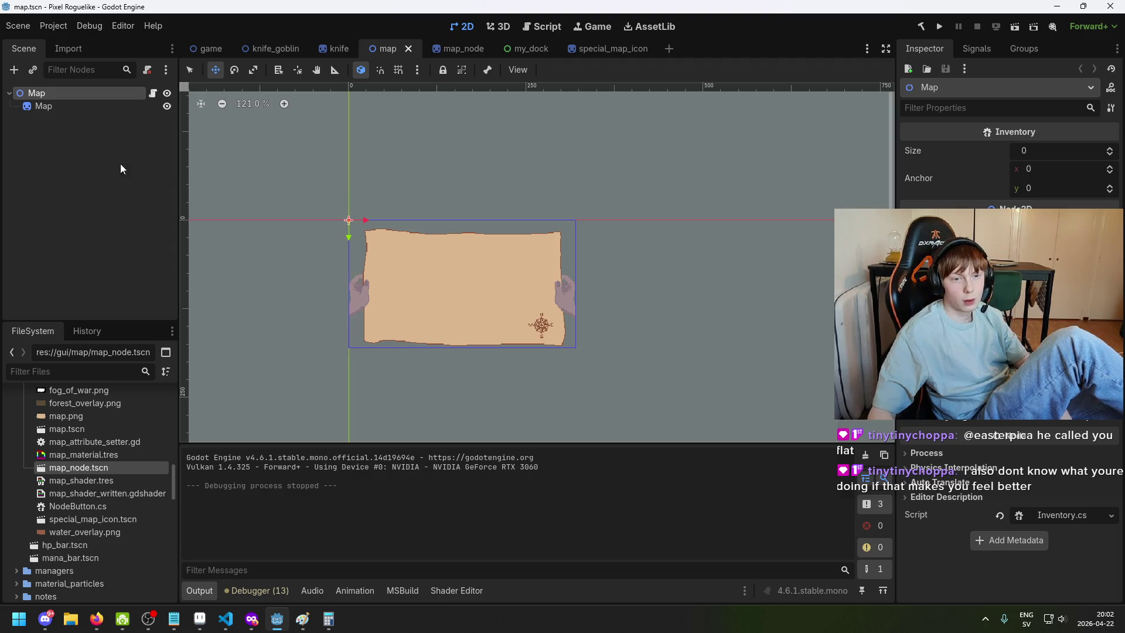
{"action": "scroll", "coordinate": [342, 211], "scroll_direction": "up", "scroll_amount": 10}
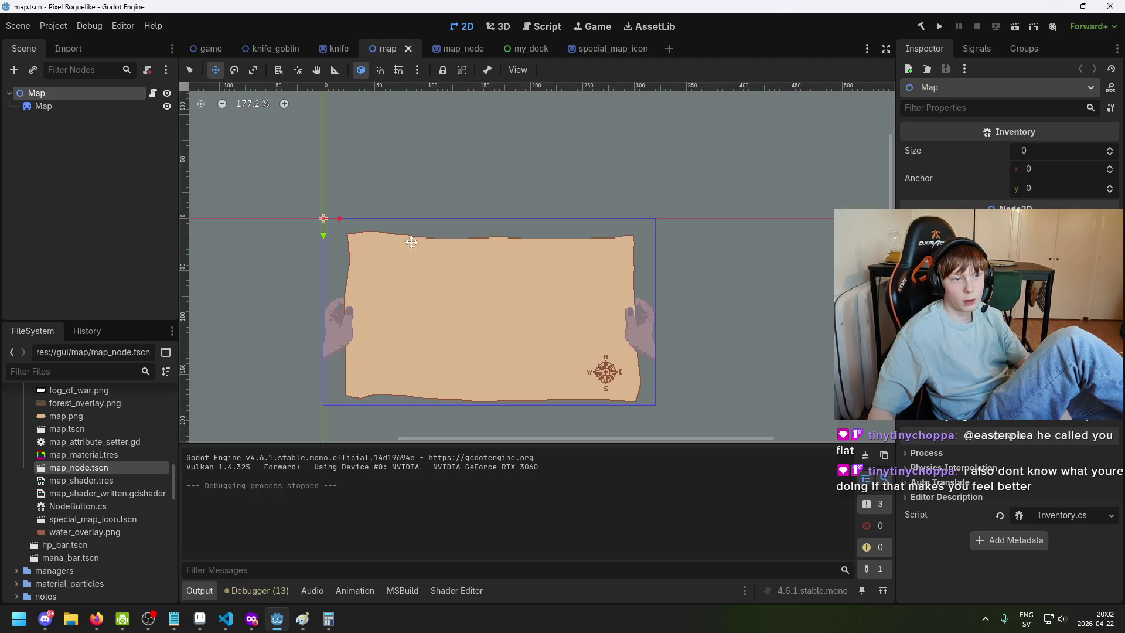
{"action": "left_click", "coordinate": [56, 109]}
{"action": "scroll", "coordinate": [419, 252], "scroll_direction": "down", "scroll_amount": 6}
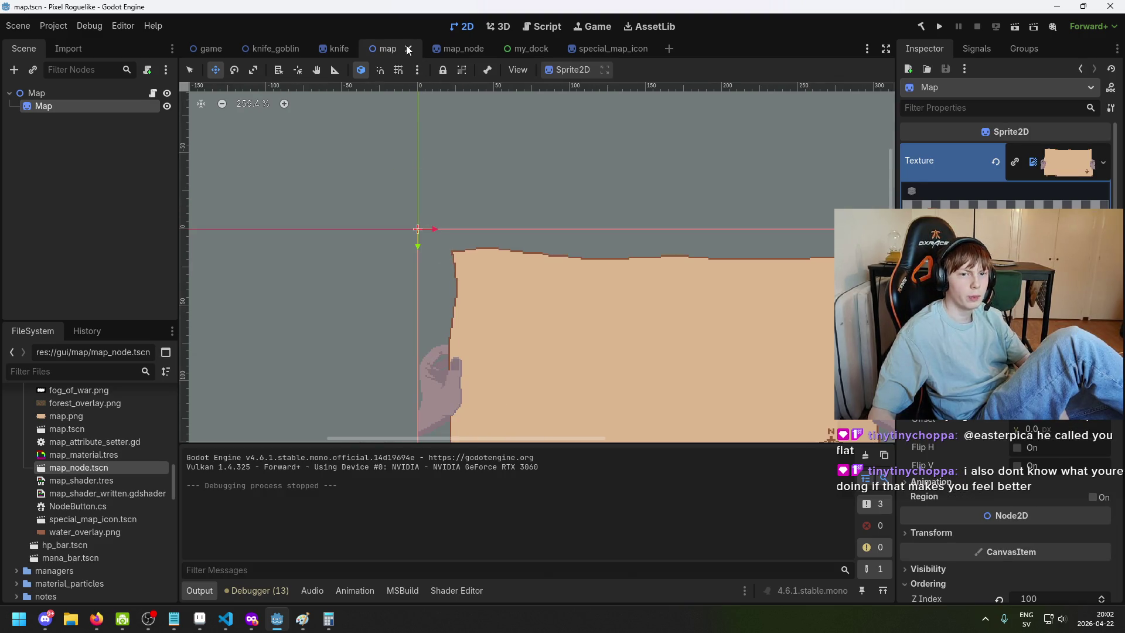
{"action": "left_click", "coordinate": [445, 49]}
{"action": "left_click", "coordinate": [198, 49]}
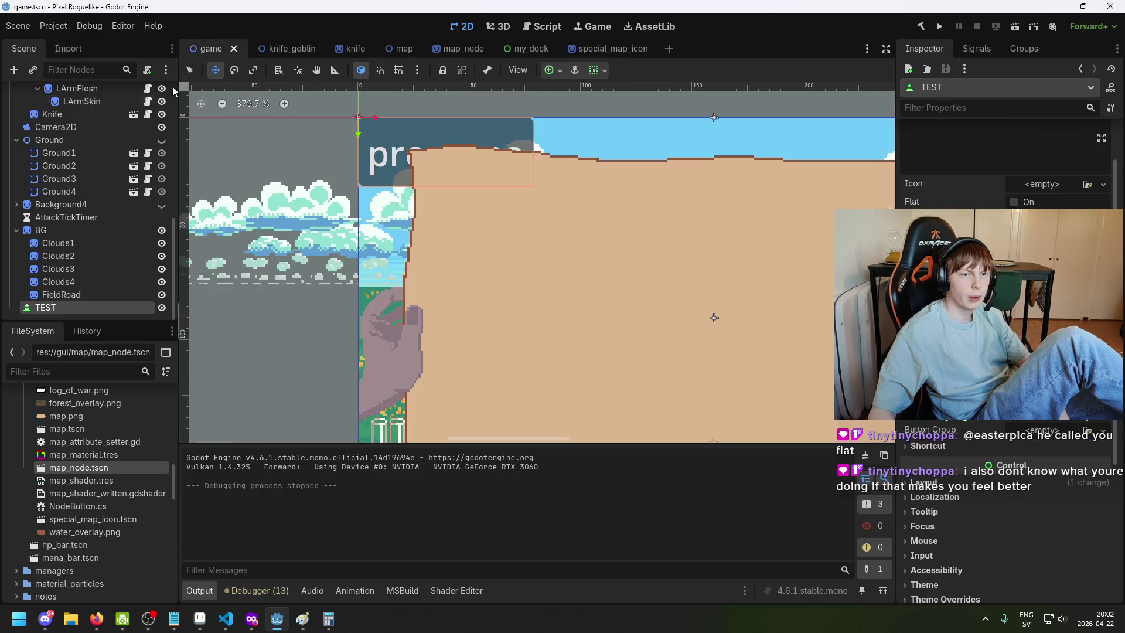
{"action": "mouse_move", "coordinate": [45, 307]}
{"action": "left_mouse_down"}
{"action": "mouse_move", "coordinate": [400, 46]}
{"action": "mouse_move", "coordinate": [460, 48]}
{"action": "mouse_move", "coordinate": [448, 51]}
{"action": "left_mouse_up"}
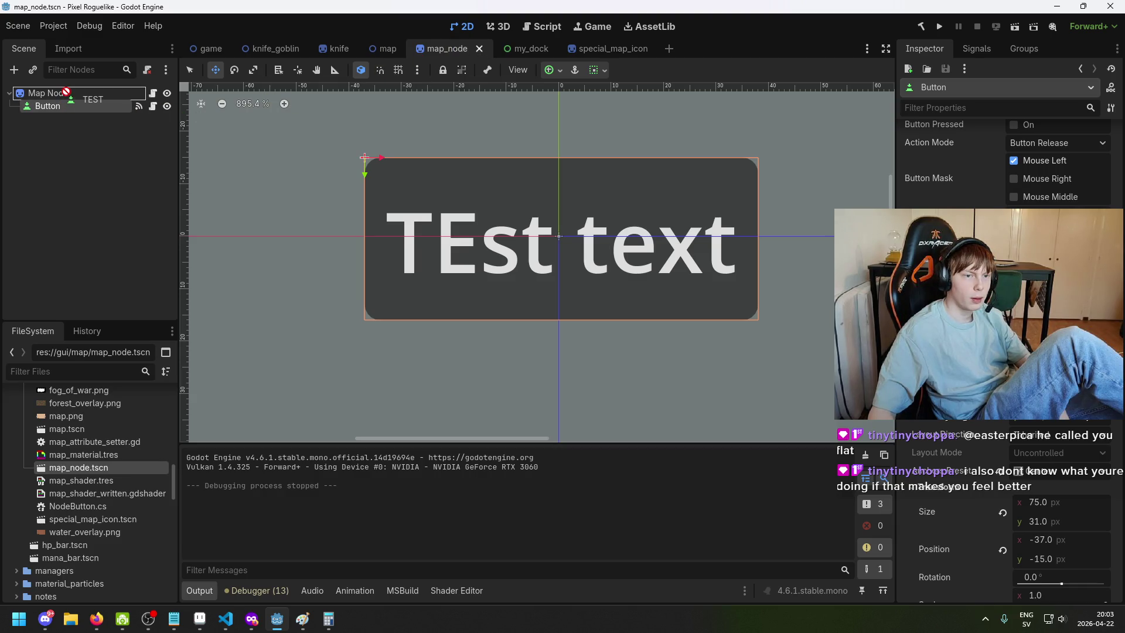
{"action": "left_click_drag", "start_coordinate": [66, 91], "coordinate": [66, 91]}
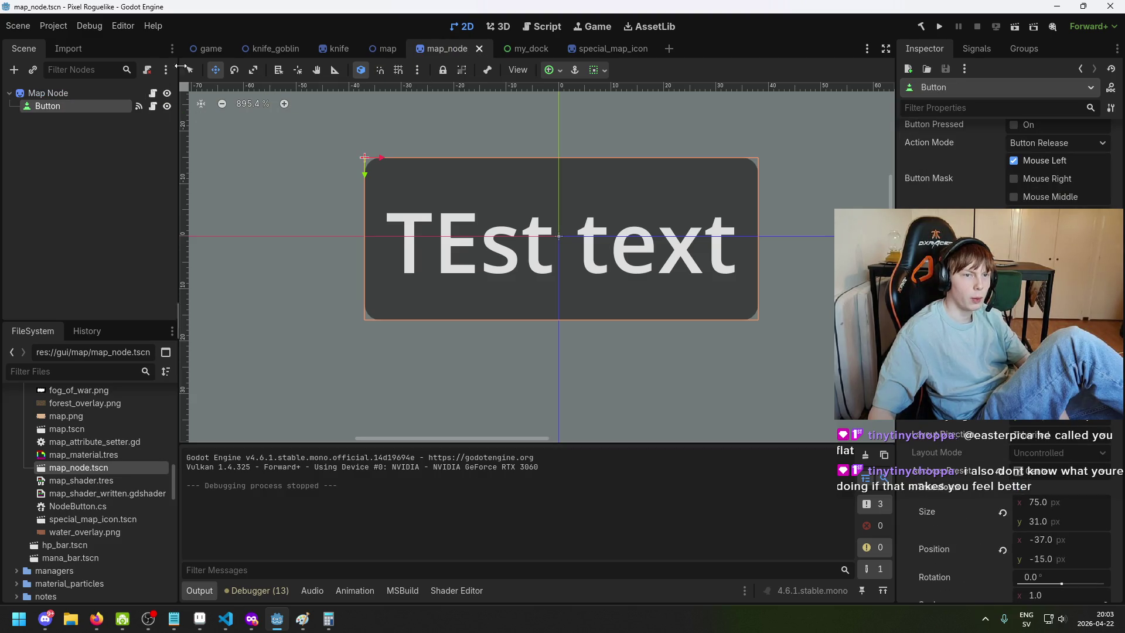
{"action": "left_click", "coordinate": [205, 47]}
{"action": "mouse_move", "coordinate": [45, 307]}
{"action": "left_mouse_down"}
{"action": "mouse_move", "coordinate": [110, 510]}
{"action": "mouse_move", "coordinate": [109, 556]}
{"action": "mouse_move", "coordinate": [100, 390]}
{"action": "mouse_move", "coordinate": [96, 460]}
{"action": "left_mouse_up"}
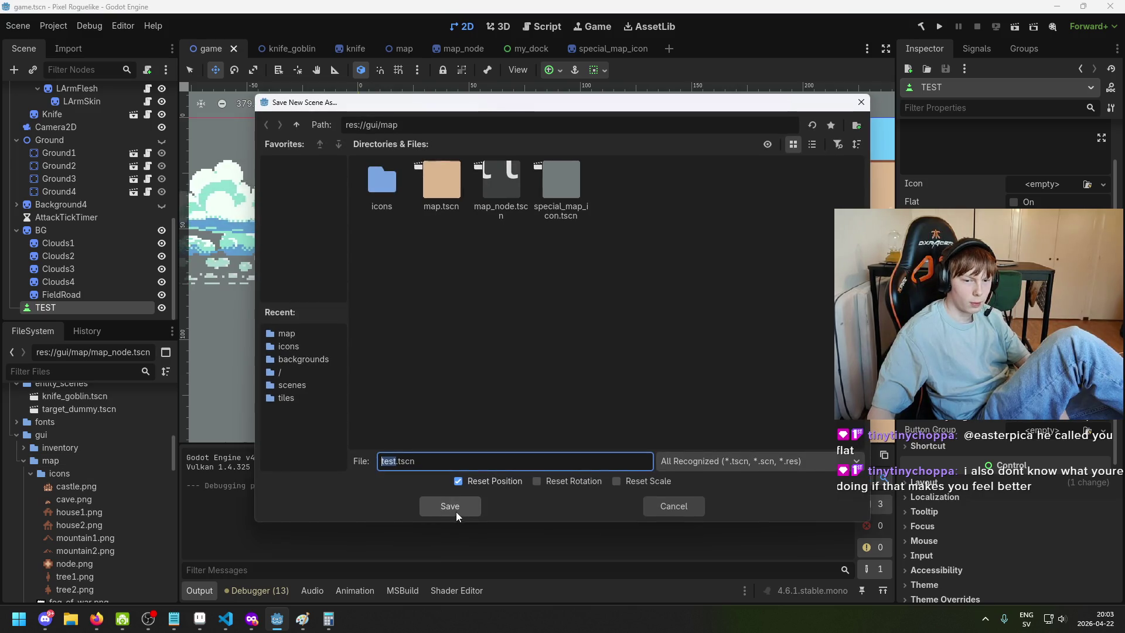
Name the new scene file testBUTTON.tscn and save it in res://gui/map
{"action": "left_click", "coordinate": [402, 465]}
{"action": "type", "text": "B"}
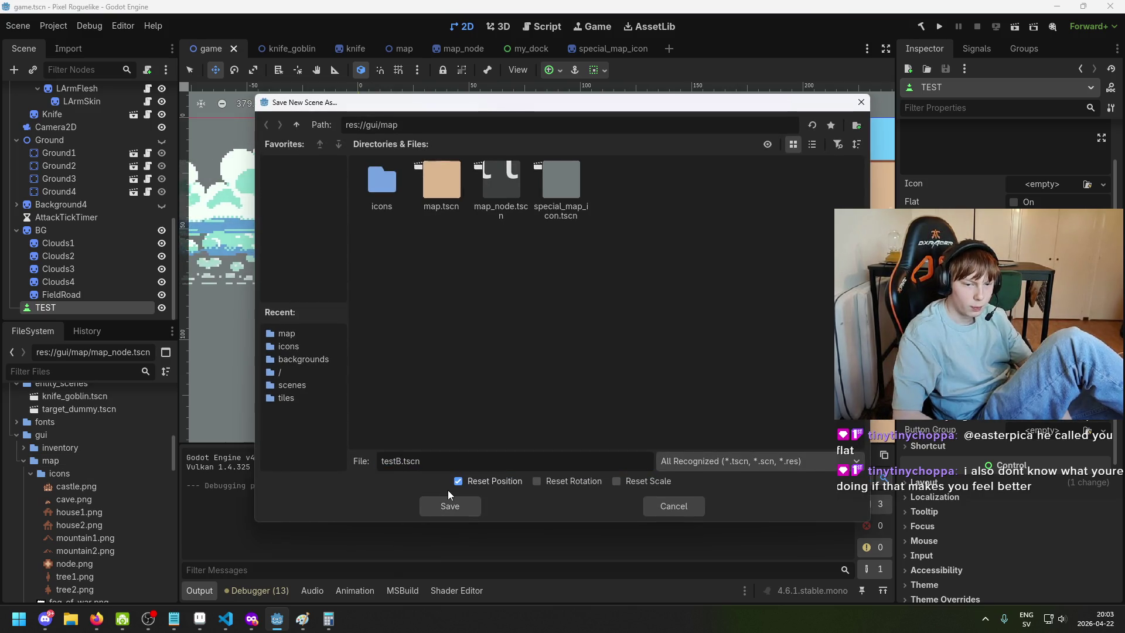
{"action": "type", "text": "UTTON"}
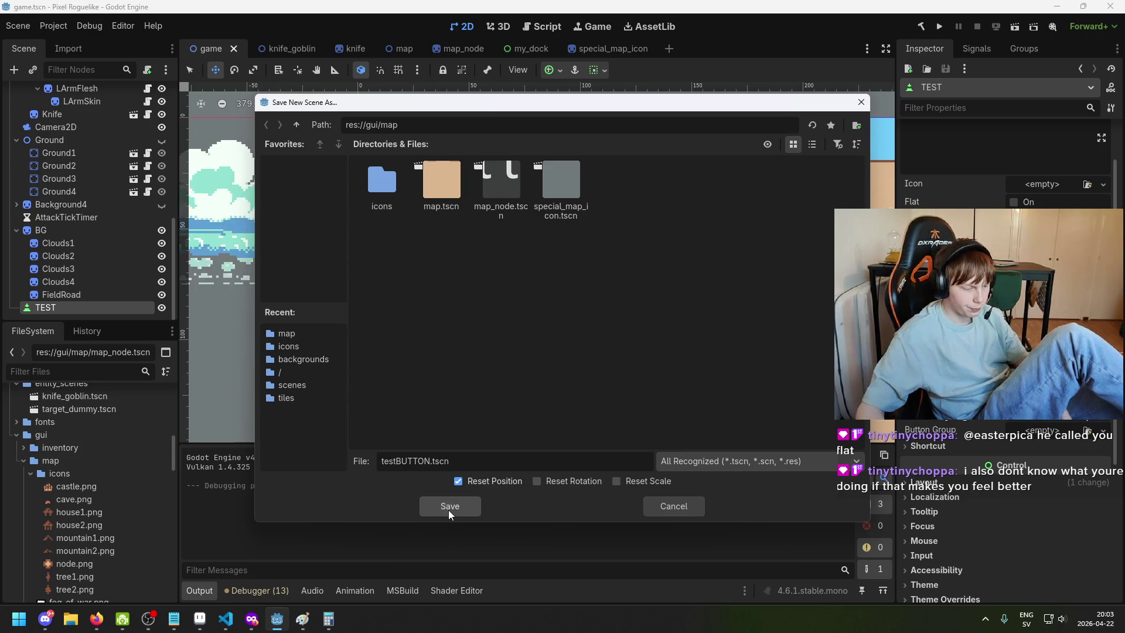
{"action": "left_click", "coordinate": [449, 506]}
{"action": "scroll", "coordinate": [82, 489], "scroll_direction": "down", "scroll_amount": 5}
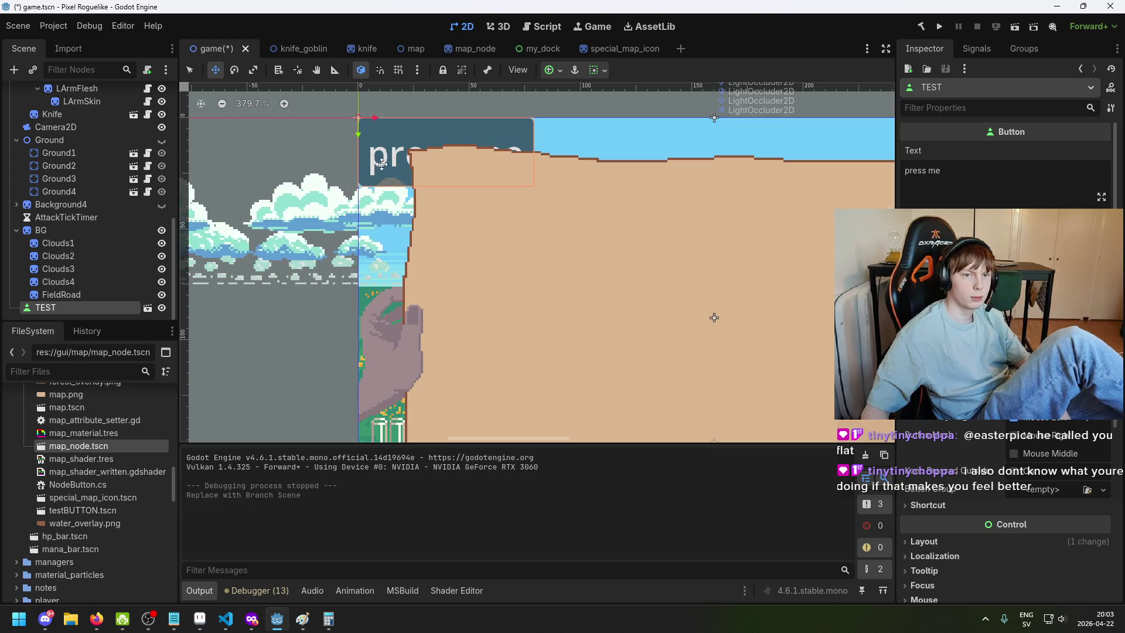
Instance testBUTTON.tscn under Map Node in map_node.tscn and run the game
{"action": "left_click", "coordinate": [469, 49]}
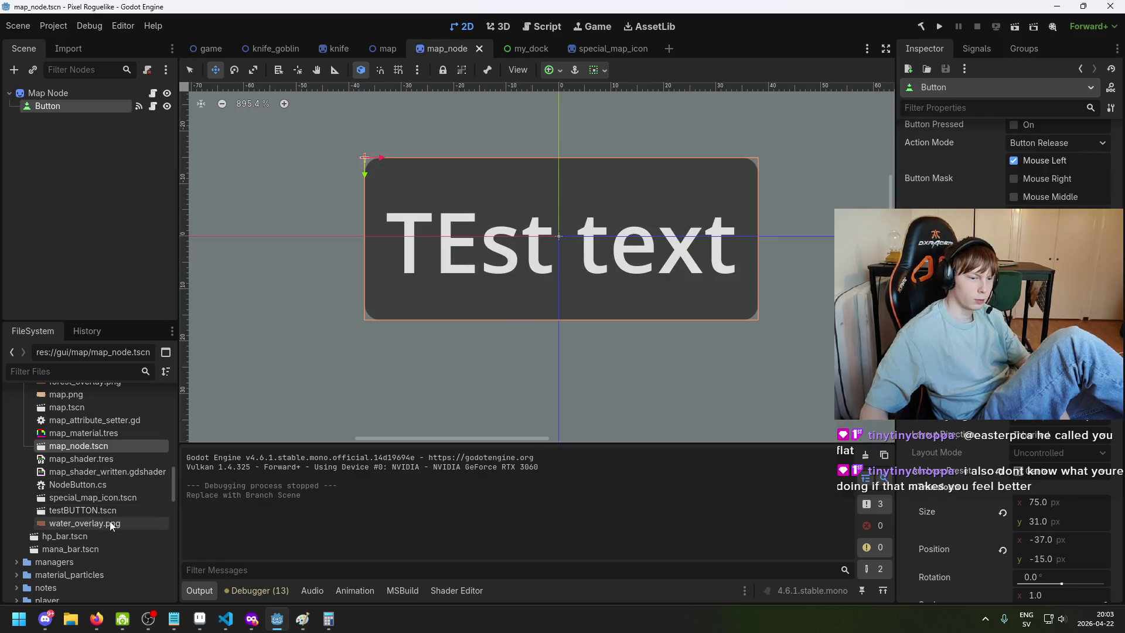
{"action": "left_click_drag", "start_coordinate": [100, 511], "coordinate": [68, 93]}
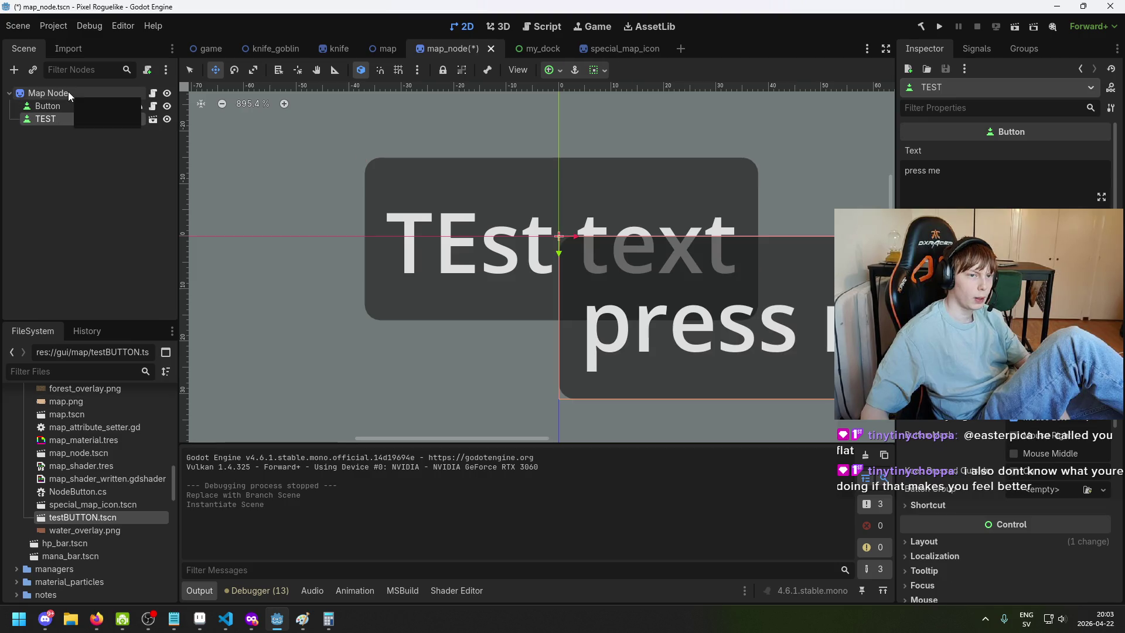
{"action": "scroll", "coordinate": [503, 340], "scroll_direction": "down", "scroll_amount": 2}
{"action": "scroll", "coordinate": [522, 299], "scroll_direction": "down", "scroll_amount": 1}
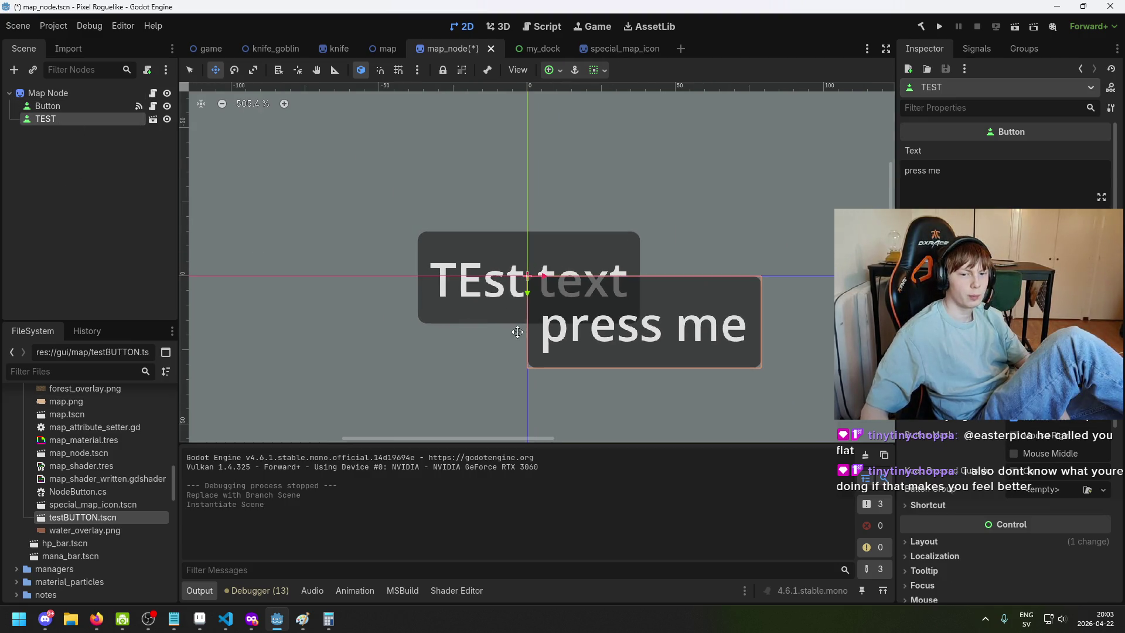
{"action": "left_click", "coordinate": [940, 26]}
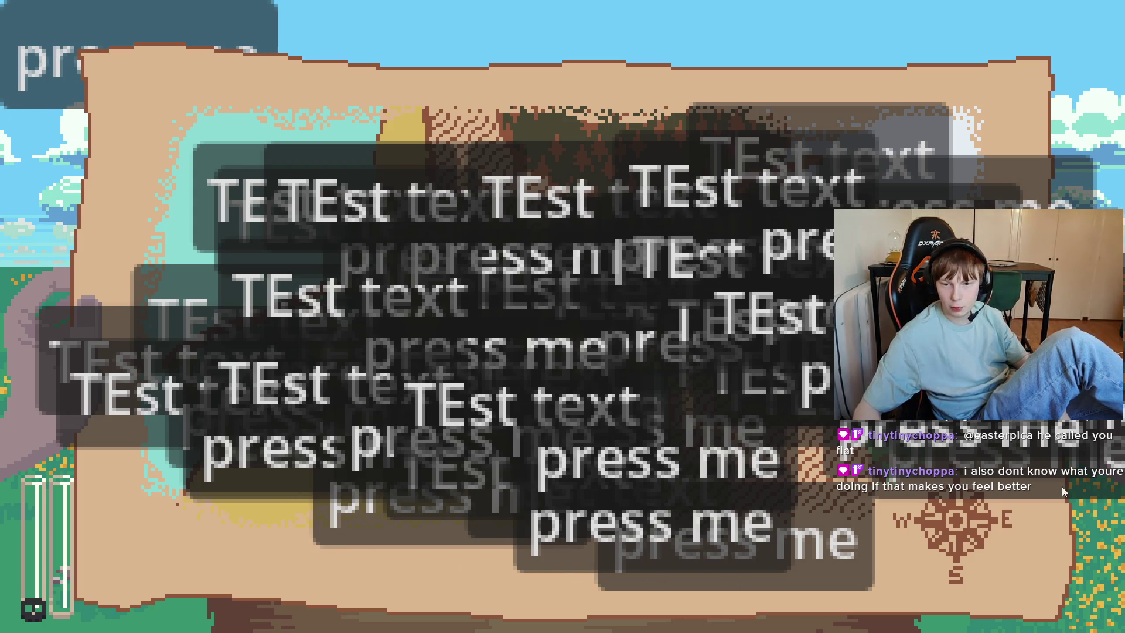
Close the game, save map_node.tscn with Ctrl+S, and drag TEST onto Map Node
{"action": "key", "text": "alt+F4"}
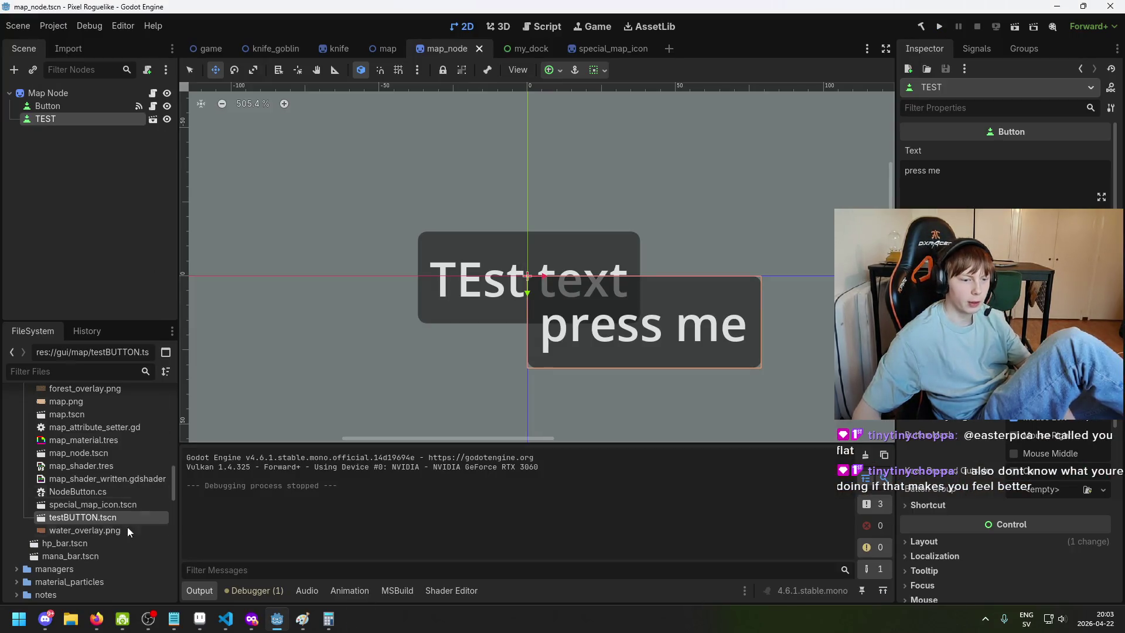
{"action": "left_click", "coordinate": [564, 340]}
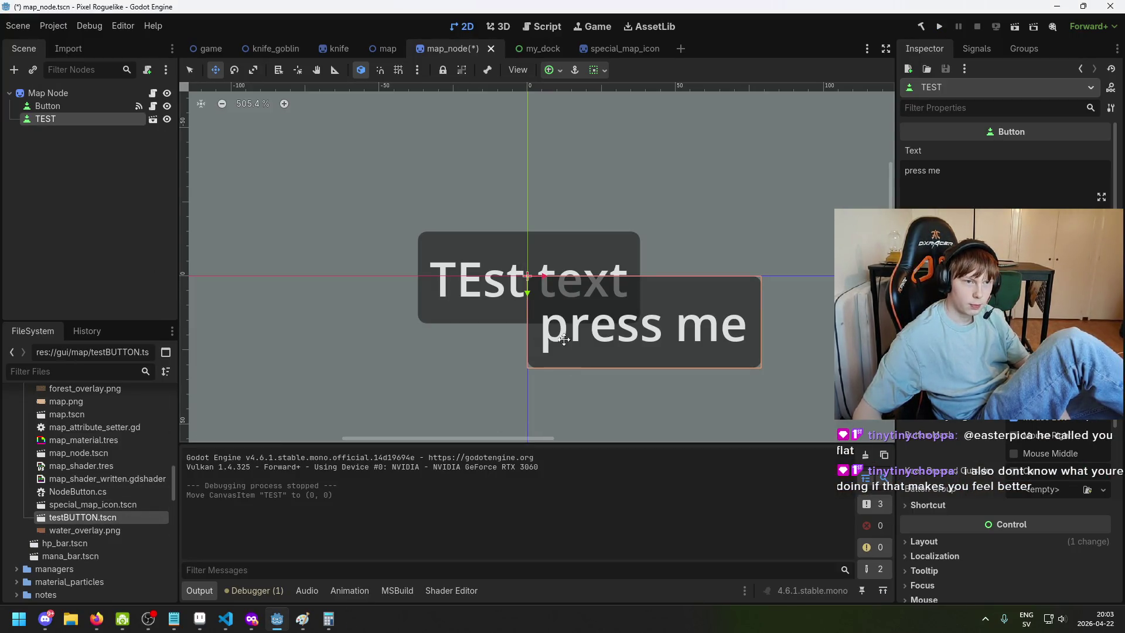
{"action": "scroll", "coordinate": [470, 363], "scroll_direction": "down", "scroll_amount": 2}
{"action": "scroll", "coordinate": [463, 375], "scroll_direction": "up", "scroll_amount": 2}
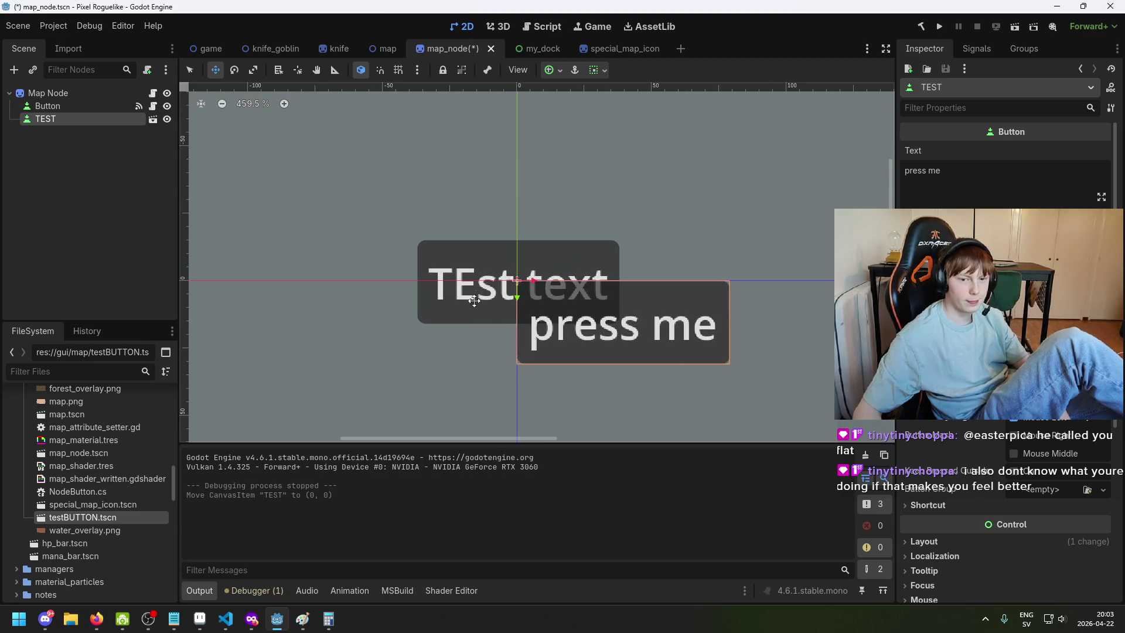
{"action": "scroll", "coordinate": [436, 380], "scroll_direction": "down", "scroll_amount": 1}
{"action": "key", "text": "ctrl+s"}
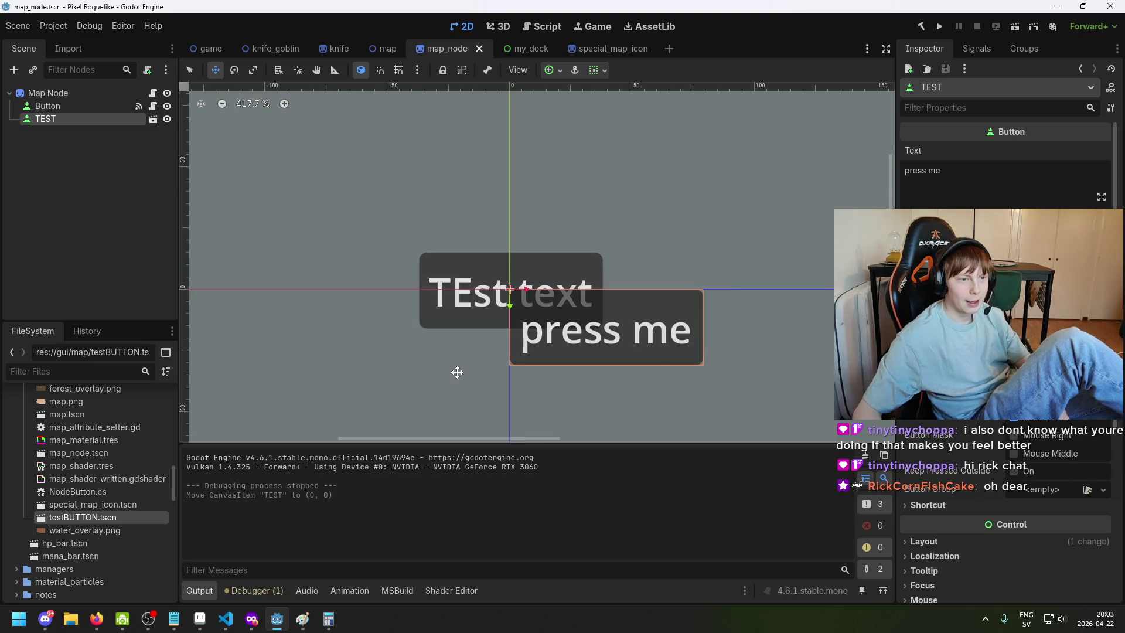
{"action": "mouse_move", "coordinate": [55, 119]}
{"action": "left_mouse_down"}
{"action": "mouse_move", "coordinate": [56, 92]}
{"action": "mouse_move", "coordinate": [65, 121]}
{"action": "left_mouse_up"}
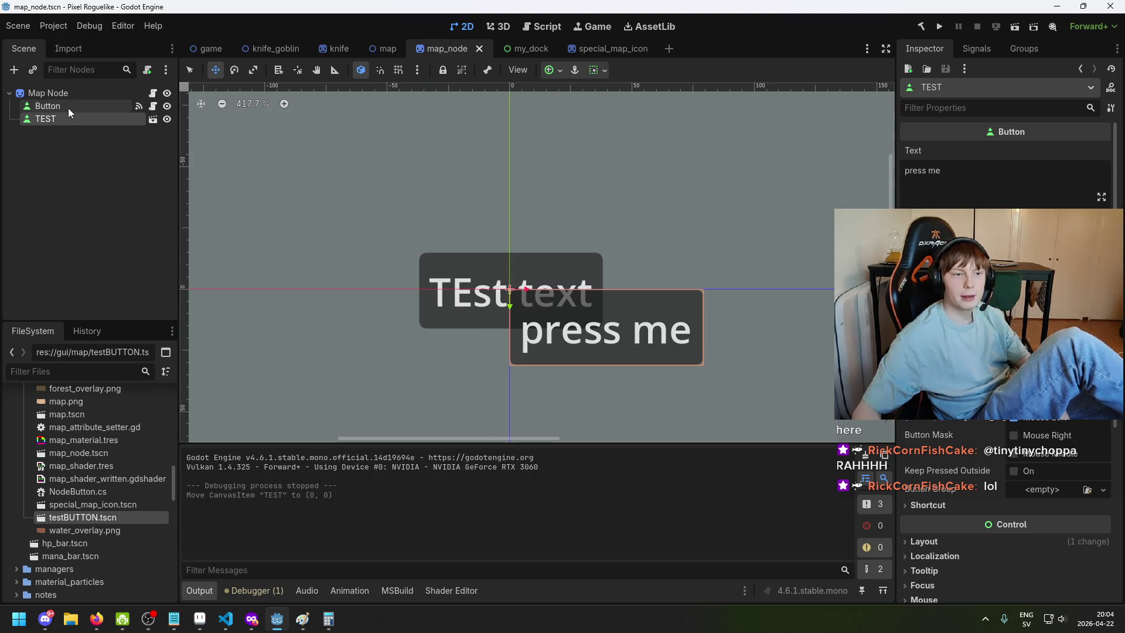
Hide and re-show the Button and TEST nodes on the map_node canvas
{"action": "left_click", "coordinate": [167, 106]}
{"action": "left_click", "coordinate": [167, 119]}
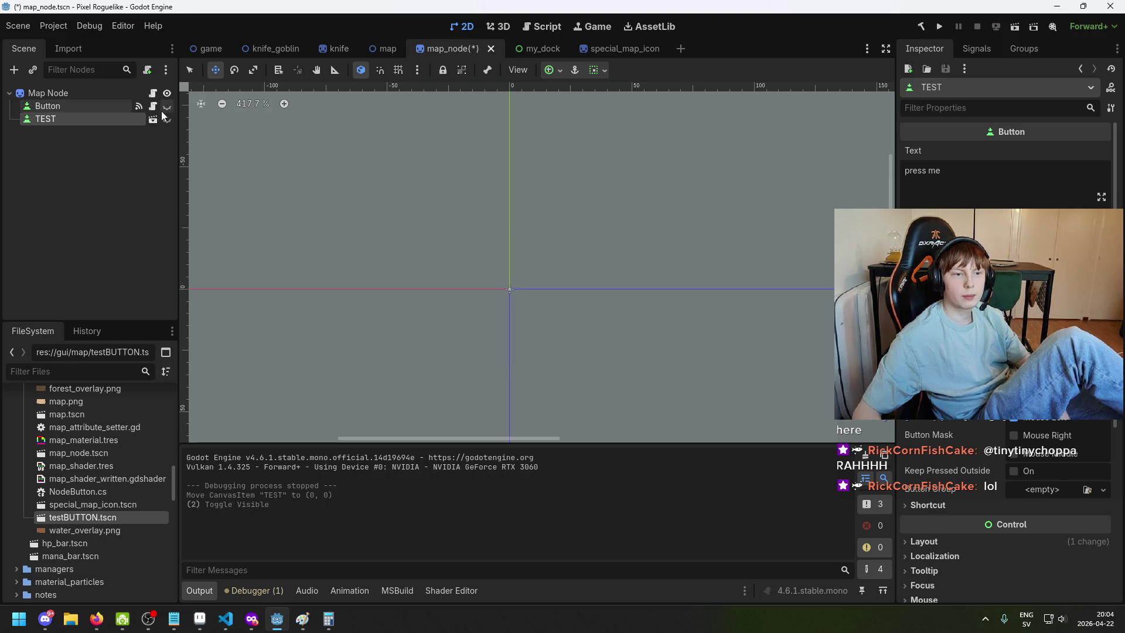
{"action": "left_click", "coordinate": [167, 106]}
{"action": "left_click", "coordinate": [168, 119]}
Glance at the game scene, then return and save map_node.tscn with Ctrl+S
{"action": "left_click", "coordinate": [210, 48]}
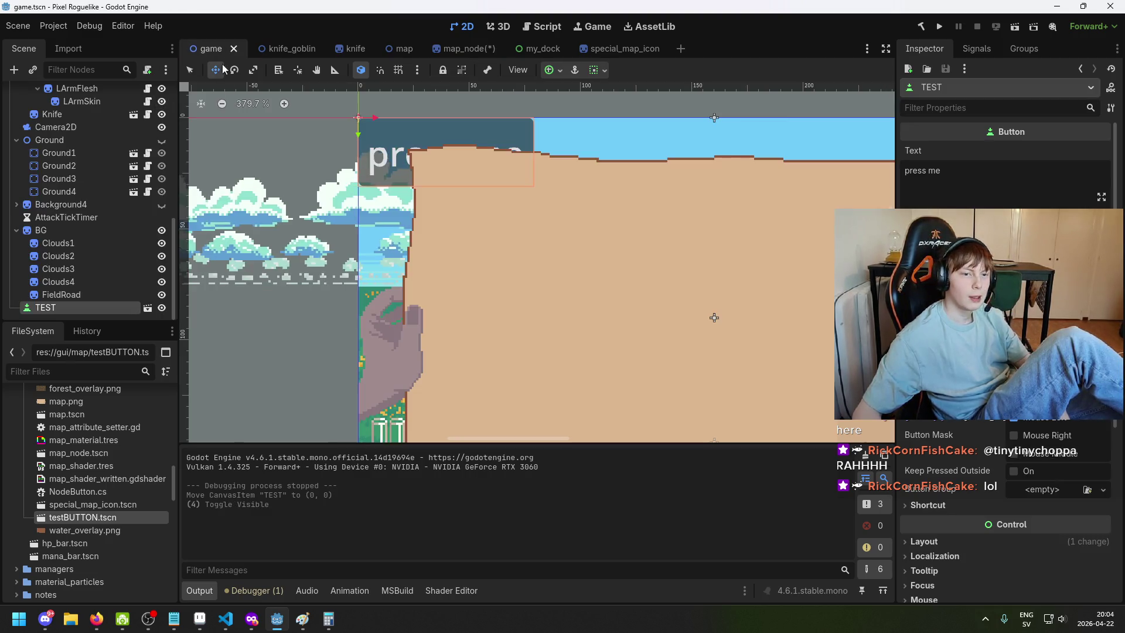
{"action": "scroll", "coordinate": [422, 186], "scroll_direction": "up", "scroll_amount": 3}
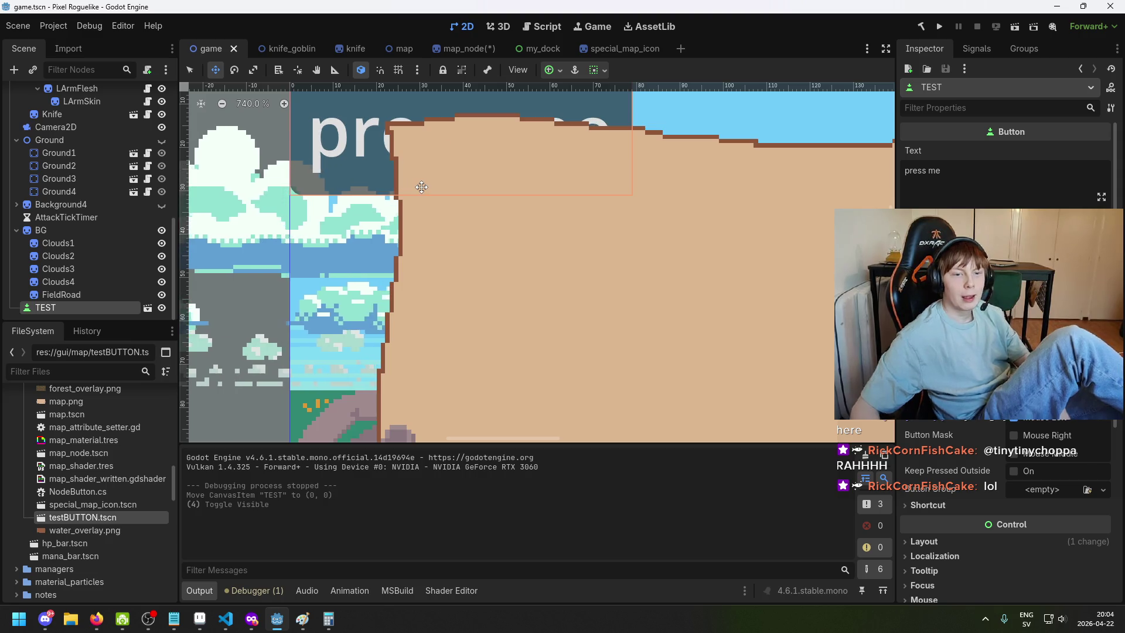
{"action": "scroll", "coordinate": [353, 201], "scroll_direction": "down", "scroll_amount": 3}
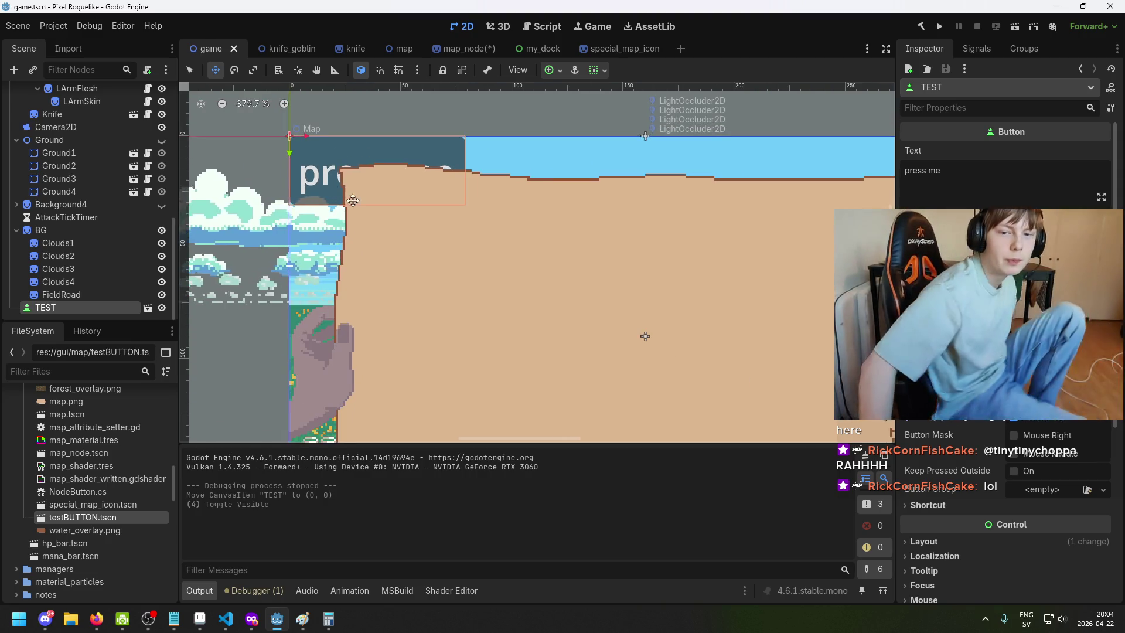
{"action": "left_click", "coordinate": [451, 49]}
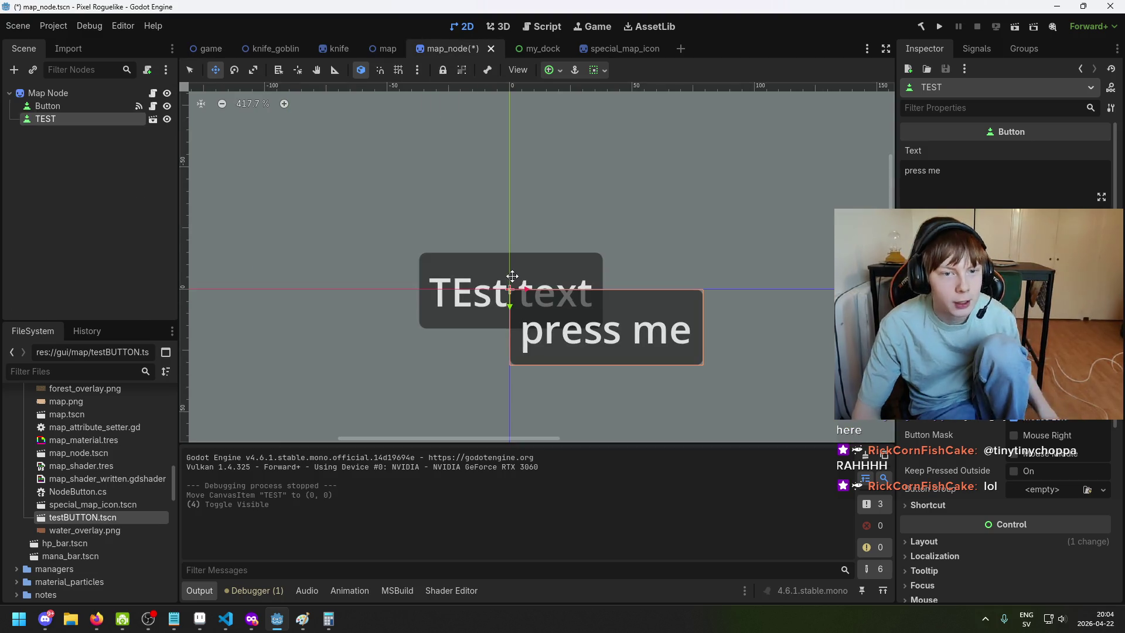
{"action": "key", "text": "ctrl+s"}
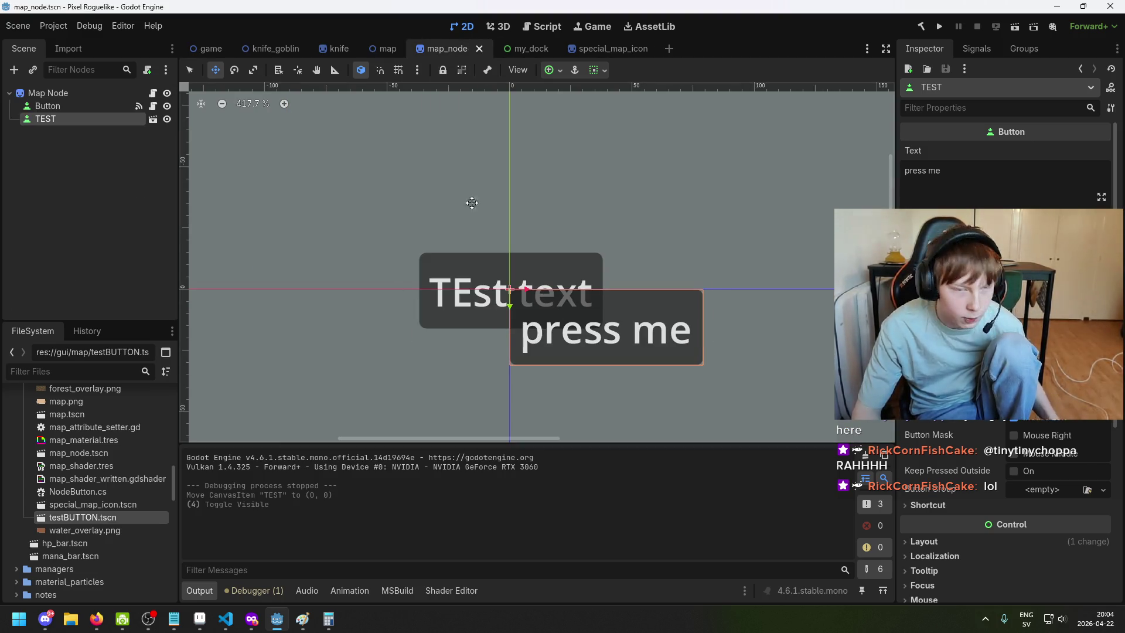
{"action": "scroll", "coordinate": [810, 331], "scroll_direction": "down", "scroll_amount": 2}
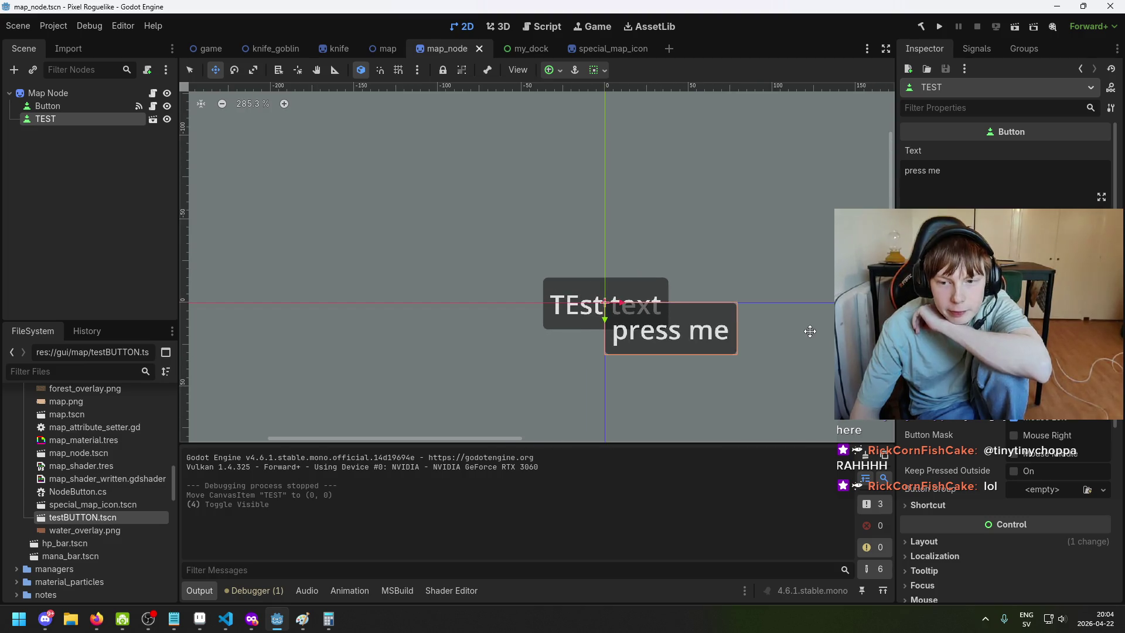
{"action": "scroll", "coordinate": [1005, 293], "scroll_direction": "down", "scroll_amount": 3}
{"action": "scroll", "coordinate": [1006, 293], "scroll_direction": "up", "scroll_amount": 3}
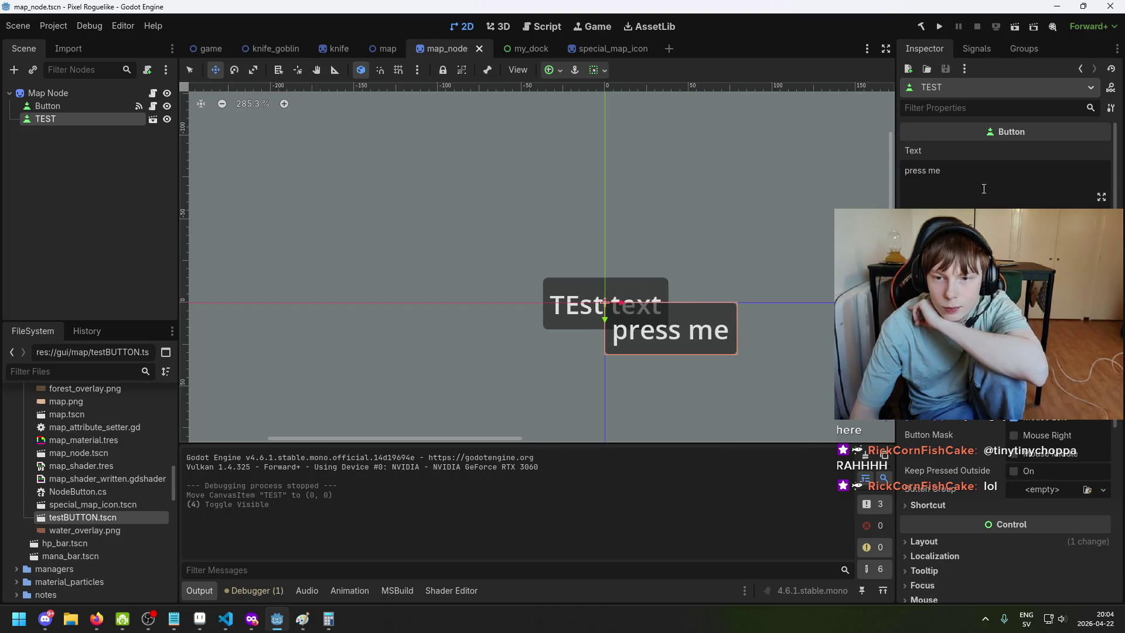
{"action": "scroll", "coordinate": [984, 188], "scroll_direction": "down", "scroll_amount": 4}
{"action": "scroll", "coordinate": [984, 189], "scroll_direction": "up", "scroll_amount": 1}
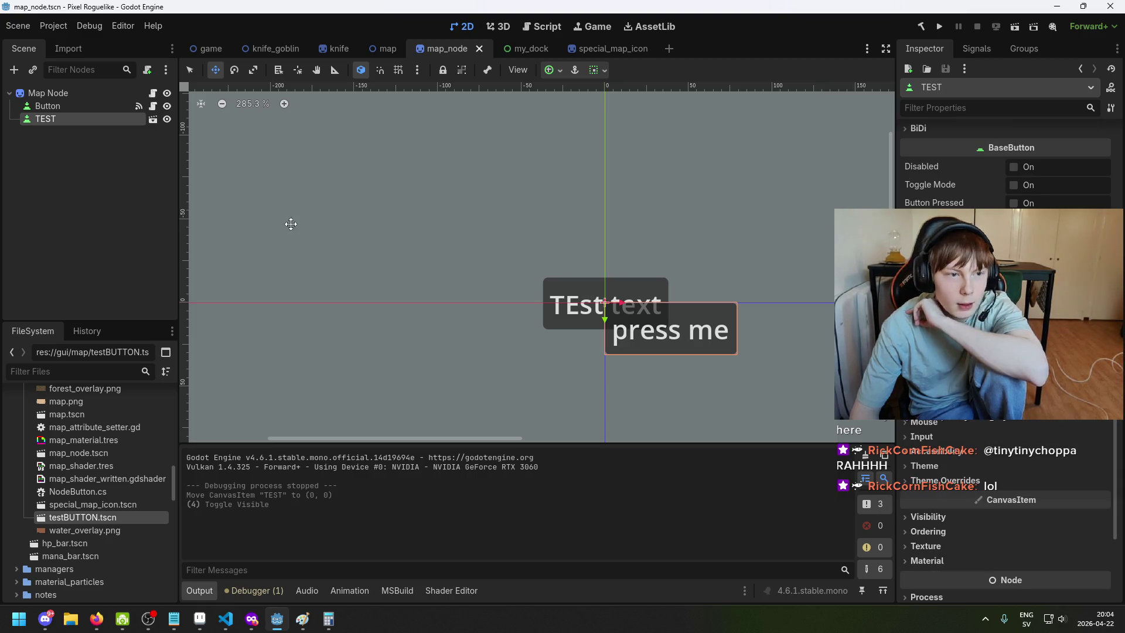
Browse the game, map, map_node and my_dock scene tabs, ending on the game scene
{"action": "left_click", "coordinate": [208, 48]}
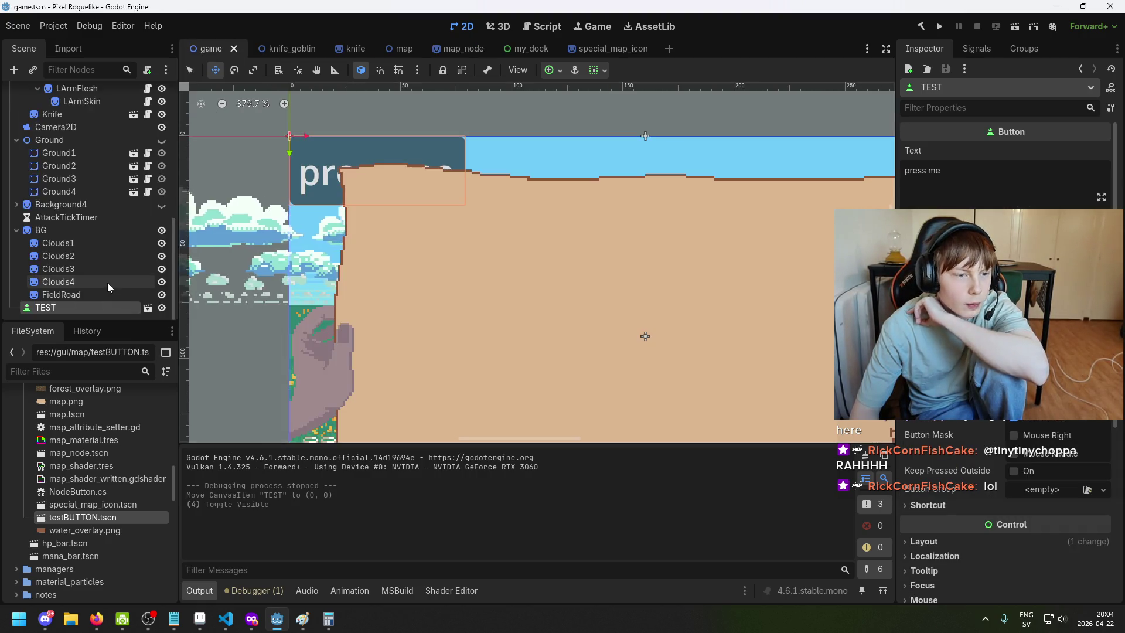
{"action": "left_click", "coordinate": [86, 308]}
{"action": "scroll", "coordinate": [212, 292], "scroll_direction": "up", "scroll_amount": 5}
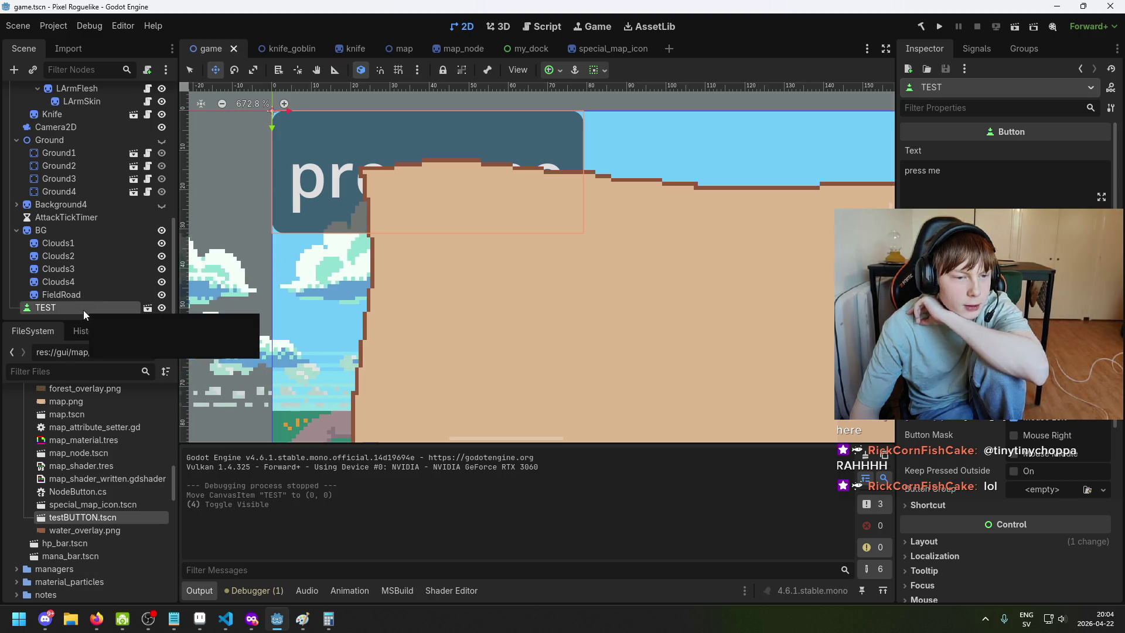
{"action": "left_click", "coordinate": [391, 49]}
{"action": "left_click", "coordinate": [446, 49]}
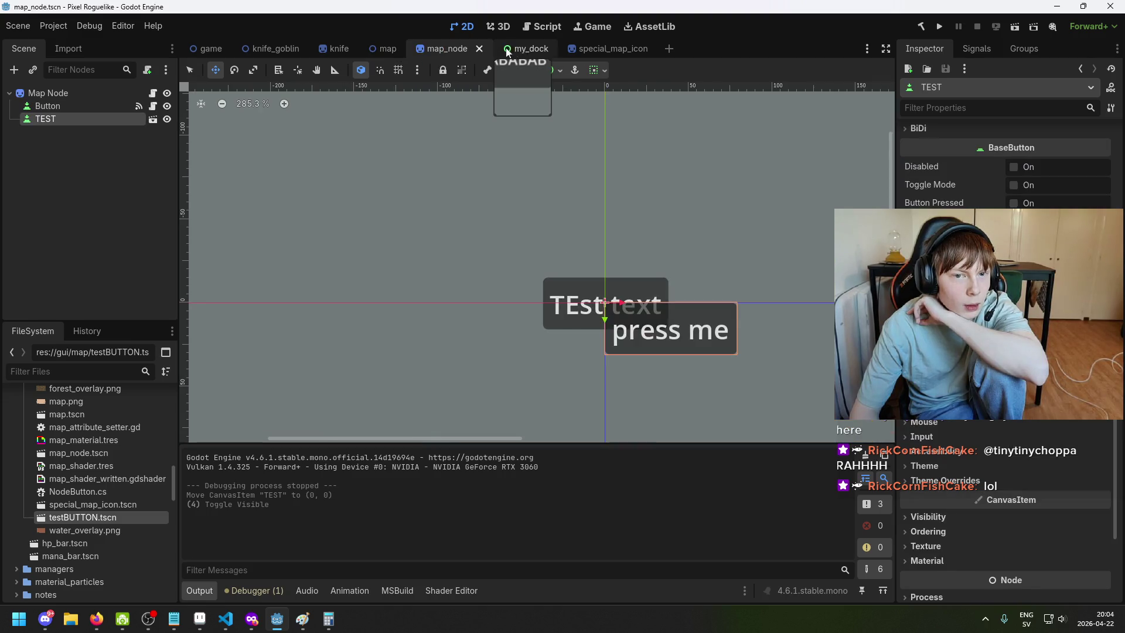
{"action": "left_click", "coordinate": [529, 48]}
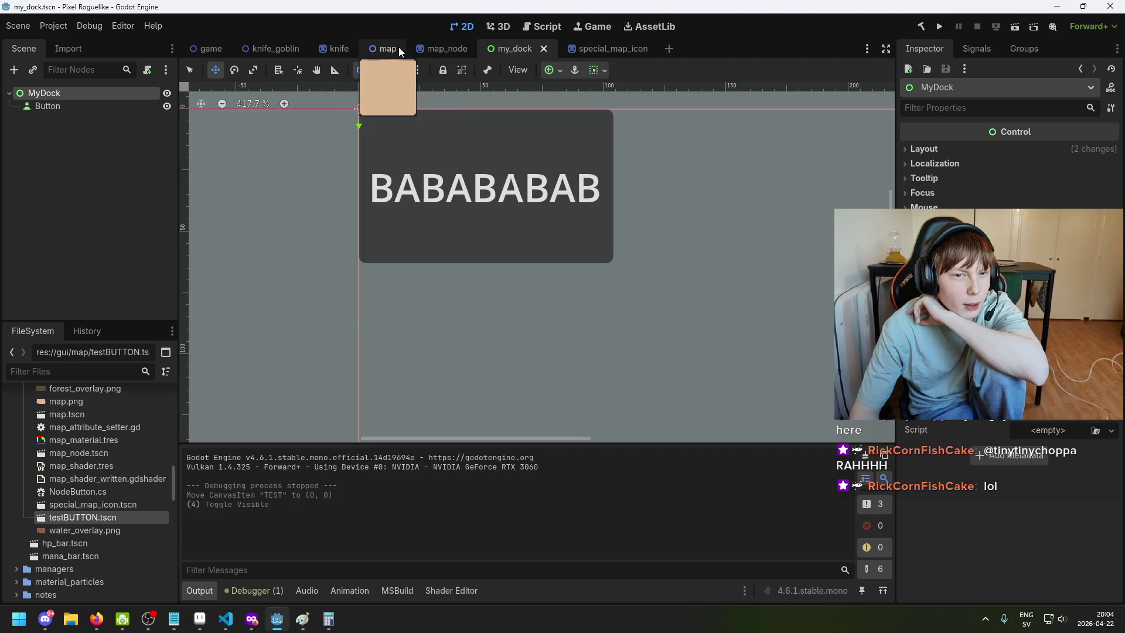
{"action": "left_click", "coordinate": [447, 50]}
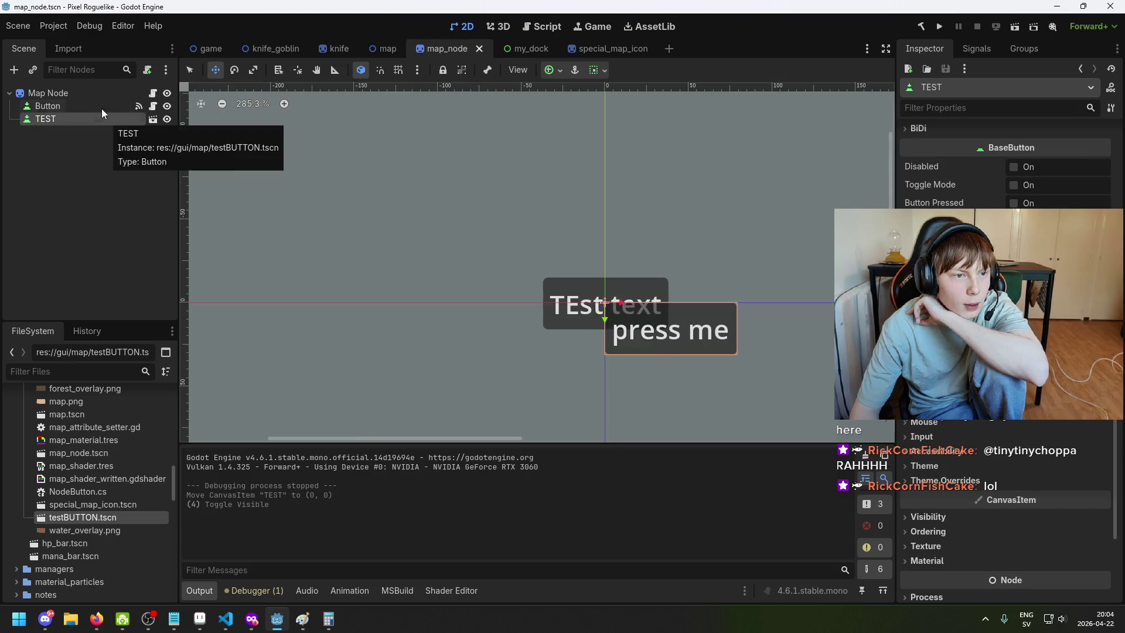
{"action": "left_click", "coordinate": [88, 92]}
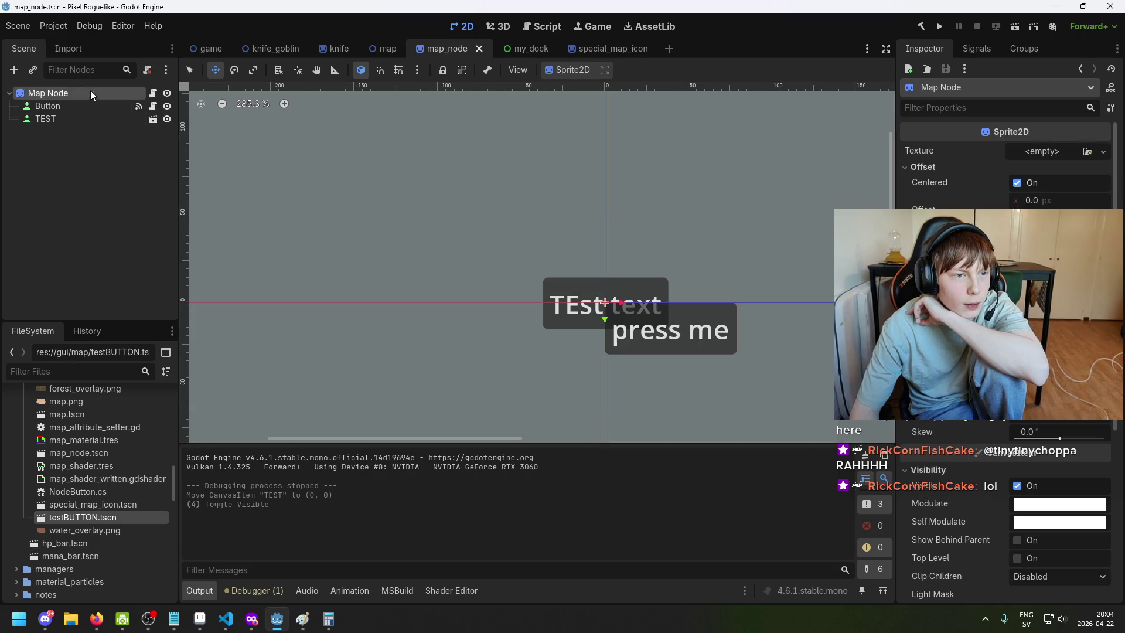
{"action": "left_click", "coordinate": [208, 49]}
Browse the game scene tree and select the Map Manager Voronoi node
{"action": "scroll", "coordinate": [99, 447], "scroll_direction": "up", "scroll_amount": 3}
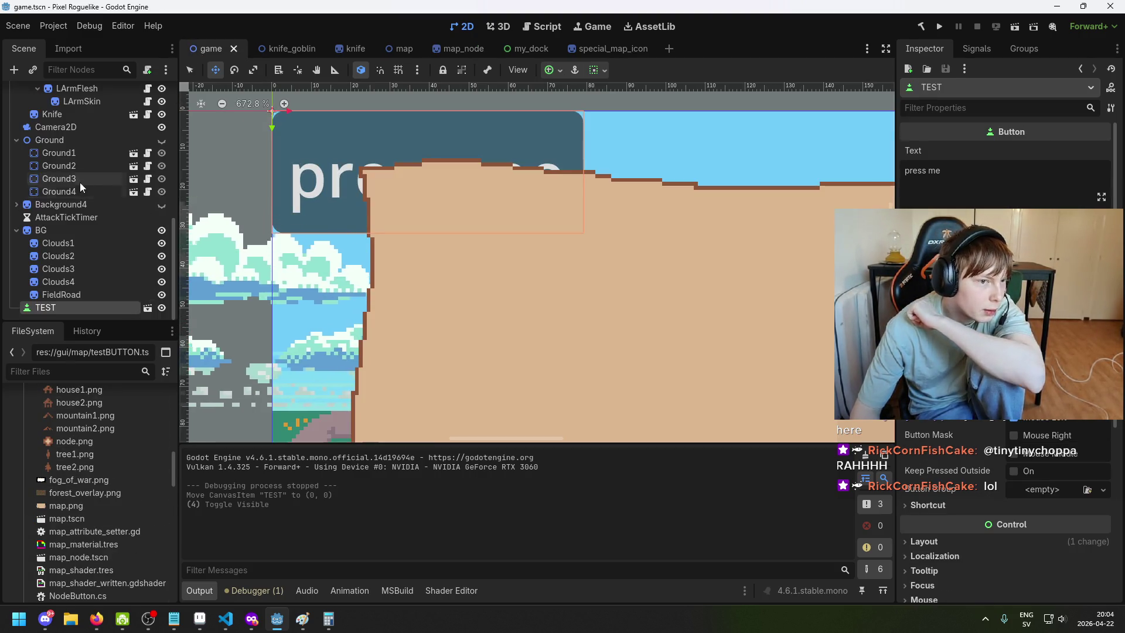
{"action": "left_click", "coordinate": [80, 180]}
{"action": "scroll", "coordinate": [83, 238], "scroll_direction": "up", "scroll_amount": 5}
{"action": "left_click", "coordinate": [84, 232]}
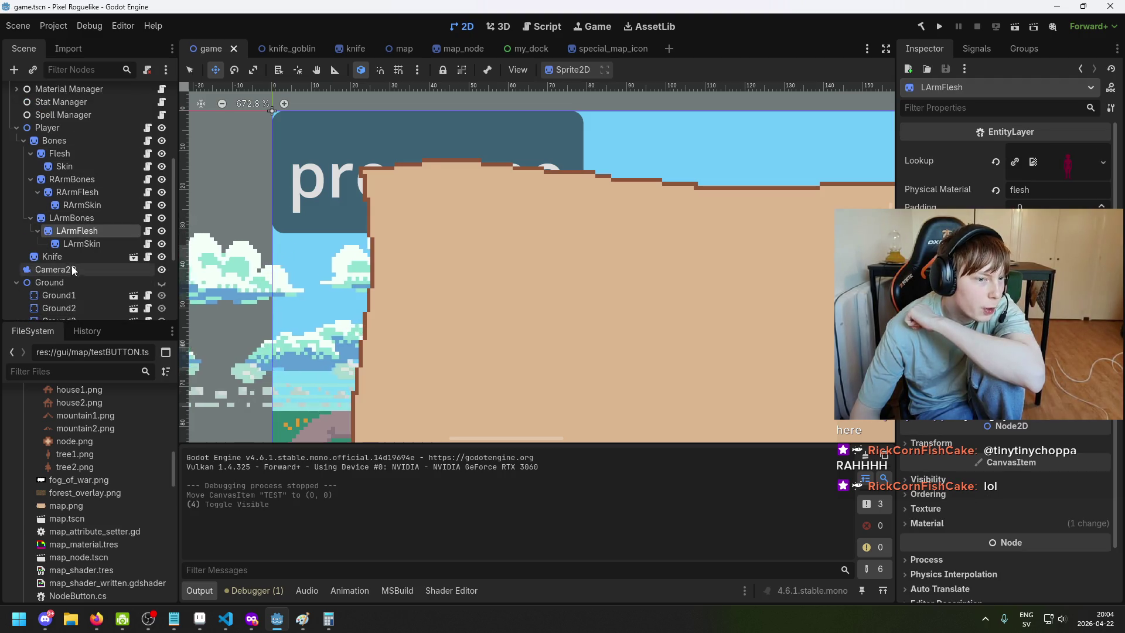
{"action": "scroll", "coordinate": [73, 176], "scroll_direction": "up", "scroll_amount": 2}
{"action": "left_click", "coordinate": [72, 153]}
{"action": "scroll", "coordinate": [64, 176], "scroll_direction": "up", "scroll_amount": 10}
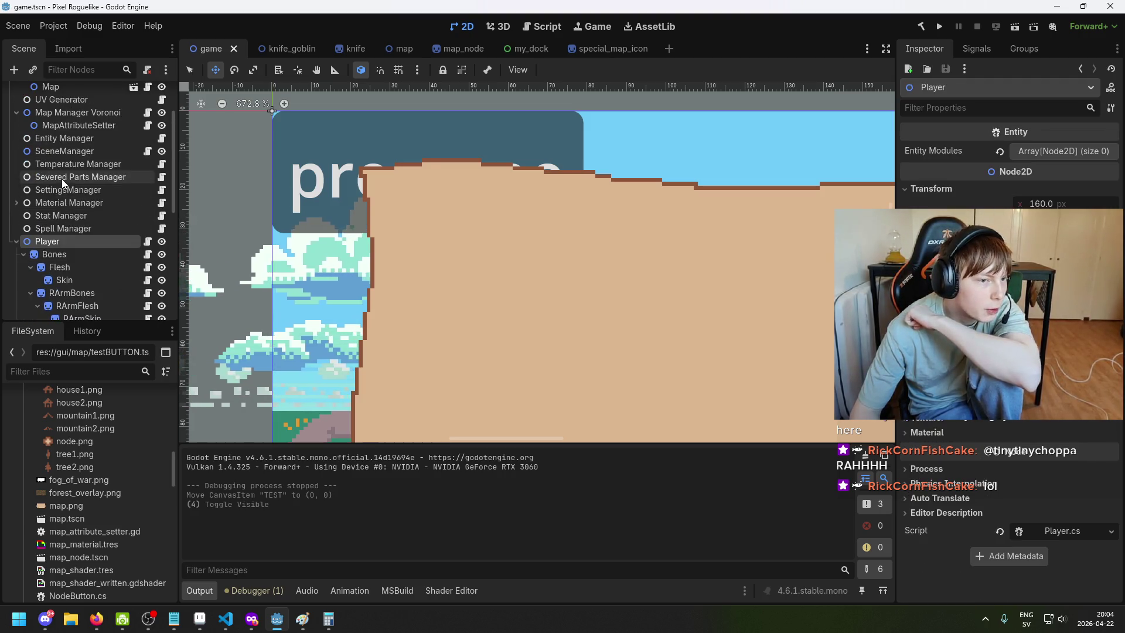
{"action": "left_click", "coordinate": [78, 181]}
{"action": "left_click", "coordinate": [85, 170]}
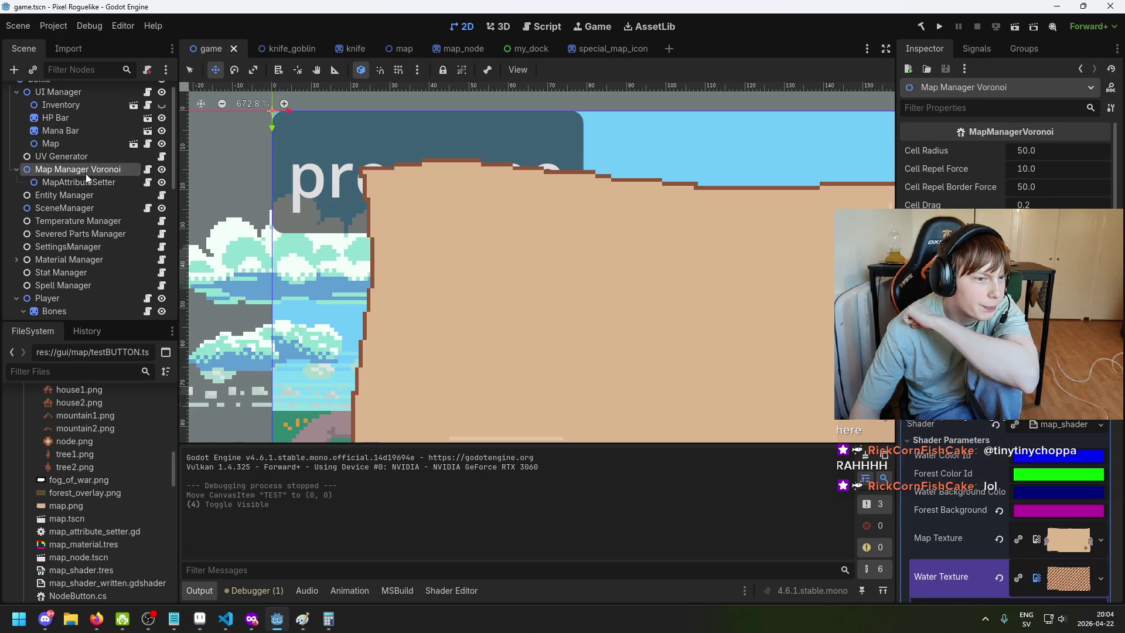
{"action": "left_click", "coordinate": [87, 182]}
{"action": "left_click", "coordinate": [86, 170]}
Assign testBUTTON.tscn to the Map Node Scene property and run the game
{"action": "scroll", "coordinate": [1005, 351], "scroll_direction": "down", "scroll_amount": 8}
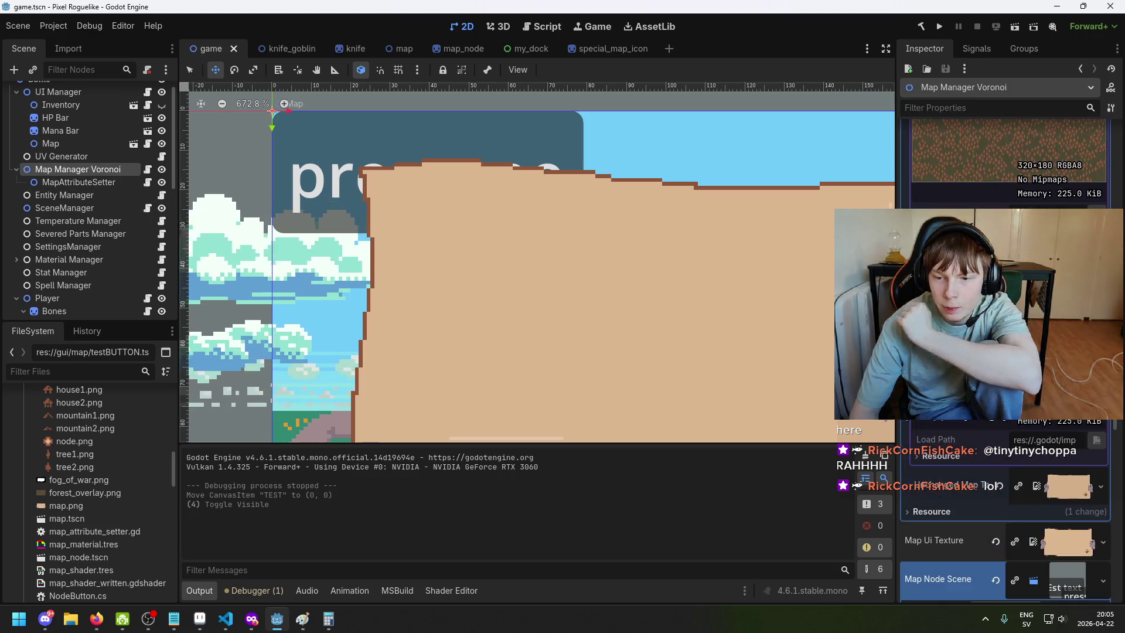
{"action": "scroll", "coordinate": [1005, 352], "scroll_direction": "down", "scroll_amount": 5}
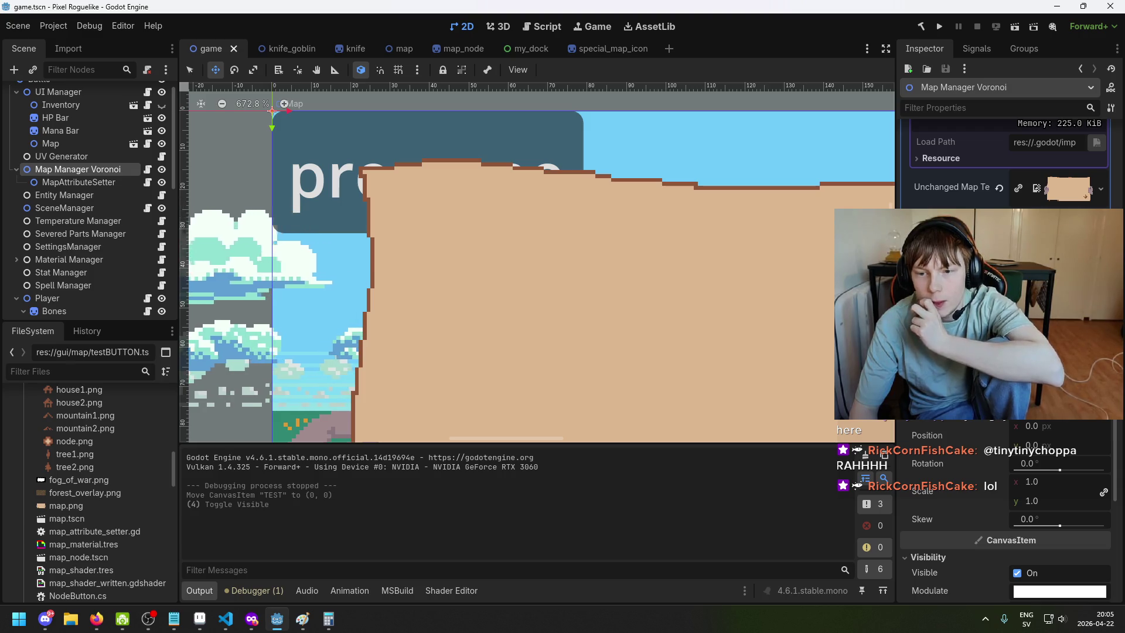
{"action": "scroll", "coordinate": [126, 510], "scroll_direction": "down", "scroll_amount": 4}
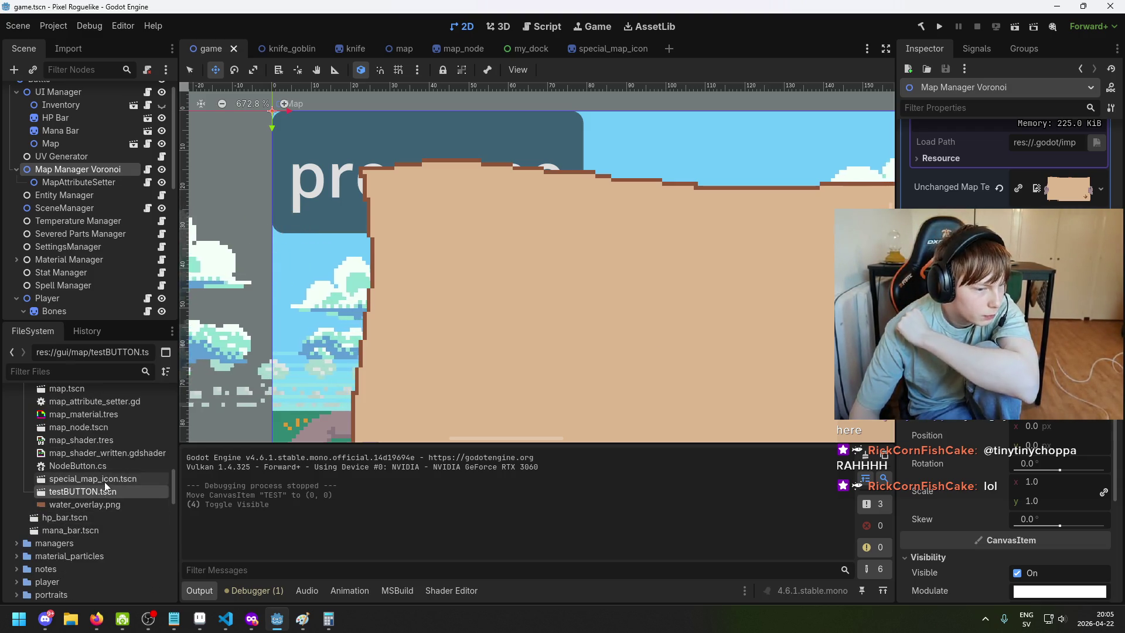
{"action": "mouse_move", "coordinate": [72, 491]}
{"action": "left_mouse_down"}
{"action": "mouse_move", "coordinate": [369, 456]}
{"action": "mouse_move", "coordinate": [1049, 293]}
{"action": "left_mouse_up"}
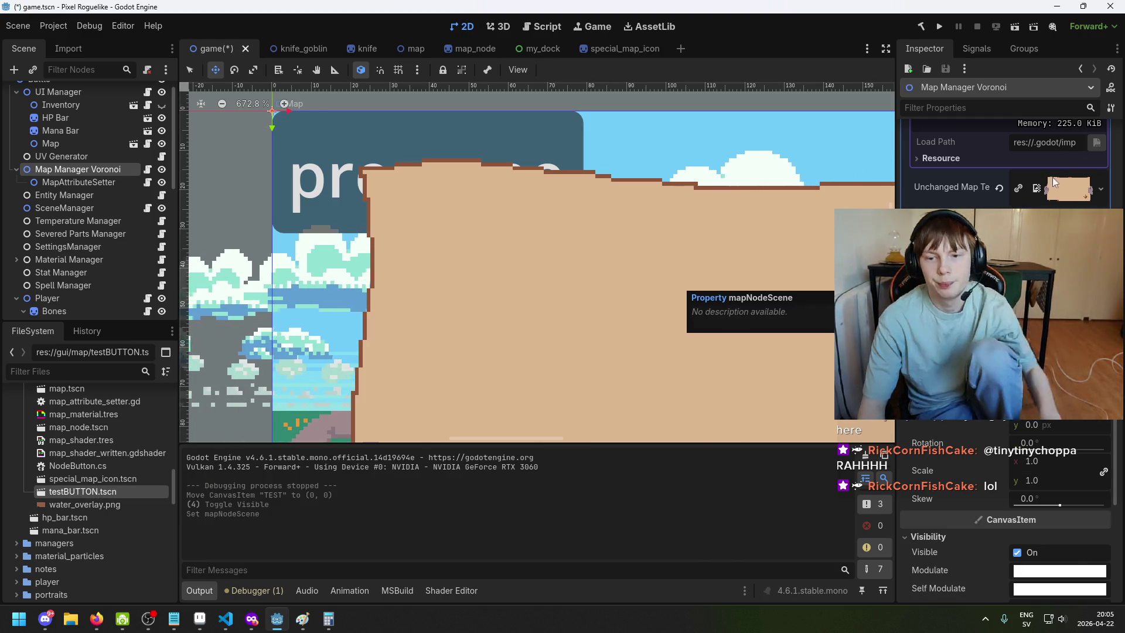
{"action": "left_click", "coordinate": [940, 26]}
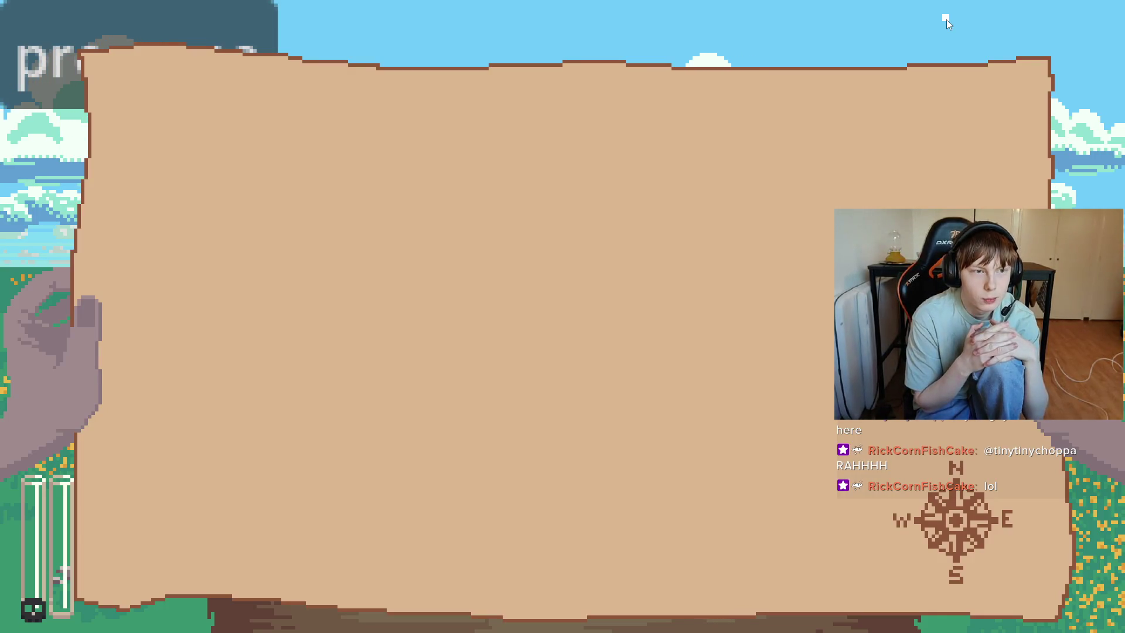
Stop the game, review the InvalidCastException error, and save game.tscn
{"action": "key", "text": "alt+F4"}
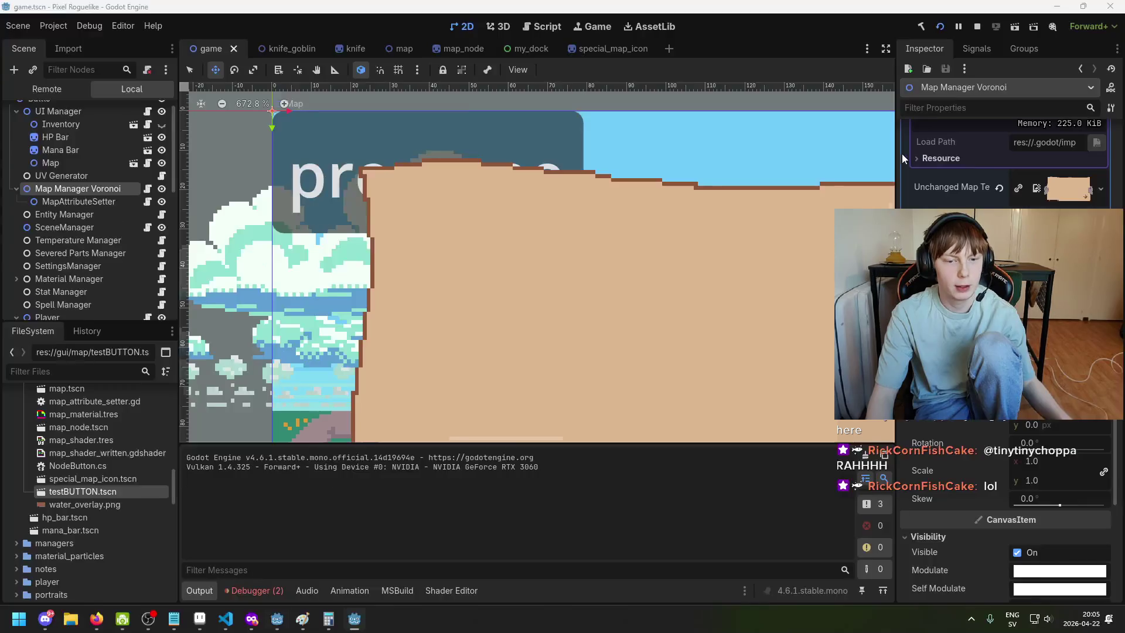
{"action": "left_click", "coordinate": [257, 590]}
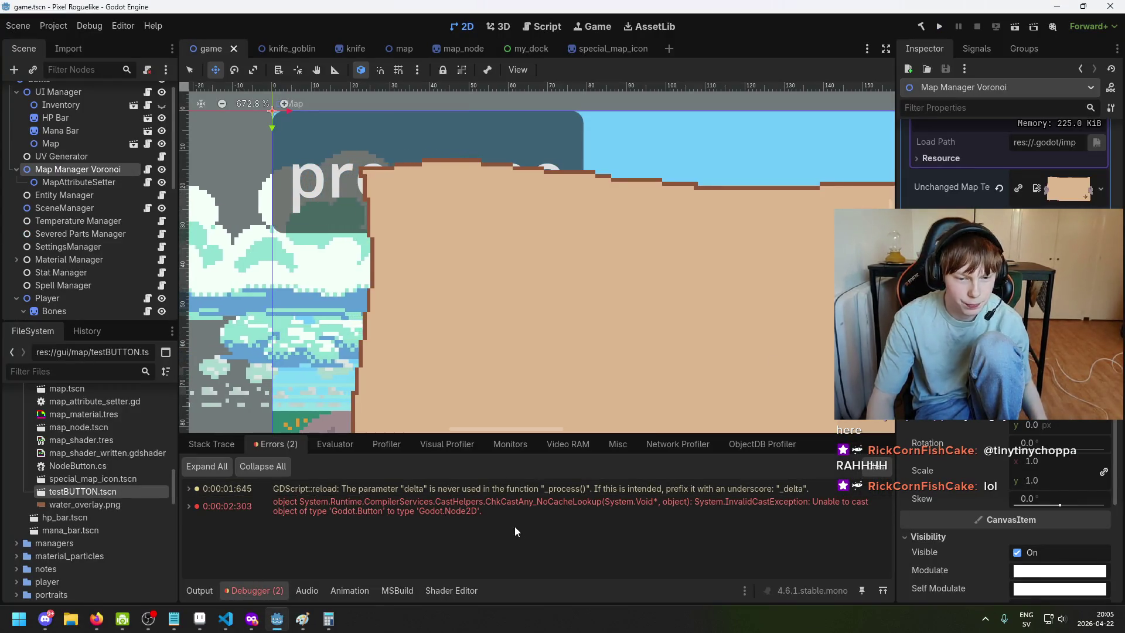
{"action": "mouse_move", "coordinate": [605, 504]}
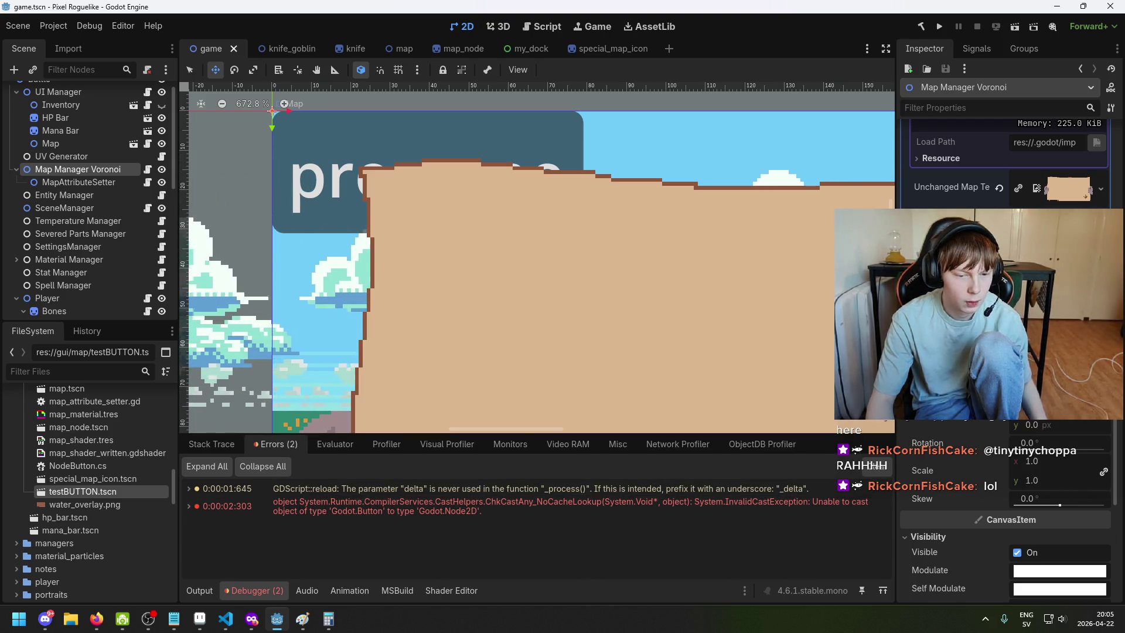
{"action": "scroll", "coordinate": [1005, 468], "scroll_direction": "up", "scroll_amount": 1}
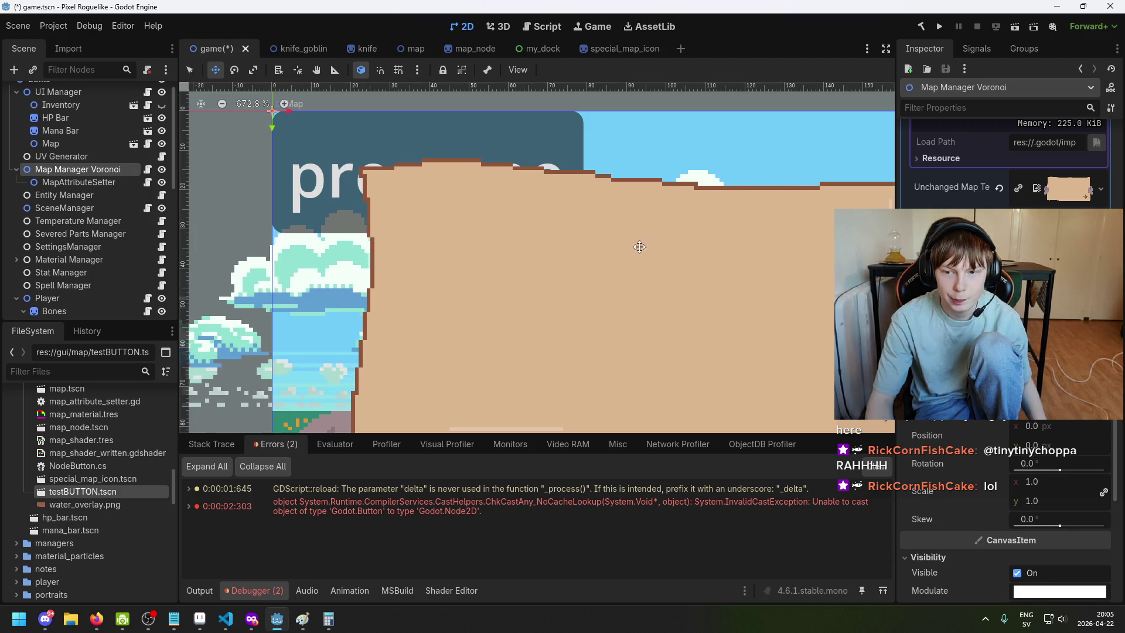
{"action": "key", "text": "ctrl+s"}
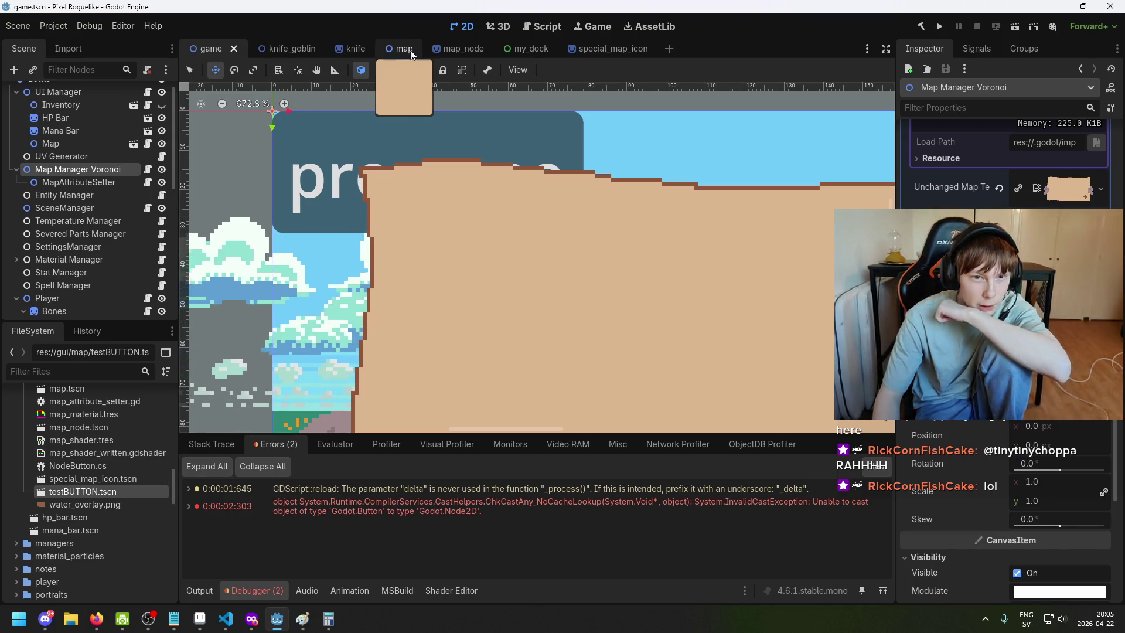
Inspect map_node.tscn's nodes, trying a Map Node move and undoing it
{"action": "left_click", "coordinate": [449, 48]}
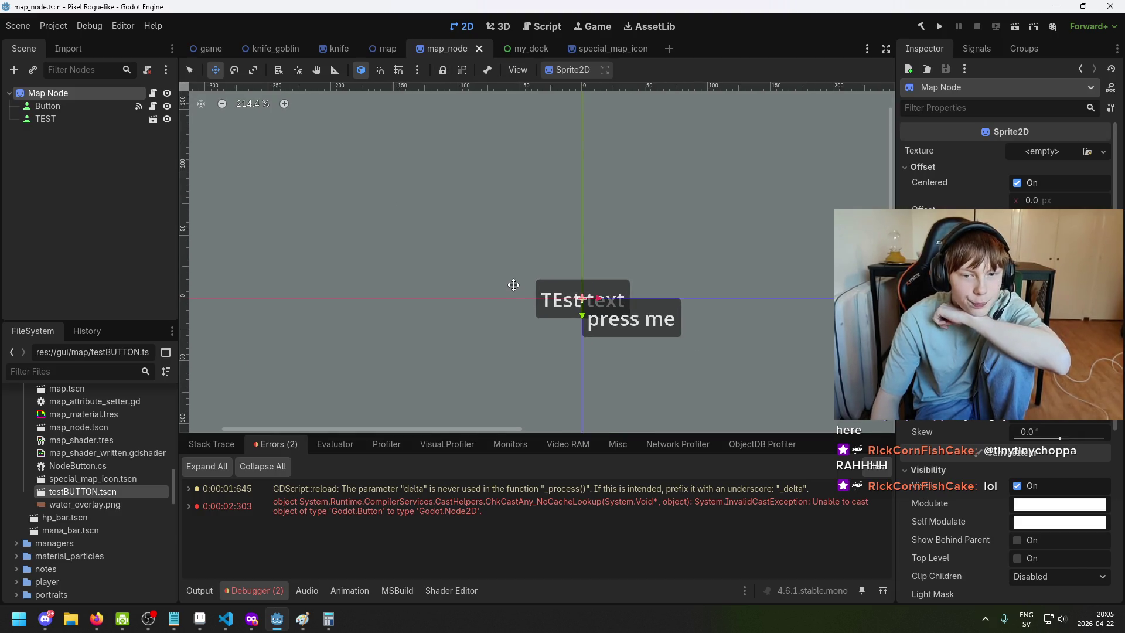
{"action": "scroll", "coordinate": [513, 285], "scroll_direction": "up", "scroll_amount": 4}
{"action": "left_click", "coordinate": [46, 106]}
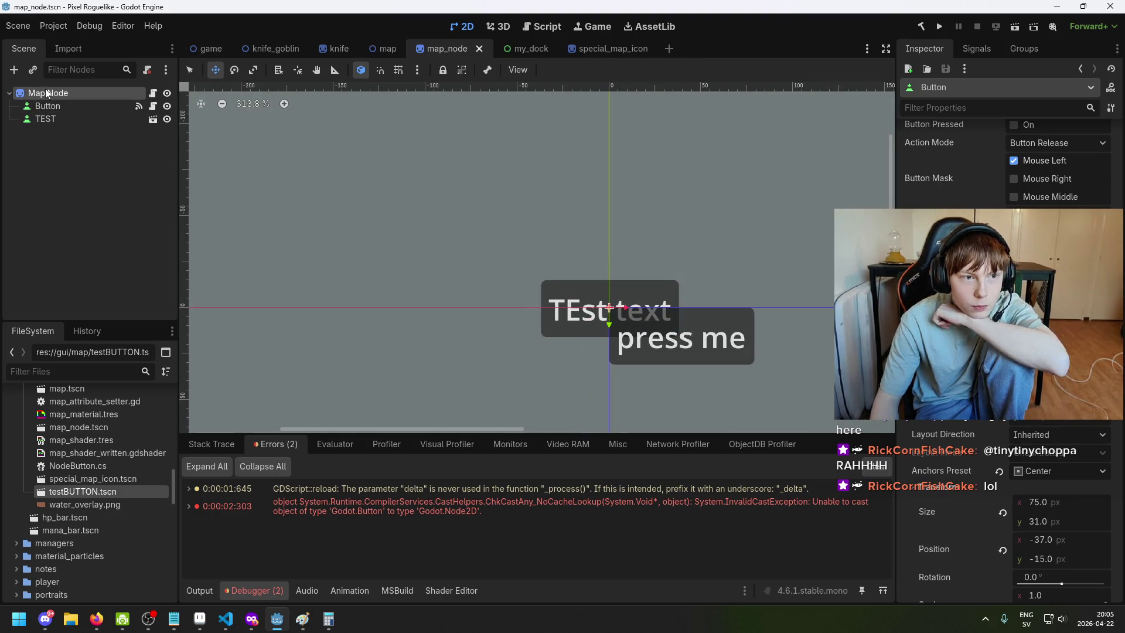
{"action": "left_click", "coordinate": [48, 107]}
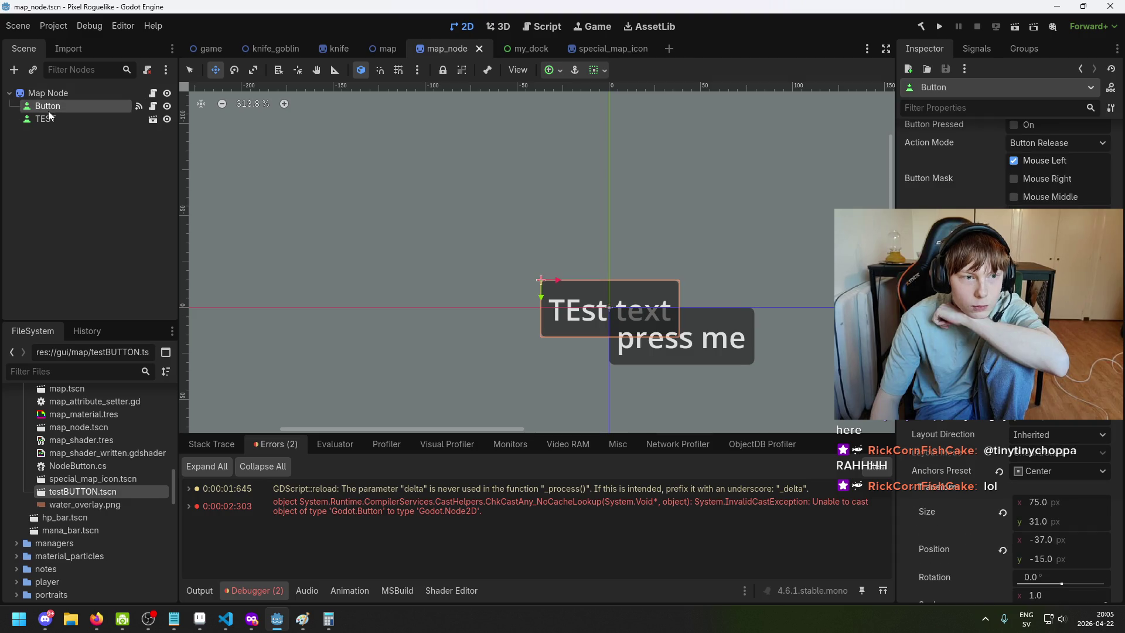
{"action": "left_click", "coordinate": [43, 93]}
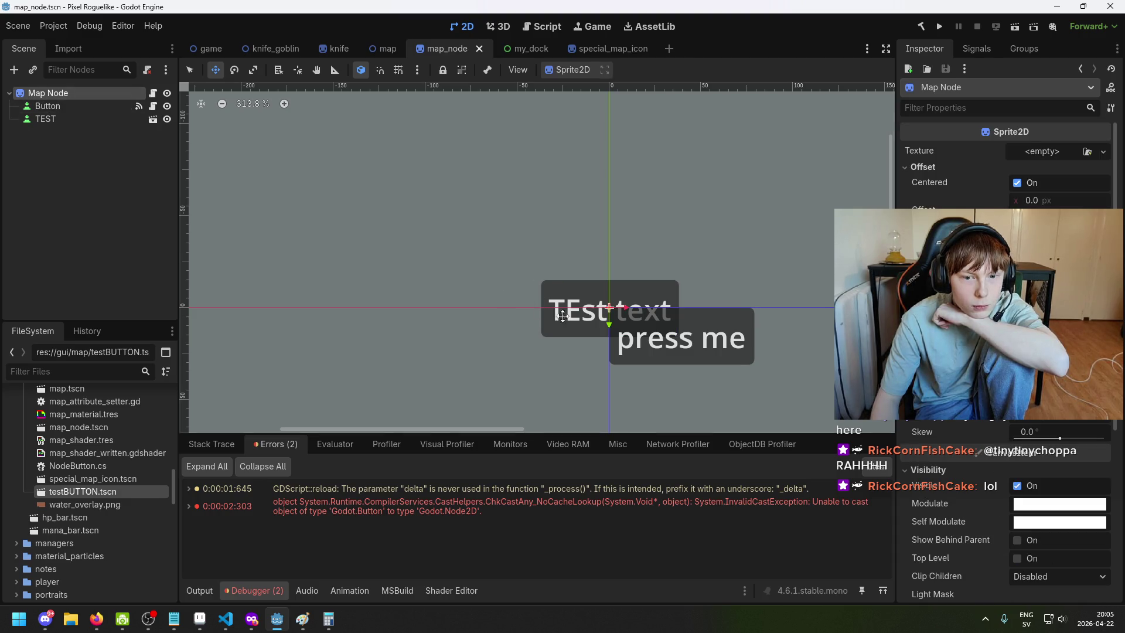
{"action": "mouse_move", "coordinate": [567, 358]}
{"action": "left_mouse_down"}
{"action": "mouse_move", "coordinate": [529, 346]}
{"action": "mouse_move", "coordinate": [489, 281]}
{"action": "left_mouse_up"}
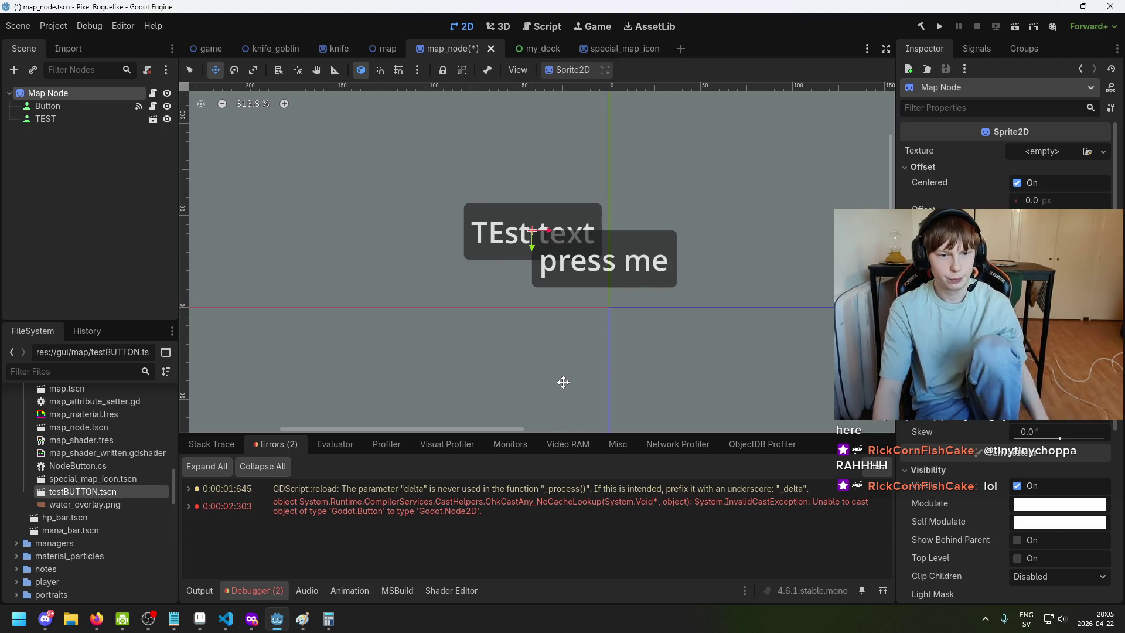
{"action": "key", "text": "ctrl+z"}
Instance map_node.tscn into the game scene's tree below the TEST button
{"action": "left_click", "coordinate": [202, 49]}
{"action": "scroll", "coordinate": [85, 307], "scroll_direction": "down", "scroll_amount": 10}
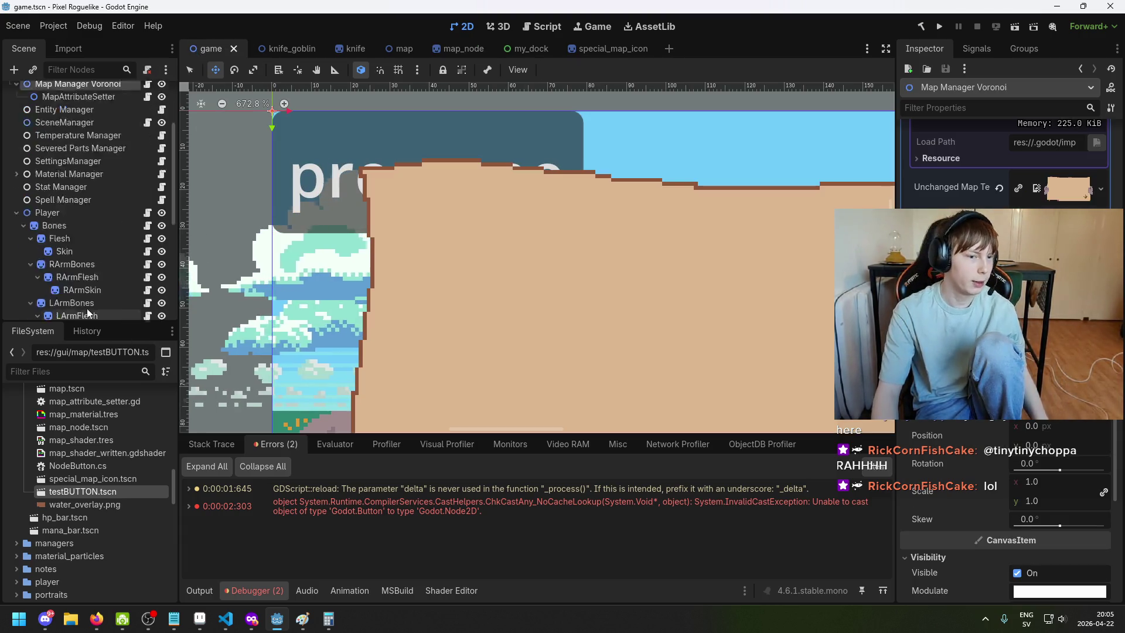
{"action": "left_click", "coordinate": [69, 307]}
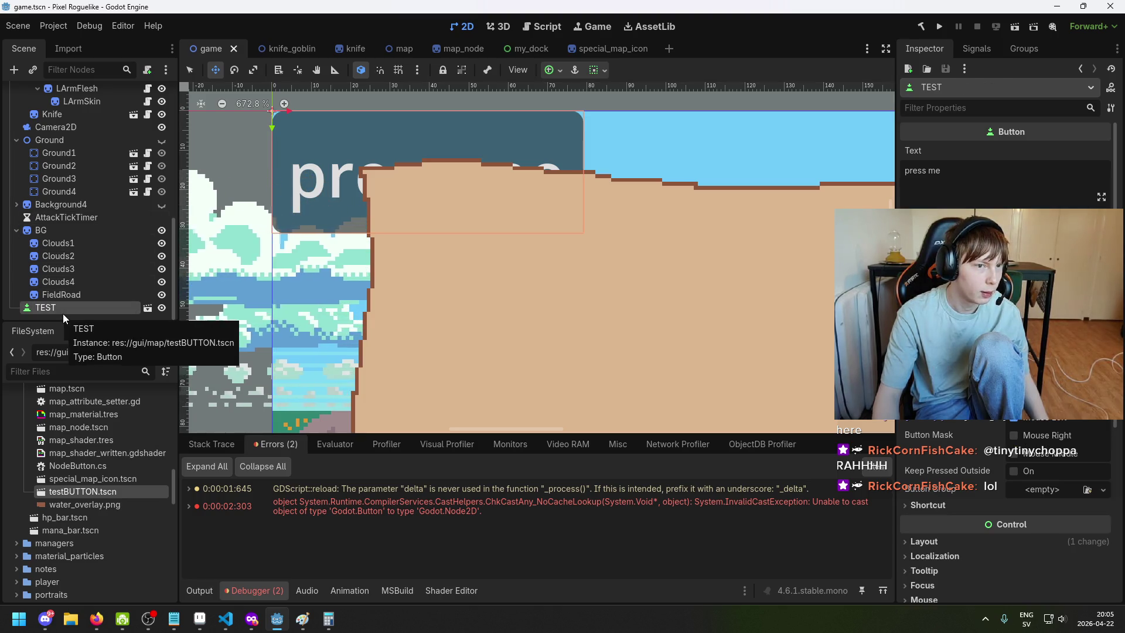
{"action": "scroll", "coordinate": [109, 493], "scroll_direction": "down", "scroll_amount": 3}
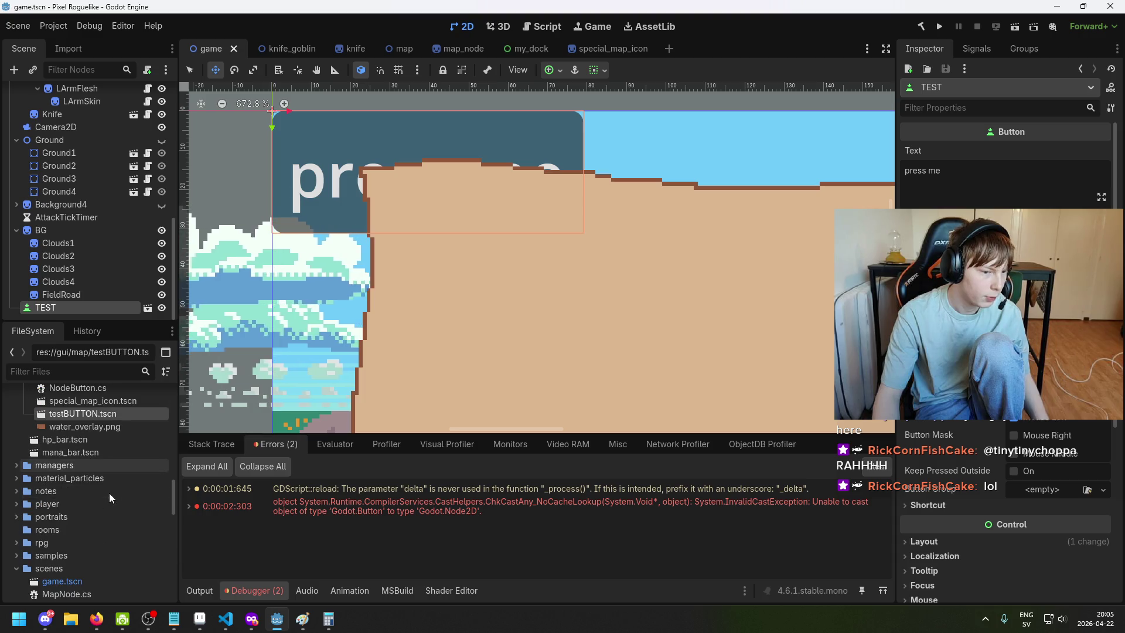
{"action": "scroll", "coordinate": [109, 493], "scroll_direction": "up", "scroll_amount": 2}
{"action": "scroll", "coordinate": [111, 476], "scroll_direction": "up", "scroll_amount": 4}
{"action": "scroll", "coordinate": [111, 473], "scroll_direction": "down", "scroll_amount": 2}
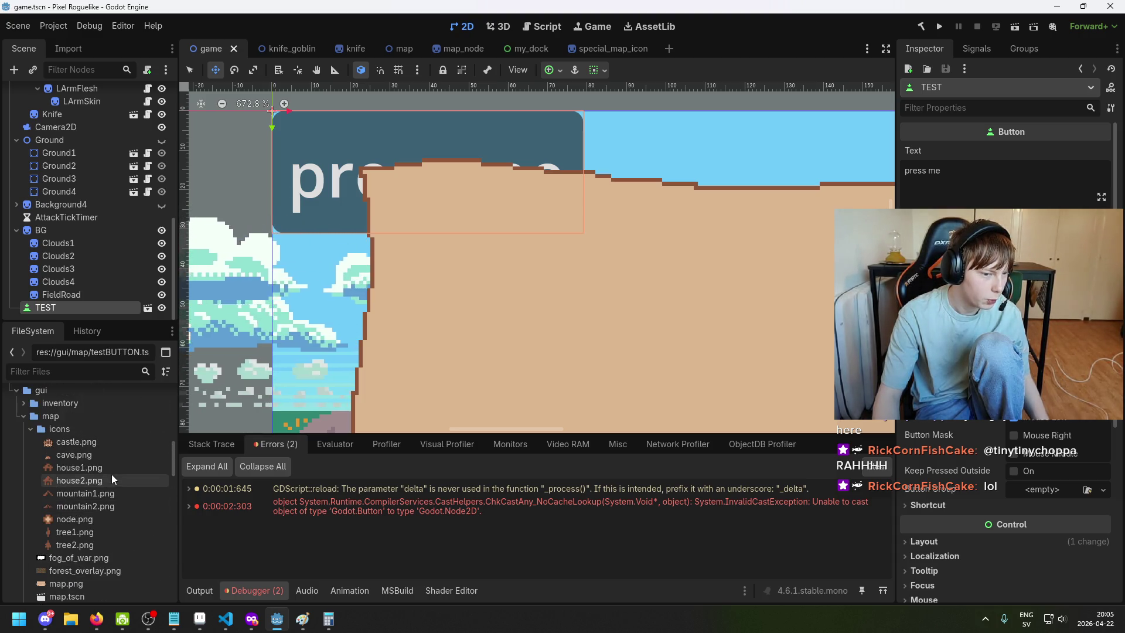
{"action": "scroll", "coordinate": [107, 523], "scroll_direction": "down", "scroll_amount": 2}
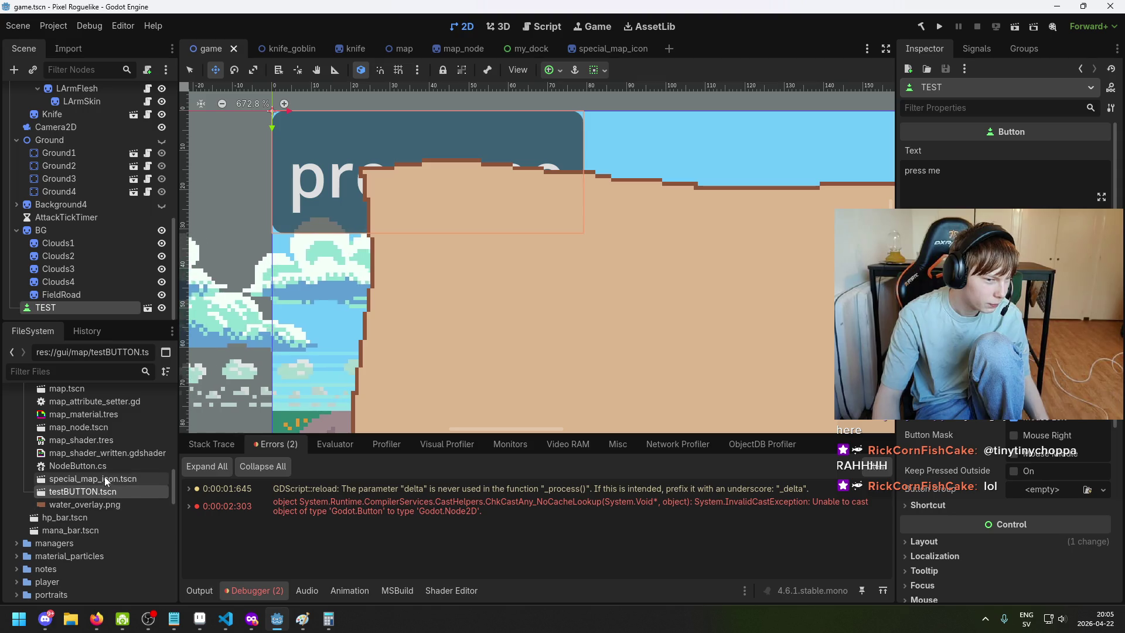
{"action": "scroll", "coordinate": [109, 400], "scroll_direction": "up", "scroll_amount": 4}
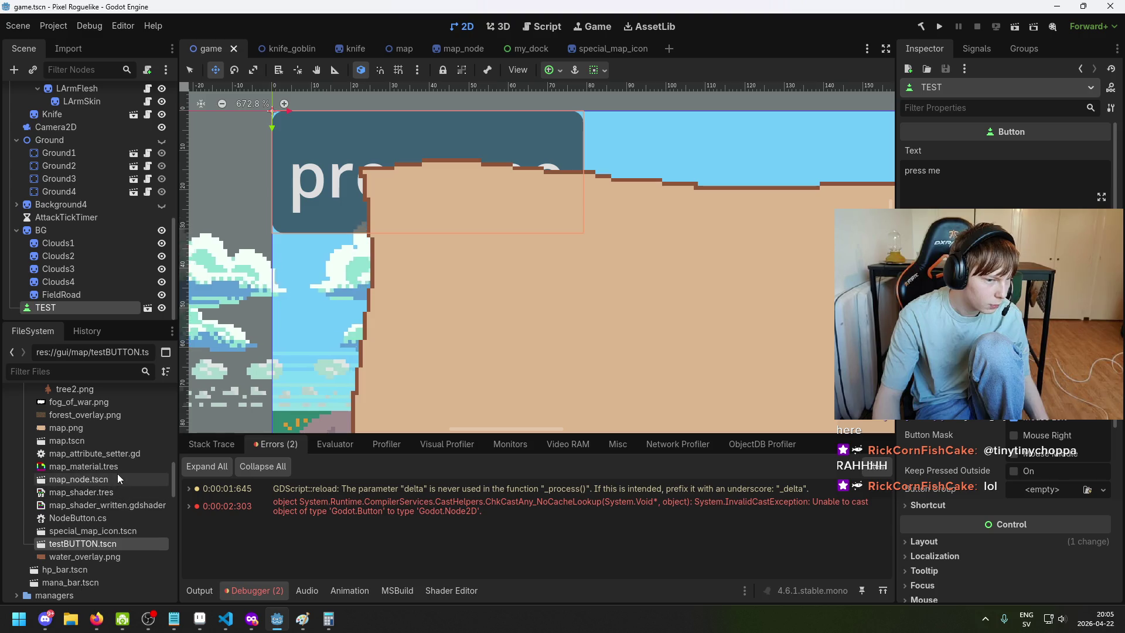
{"action": "mouse_move", "coordinate": [117, 473]}
{"action": "left_mouse_down"}
{"action": "mouse_move", "coordinate": [100, 124]}
{"action": "mouse_move", "coordinate": [58, 90]}
{"action": "left_mouse_up"}
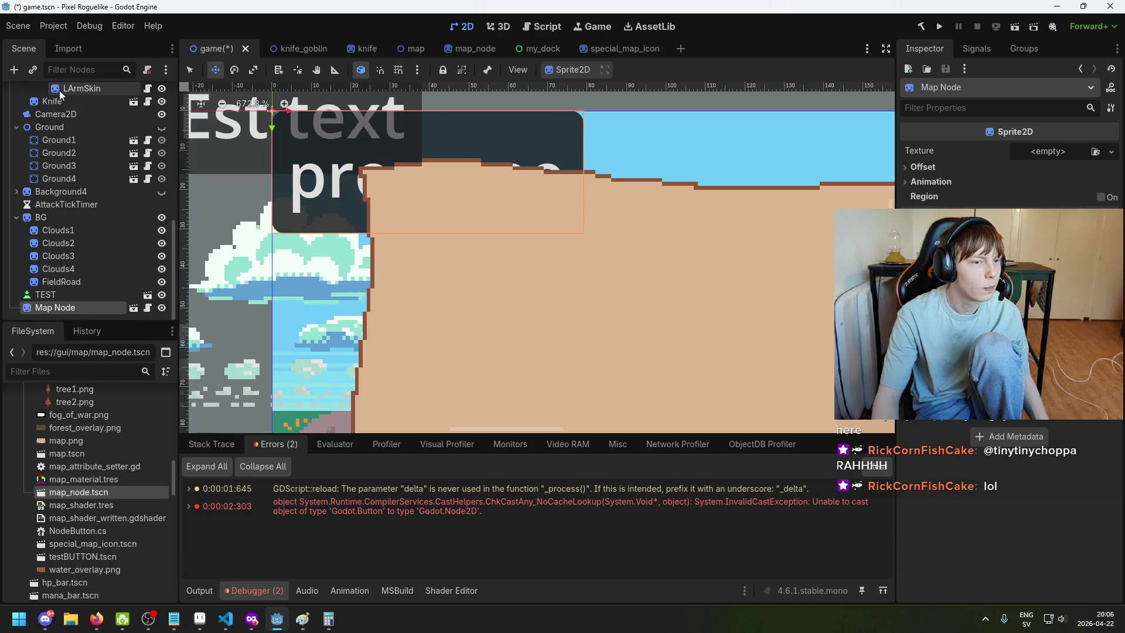
Reparent TEST under the Map Node instance, becoming TEST2, and toggle its visibility
{"action": "left_click", "coordinate": [63, 294]}
{"action": "left_click_drag", "start_coordinate": [69, 309], "coordinate": [85, 310]}
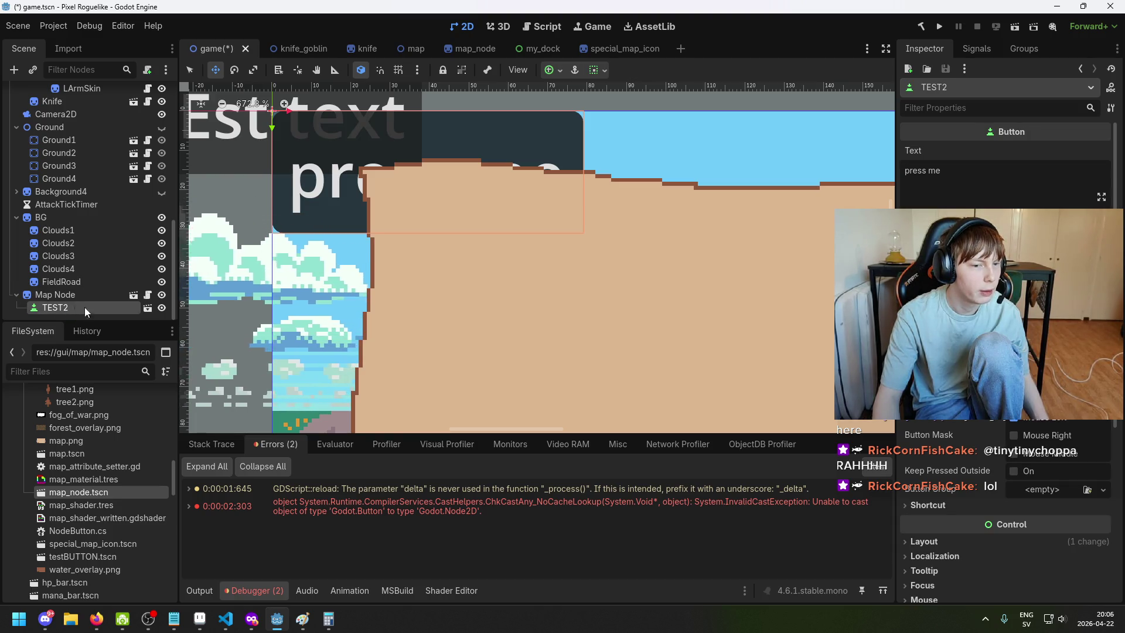
{"action": "scroll", "coordinate": [246, 212], "scroll_direction": "down", "scroll_amount": 2}
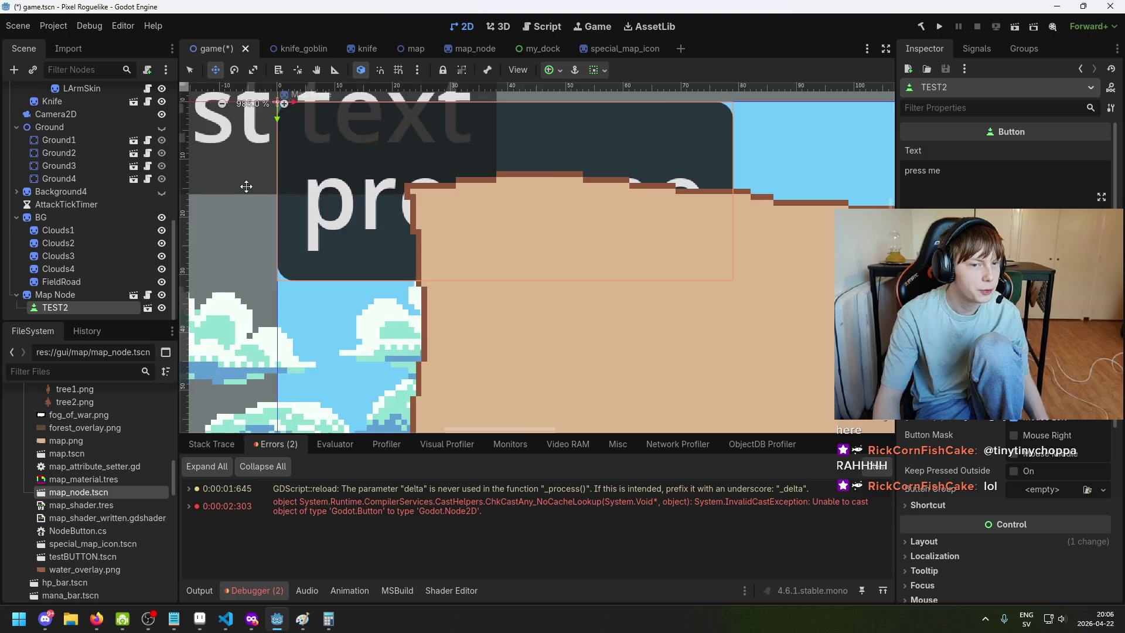
{"action": "scroll", "coordinate": [236, 190], "scroll_direction": "up", "scroll_amount": 3}
{"action": "scroll", "coordinate": [236, 190], "scroll_direction": "left", "scroll_amount": 3}
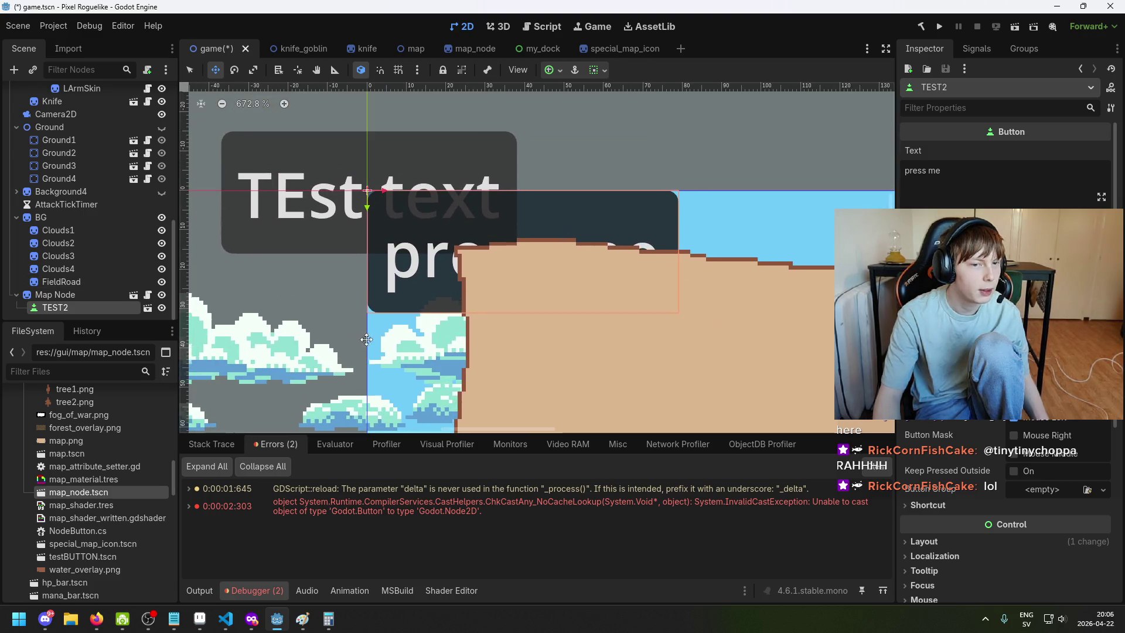
{"action": "left_click", "coordinate": [162, 308]}
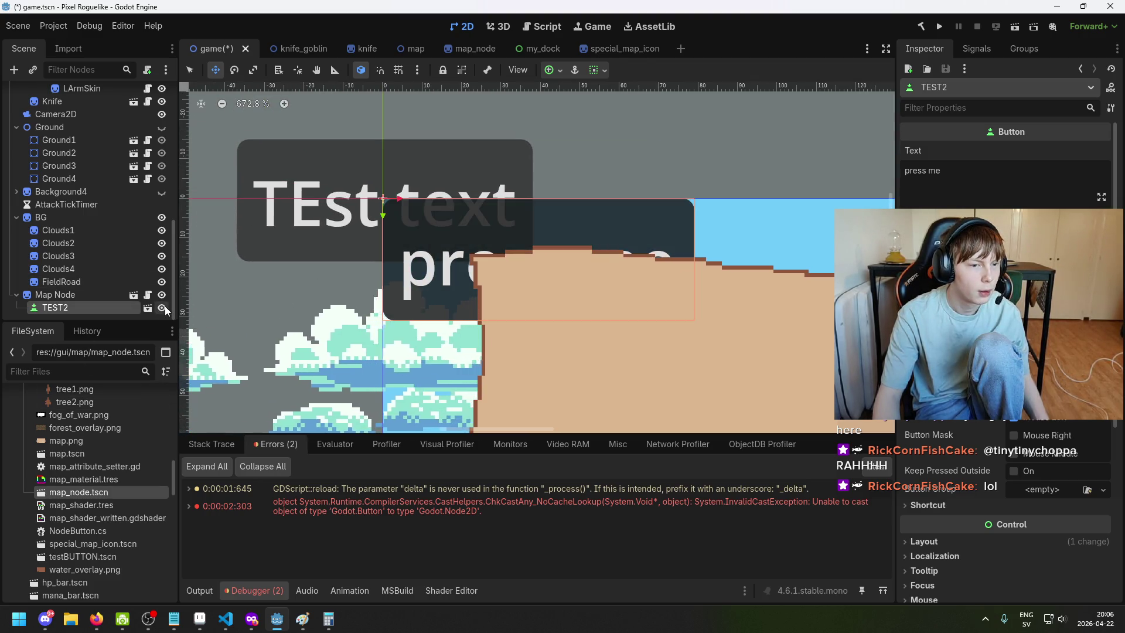
{"action": "left_click", "coordinate": [162, 295]}
{"action": "left_click", "coordinate": [162, 295]}
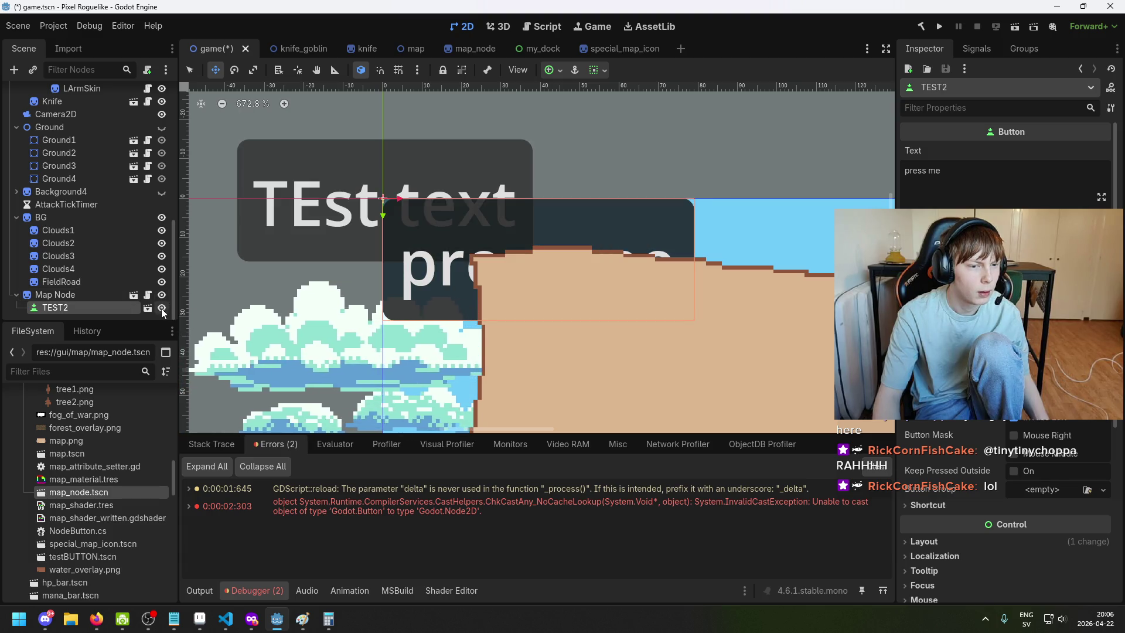
Toggle visibility of Button and TEST in map_node.tscn, then save the game scene
{"action": "double_click", "coordinate": [103, 489]}
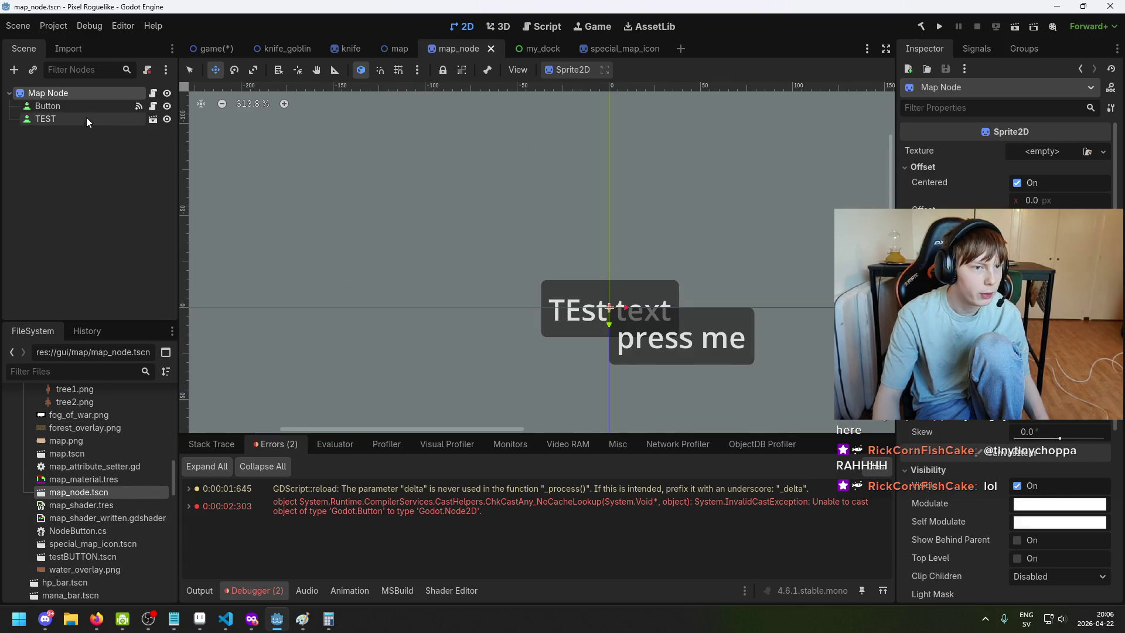
{"action": "left_click", "coordinate": [115, 110]}
{"action": "left_click", "coordinate": [107, 122], "text": "ctrl"}
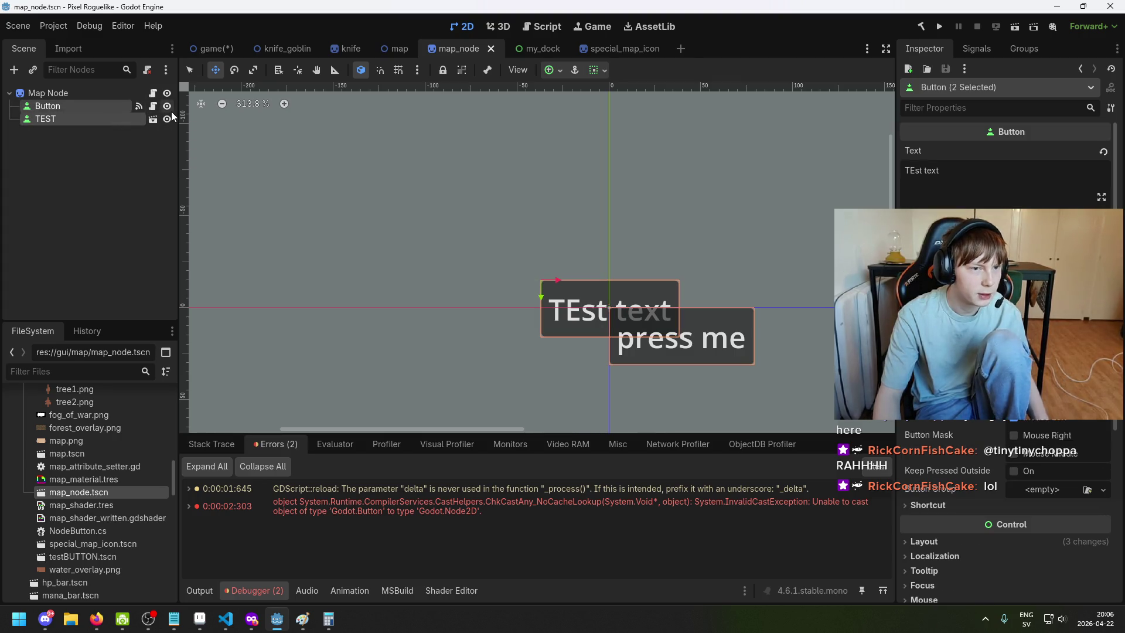
{"action": "left_click", "coordinate": [169, 120]}
{"action": "left_click", "coordinate": [211, 49]}
{"action": "key", "text": "ctrl+s"}
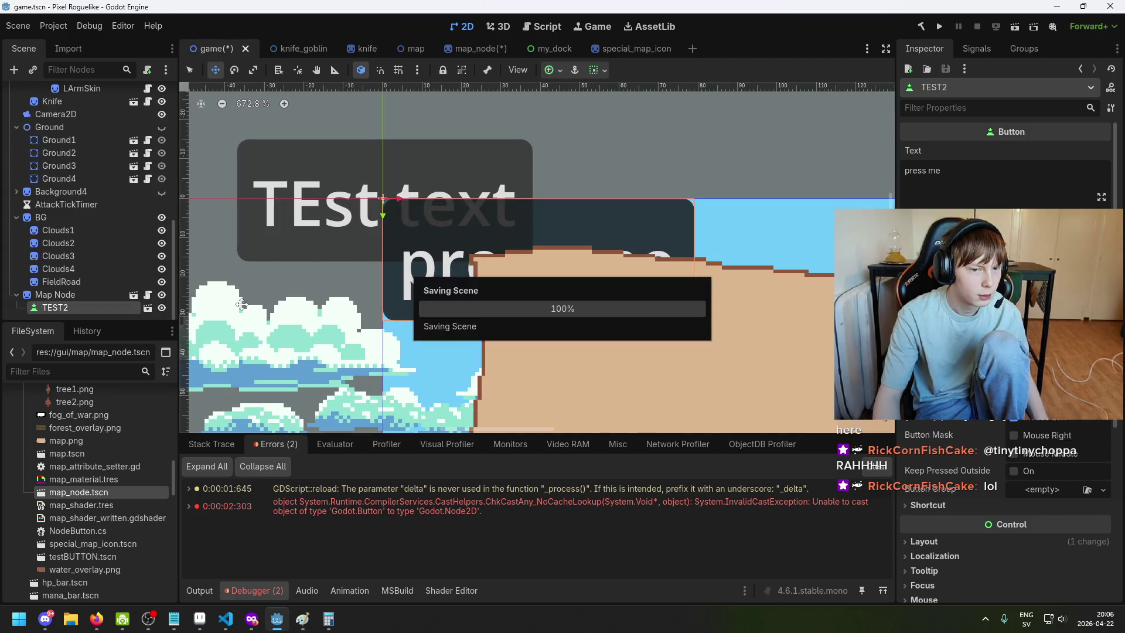
Toggle the Map Node instance's visibility, save again, and compare map_node and game tabs
{"action": "left_click", "coordinate": [162, 295]}
{"action": "left_click", "coordinate": [162, 294]}
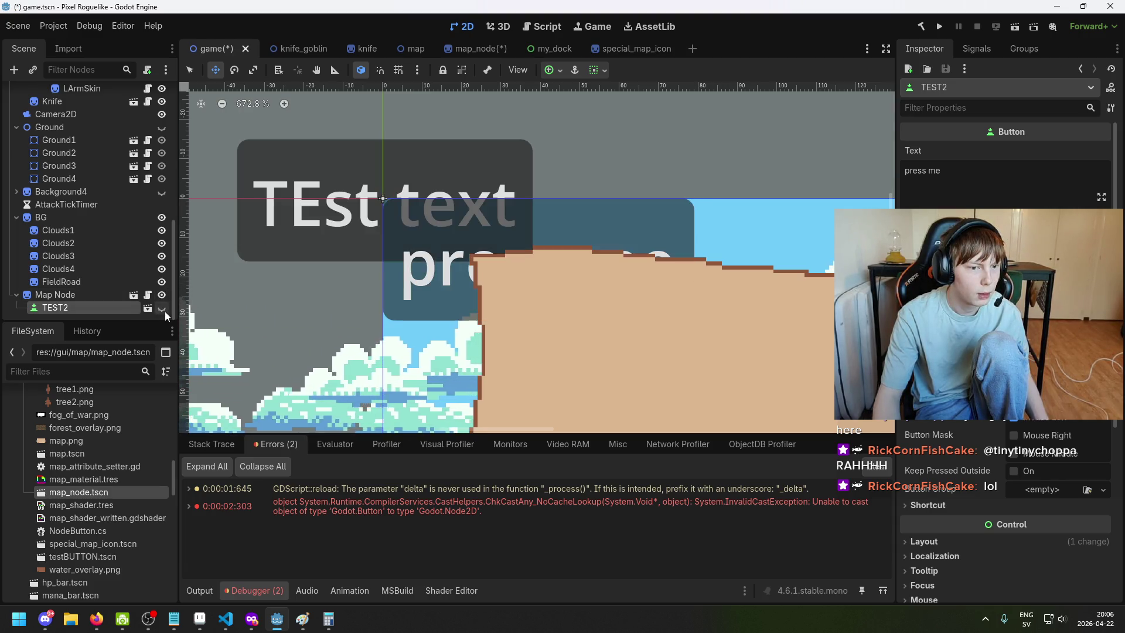
{"action": "key", "text": "ctrl+s"}
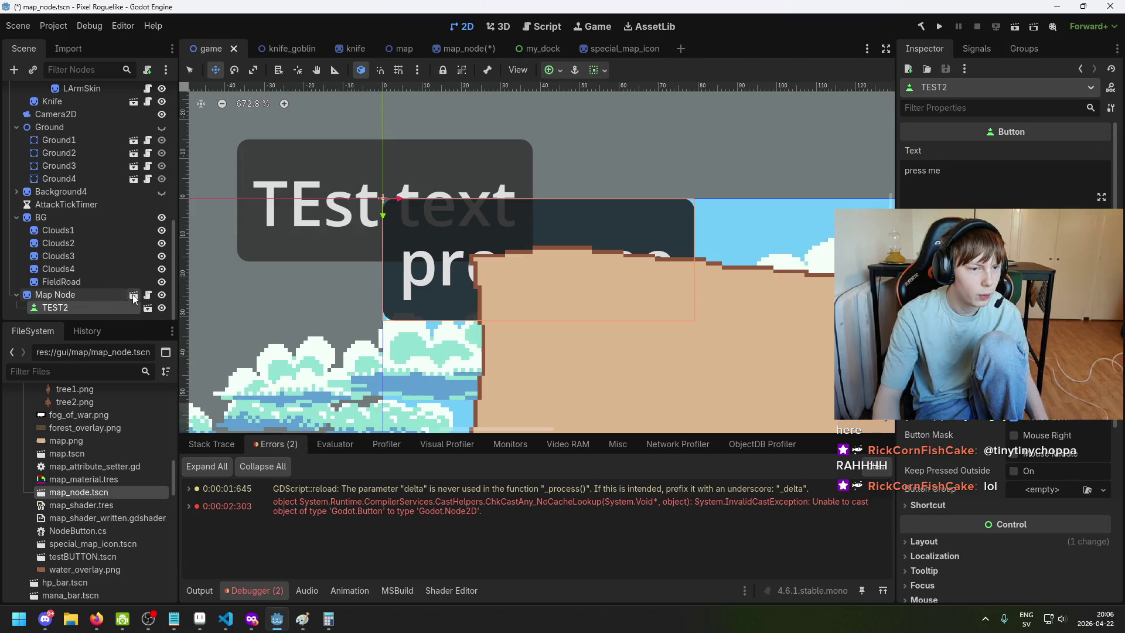
{"action": "left_click", "coordinate": [134, 295]}
{"action": "left_click", "coordinate": [212, 49]}
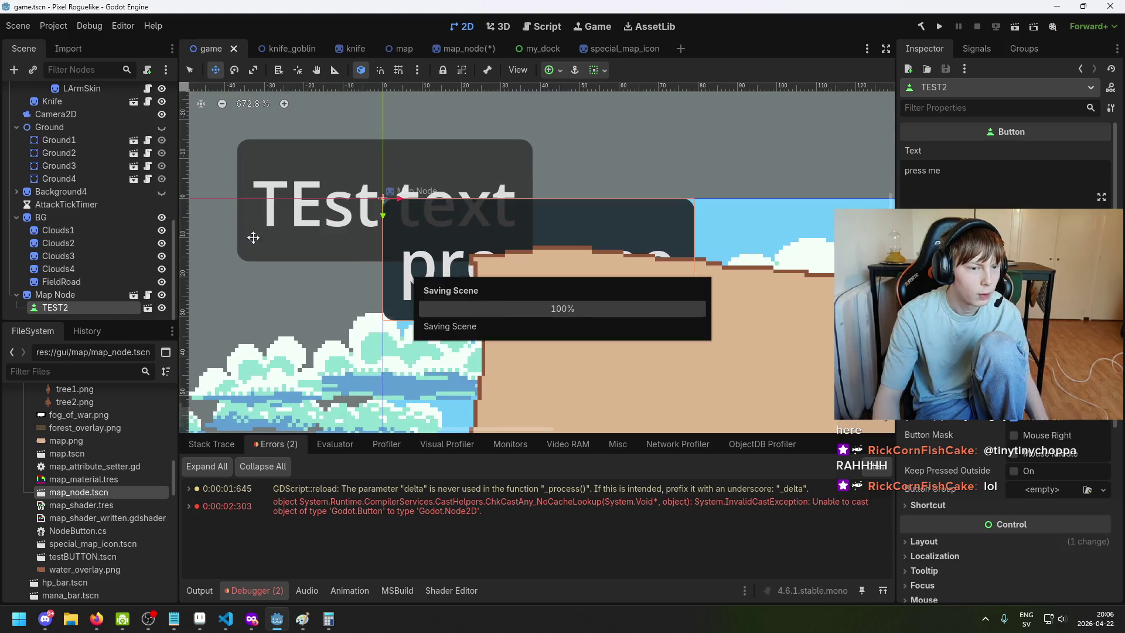
{"action": "left_click", "coordinate": [100, 294]}
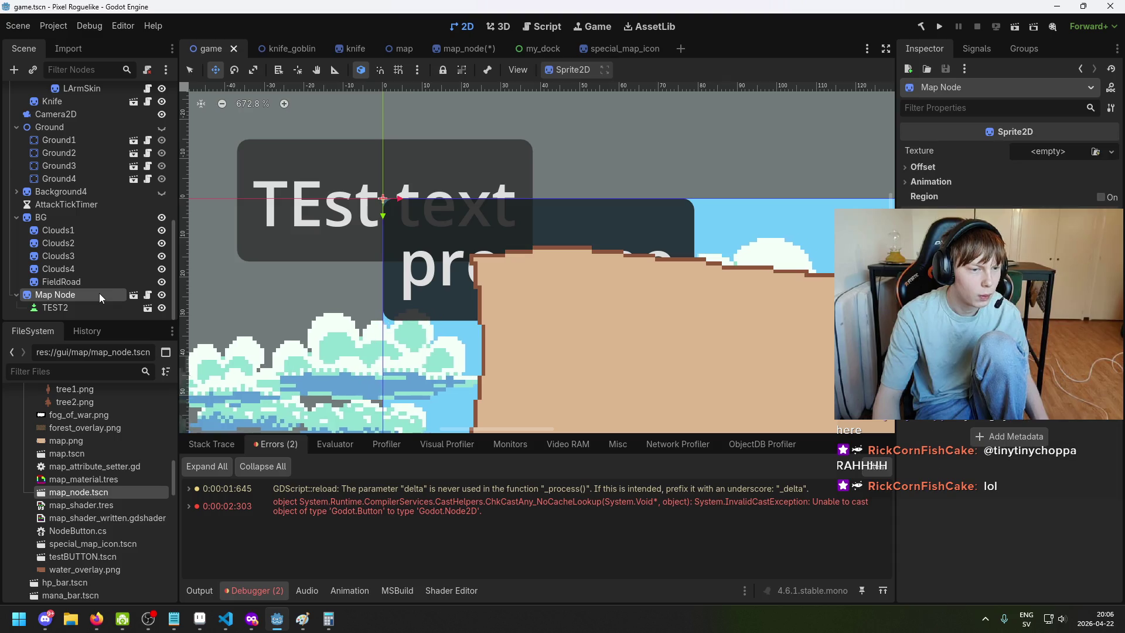
{"action": "left_click", "coordinate": [134, 295]}
{"action": "left_click", "coordinate": [214, 50]}
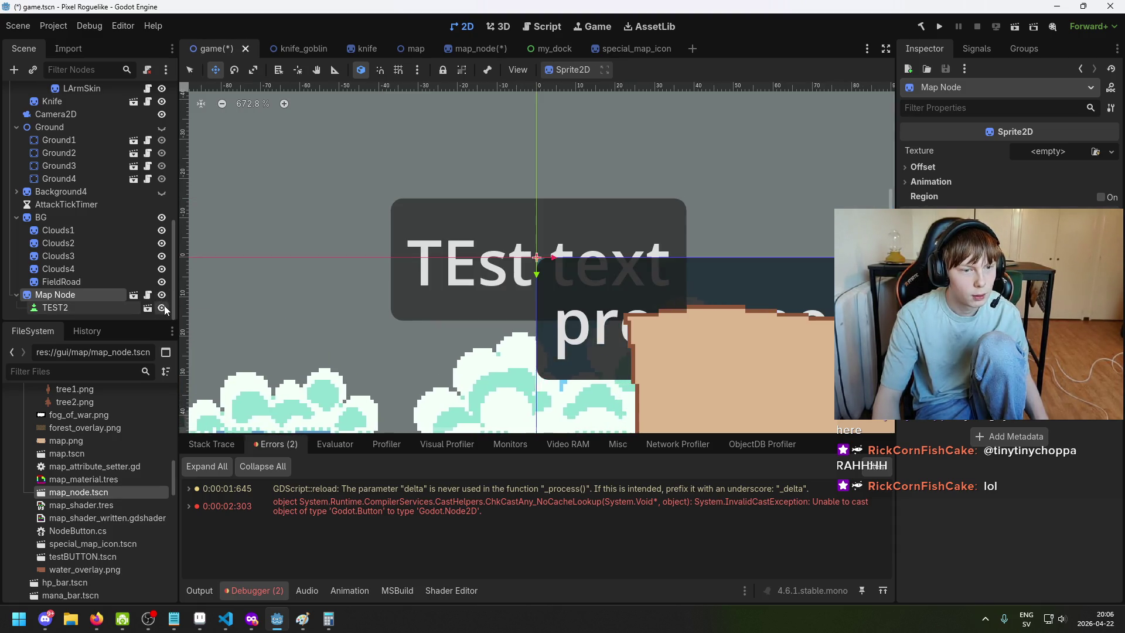
{"action": "left_click", "coordinate": [164, 305]}
{"action": "key", "text": "ctrl+z"}
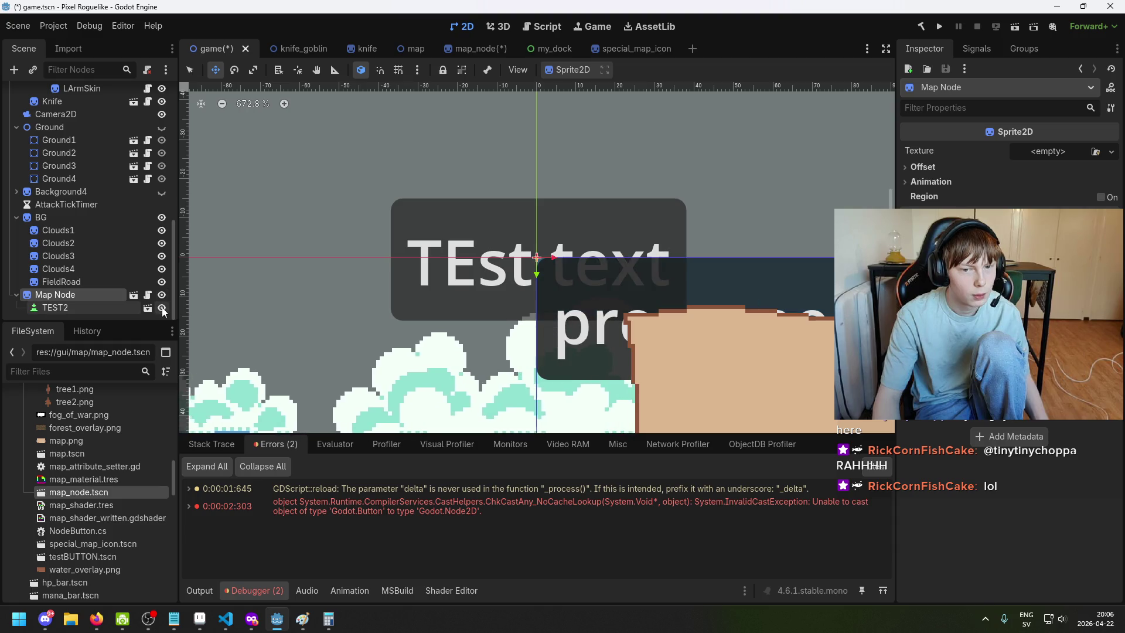
Run the project and bring the Pixel Roguelike (DEBUG) window forward to view the map
{"action": "left_click", "coordinate": [940, 26]}
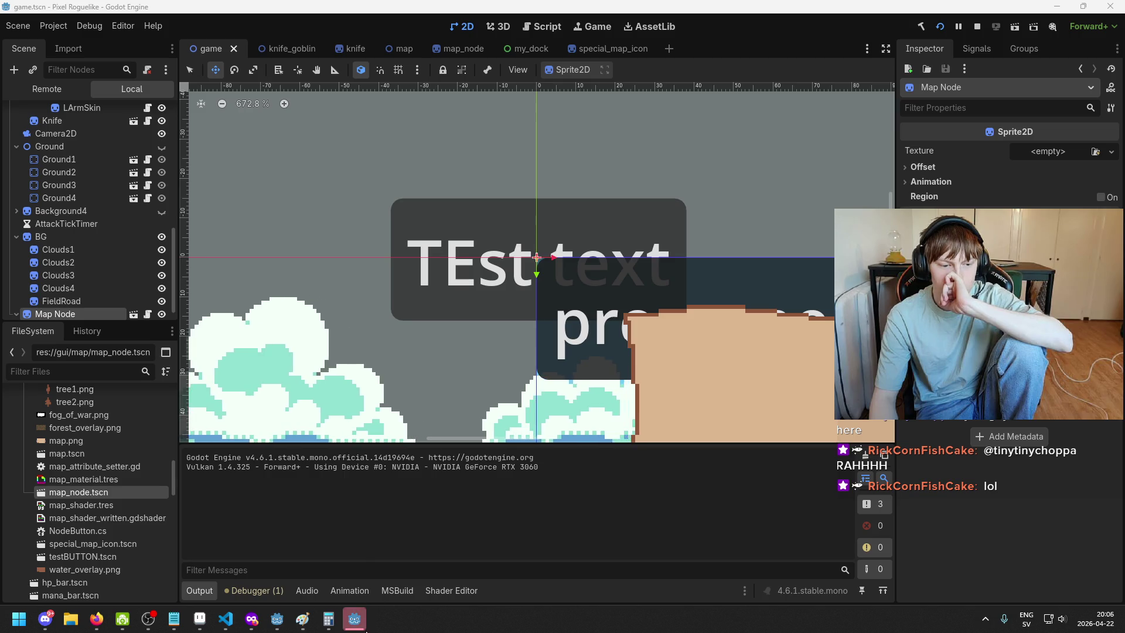
{"action": "mouse_move", "coordinate": [366, 631]}
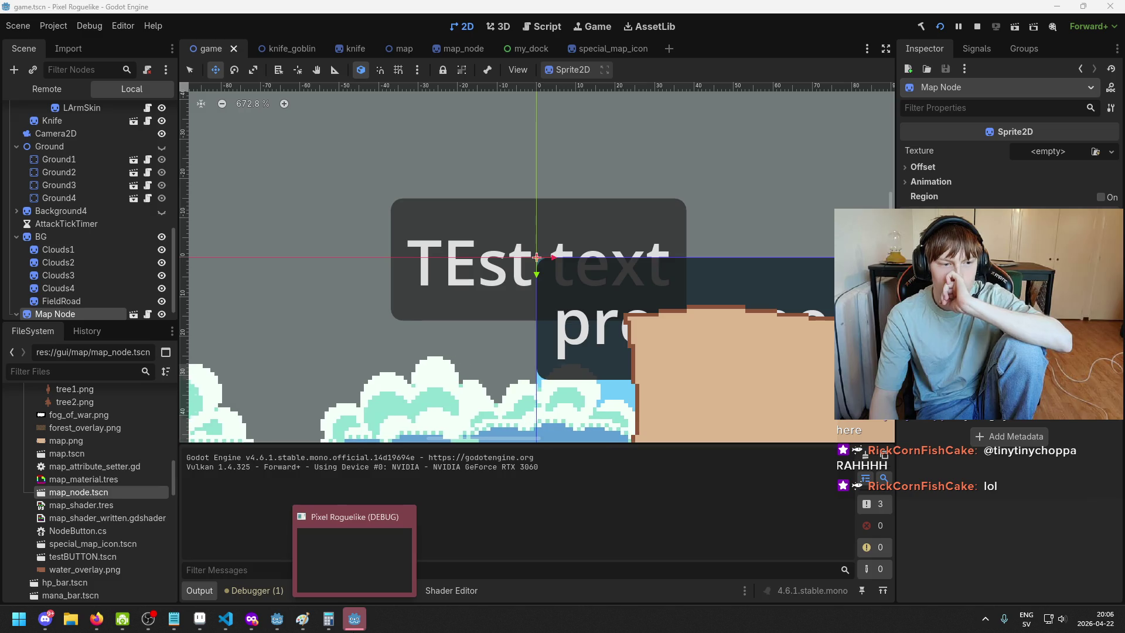
{"action": "left_click", "coordinate": [355, 551]}
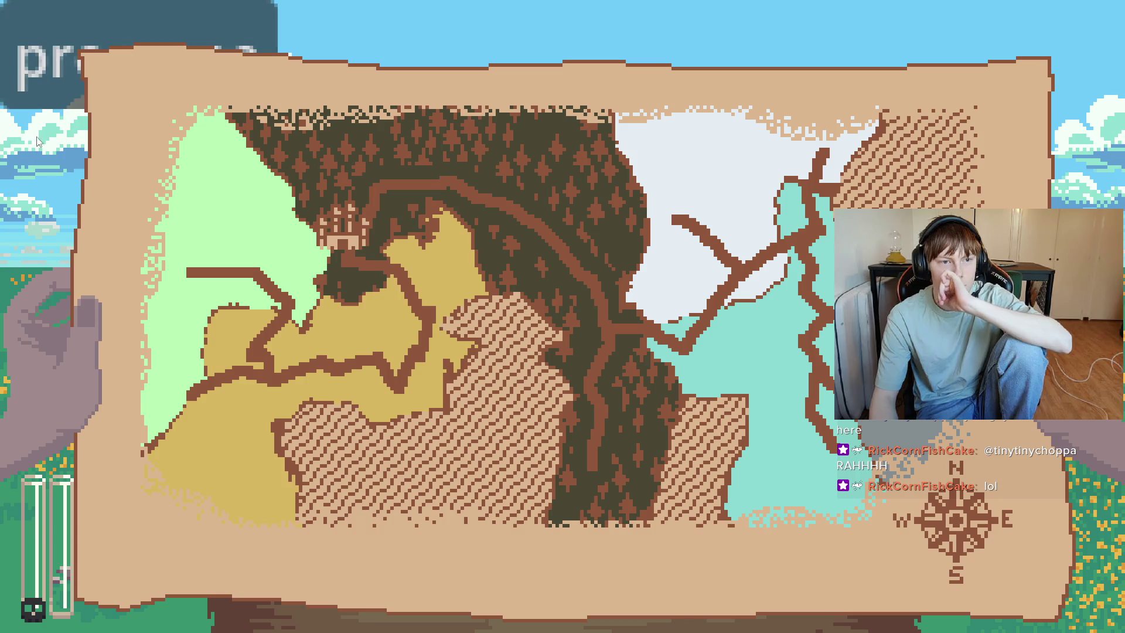
Stop the running game and inspect the TEST2, FieldRoad and Map Node entries in the scene tree
{"action": "key", "text": "alt+F4"}
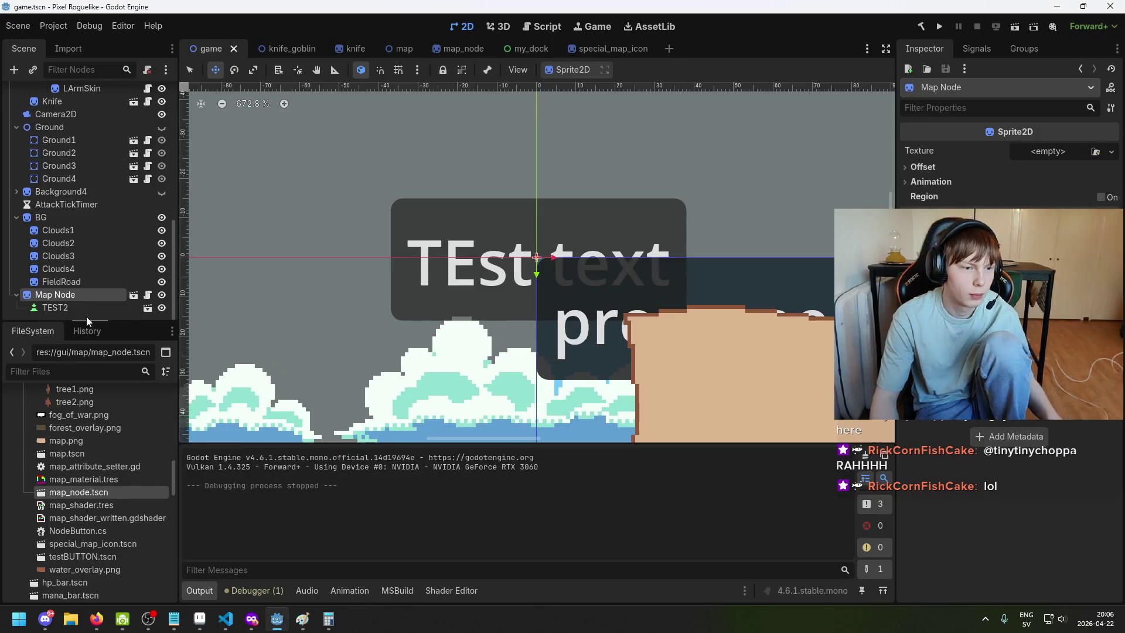
{"action": "left_click", "coordinate": [78, 305]}
{"action": "scroll", "coordinate": [78, 301], "scroll_direction": "up", "scroll_amount": 10}
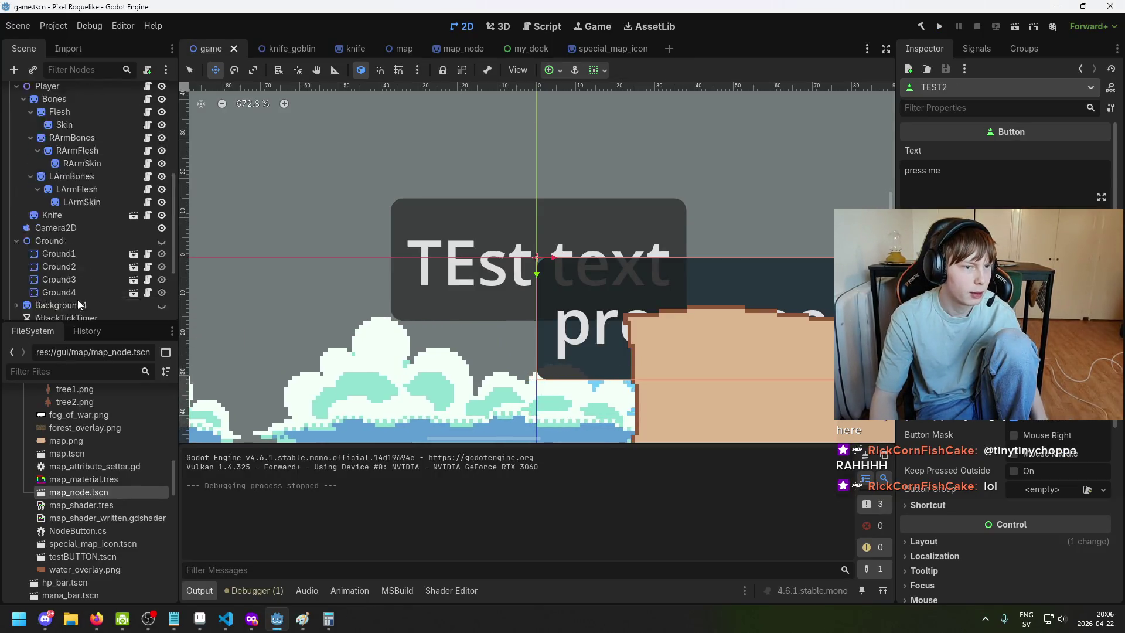
{"action": "scroll", "coordinate": [67, 181], "scroll_direction": "down", "scroll_amount": 10}
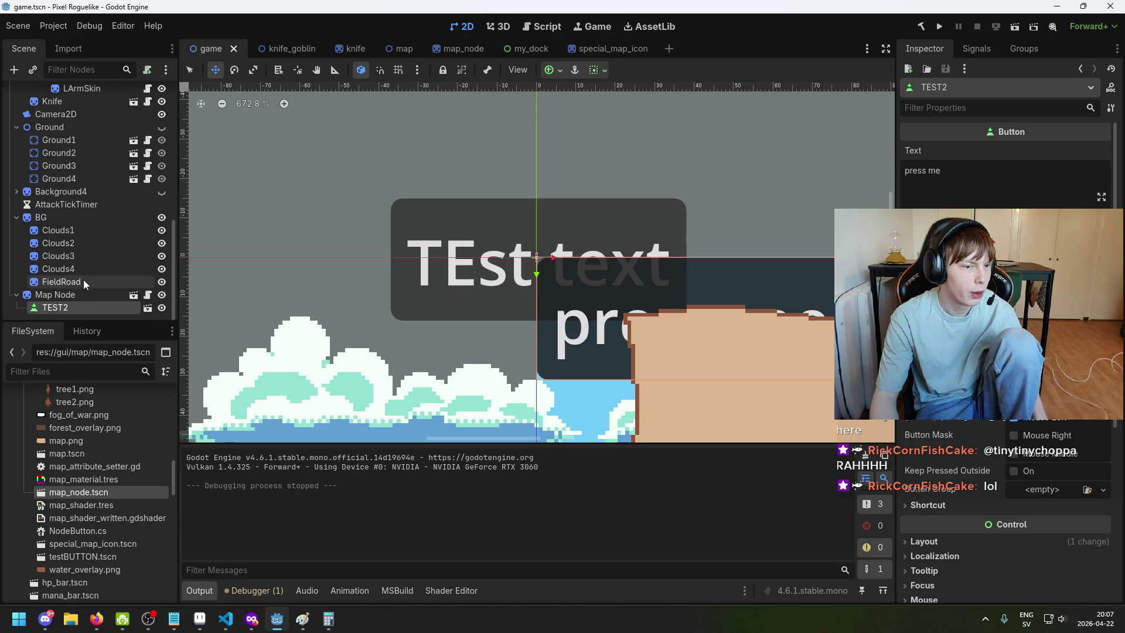
{"action": "left_click", "coordinate": [100, 293]}
{"action": "key", "text": "Up"}
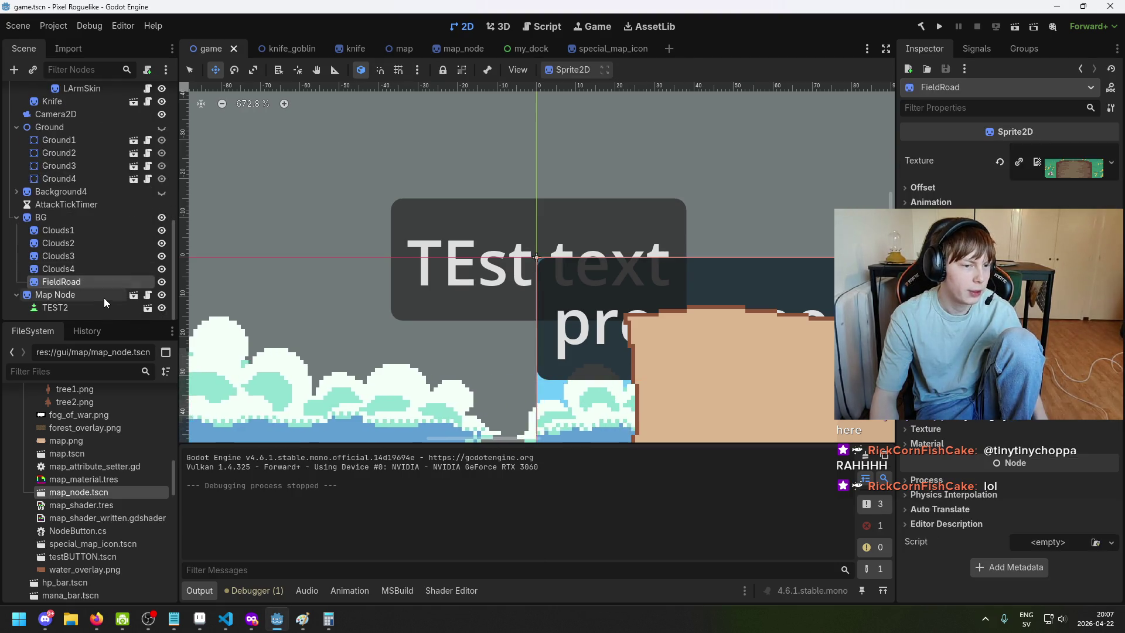
{"action": "key", "text": "Down"}
{"action": "key", "text": "Down"}
{"action": "left_click", "coordinate": [101, 293]}
{"action": "left_click", "coordinate": [95, 302]}
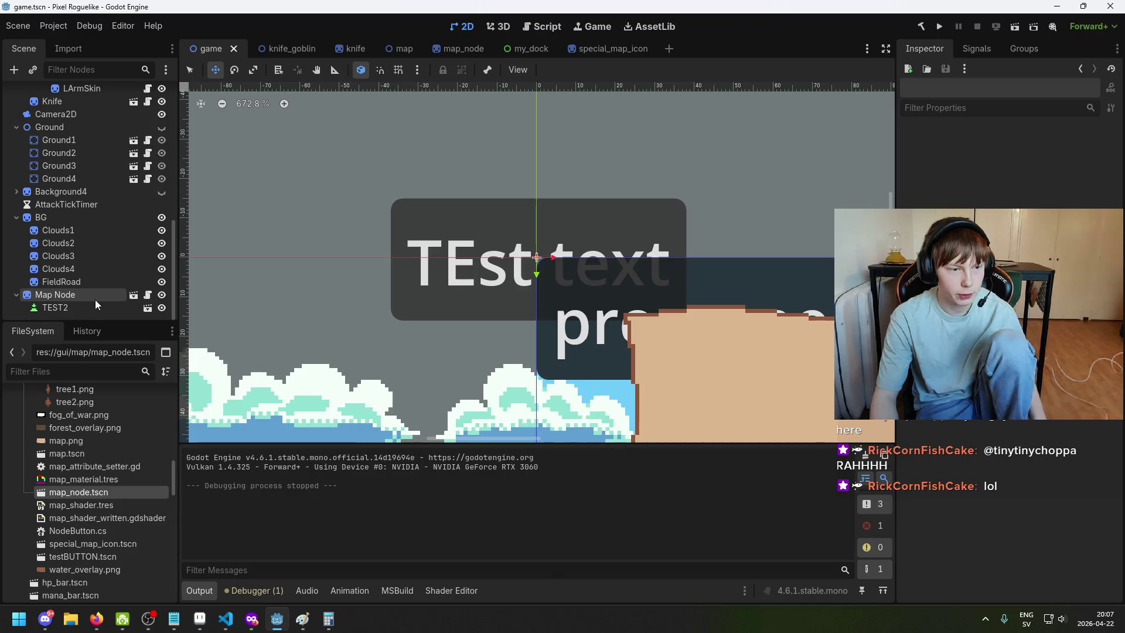
Delete the Map Node instance, with its TEST2 child, from the game scene and save
{"action": "left_click", "coordinate": [83, 294]}
{"action": "key", "text": "Delete"}
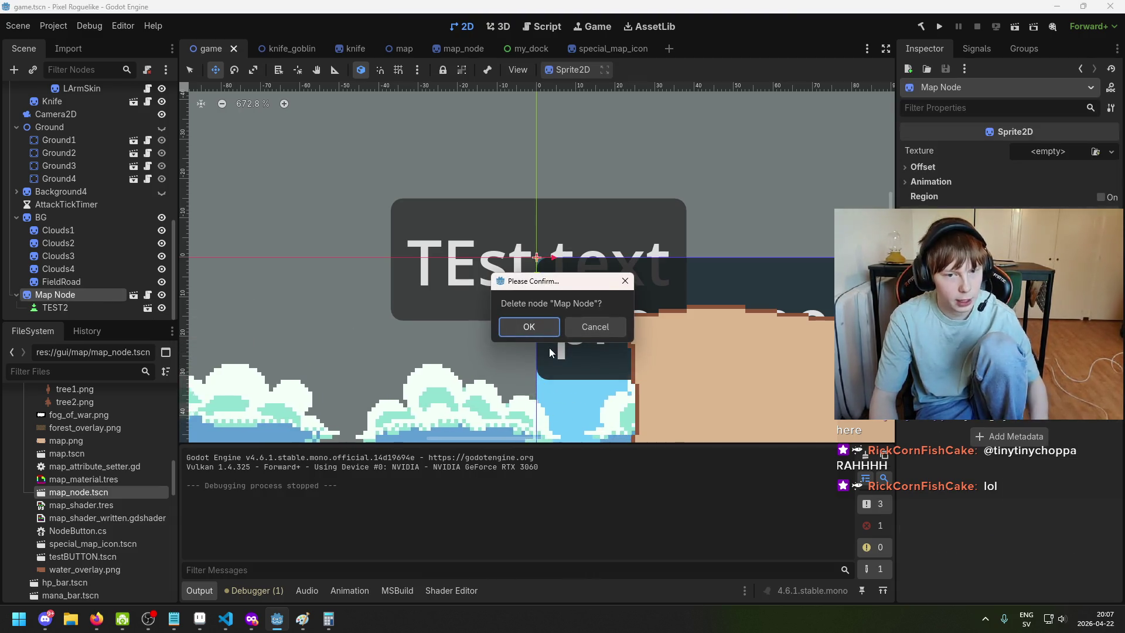
{"action": "left_click", "coordinate": [535, 331]}
{"action": "scroll", "coordinate": [467, 171], "scroll_direction": "down", "scroll_amount": 5}
{"action": "key", "text": "ctrl+s"}
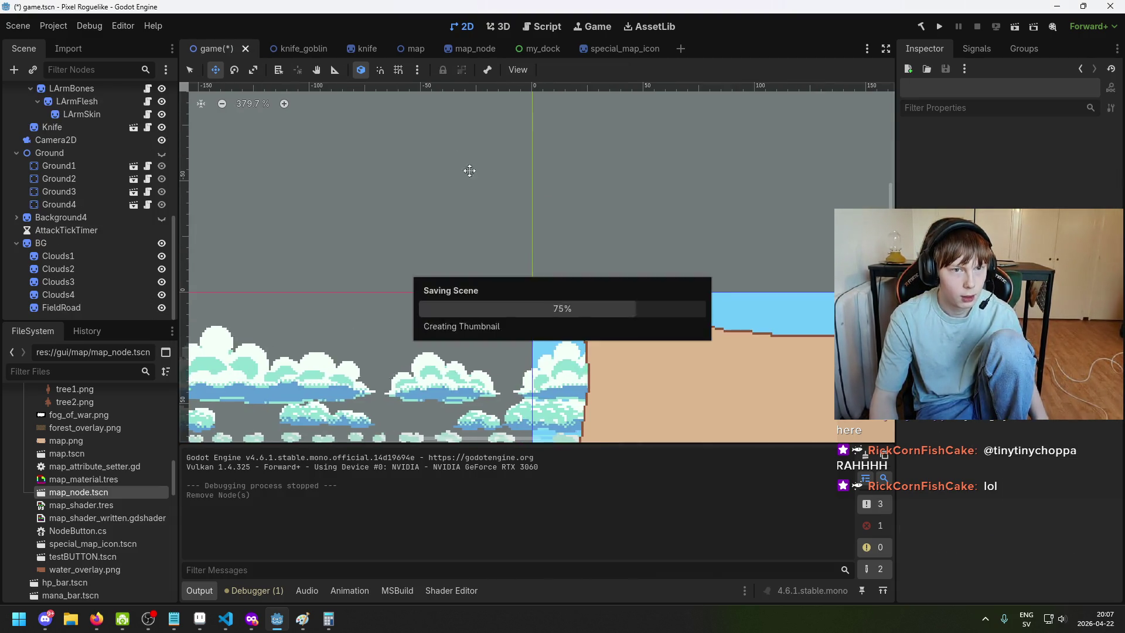
{"action": "scroll", "coordinate": [124, 198], "scroll_direction": "up", "scroll_amount": 5}
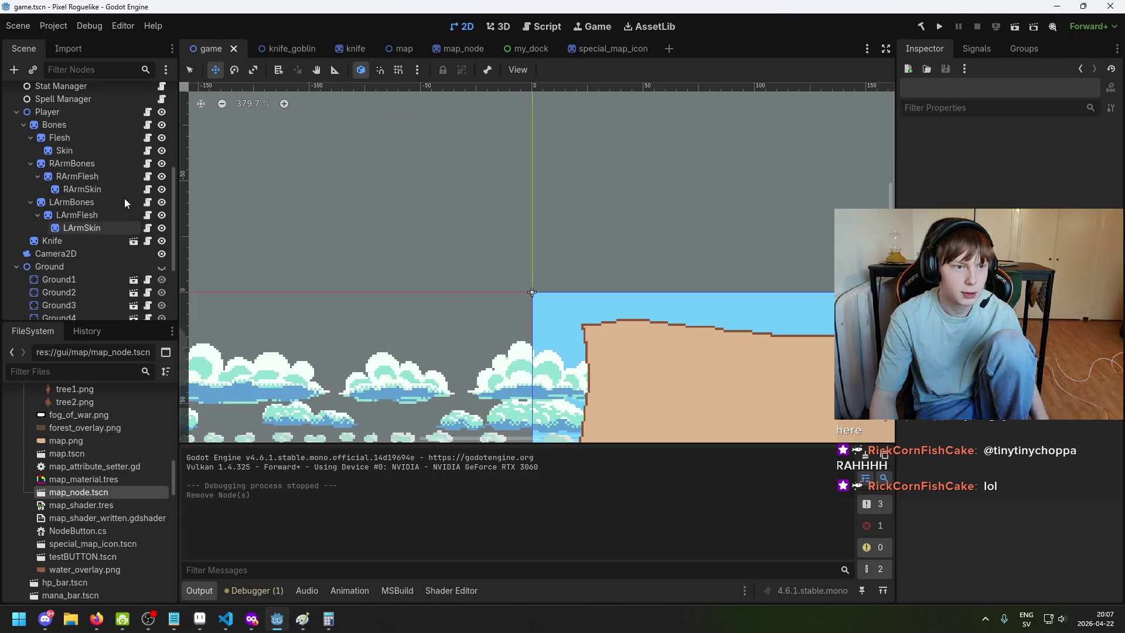
{"action": "scroll", "coordinate": [121, 246], "scroll_direction": "up", "scroll_amount": 3}
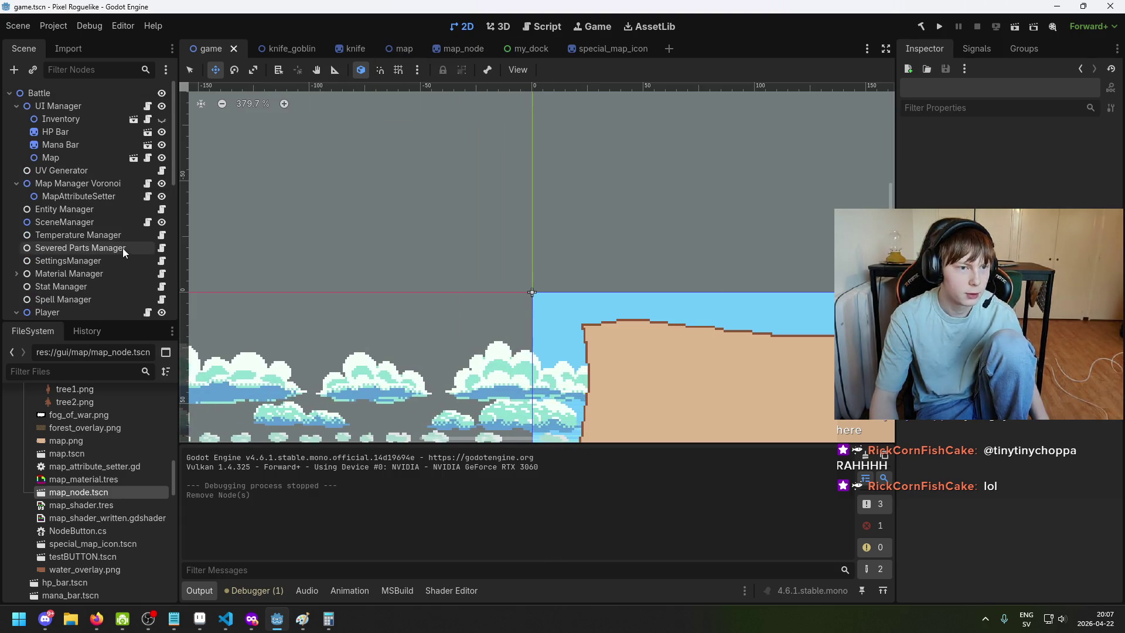
Open the map_node scene and make the Button and TEST nodes visible
{"action": "left_click", "coordinate": [449, 50]}
{"action": "scroll", "coordinate": [387, 274], "scroll_direction": "down", "scroll_amount": 8}
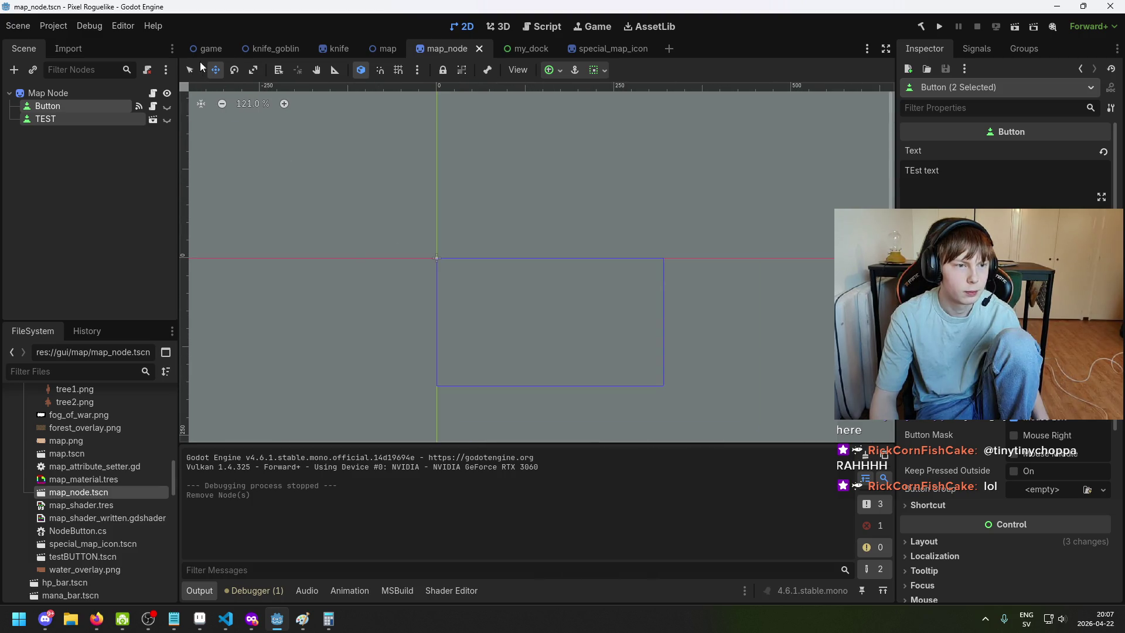
{"action": "left_click", "coordinate": [58, 122]}
{"action": "left_click", "coordinate": [167, 106]}
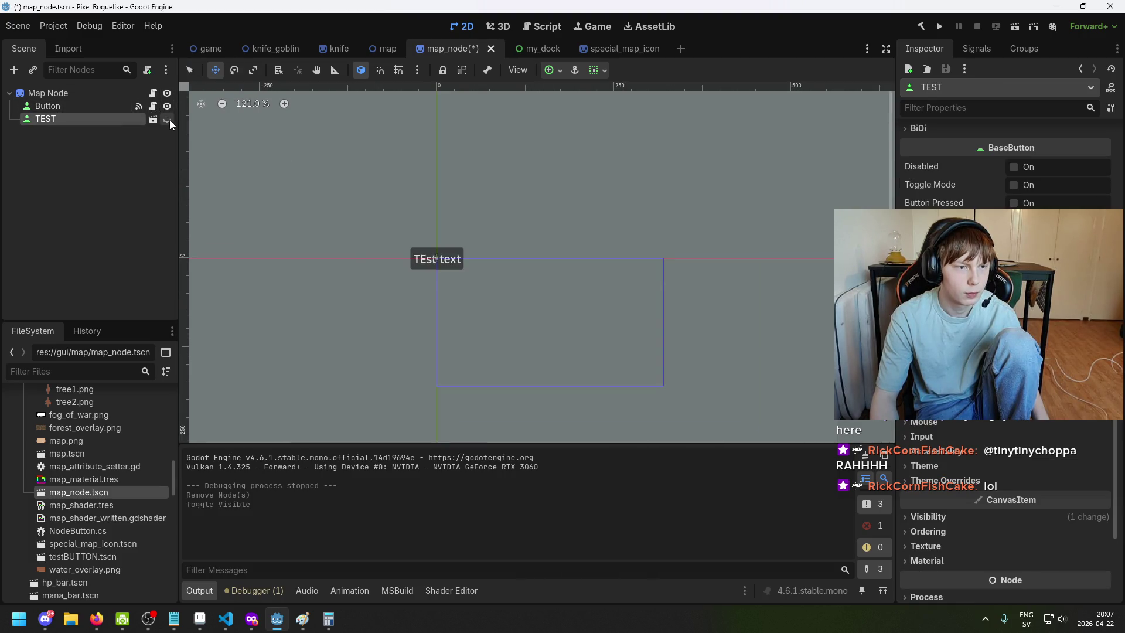
{"action": "left_click", "coordinate": [167, 119]}
{"action": "scroll", "coordinate": [410, 287], "scroll_direction": "up", "scroll_amount": 9}
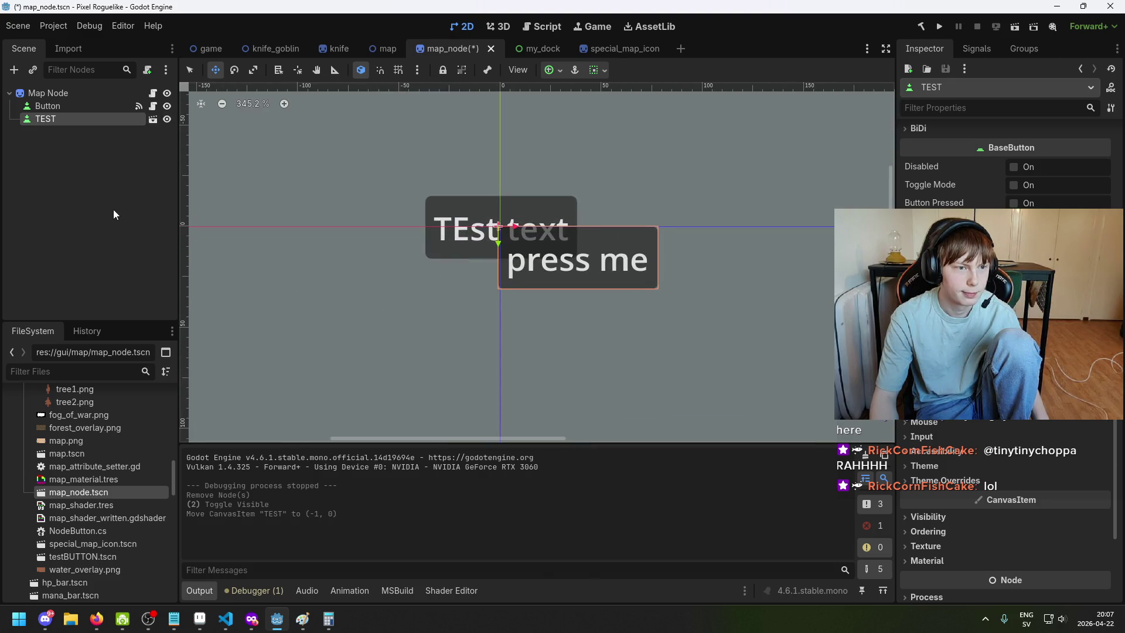
Move the TEST 'press me' button up-left to (-146, -99), clear of 'TEst text', and save
{"action": "mouse_move", "coordinate": [412, 292]}
{"action": "left_mouse_down"}
{"action": "mouse_move", "coordinate": [390, 301]}
{"action": "mouse_move", "coordinate": [359, 246]}
{"action": "mouse_move", "coordinate": [343, 260]}
{"action": "left_mouse_up"}
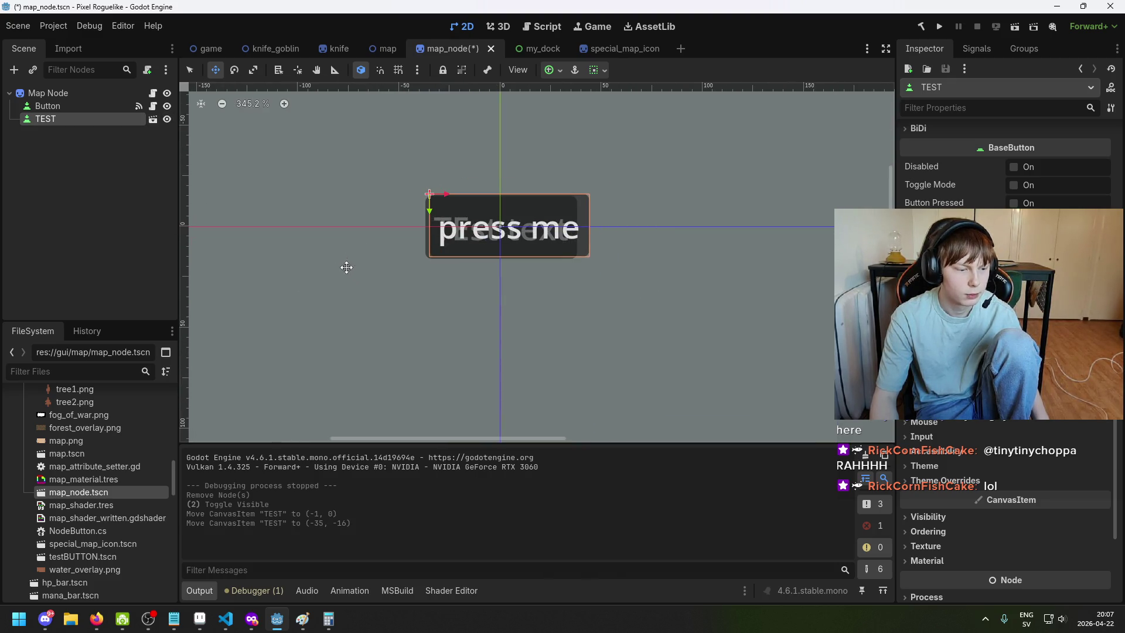
{"action": "scroll", "coordinate": [410, 330], "scroll_direction": "down", "scroll_amount": 1}
{"action": "scroll", "coordinate": [510, 334], "scroll_direction": "down", "scroll_amount": 4}
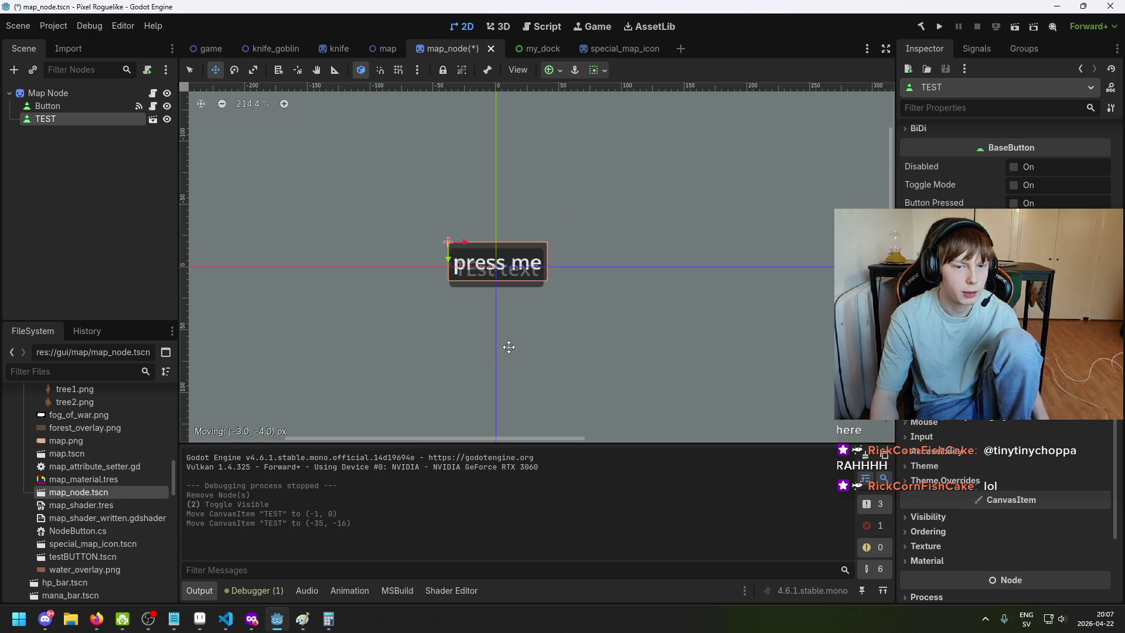
{"action": "mouse_move", "coordinate": [510, 347]}
{"action": "left_mouse_down"}
{"action": "mouse_move", "coordinate": [394, 251]}
{"action": "mouse_move", "coordinate": [372, 246]}
{"action": "left_mouse_up"}
{"action": "left_click", "coordinate": [75, 159]}
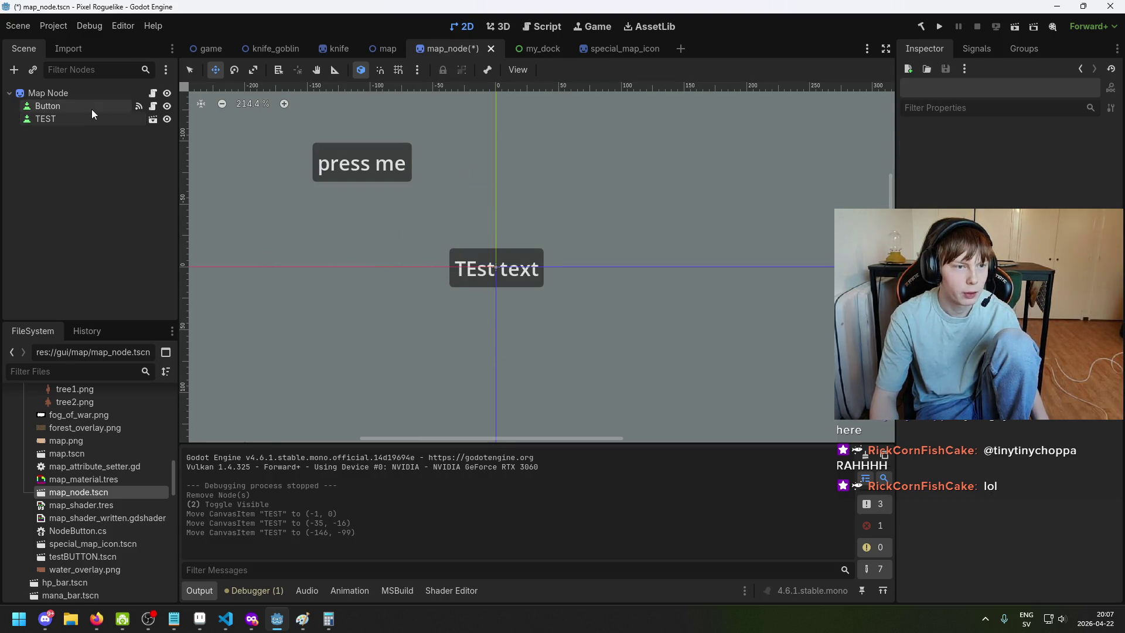
{"action": "key", "text": "ctrl+s"}
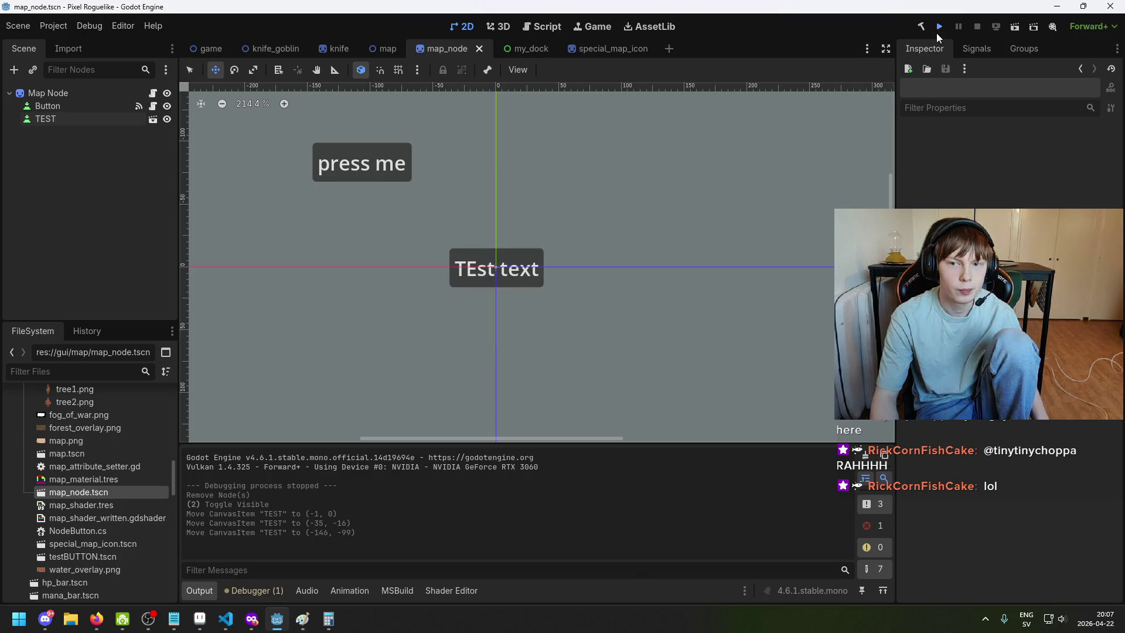
Test-run the separated buttons, stop the game, and review the five errors in the Debugger
{"action": "left_click", "coordinate": [938, 28]}
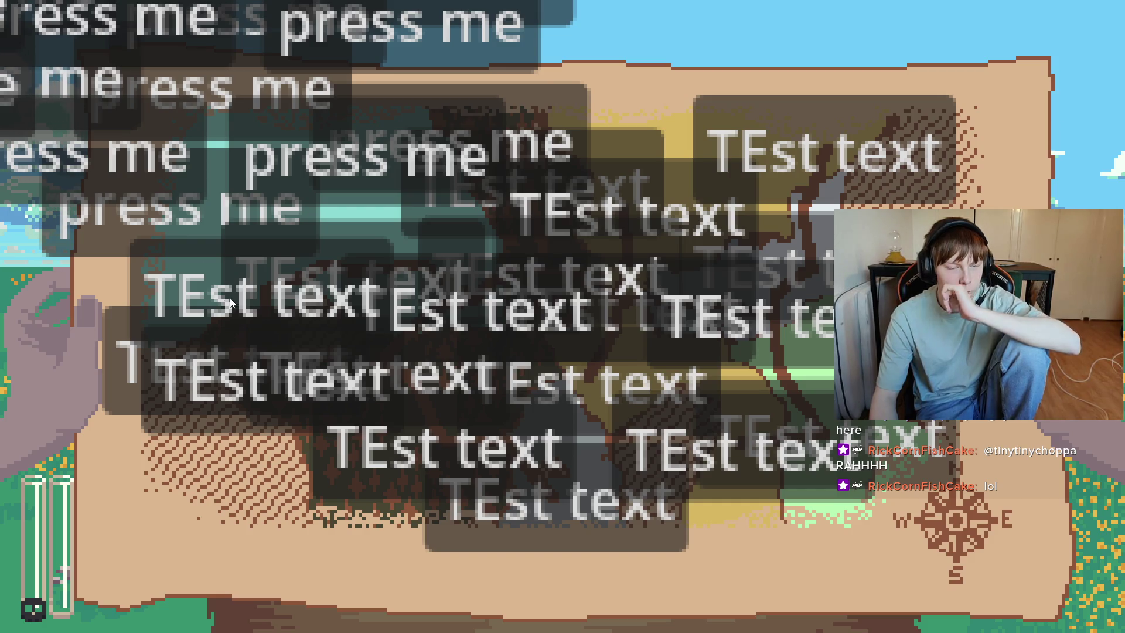
{"action": "key", "text": "alt+F4"}
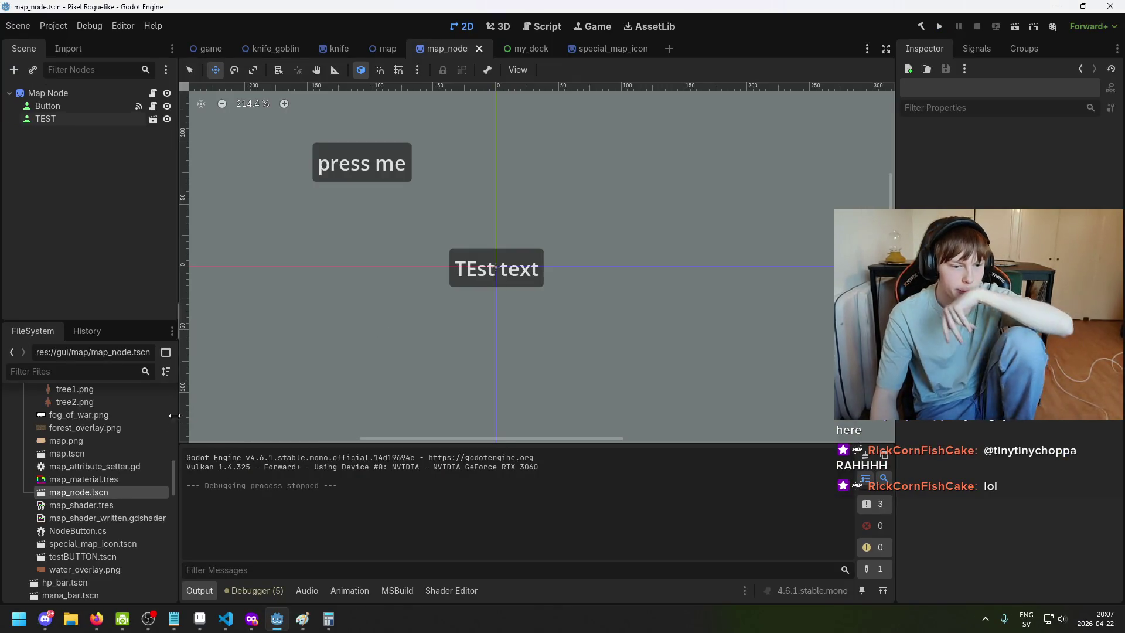
{"action": "left_click", "coordinate": [241, 587]}
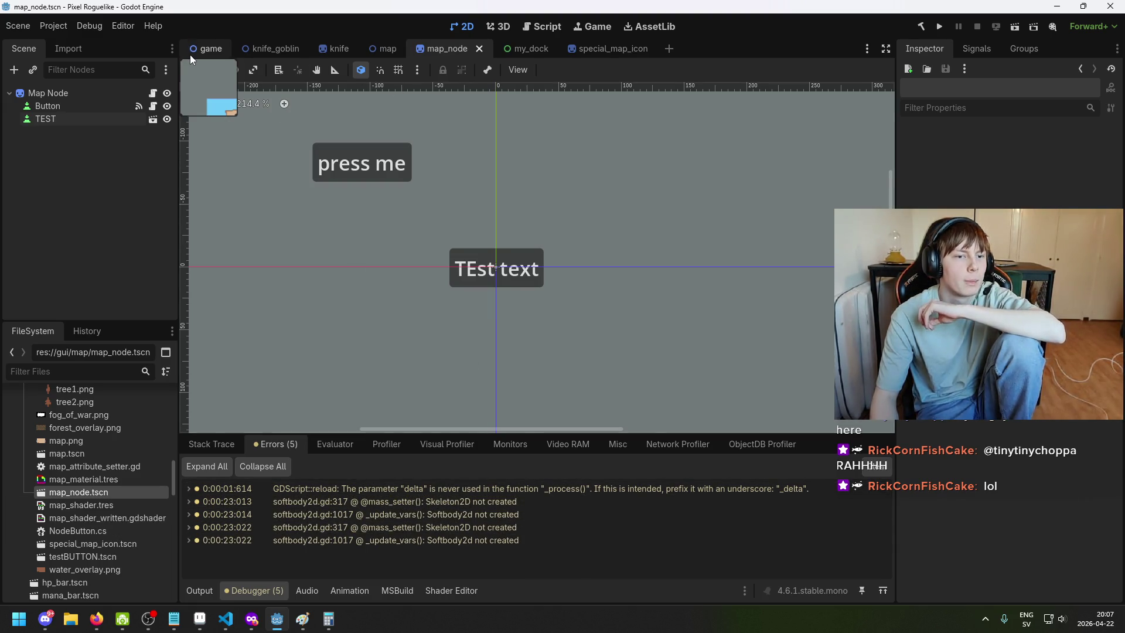
Back on map_node, expand the press me button's Ordering settings, then test-run the game again
{"action": "left_click", "coordinate": [196, 49]}
{"action": "left_click", "coordinate": [391, 50]}
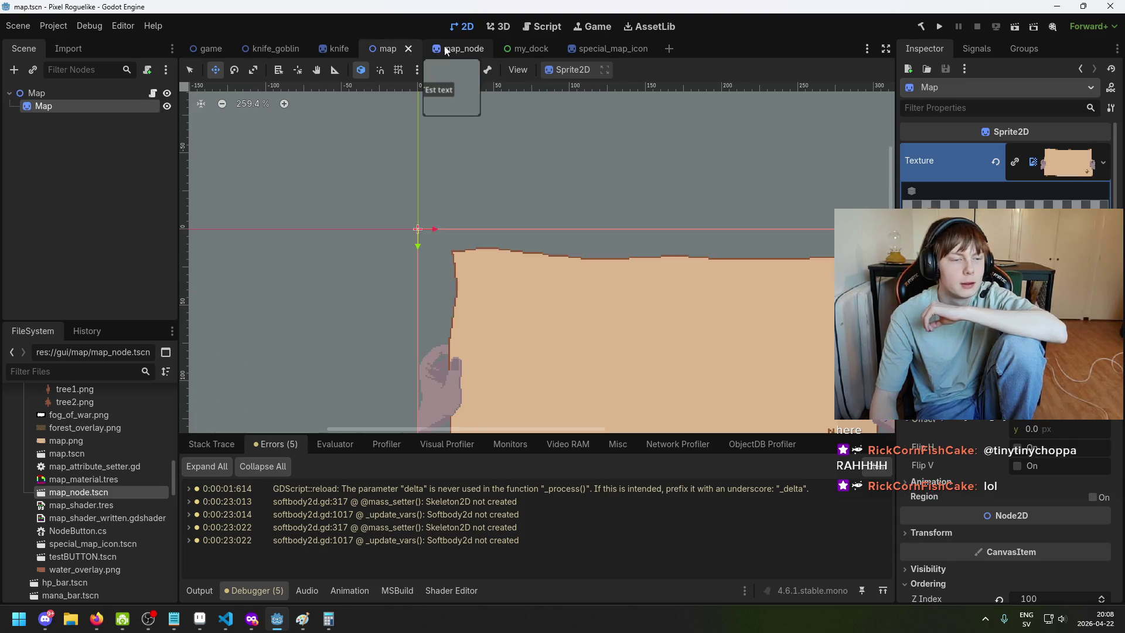
{"action": "left_click", "coordinate": [447, 51]}
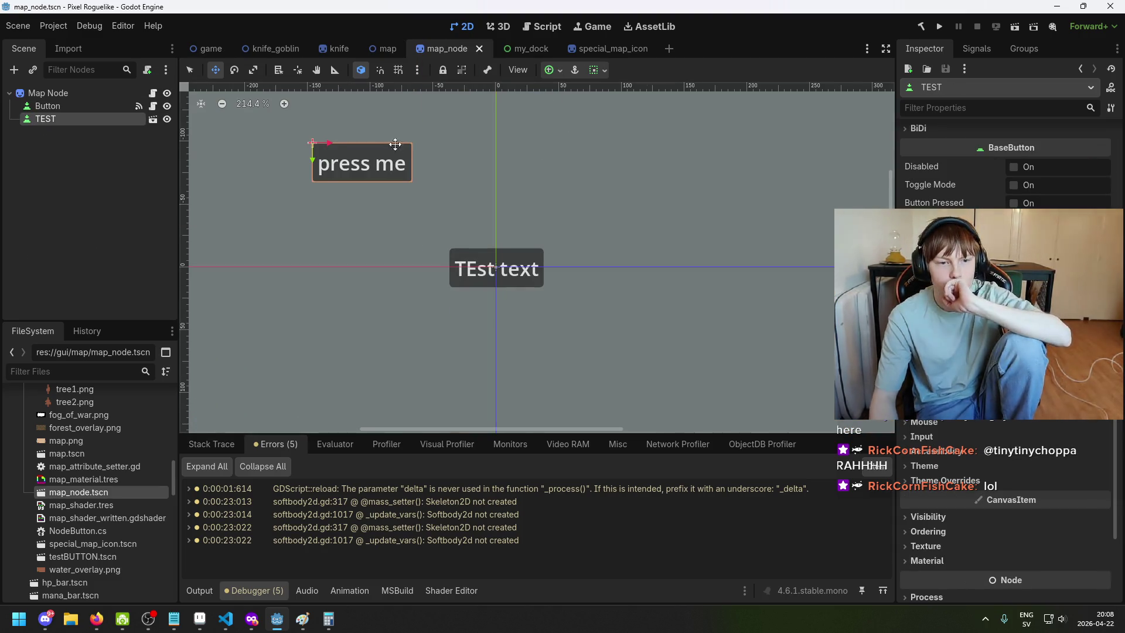
{"action": "scroll", "coordinate": [363, 150], "scroll_direction": "down", "scroll_amount": 2}
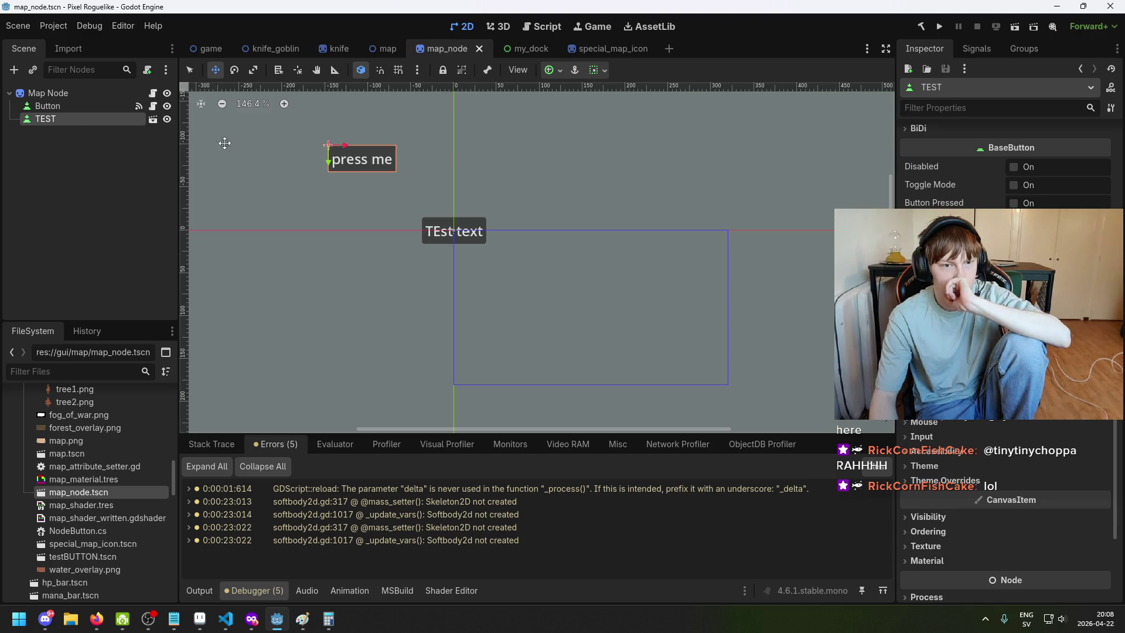
{"action": "scroll", "coordinate": [344, 183], "scroll_direction": "up", "scroll_amount": 5}
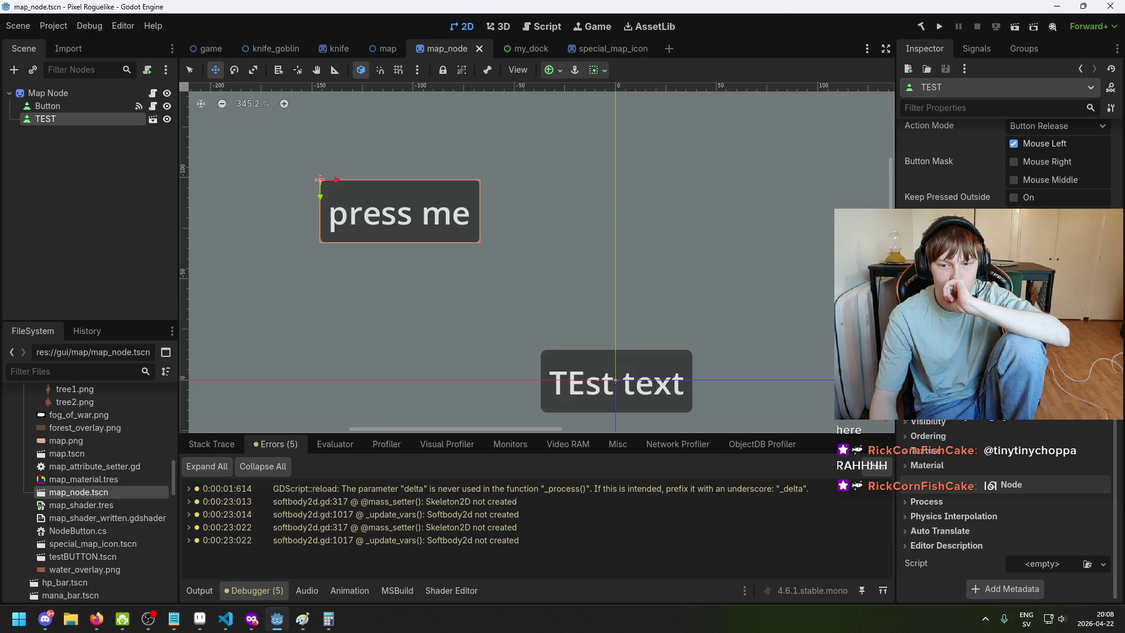
{"action": "left_click", "coordinate": [1020, 437]}
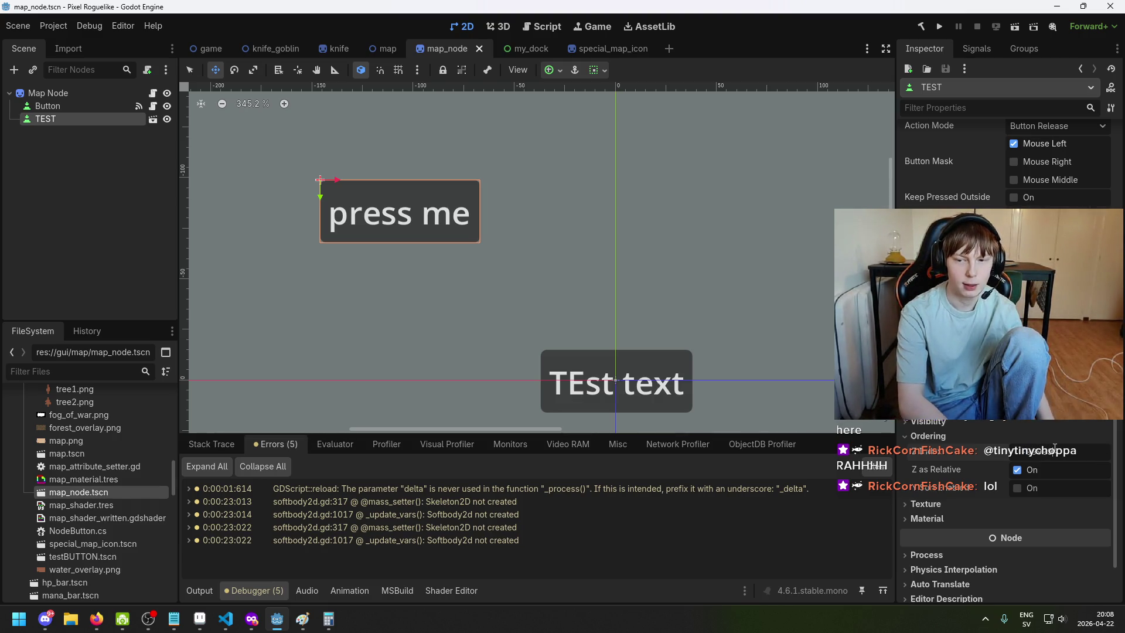
{"action": "left_click", "coordinate": [941, 27]}
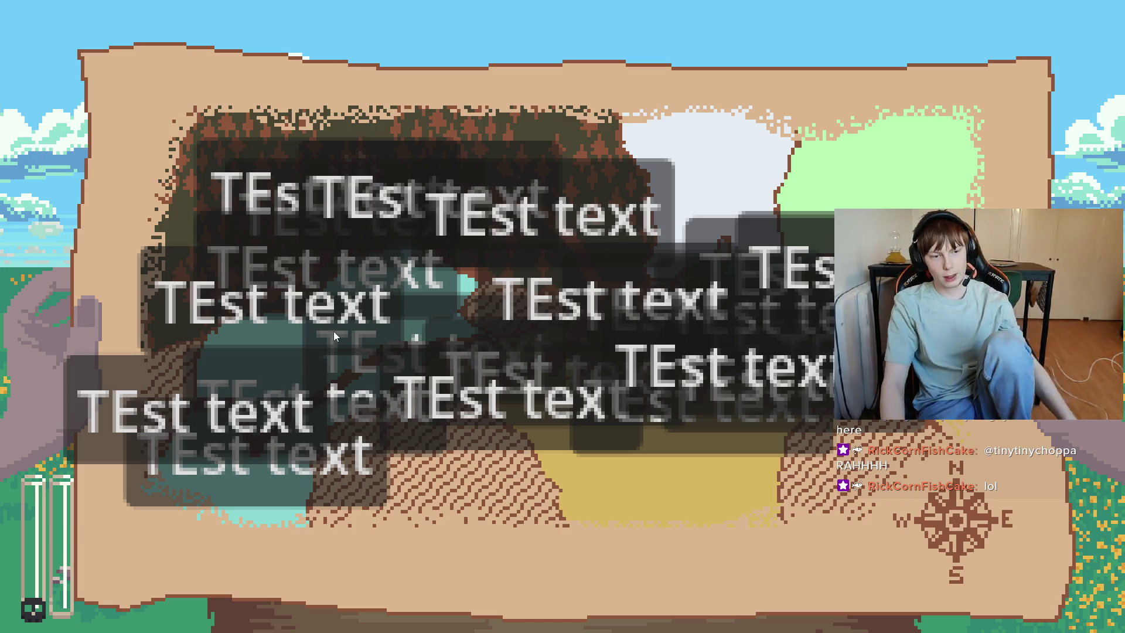
{"action": "key", "text": "alt+F4"}
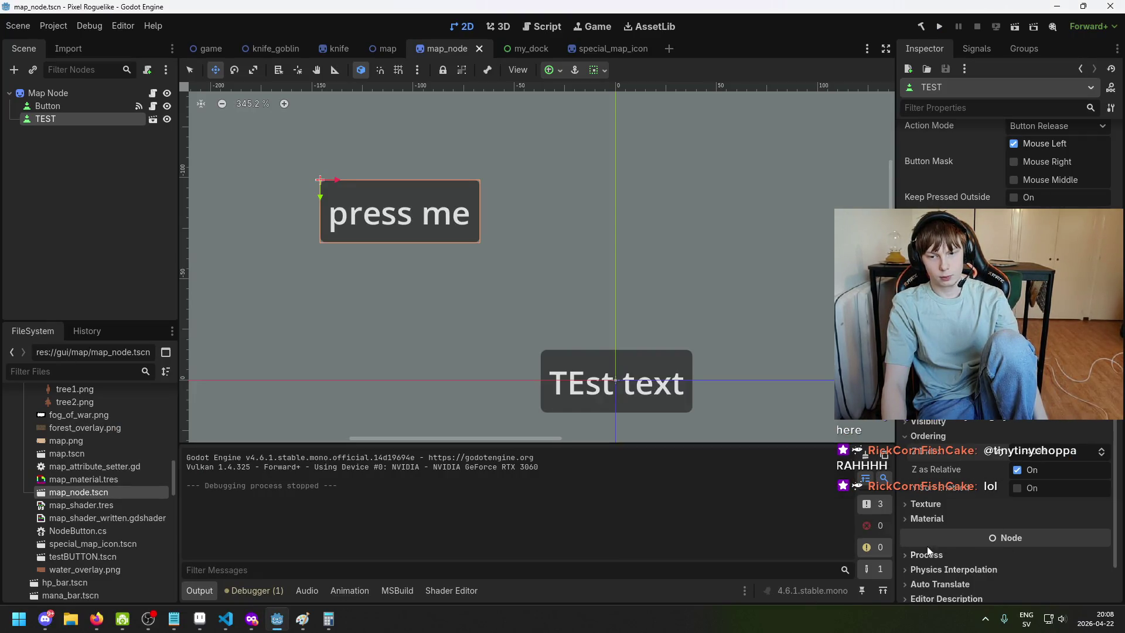
Compare the Button, TEST and Map Node properties in the Scene dock
{"action": "scroll", "coordinate": [958, 504], "scroll_direction": "down", "scroll_amount": 2}
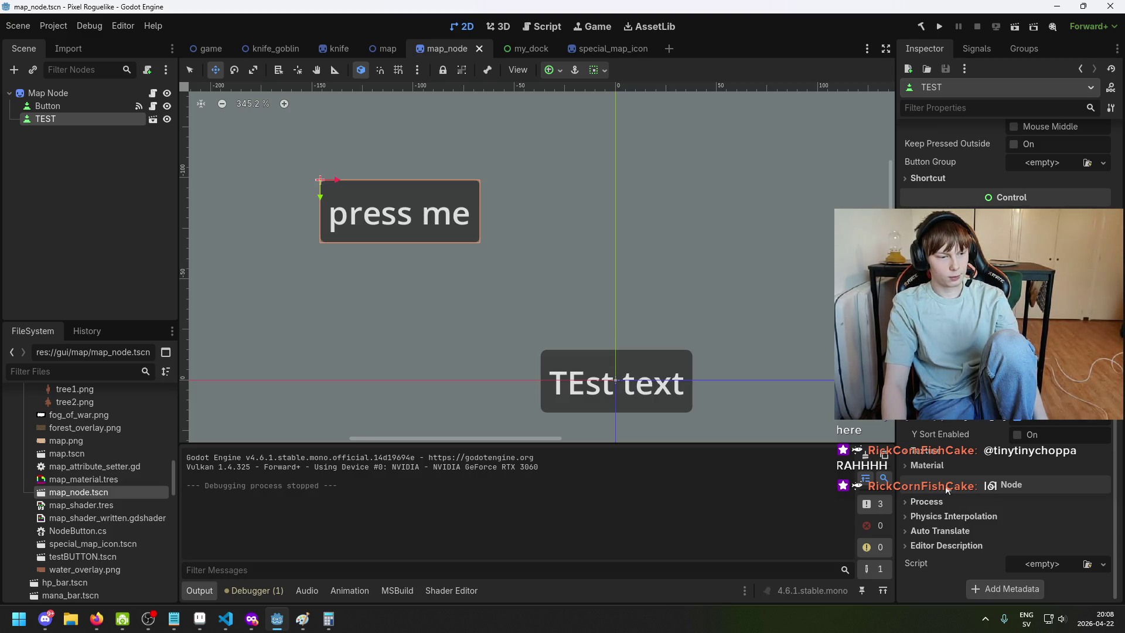
{"action": "scroll", "coordinate": [490, 344], "scroll_direction": "down", "scroll_amount": 1}
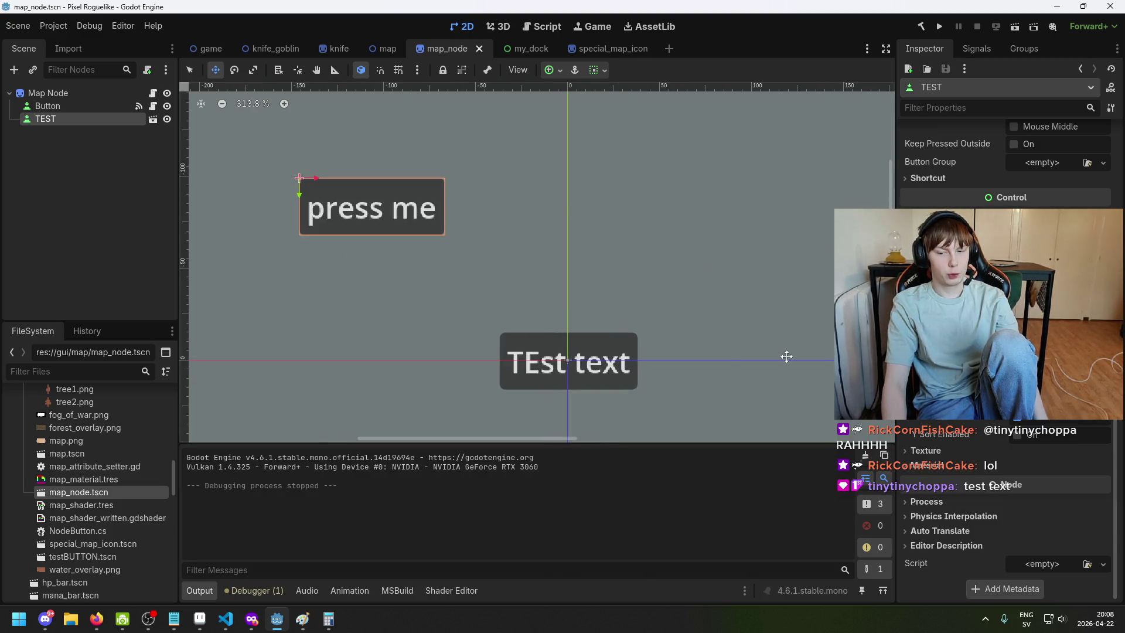
{"action": "left_click", "coordinate": [72, 108]}
{"action": "left_click", "coordinate": [74, 121]}
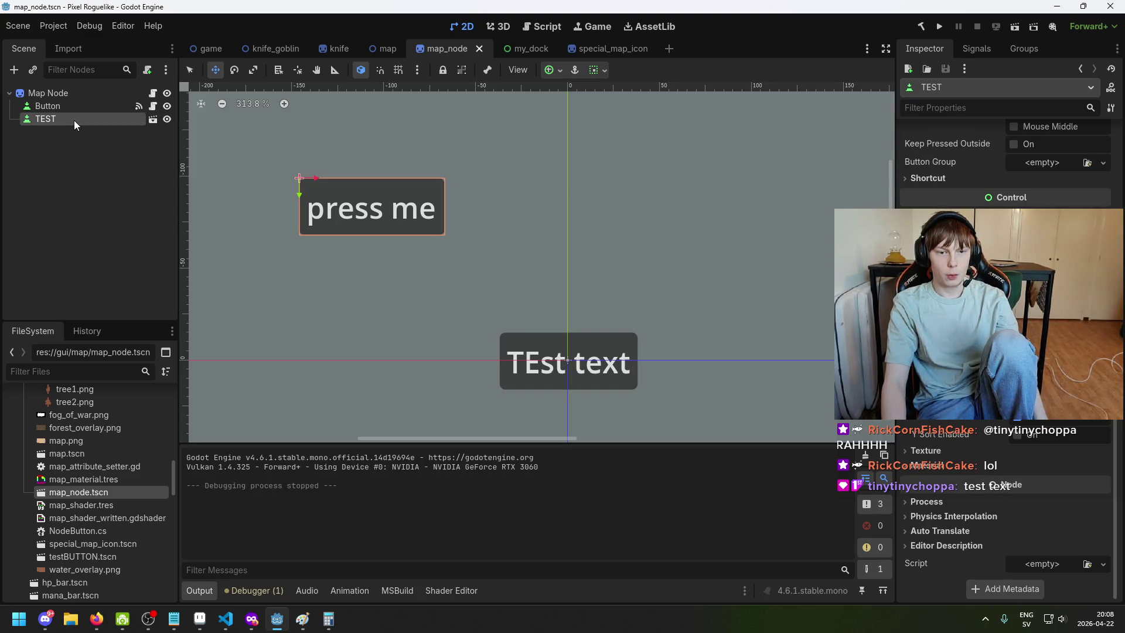
{"action": "left_click", "coordinate": [77, 102]}
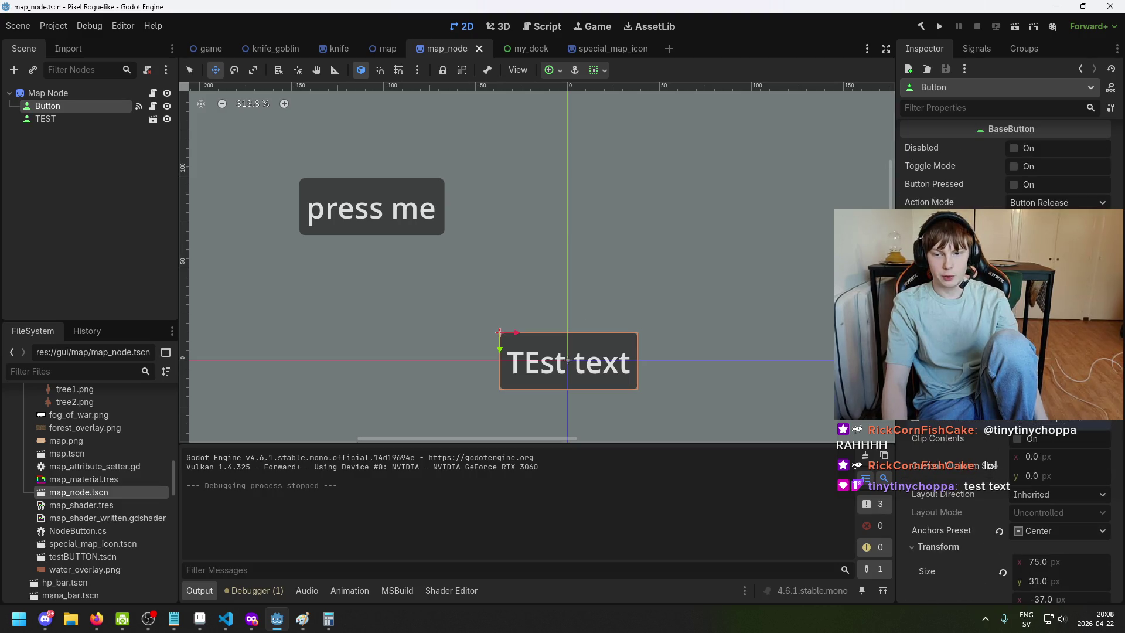
{"action": "left_click", "coordinate": [86, 121]}
{"action": "left_click", "coordinate": [93, 150]}
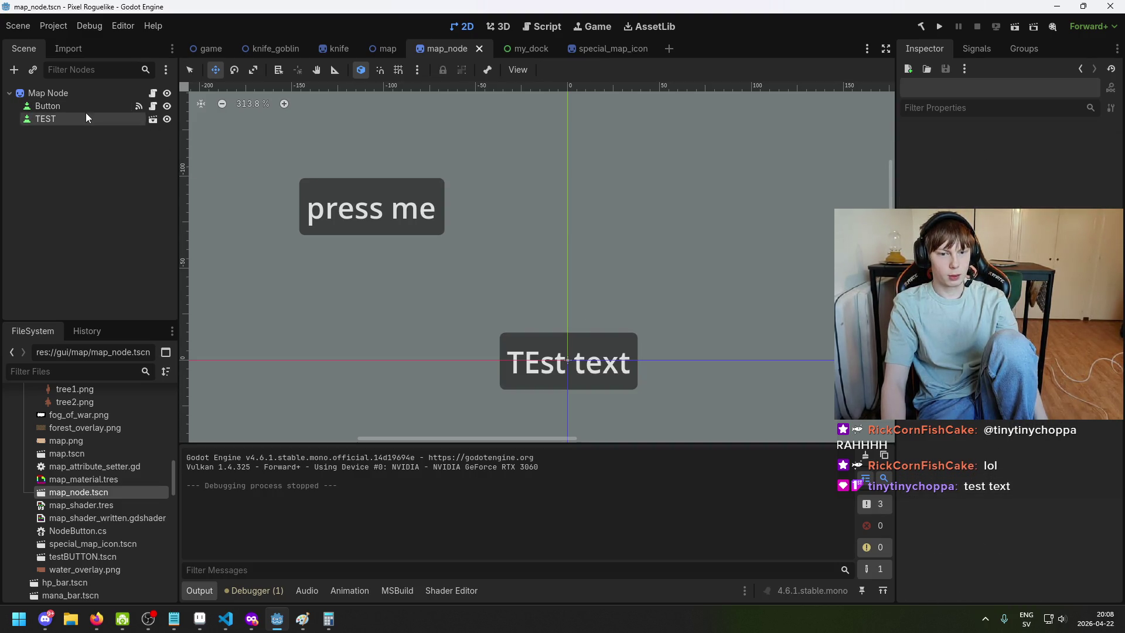
{"action": "left_click", "coordinate": [83, 105]}
{"action": "left_click", "coordinate": [83, 115]}
{"action": "left_click", "coordinate": [83, 97]}
{"action": "left_click", "coordinate": [84, 107]}
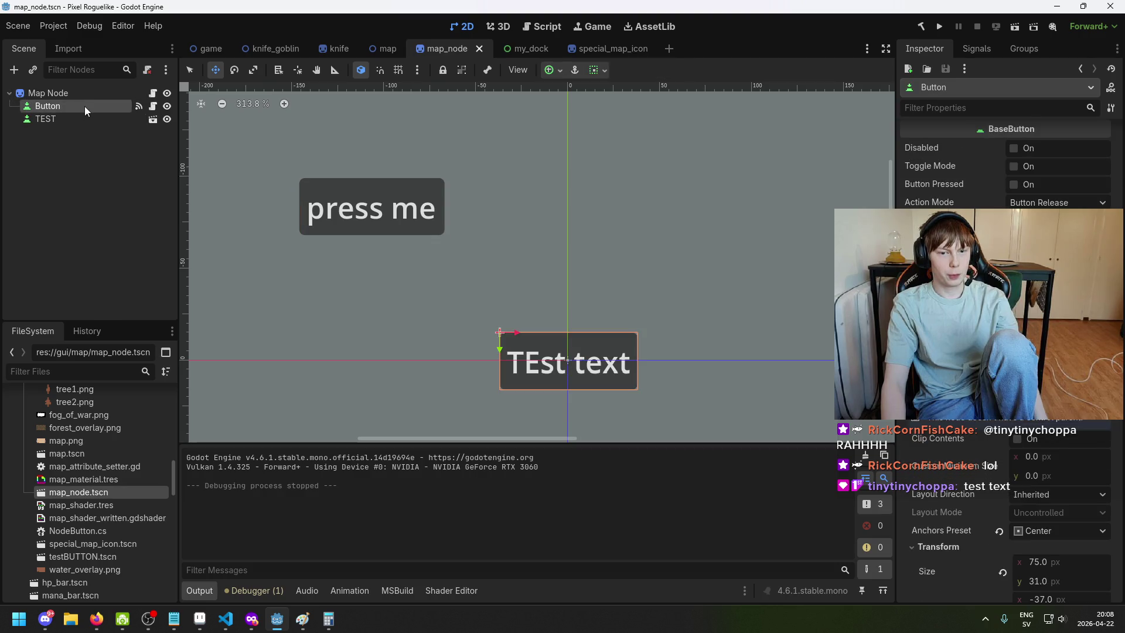
Expand the Button (TEst text) node's Ordering properties and launch the game with F5
{"action": "scroll", "coordinate": [1006, 357], "scroll_direction": "down", "scroll_amount": 10}
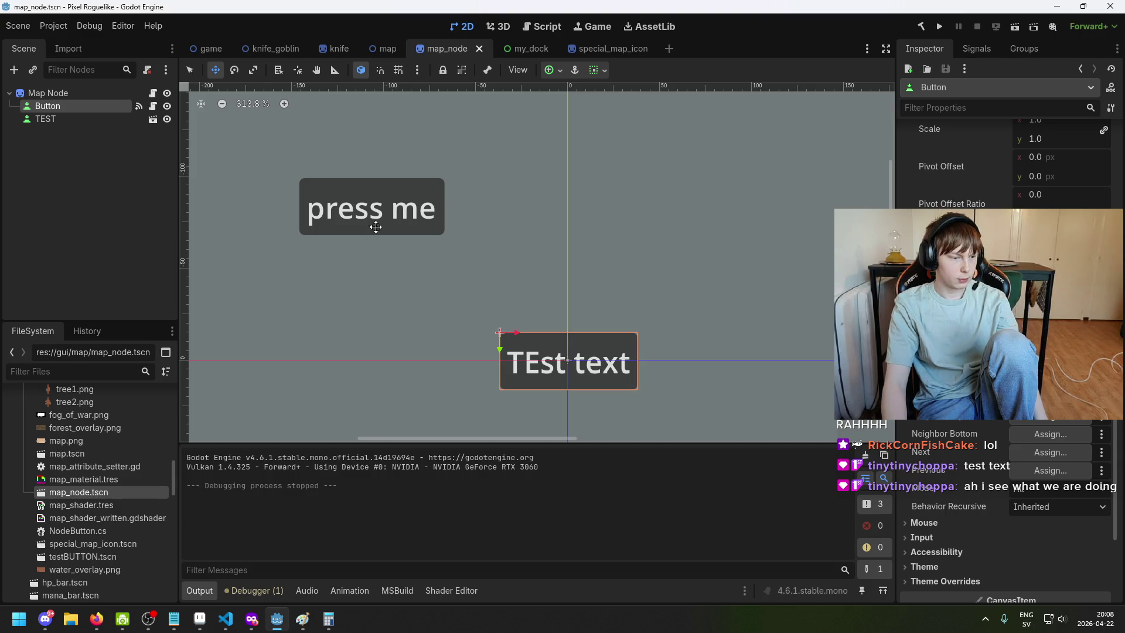
{"action": "left_click", "coordinate": [76, 118]}
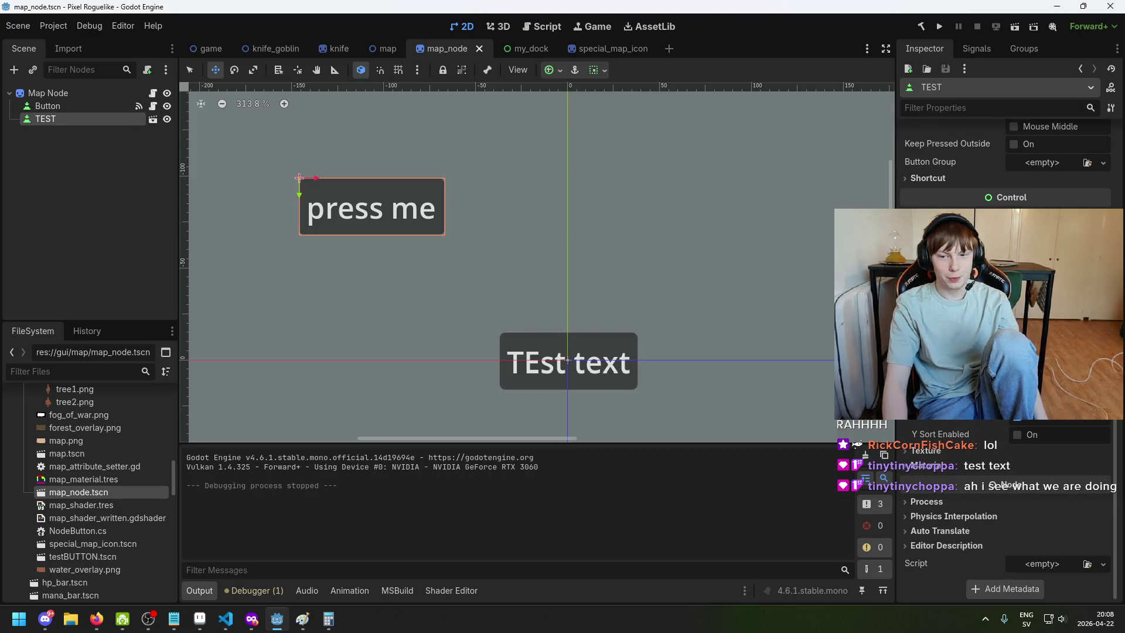
{"action": "left_click", "coordinate": [45, 105]}
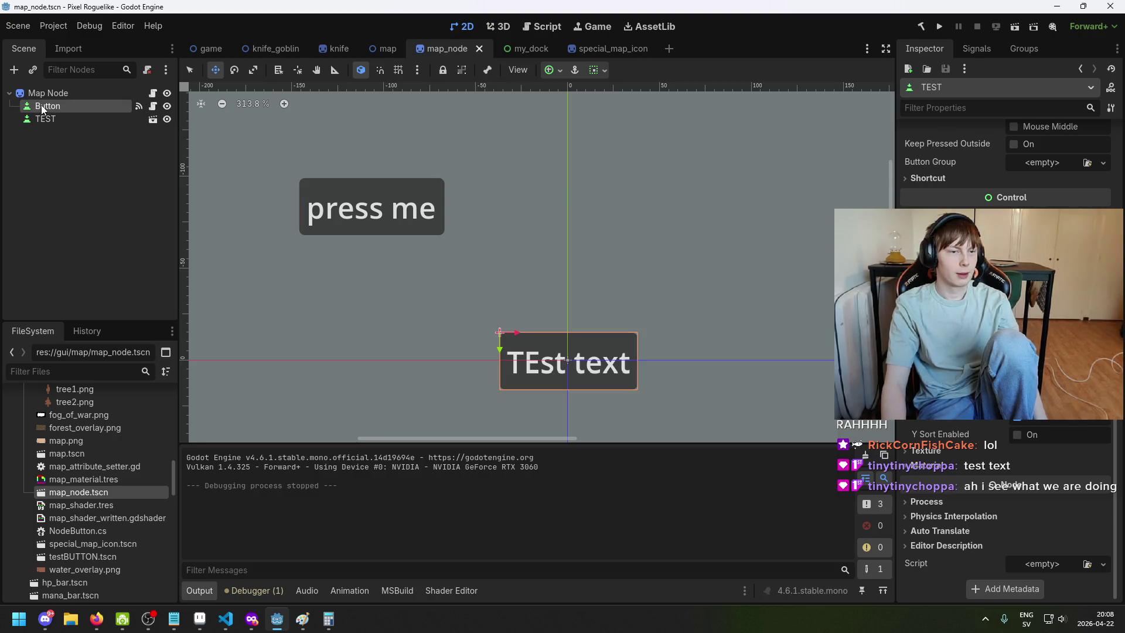
{"action": "scroll", "coordinate": [1006, 527], "scroll_direction": "up", "scroll_amount": 3}
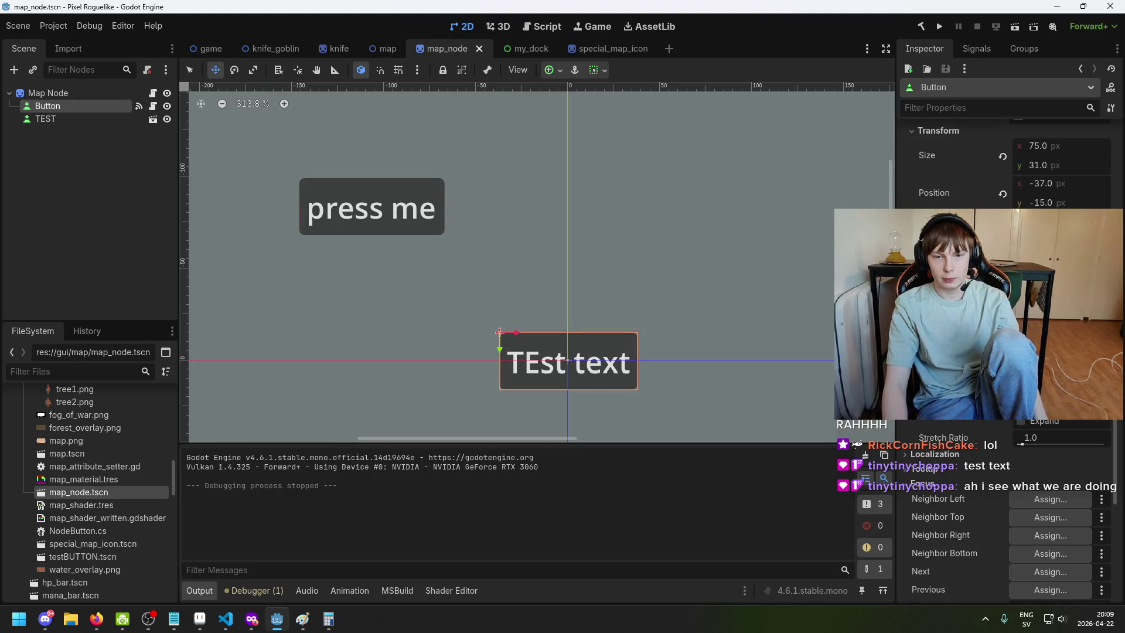
{"action": "scroll", "coordinate": [1005, 352], "scroll_direction": "down", "scroll_amount": 8}
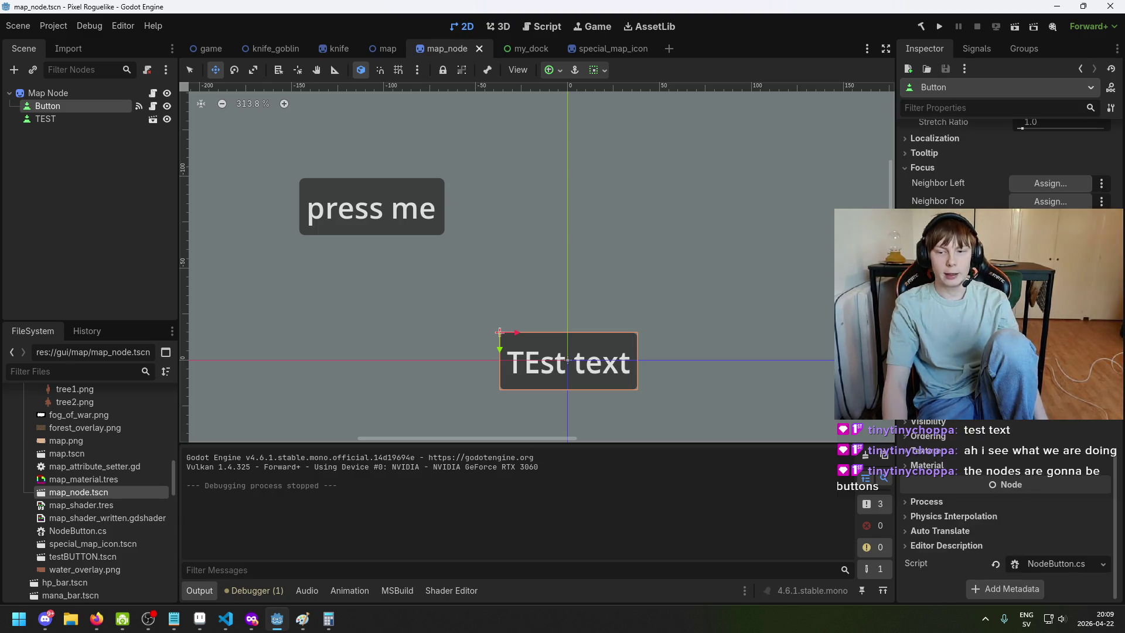
{"action": "scroll", "coordinate": [1048, 426], "scroll_direction": "up", "scroll_amount": 2}
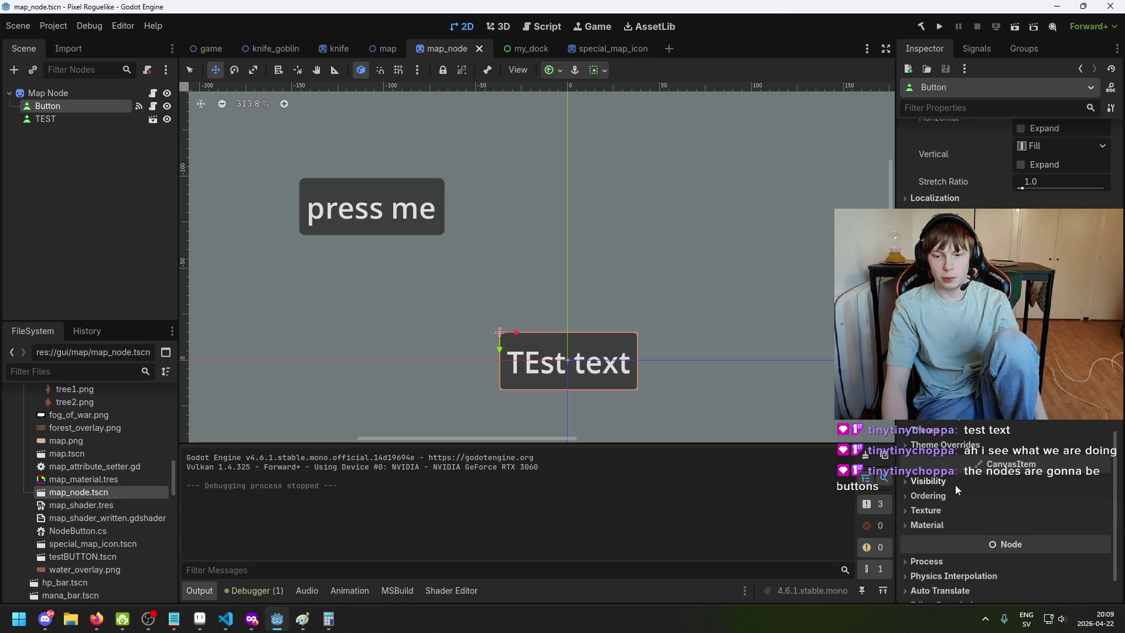
{"action": "scroll", "coordinate": [986, 474], "scroll_direction": "down", "scroll_amount": 2}
{"action": "left_click", "coordinate": [961, 433]}
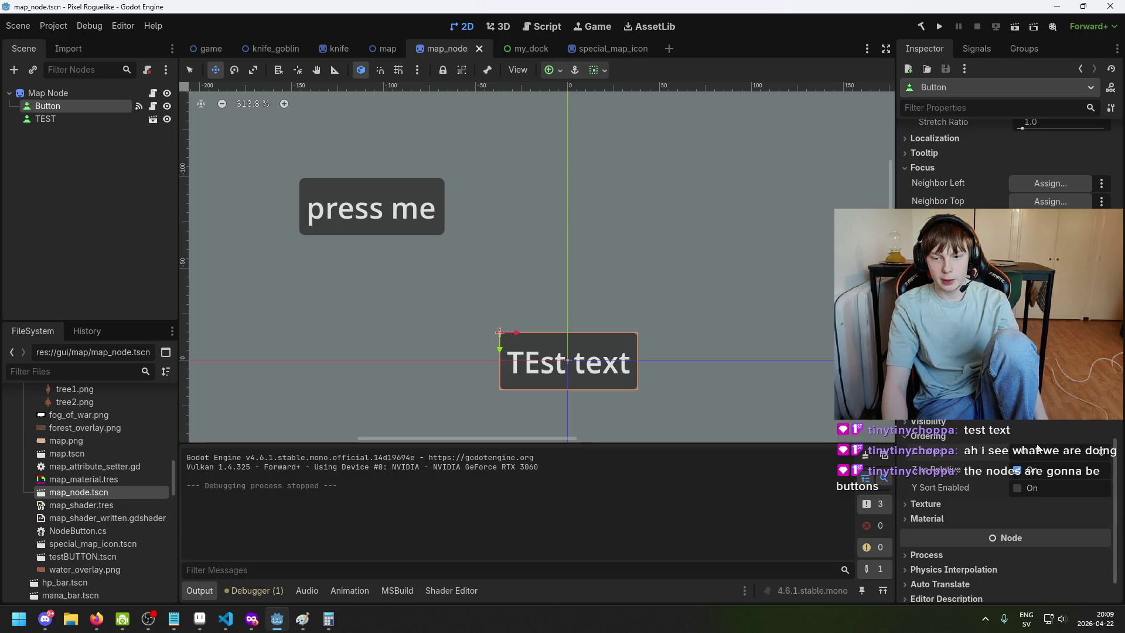
{"action": "key", "text": "F5"}
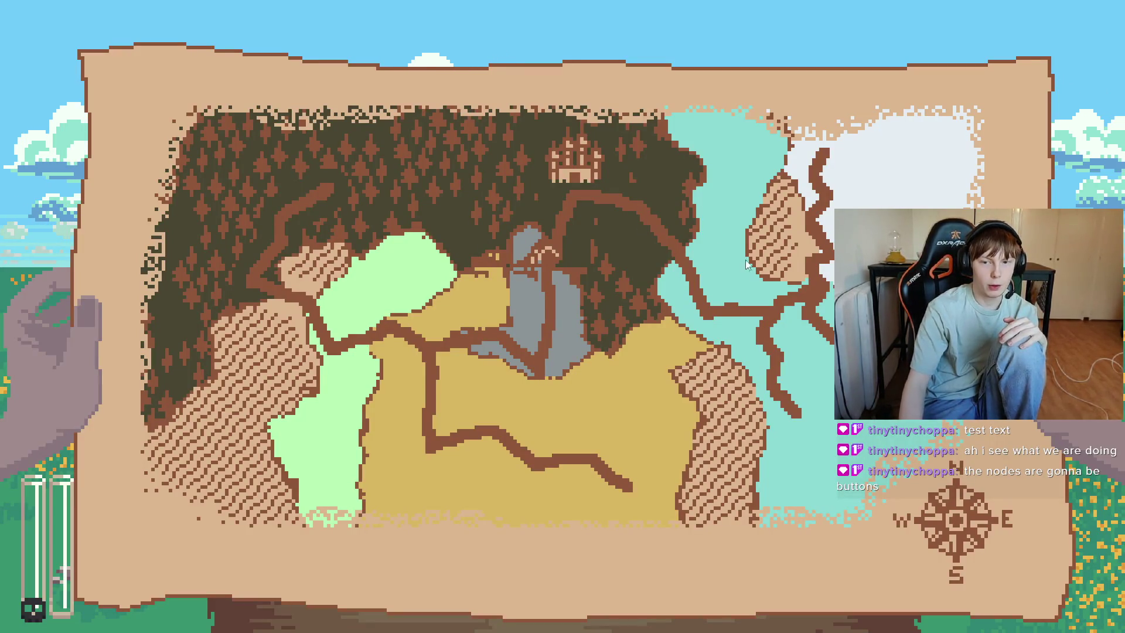
Stop the running game and reselect the TEST (press me) and Button (TEst text) nodes
{"action": "key", "text": "alt+F4"}
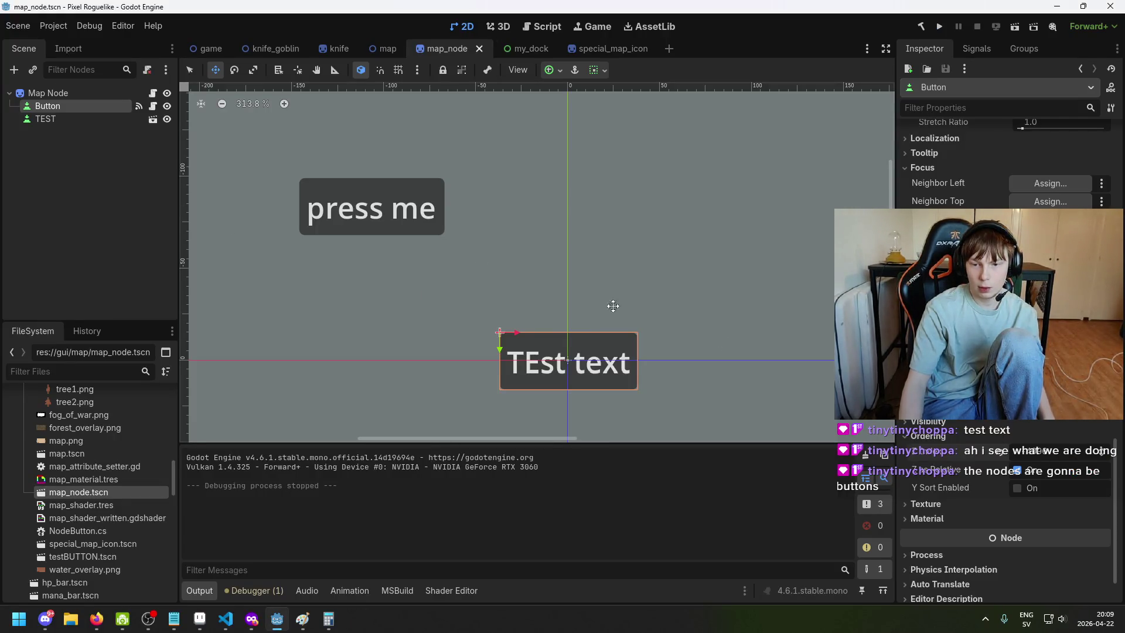
{"action": "left_click", "coordinate": [86, 121]}
{"action": "left_click", "coordinate": [84, 101]}
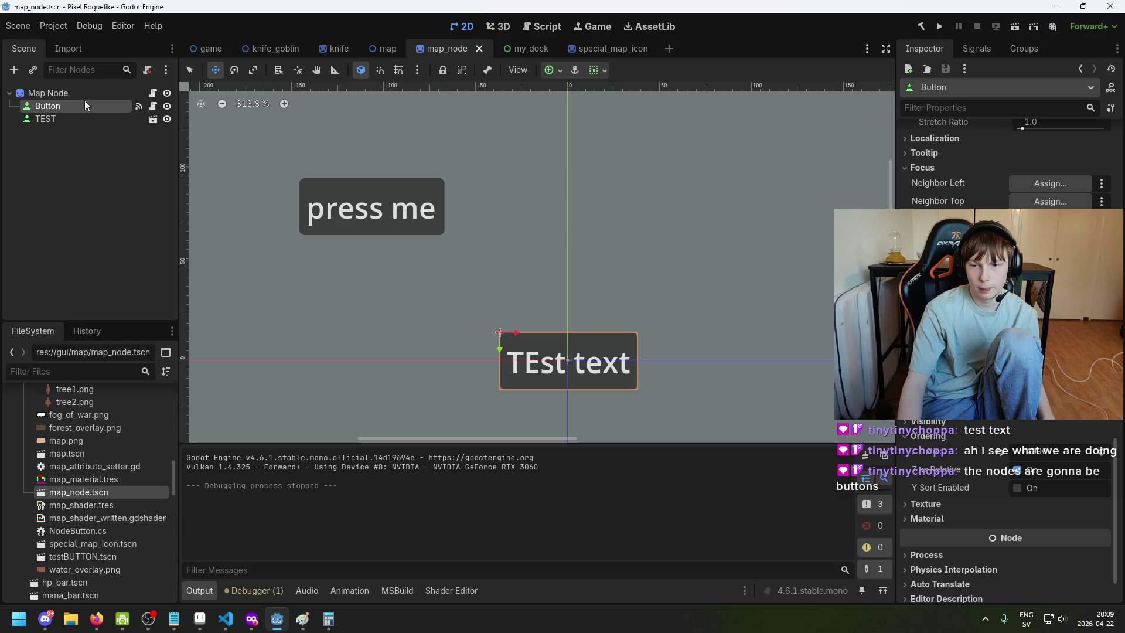
{"action": "left_click", "coordinate": [90, 118]}
{"action": "left_click", "coordinate": [128, 105]}
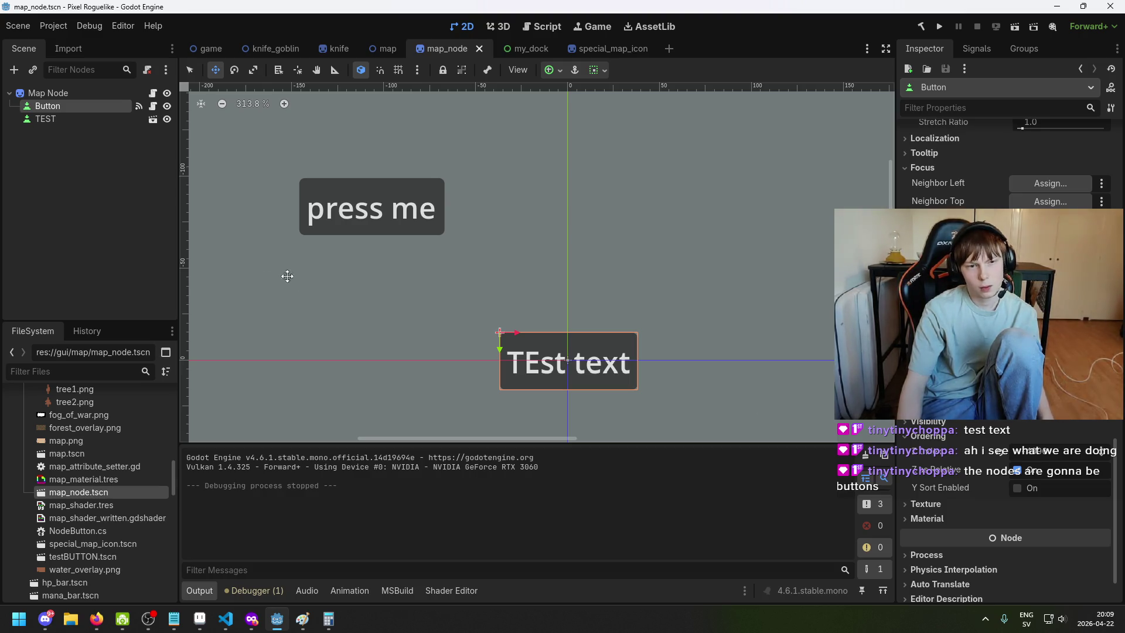
Move the press me control down onto 'TEst text', to (-45, -43), and save
{"action": "left_click", "coordinate": [380, 220]}
{"action": "mouse_move", "coordinate": [379, 221]}
{"action": "left_mouse_down"}
{"action": "mouse_move", "coordinate": [613, 362]}
{"action": "mouse_move", "coordinate": [563, 308]}
{"action": "left_mouse_up"}
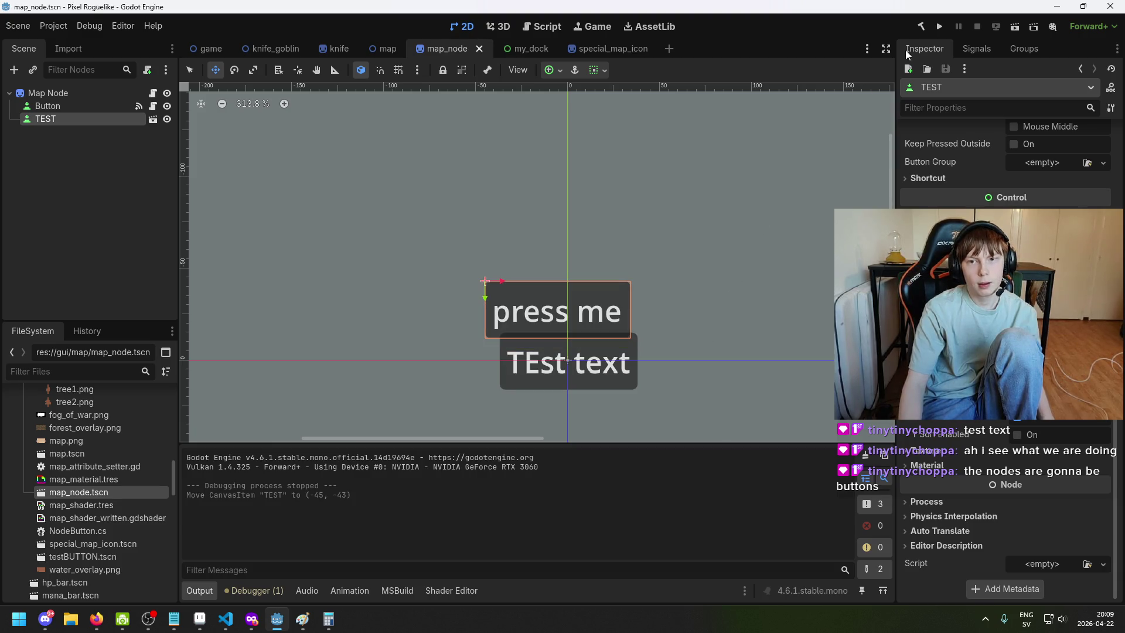
{"action": "key", "text": "ctrl+s"}
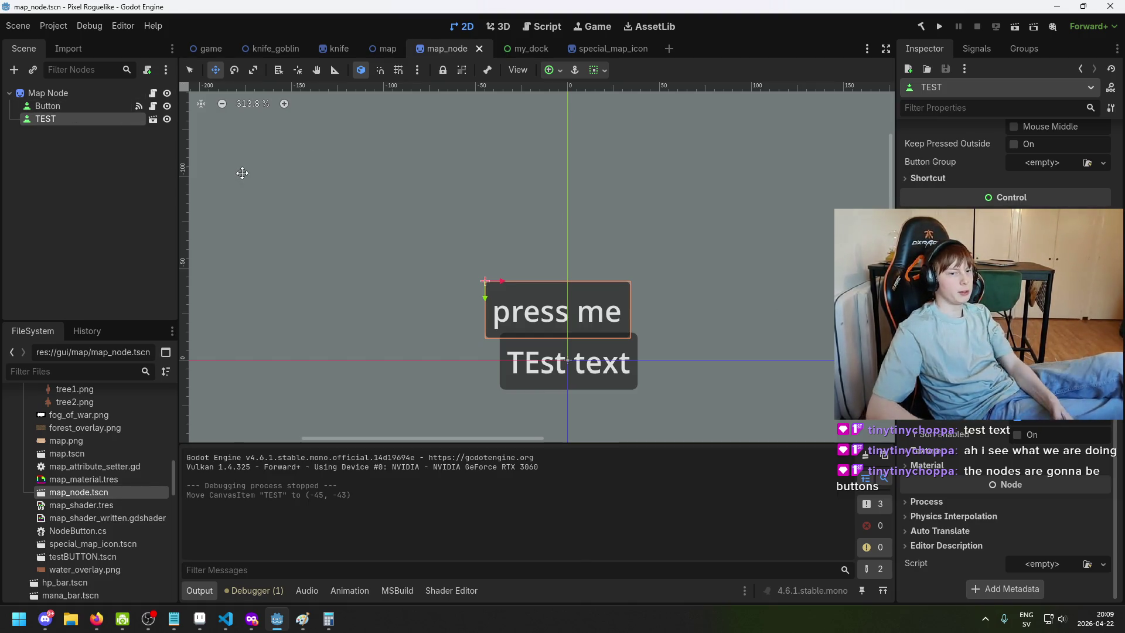
Review the Map Node, TEST and Button nodes in turn, then save the scene again
{"action": "left_click", "coordinate": [58, 94]}
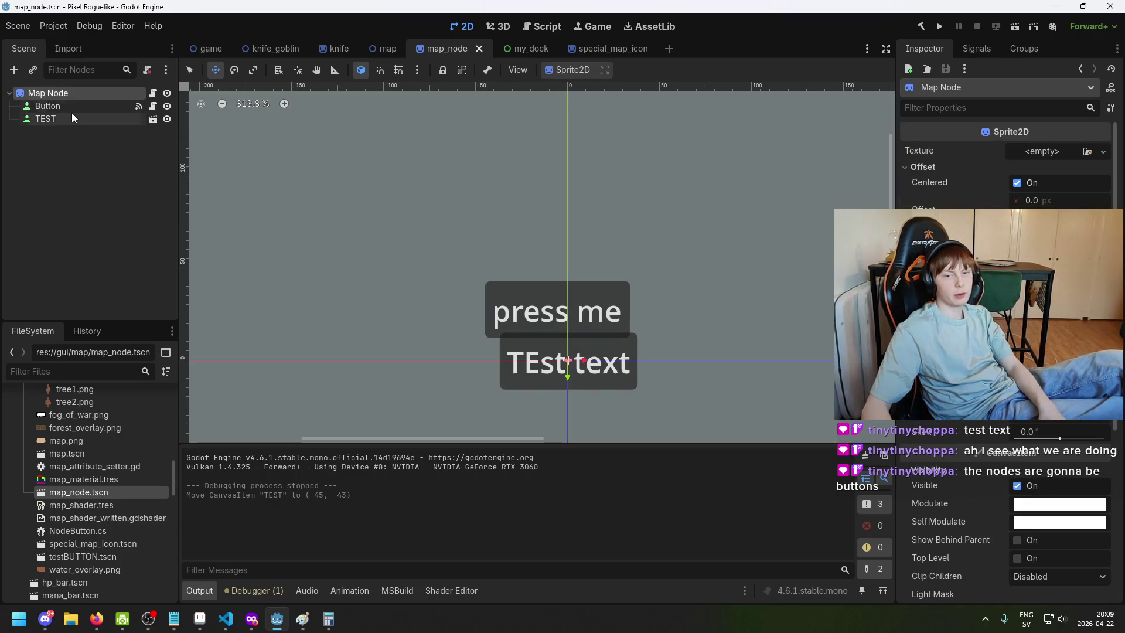
{"action": "left_click", "coordinate": [73, 117]}
{"action": "scroll", "coordinate": [621, 346], "scroll_direction": "up", "scroll_amount": 6}
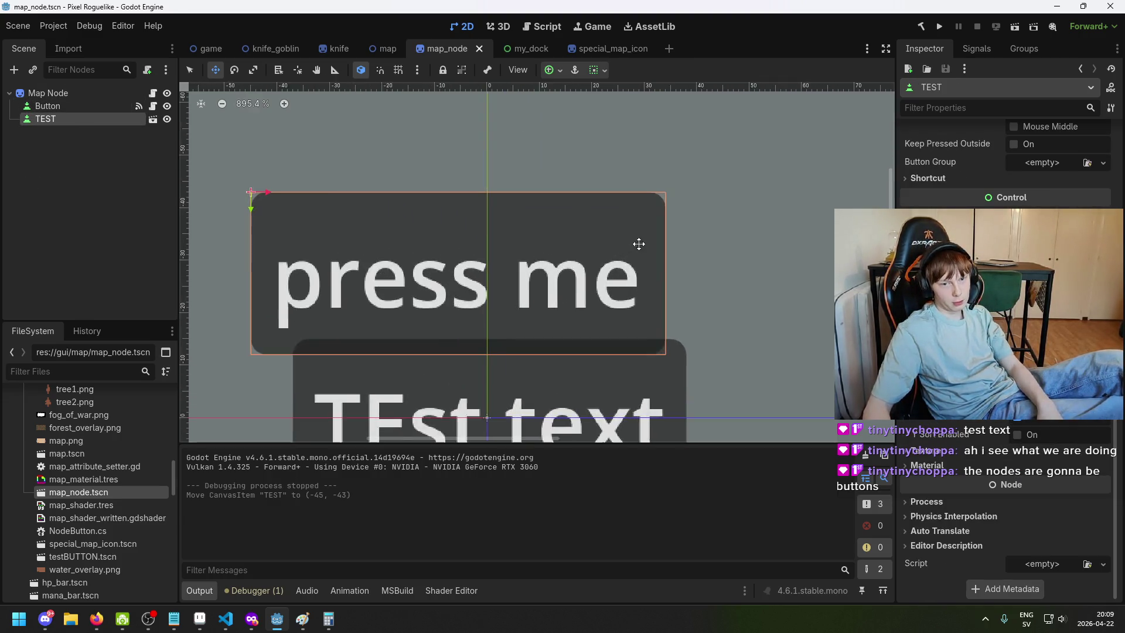
{"action": "scroll", "coordinate": [470, 340], "scroll_direction": "down", "scroll_amount": 5}
{"action": "scroll", "coordinate": [520, 357], "scroll_direction": "up", "scroll_amount": 4}
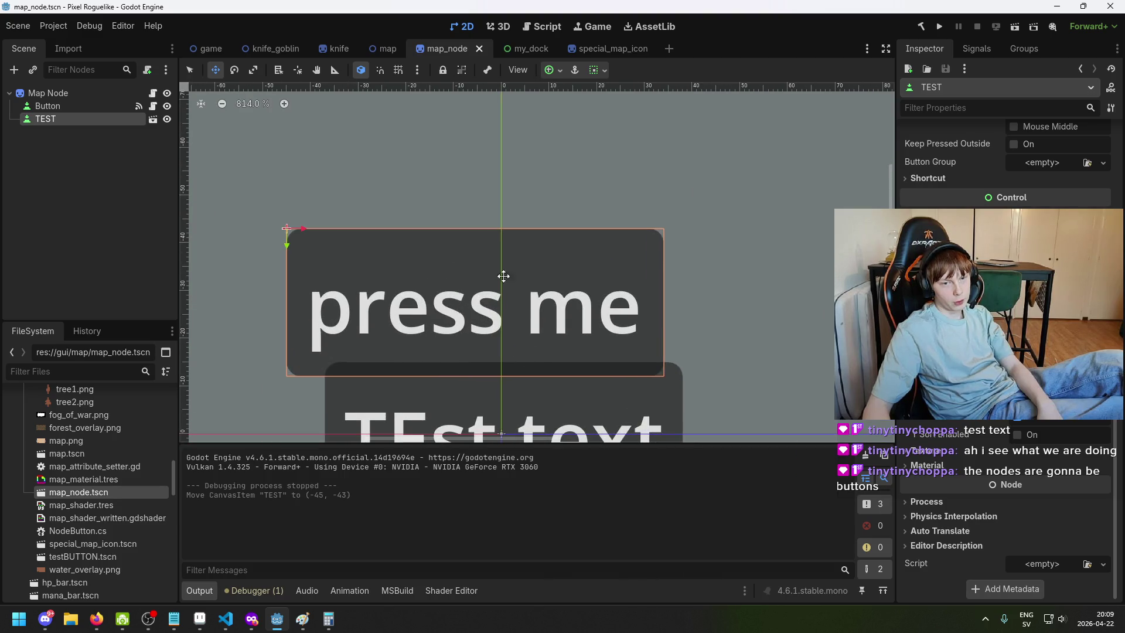
{"action": "scroll", "coordinate": [504, 276], "scroll_direction": "down", "scroll_amount": 9}
{"action": "scroll", "coordinate": [628, 393], "scroll_direction": "up", "scroll_amount": 3}
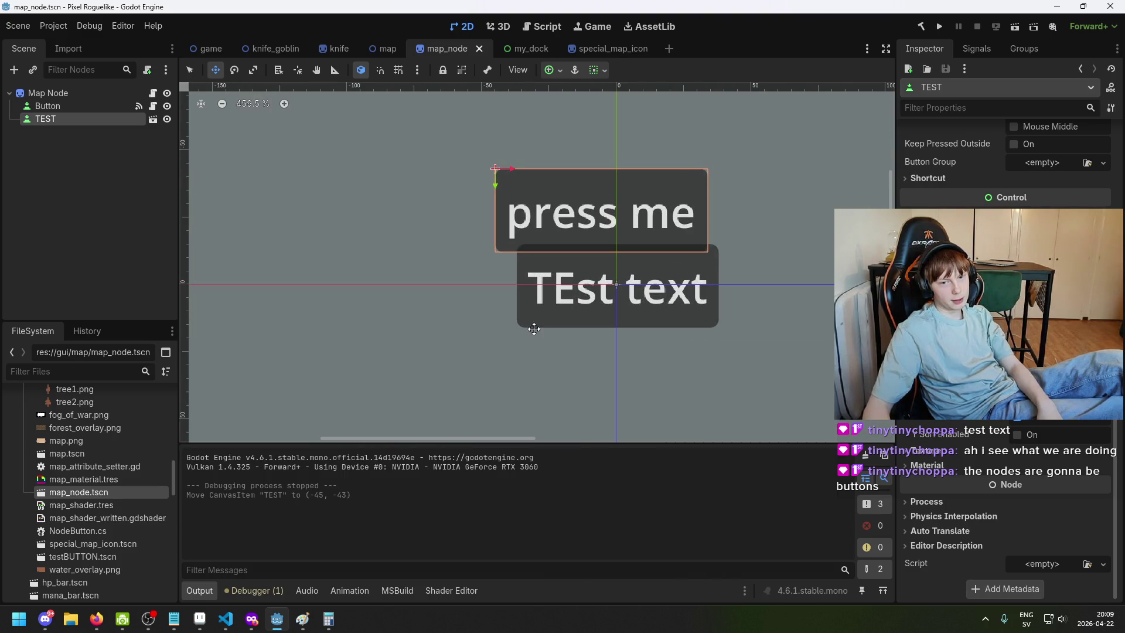
{"action": "left_click", "coordinate": [20, 144]}
{"action": "left_click", "coordinate": [62, 106]}
{"action": "key", "text": "ctrl+s"}
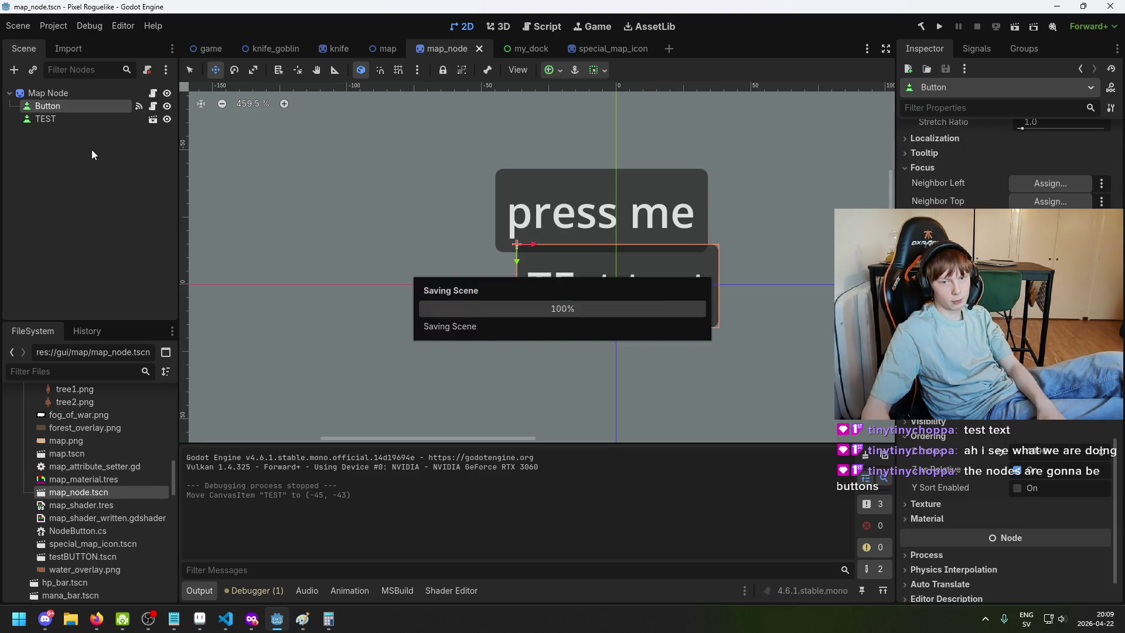
Check the TEST, Button and Map Node entries once more, save, and run the game
{"action": "scroll", "coordinate": [1005, 351], "scroll_direction": "down", "scroll_amount": 3}
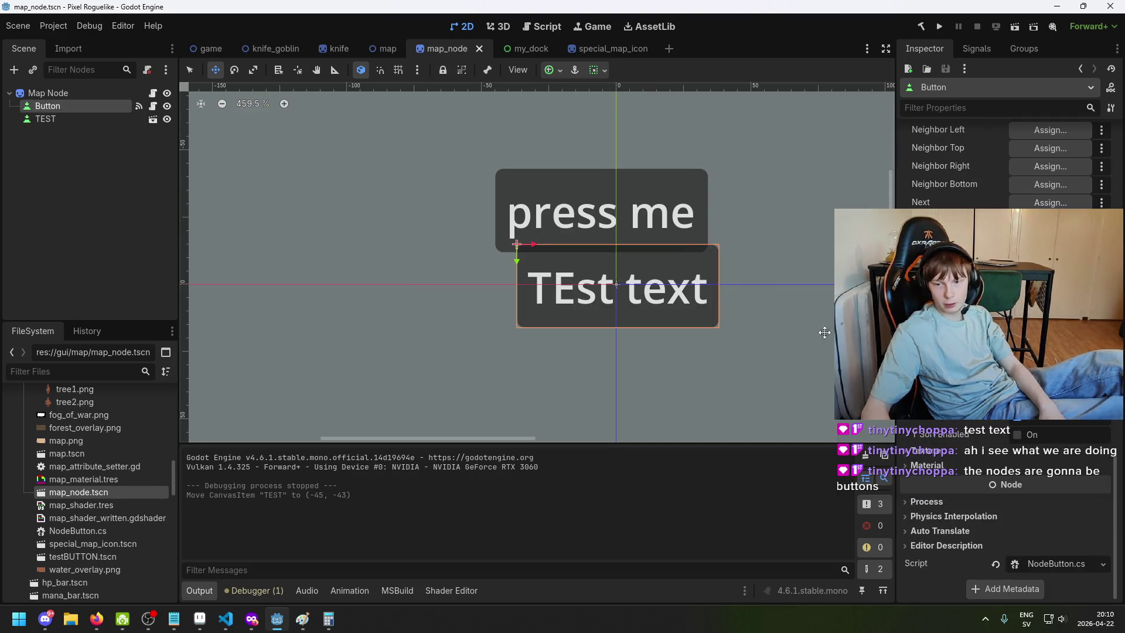
{"action": "left_click", "coordinate": [59, 119]}
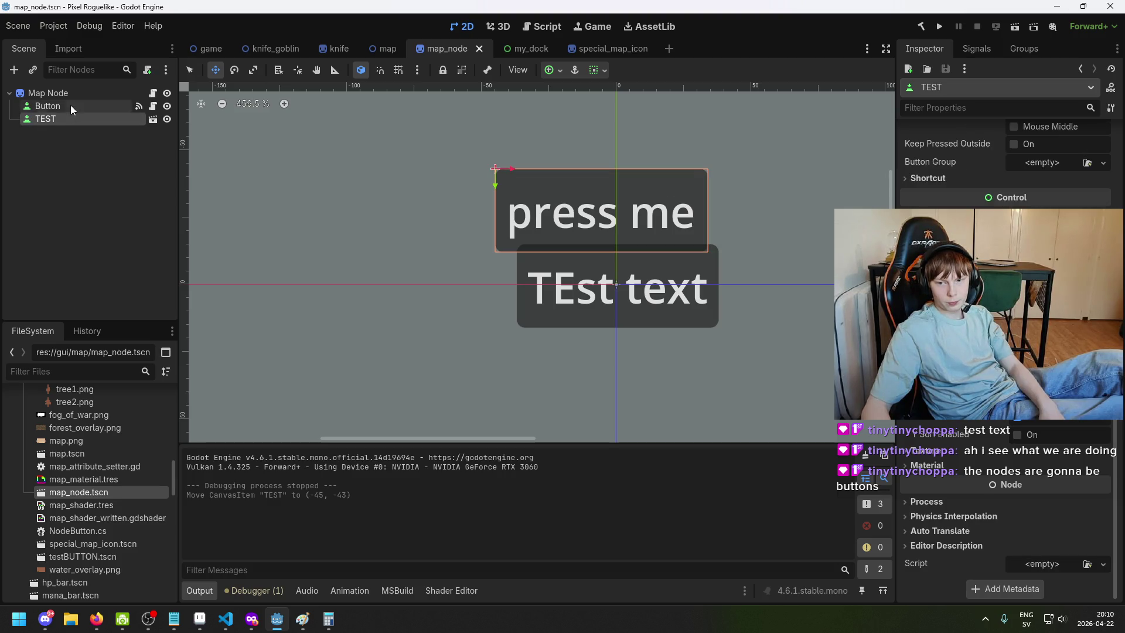
{"action": "left_click", "coordinate": [70, 107]}
{"action": "left_click", "coordinate": [72, 117]}
{"action": "left_click", "coordinate": [75, 95]}
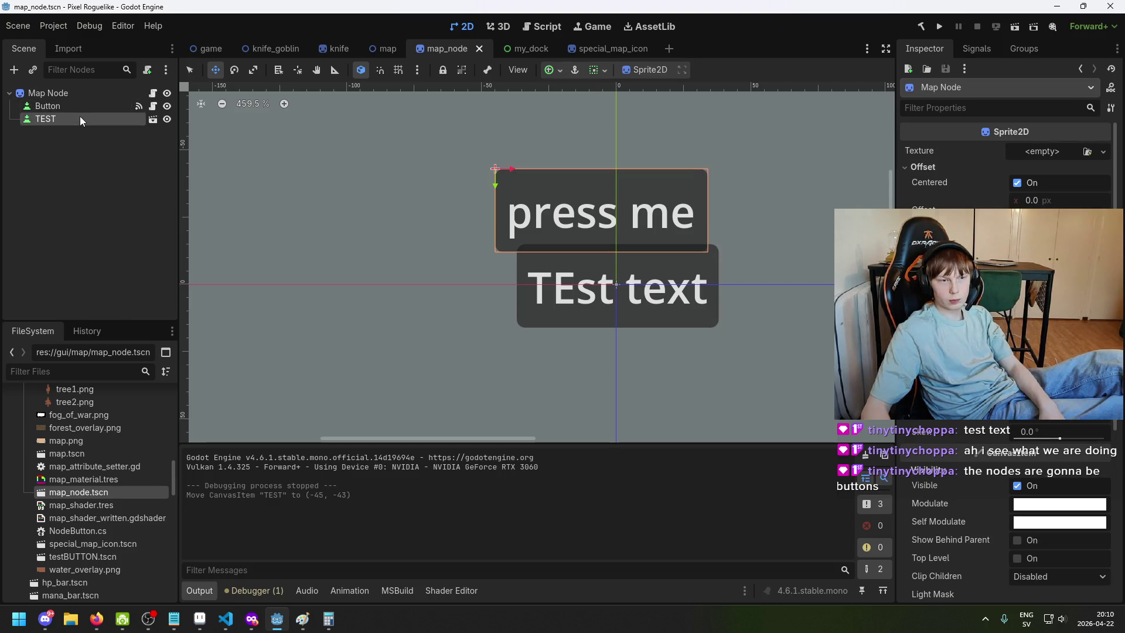
{"action": "left_click", "coordinate": [81, 106]}
{"action": "key", "text": "ctrl+s"}
{"action": "left_click", "coordinate": [939, 27]}
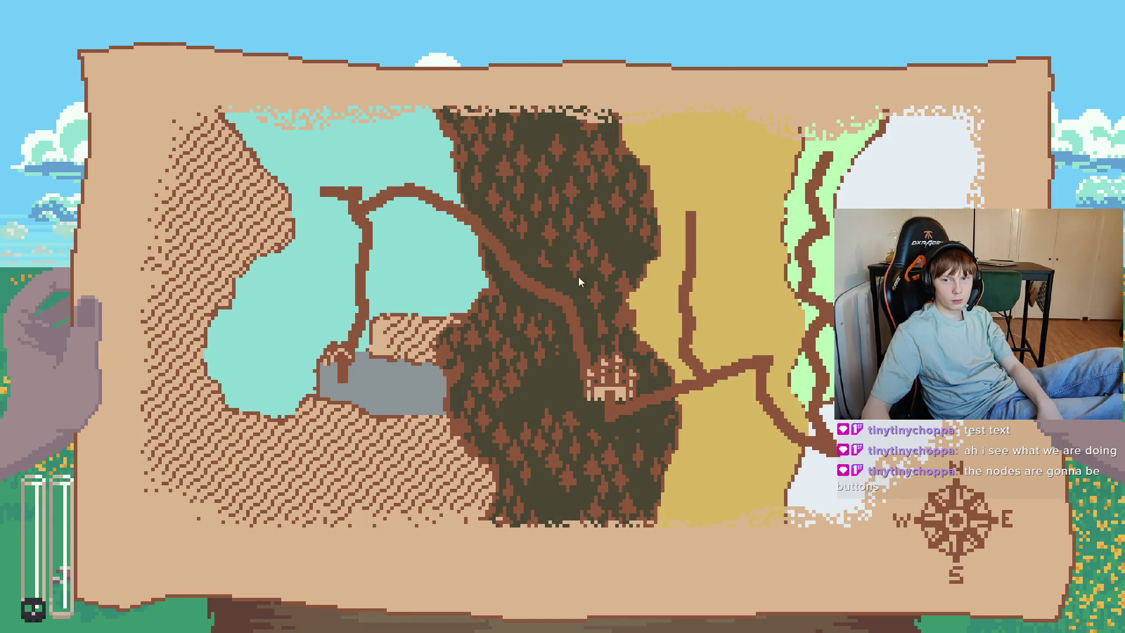
Stop the game, select the TEST node, and relaunch with F5 to see the overlapping buttons
{"action": "key", "text": "alt+F4"}
{"action": "left_click", "coordinate": [70, 95]}
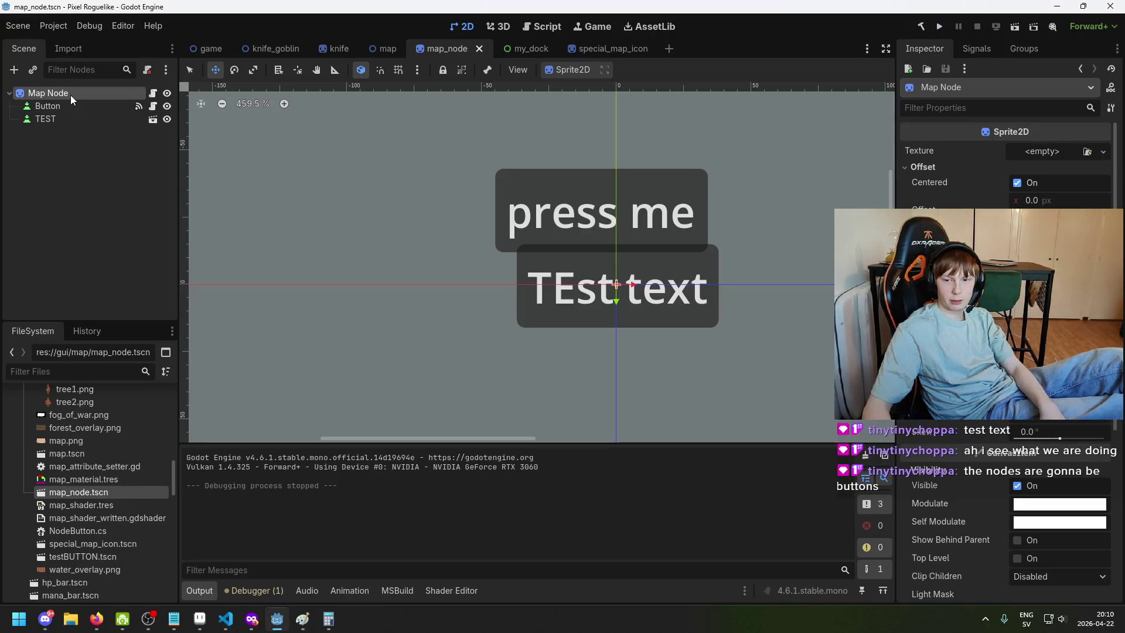
{"action": "left_click", "coordinate": [69, 105]}
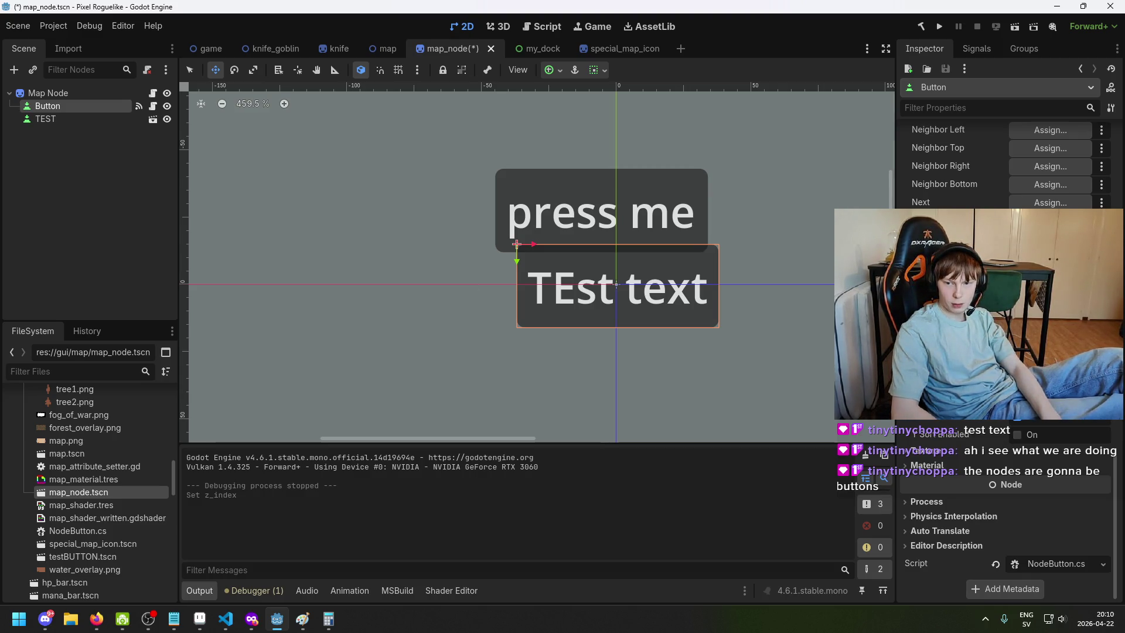
{"action": "left_click", "coordinate": [56, 120]}
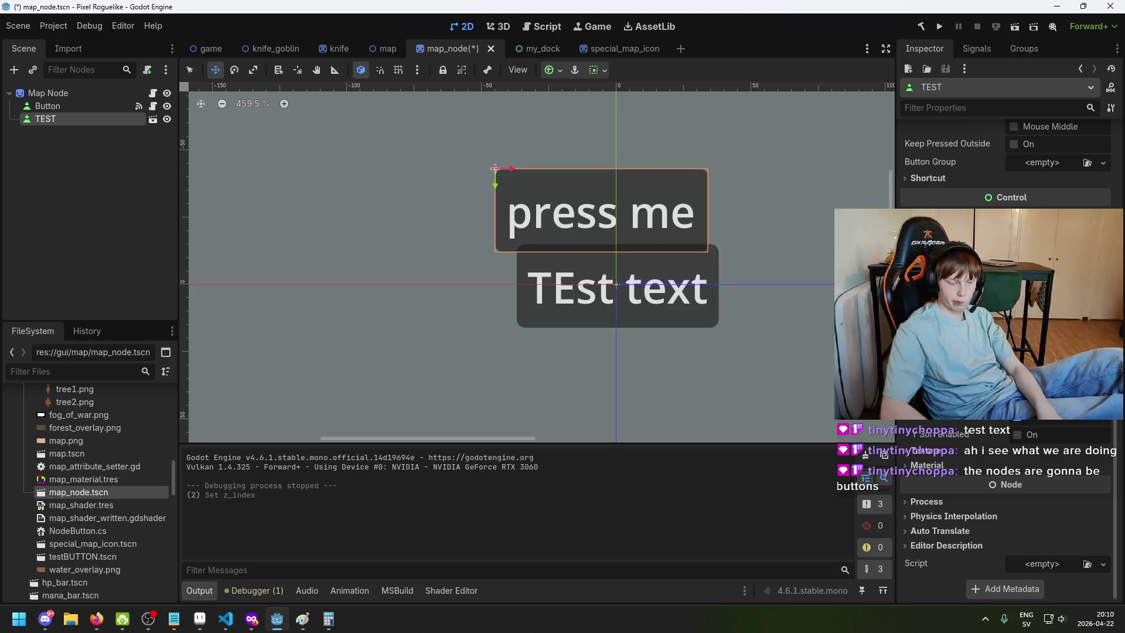
{"action": "key", "text": "F5"}
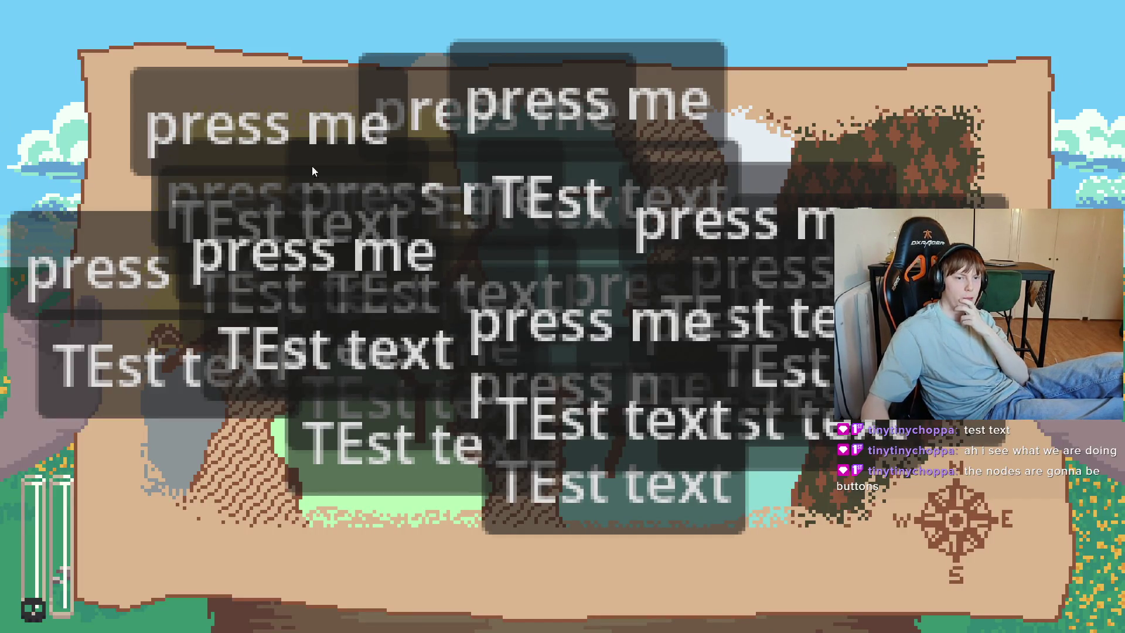
Set Map Node's Ordering Z Index to 9999 and run the game
{"action": "key", "text": "alt+F4"}
{"action": "left_click", "coordinate": [60, 90]}
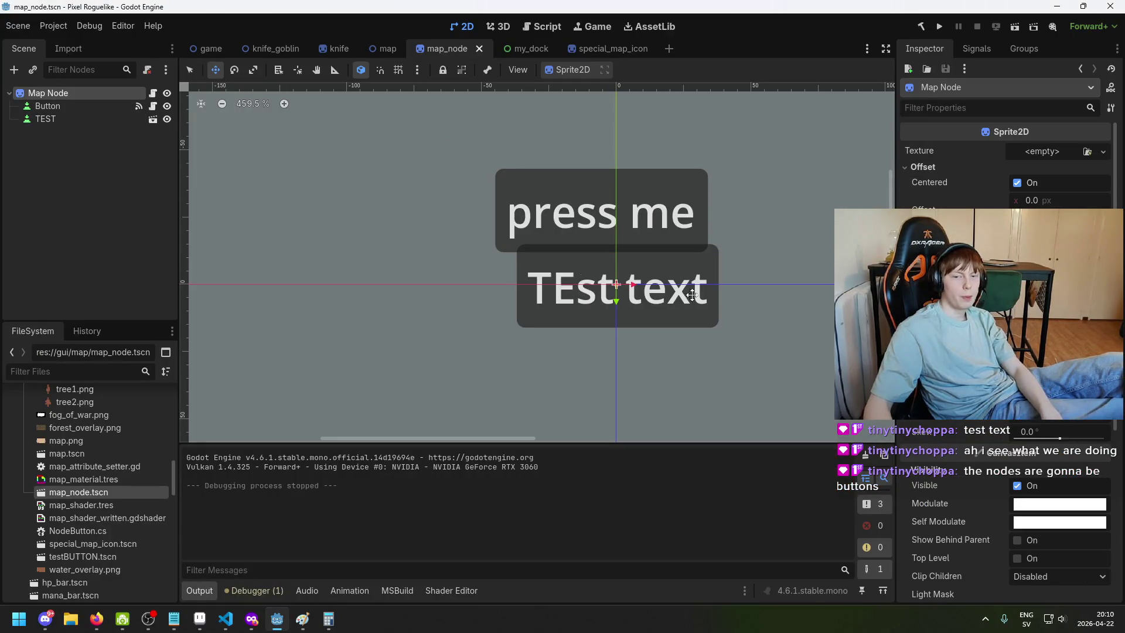
{"action": "scroll", "coordinate": [1018, 459], "scroll_direction": "down", "scroll_amount": 5}
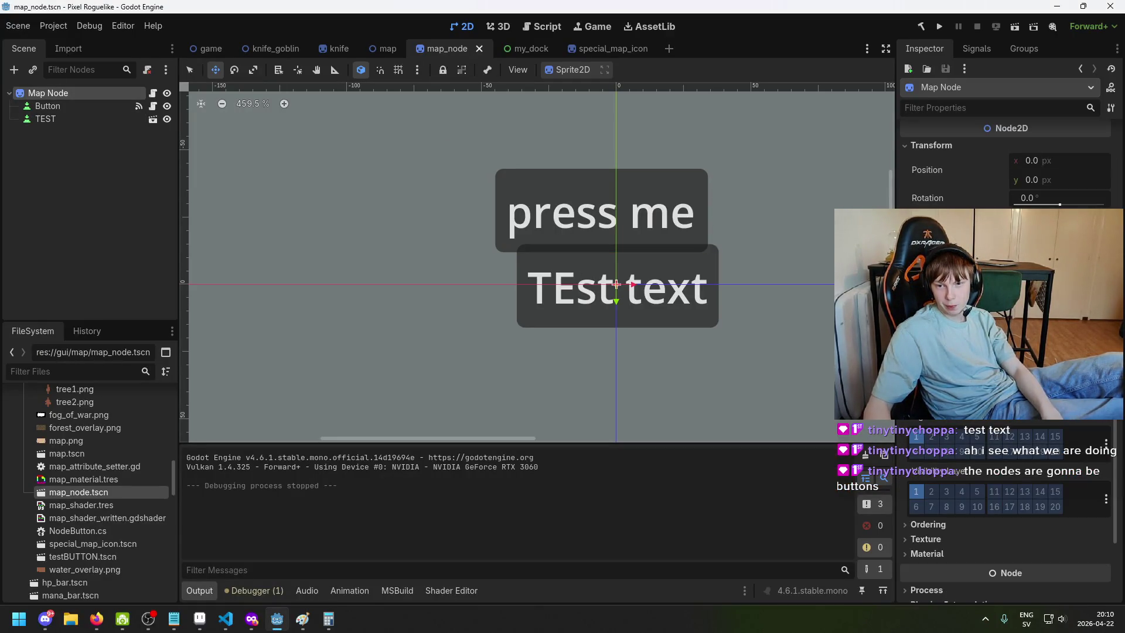
{"action": "scroll", "coordinate": [985, 477], "scroll_direction": "down", "scroll_amount": 2}
{"action": "left_click", "coordinate": [971, 465]}
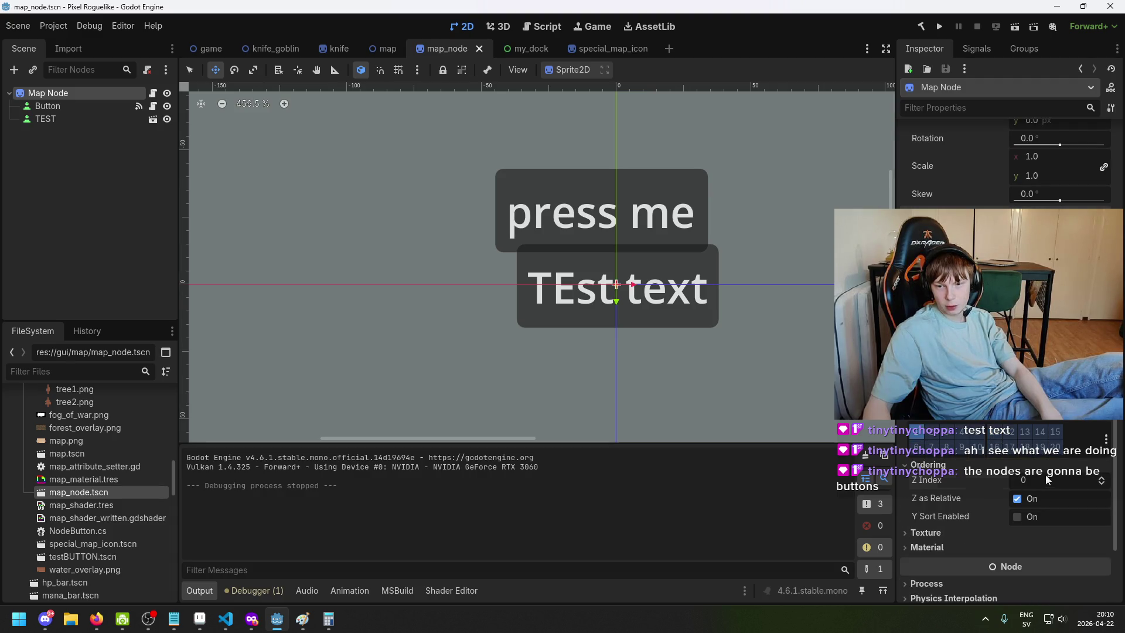
{"action": "left_click", "coordinate": [1049, 480]}
{"action": "type", "text": "9999"}
{"action": "key", "text": "Return"}
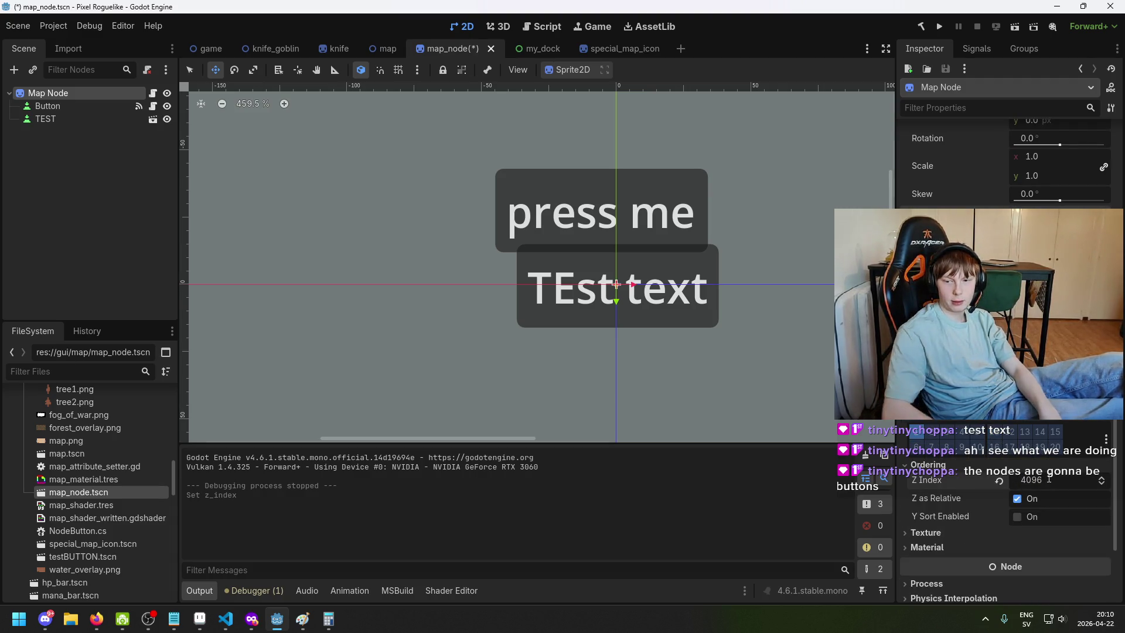
{"action": "key", "text": "F5"}
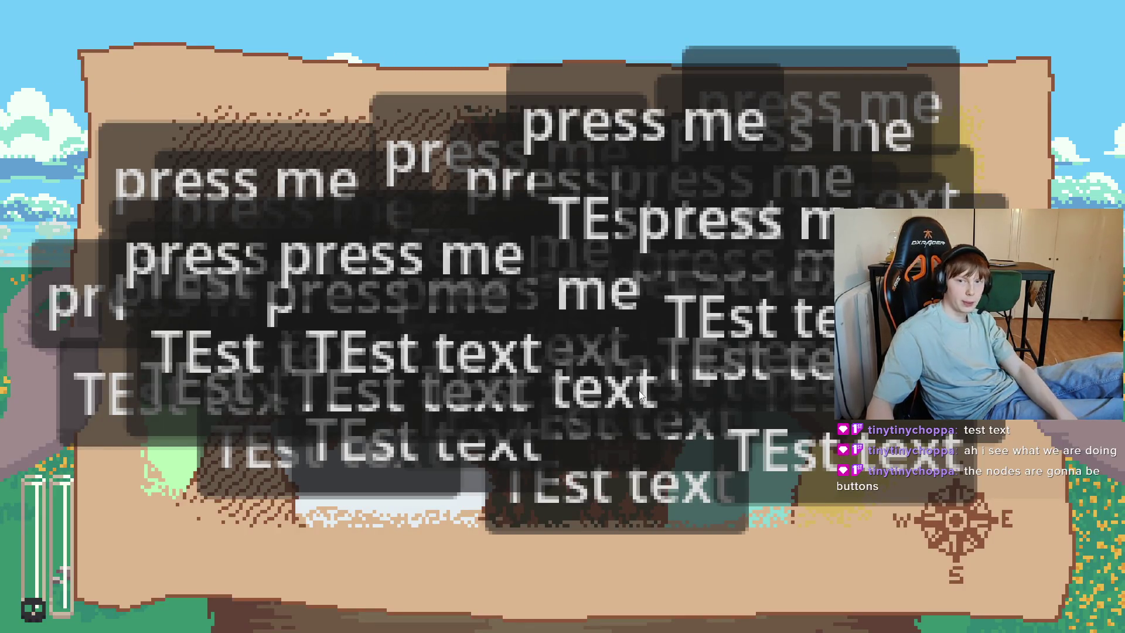
Stop the game, change Map Node's Z Index to -4096, and save the scene
{"action": "key", "text": "alt+F4"}
{"action": "left_click", "coordinate": [1060, 482]}
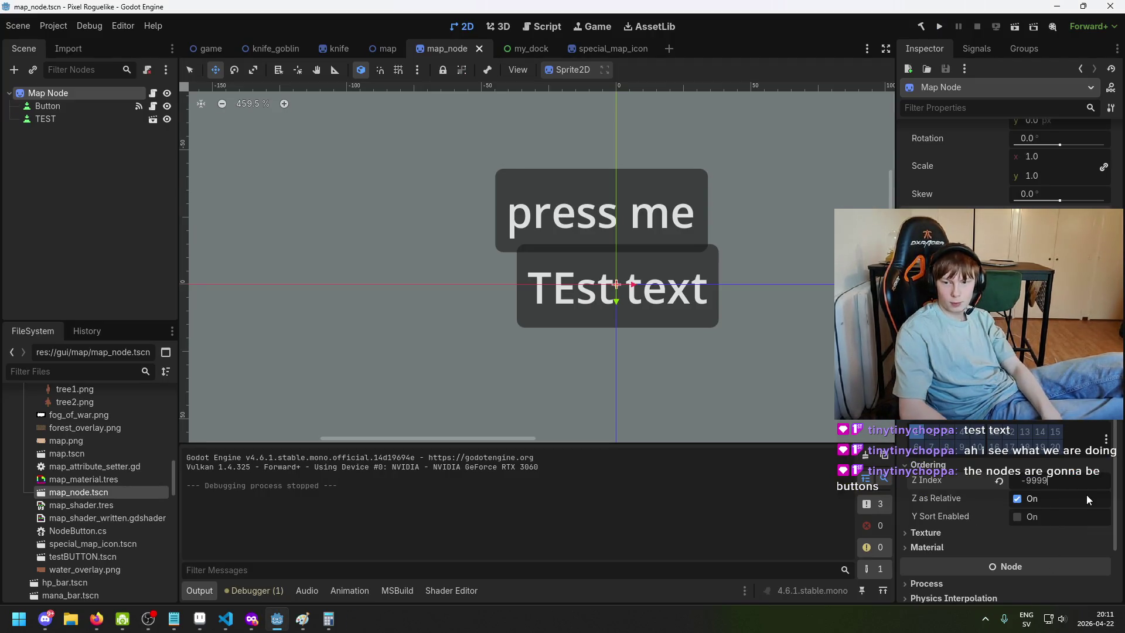
{"action": "type", "text": "-4096"}
{"action": "key", "text": "Return"}
{"action": "key", "text": "ctrl+s"}
Click through the TEST and Button nodes, dismiss the Add Node dialog, and run the project
{"action": "left_click", "coordinate": [86, 119]}
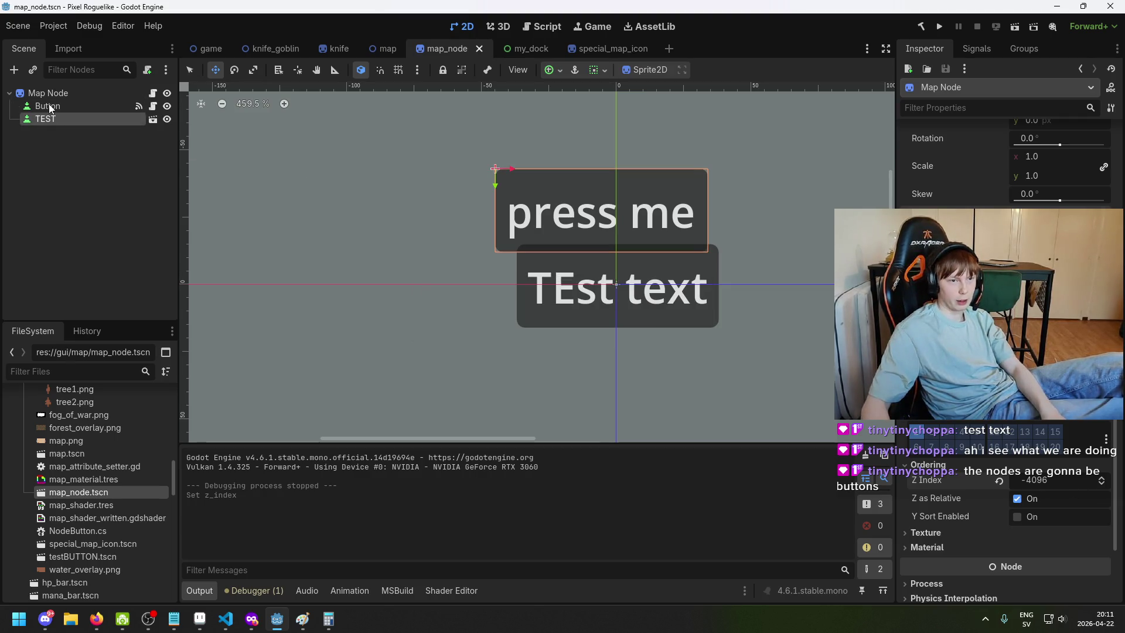
{"action": "left_click", "coordinate": [55, 109]}
{"action": "left_click", "coordinate": [58, 121]}
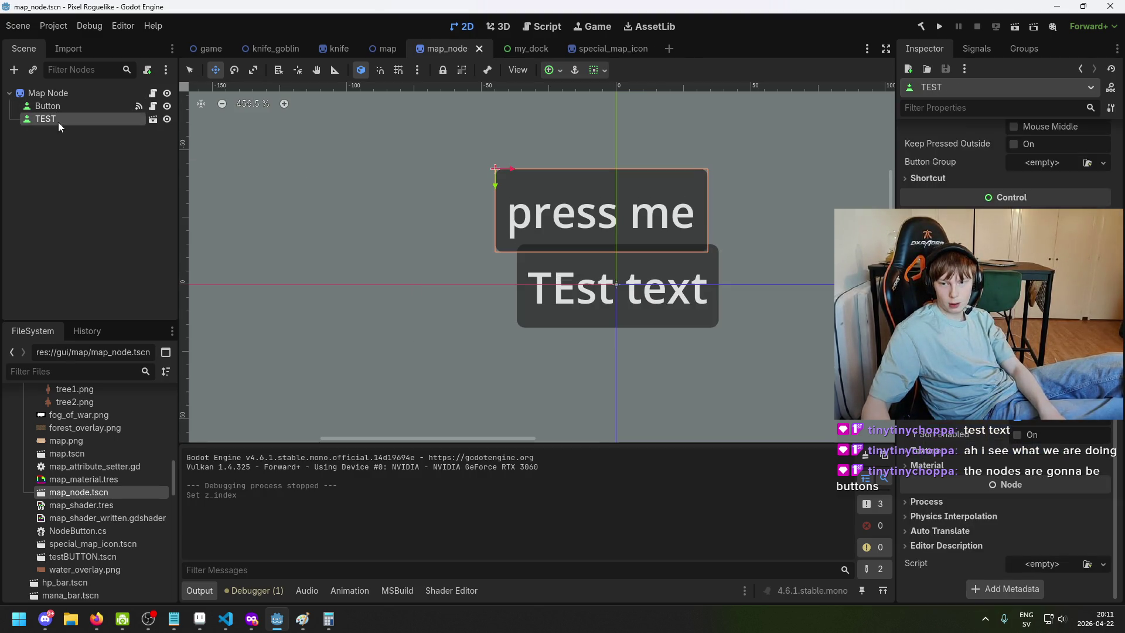
{"action": "left_click", "coordinate": [58, 122], "text": "ctrl"}
{"action": "left_click", "coordinate": [87, 107]}
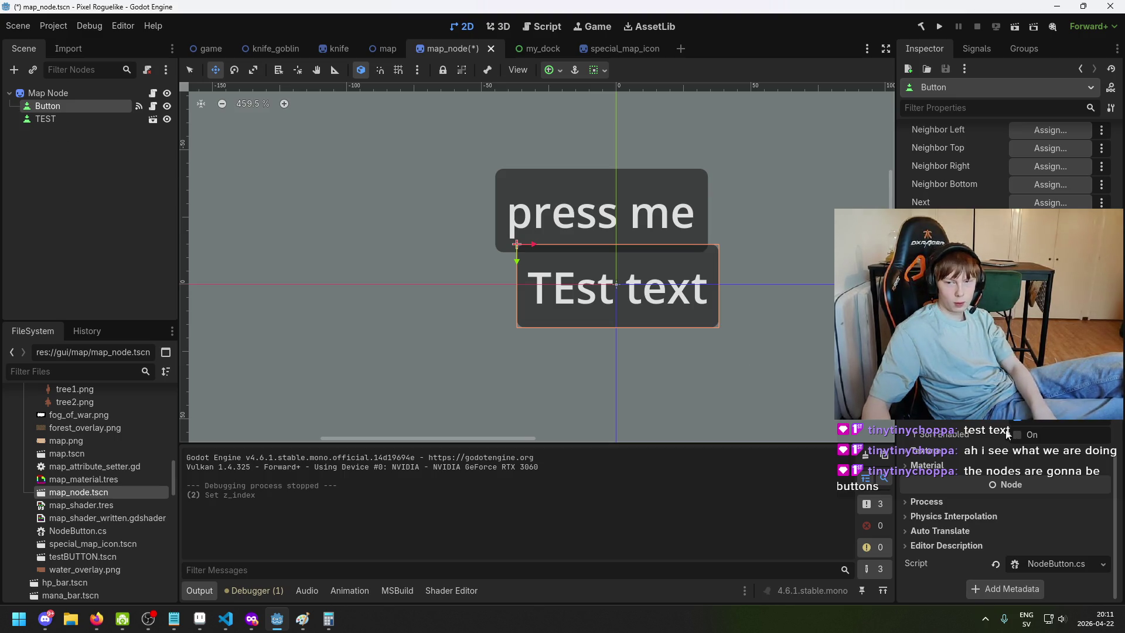
{"action": "key", "text": "ctrl+a"}
{"action": "left_click", "coordinate": [674, 507]}
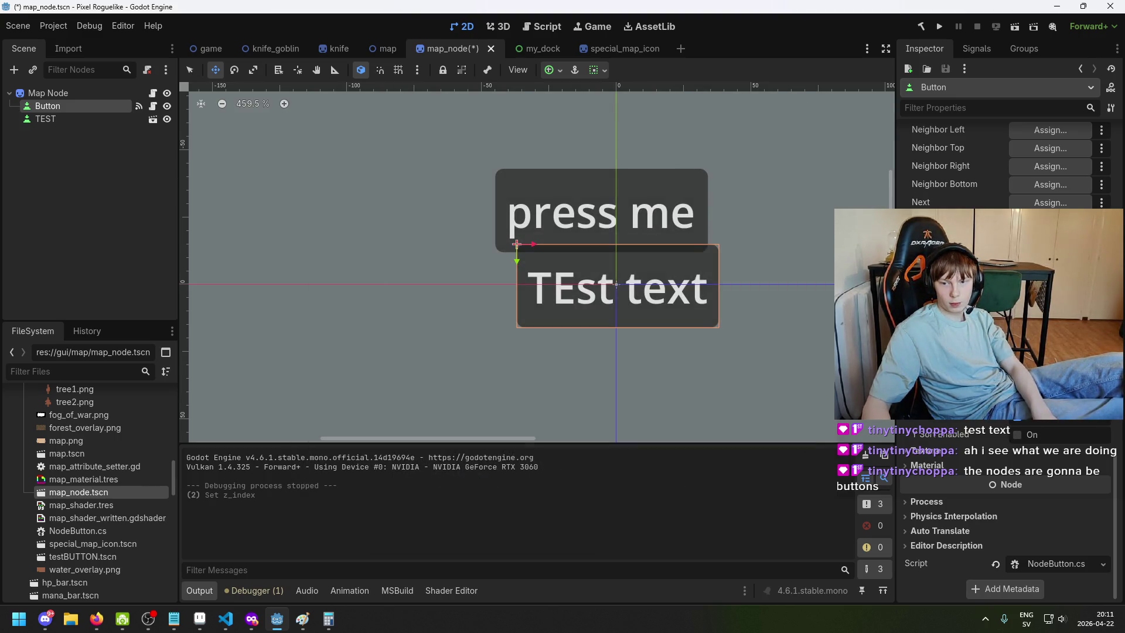
{"action": "left_click", "coordinate": [65, 118]}
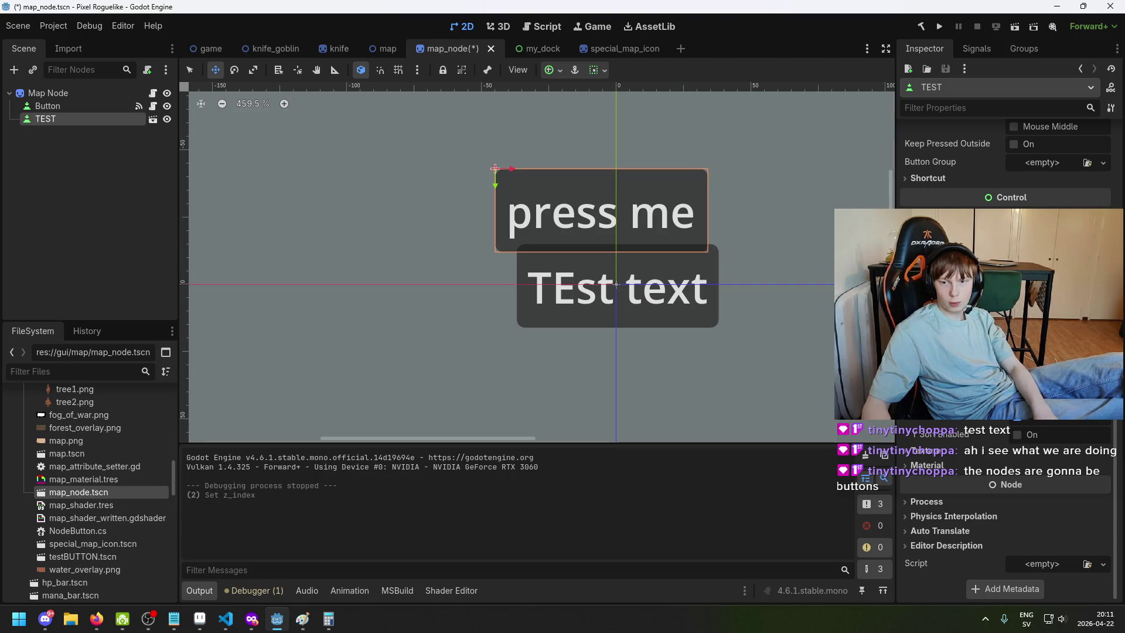
{"action": "left_click", "coordinate": [938, 27]}
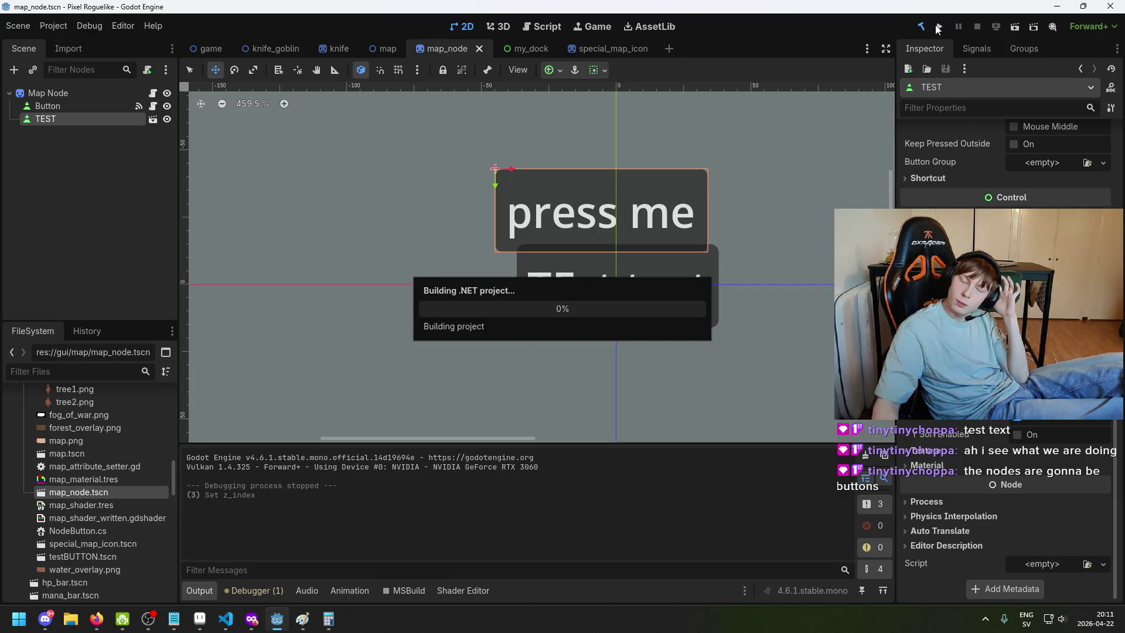
Run the game to confirm no buttons show over the map, then stop it and select Map Node
{"action": "left_click", "coordinate": [940, 27]}
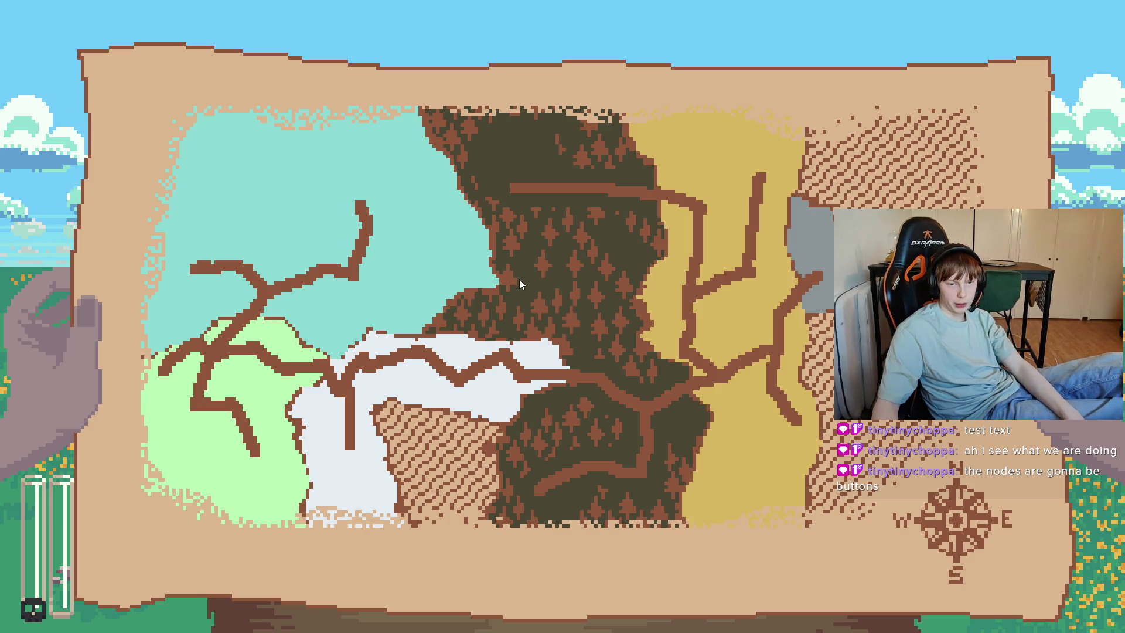
{"action": "key", "text": "F8"}
{"action": "left_click", "coordinate": [107, 103]}
{"action": "left_click", "coordinate": [108, 102]}
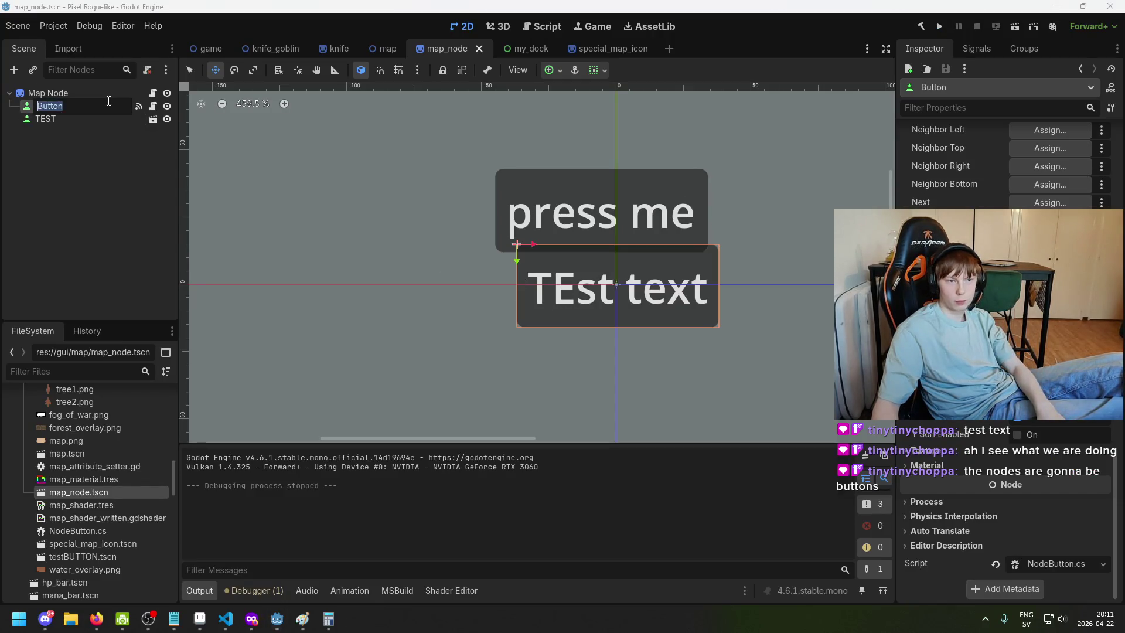
{"action": "left_click", "coordinate": [50, 91]}
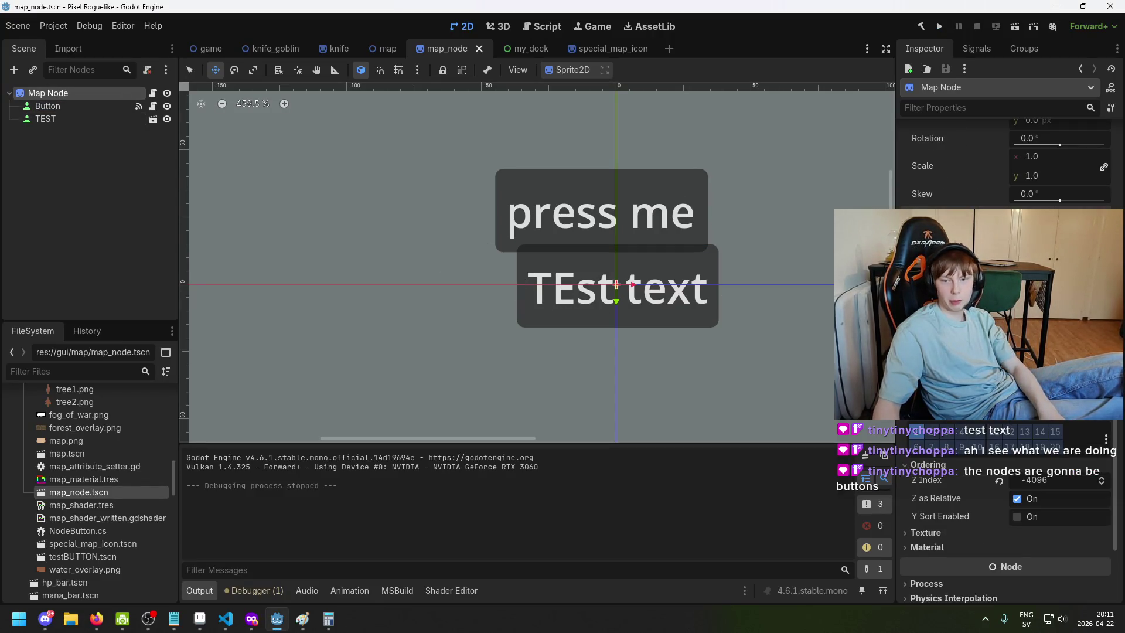
Cancel adding a new node, select the Button node and save the scene
{"action": "key", "text": "ctrl+a"}
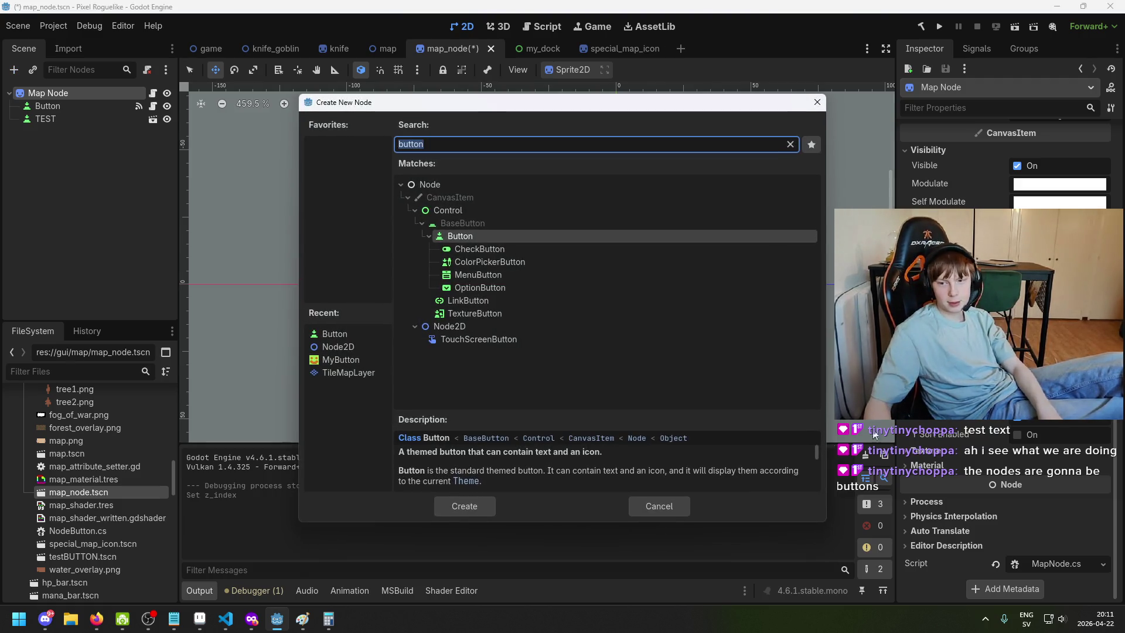
{"action": "left_click", "coordinate": [681, 507]}
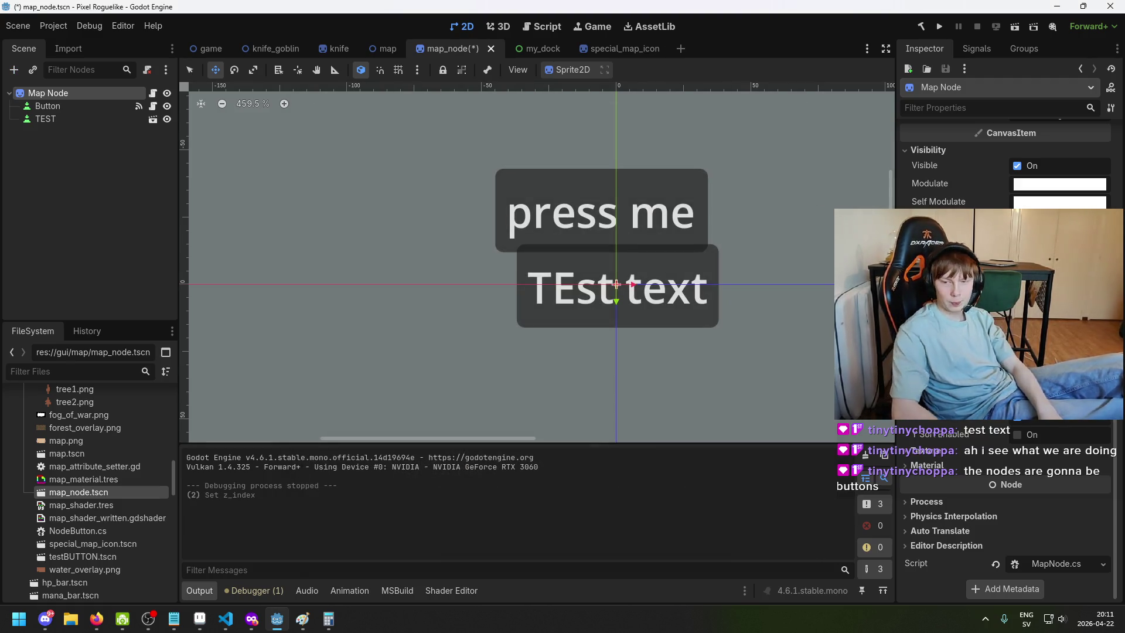
{"action": "left_click", "coordinate": [75, 110]}
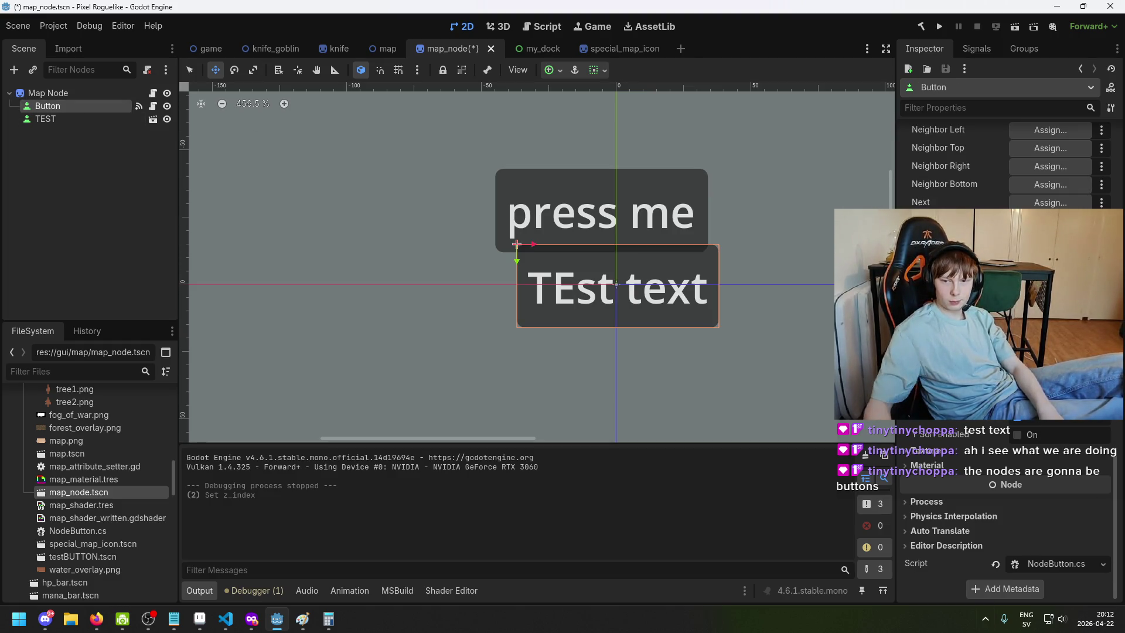
{"action": "key", "text": "ctrl+s"}
Look over the canvas, visiting the map scene and returning to map_node
{"action": "scroll", "coordinate": [927, 540], "scroll_direction": "up", "scroll_amount": 5}
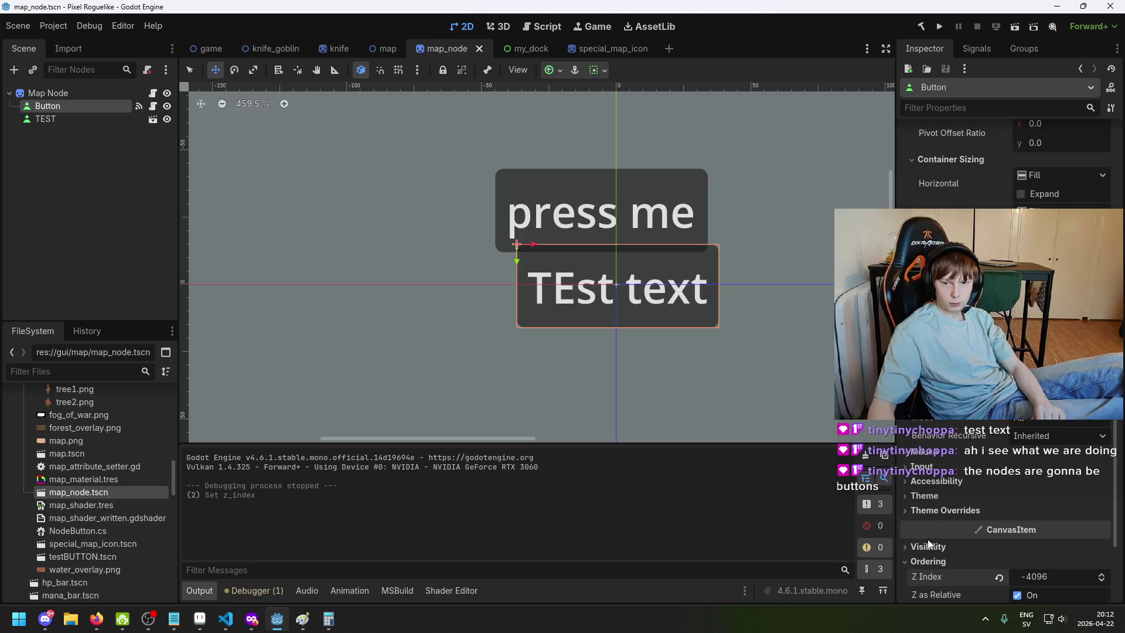
{"action": "scroll", "coordinate": [933, 472], "scroll_direction": "up", "scroll_amount": 6}
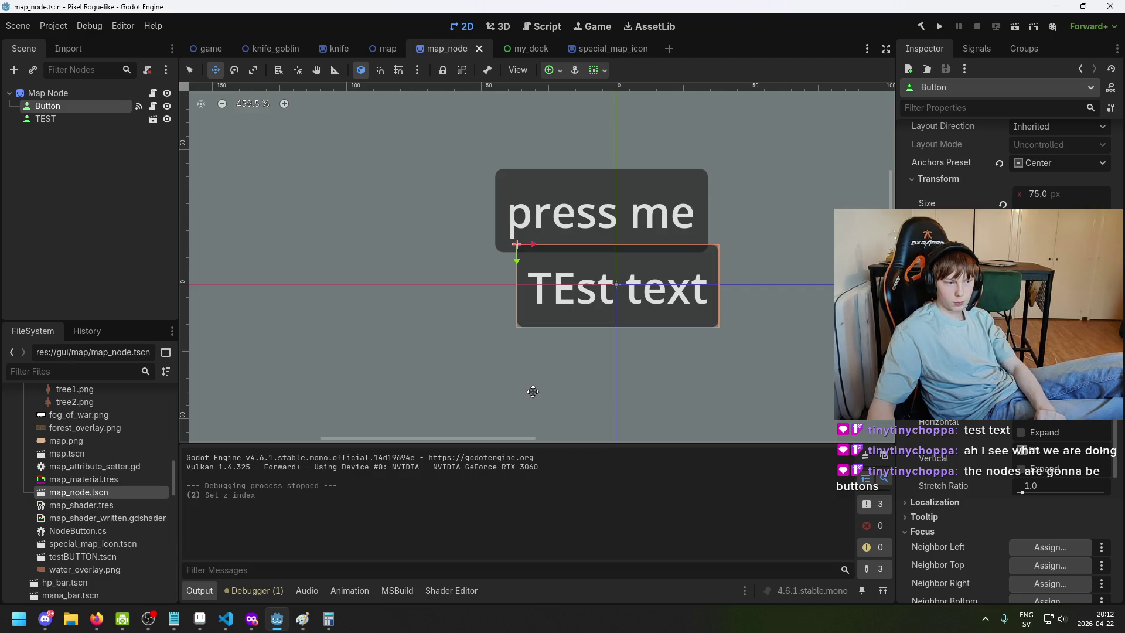
{"action": "scroll", "coordinate": [508, 377], "scroll_direction": "down", "scroll_amount": 4}
{"action": "scroll", "coordinate": [500, 369], "scroll_direction": "up", "scroll_amount": 3}
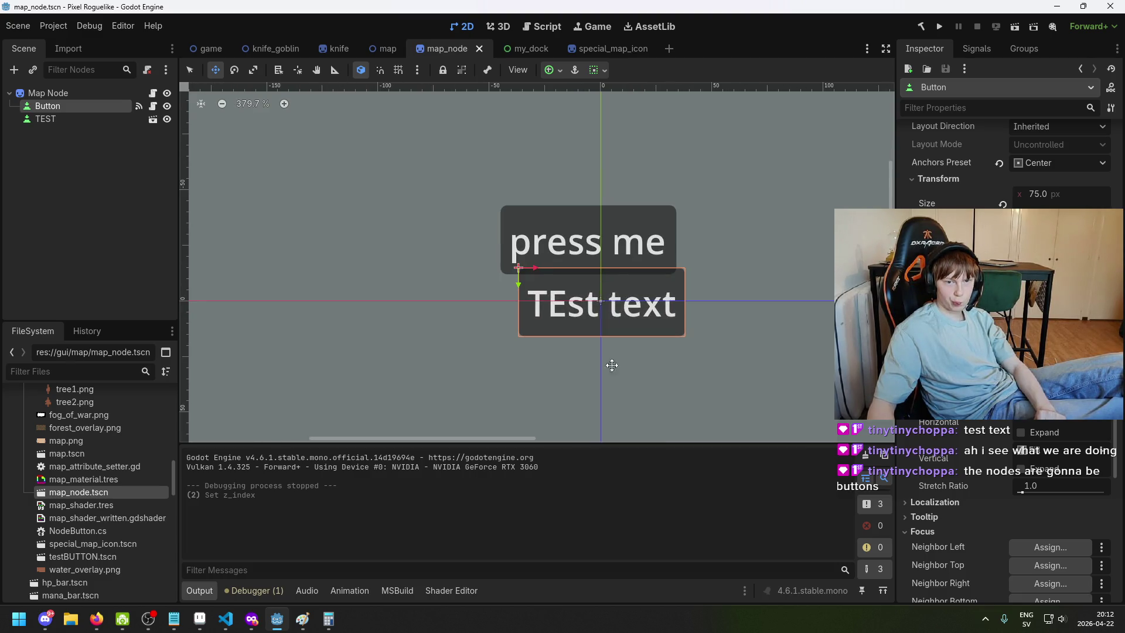
{"action": "mouse_move", "coordinate": [612, 365]}
{"action": "left_mouse_down"}
{"action": "mouse_move", "coordinate": [585, 351]}
{"action": "mouse_move", "coordinate": [465, 358]}
{"action": "left_mouse_up"}
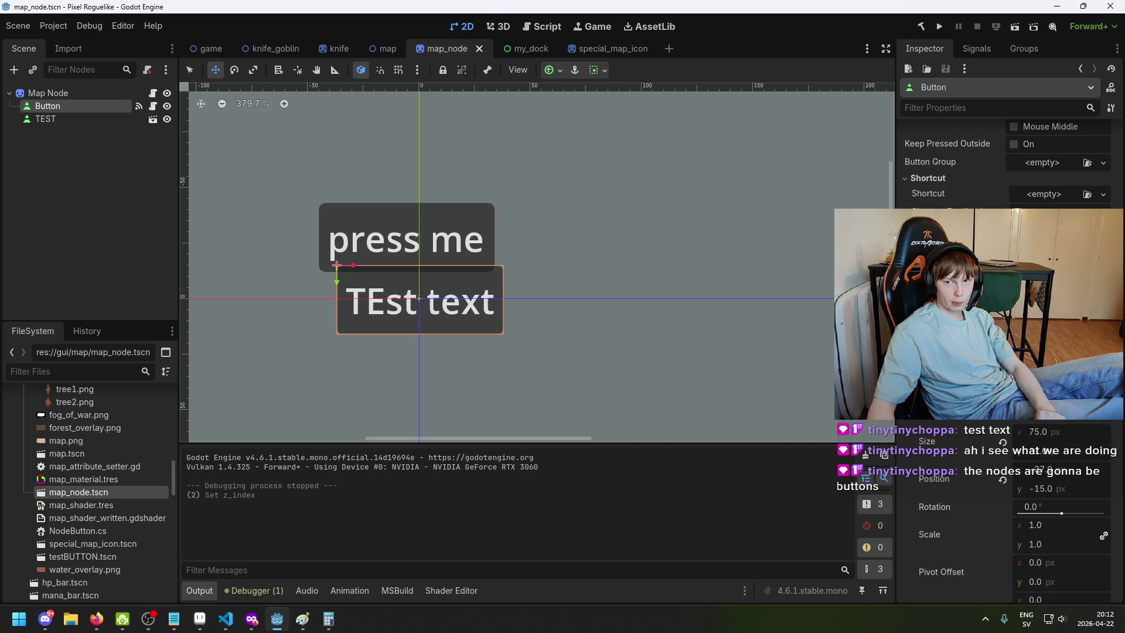
{"action": "scroll", "coordinate": [549, 291], "scroll_direction": "down", "scroll_amount": 1}
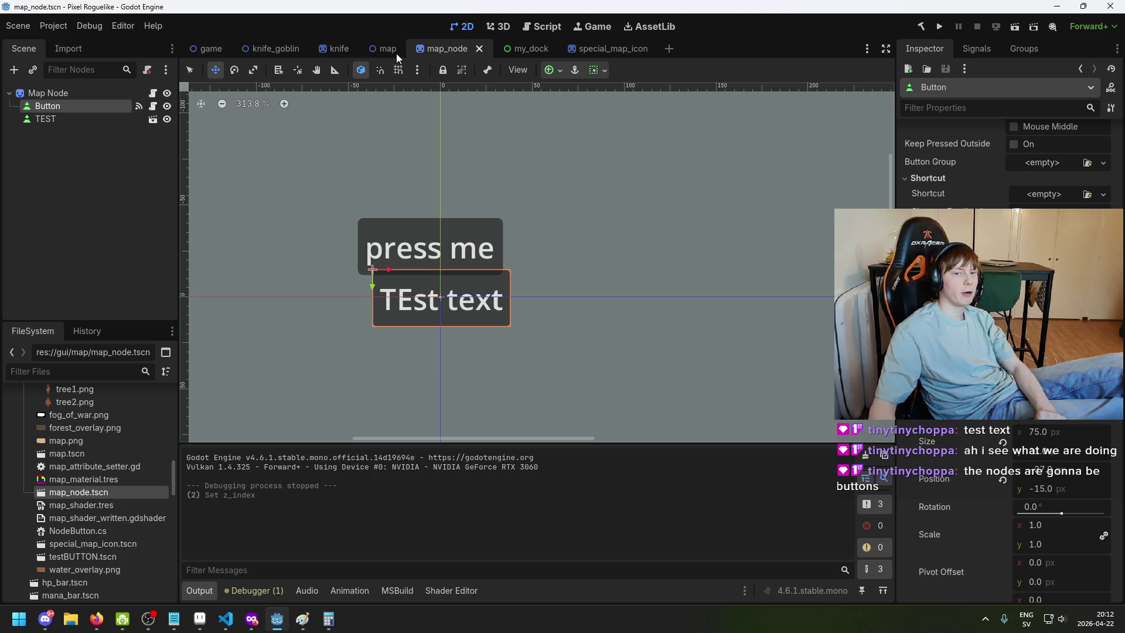
{"action": "left_click", "coordinate": [381, 49]}
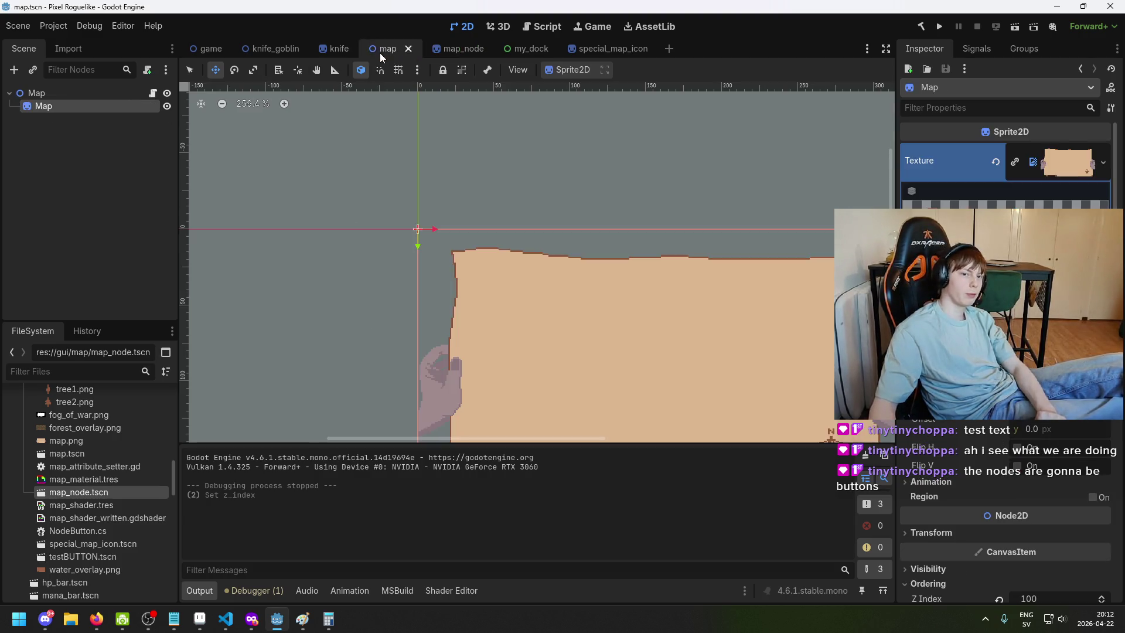
{"action": "left_click", "coordinate": [470, 49]}
Delete the Button and TEST nodes, save the scene, and open MapNode.cs
{"action": "left_click", "coordinate": [45, 123]}
{"action": "left_click", "coordinate": [57, 103]}
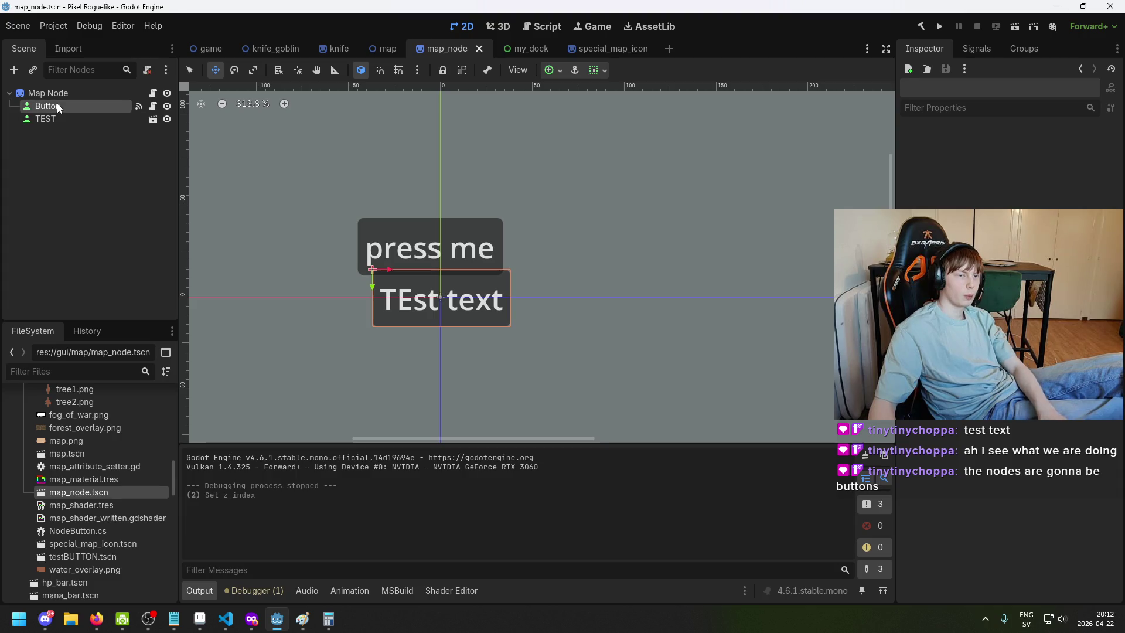
{"action": "left_click", "coordinate": [58, 116], "text": "ctrl"}
{"action": "key", "text": "Delete"}
{"action": "key", "text": "Return"}
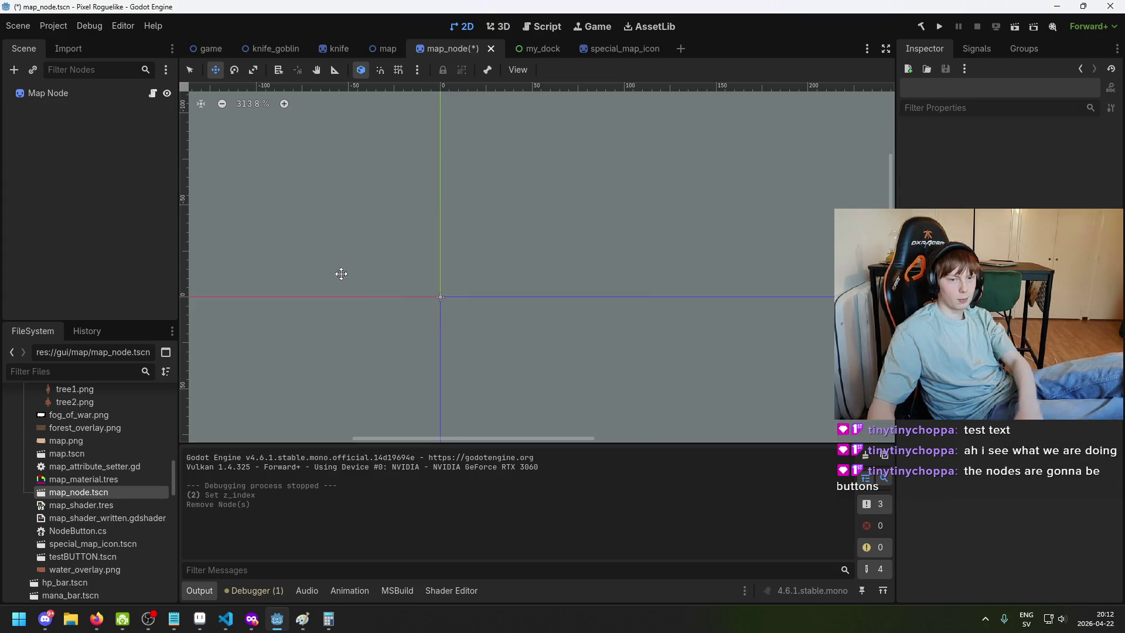
{"action": "left_click", "coordinate": [37, 89]}
{"action": "key", "text": "ctrl+s"}
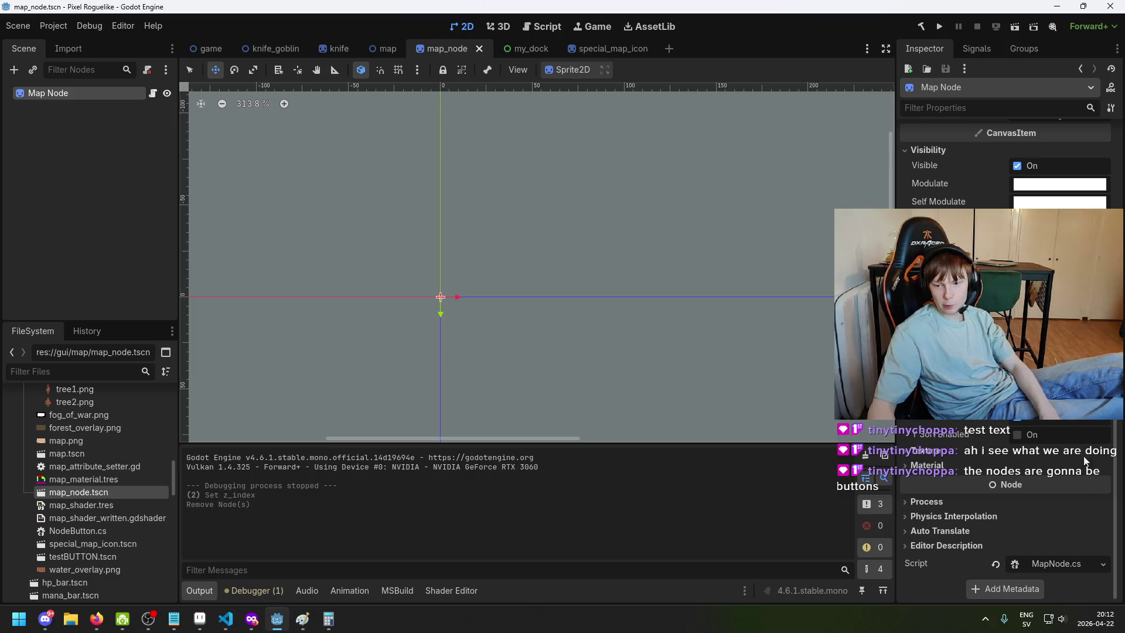
{"action": "left_click", "coordinate": [1065, 569]}
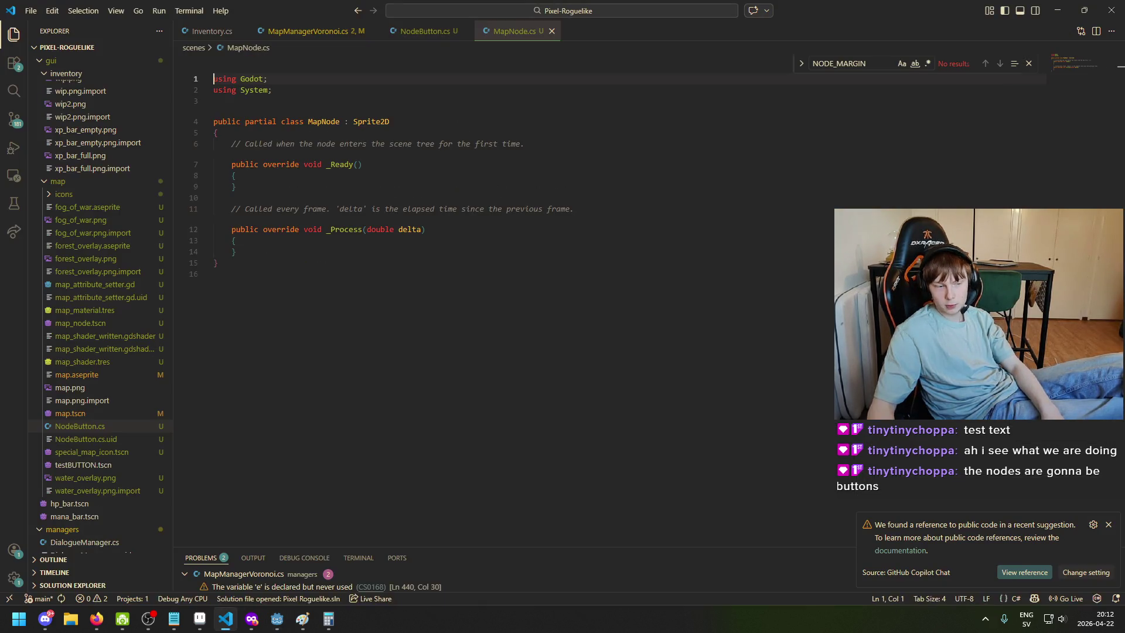
Insert blank lines below the MapNode class brace and inside _Process, then switch to Firefox
{"action": "left_click", "coordinate": [460, 99]}
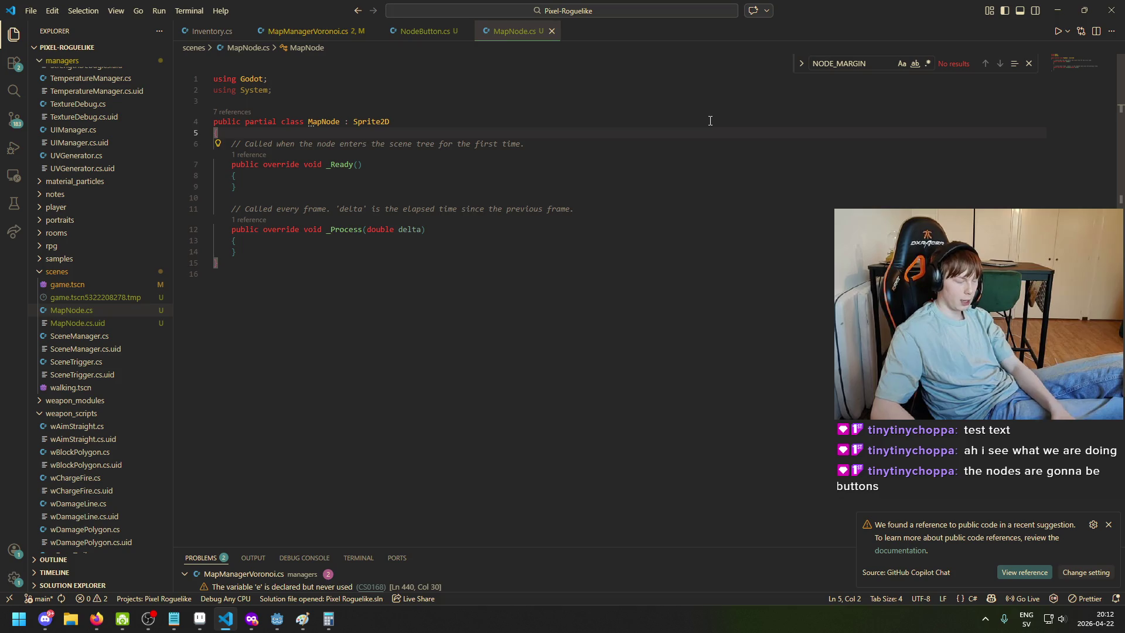
{"action": "key", "text": "Return"}
{"action": "key", "text": "Return"}
{"action": "key", "text": "Return"}
{"action": "key", "text": "Up"}
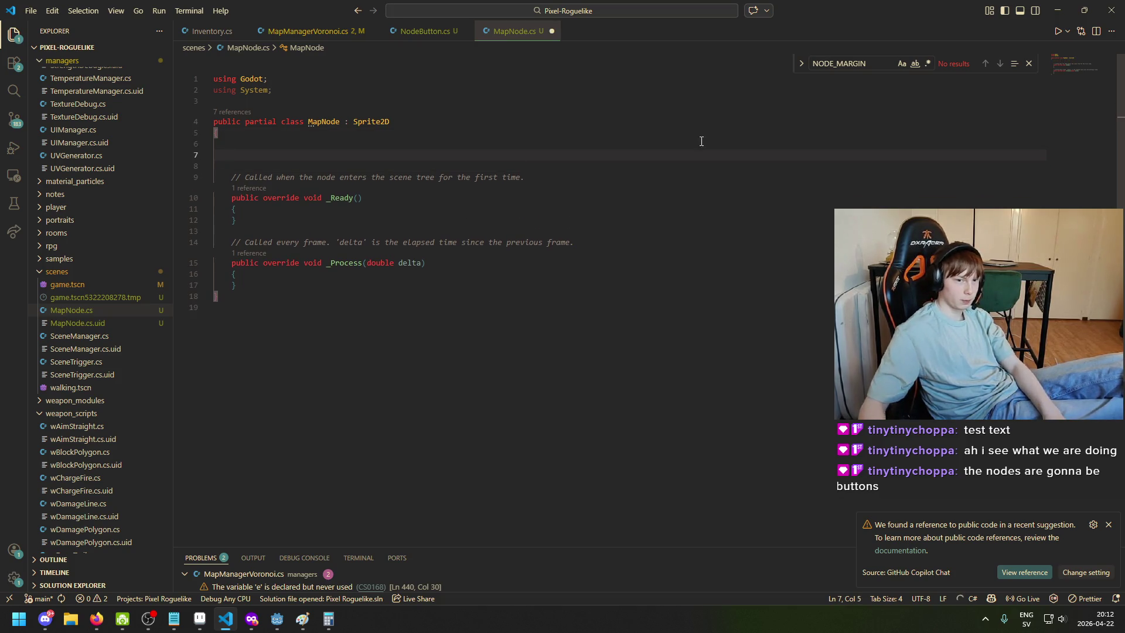
{"action": "left_click", "coordinate": [580, 284]}
{"action": "key", "text": "Return"}
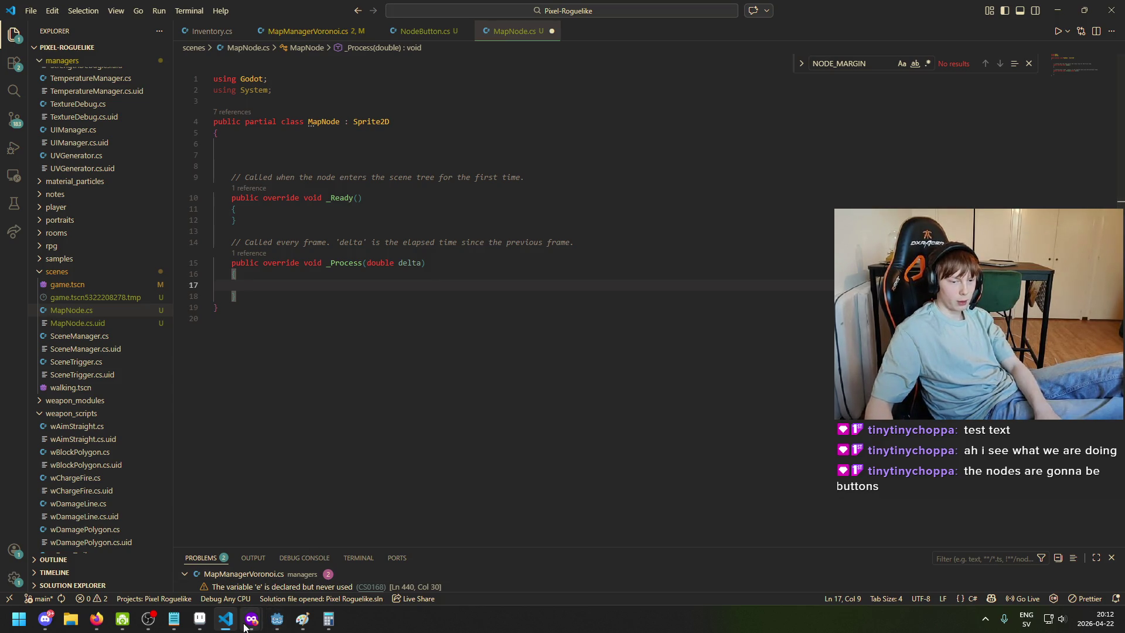
{"action": "mouse_move", "coordinate": [251, 618]}
{"action": "left_click", "coordinate": [252, 580]}
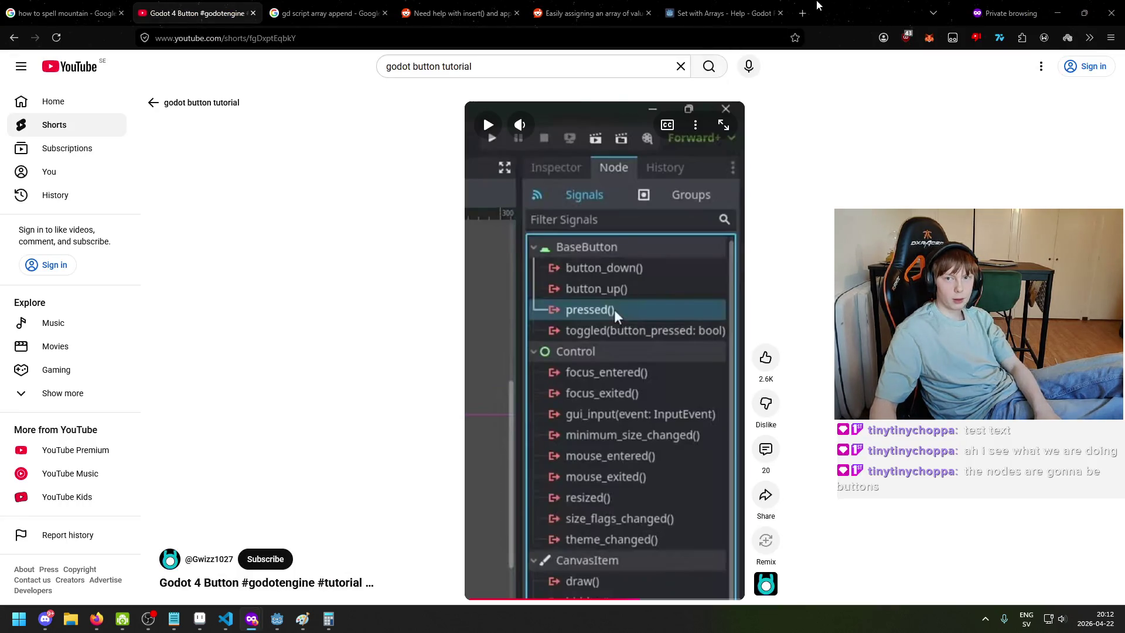
In a new private tab, search for 'godot raycast mouse position 2d'
{"action": "left_click", "coordinate": [807, 9]}
{"action": "key", "text": "Down"}
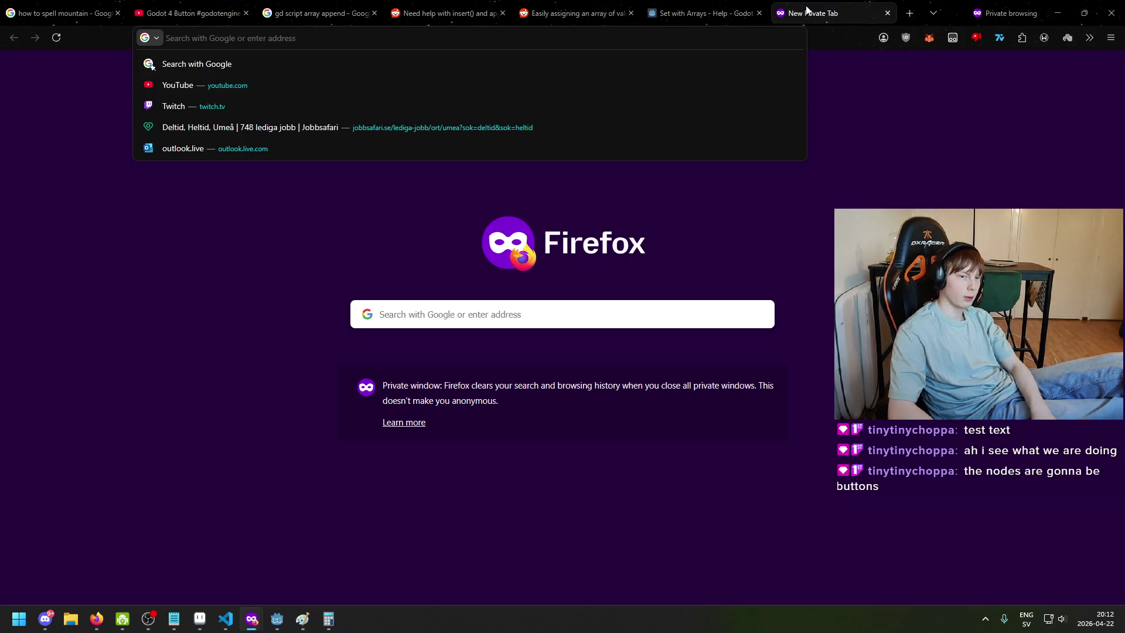
{"action": "type", "text": "how to ray"}
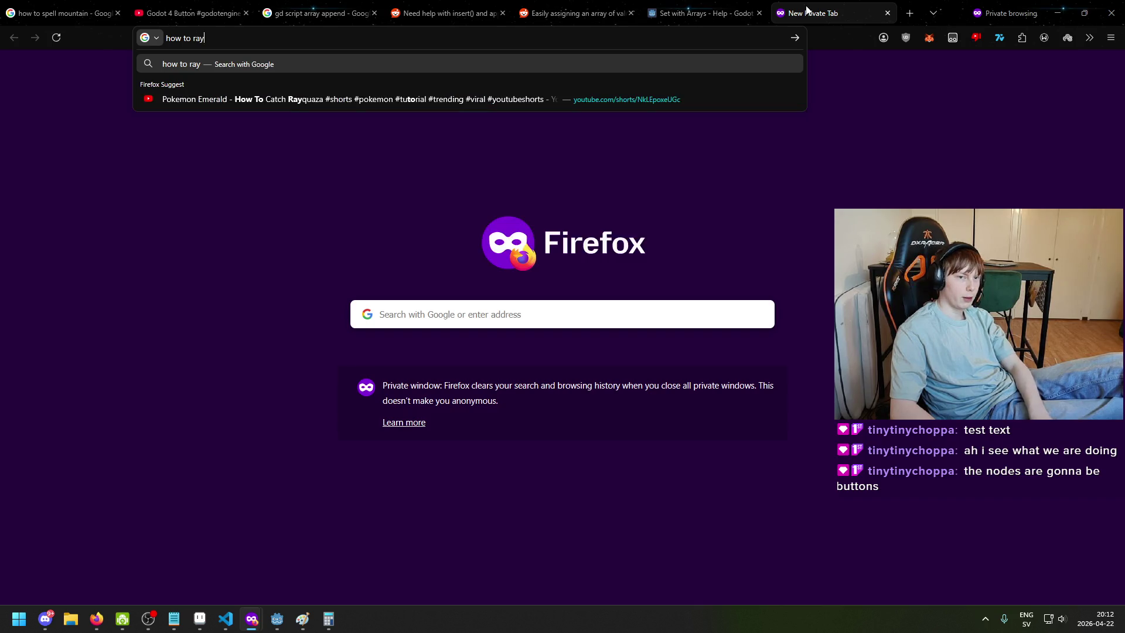
{"action": "key", "text": "ctrl+a"}
{"action": "key", "text": "BackSpace"}
{"action": "type", "text": "godot raycast "}
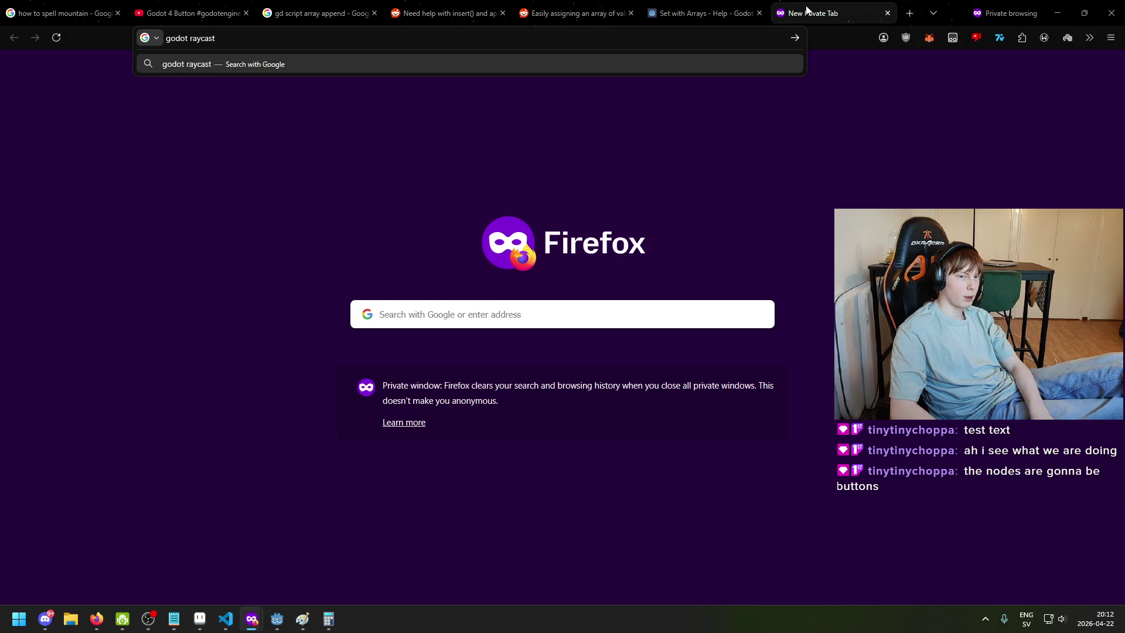
{"action": "type", "text": "mouse positio"}
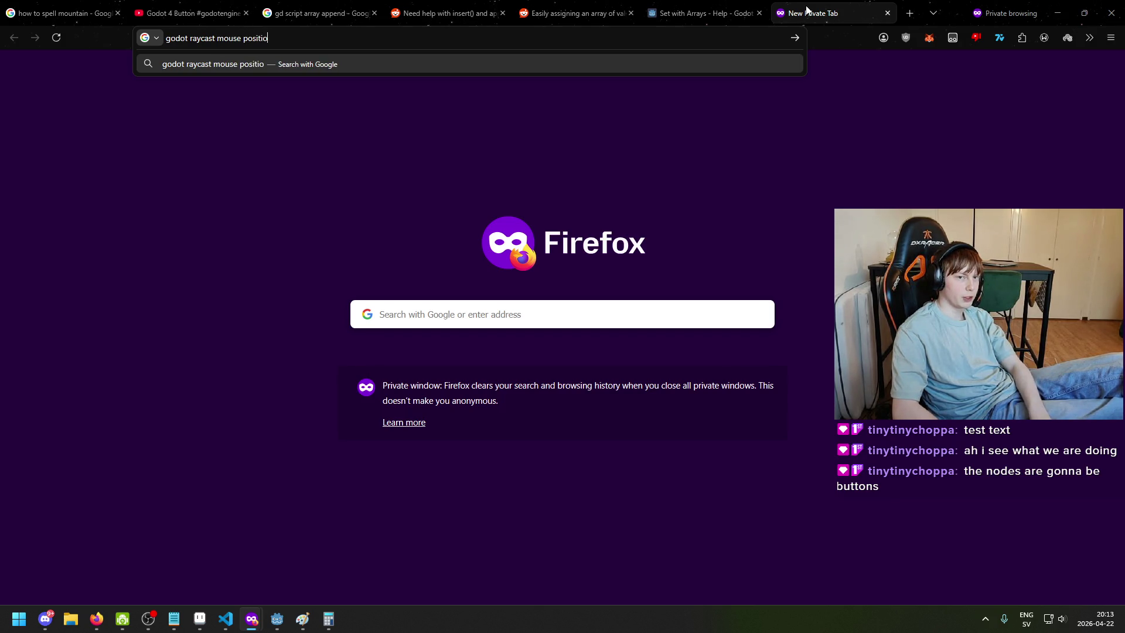
{"action": "type", "text": "n 2d"}
{"action": "key", "text": "Return"}
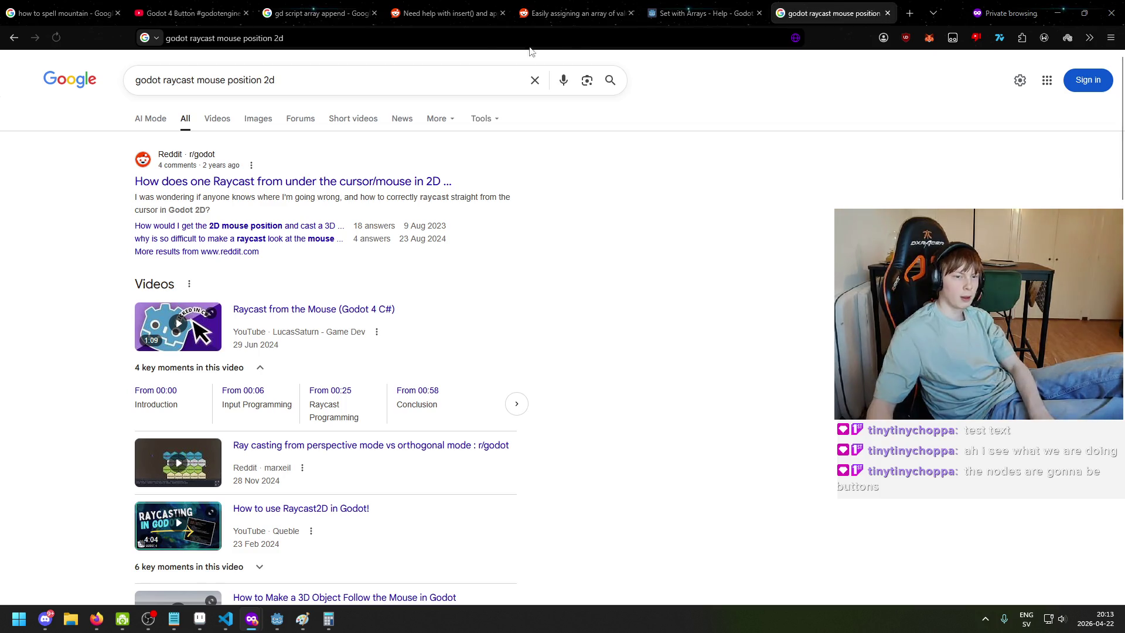
Open the Reddit thread and follow its link to the PhysicsPointQueryParameters2D docs
{"action": "left_click", "coordinate": [277, 182]}
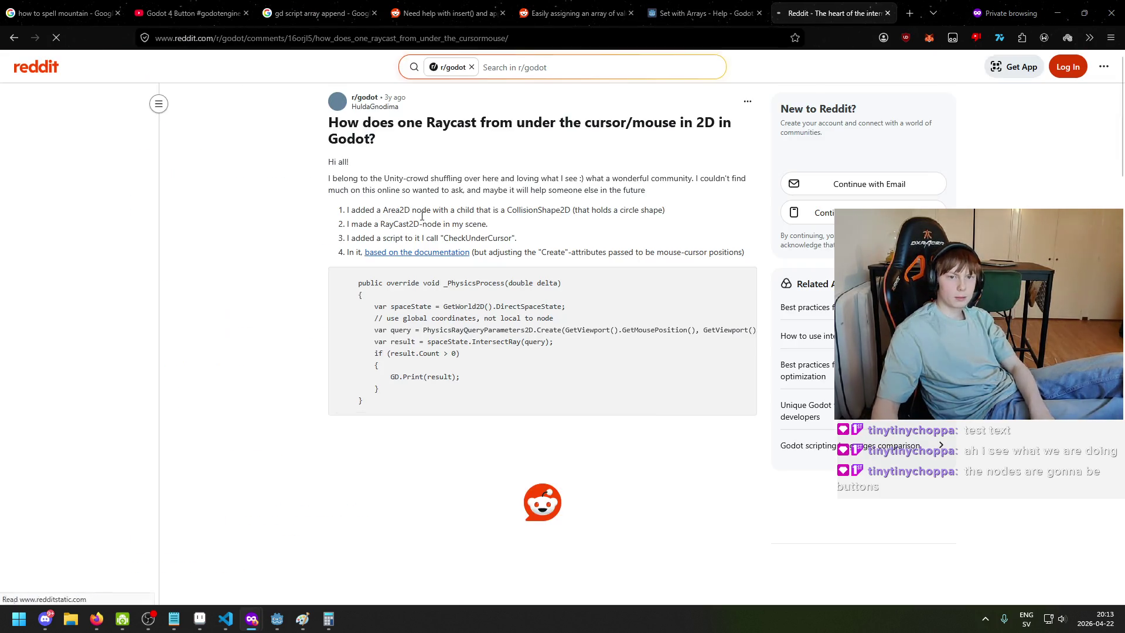
{"action": "scroll", "coordinate": [439, 237], "scroll_direction": "down", "scroll_amount": 3}
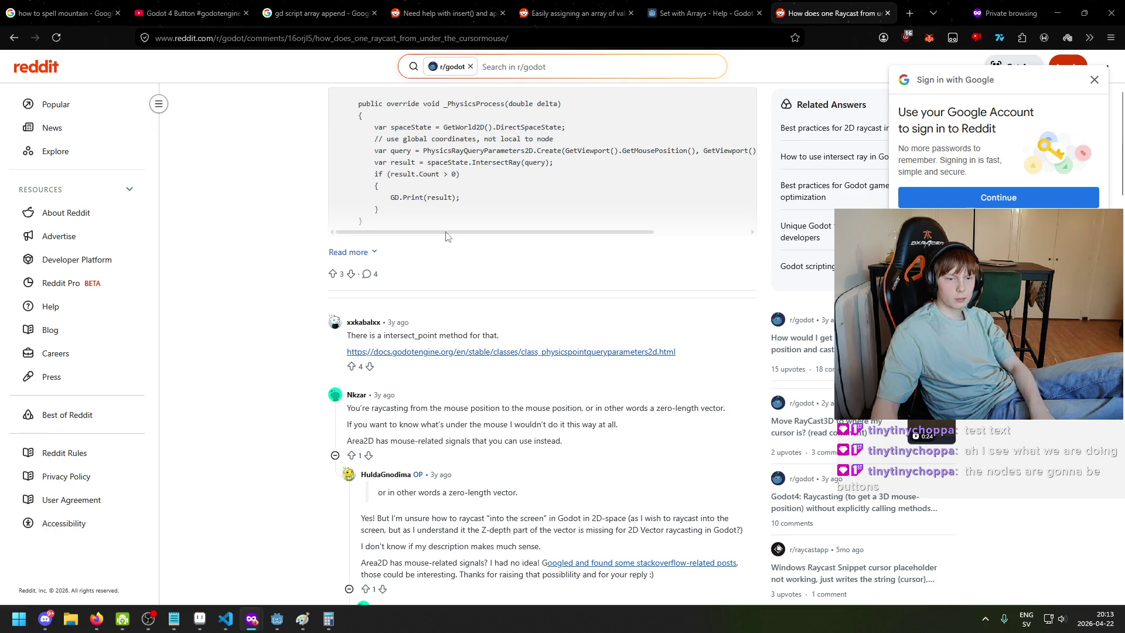
{"action": "left_click", "coordinate": [436, 352]}
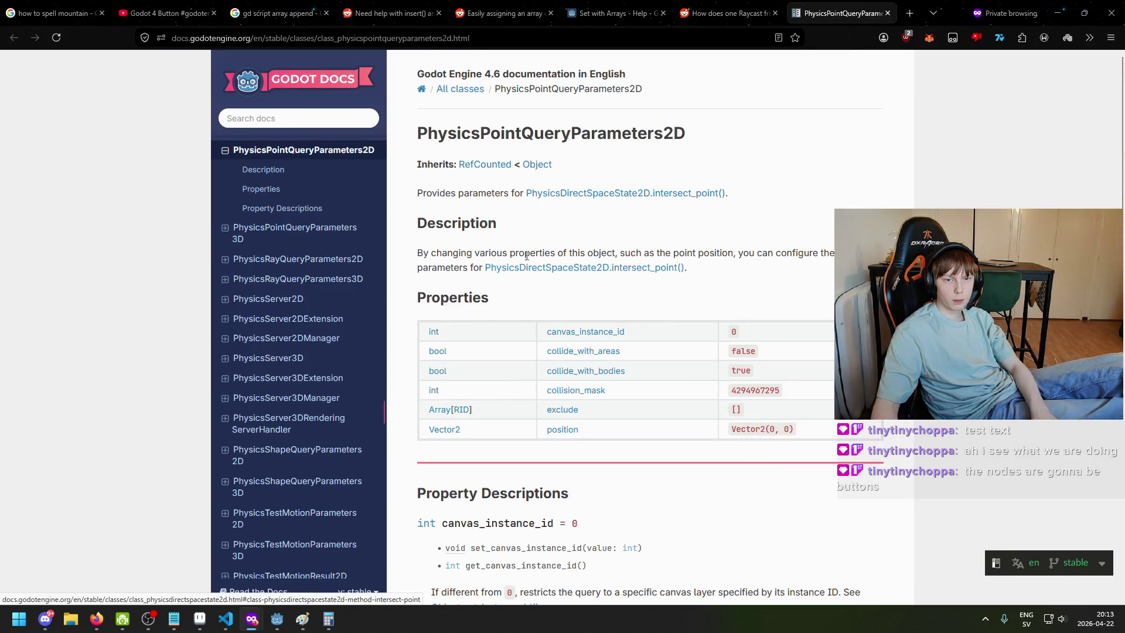
{"action": "scroll", "coordinate": [410, 267], "scroll_direction": "down", "scroll_amount": 3}
{"action": "scroll", "coordinate": [417, 287], "scroll_direction": "down", "scroll_amount": 5}
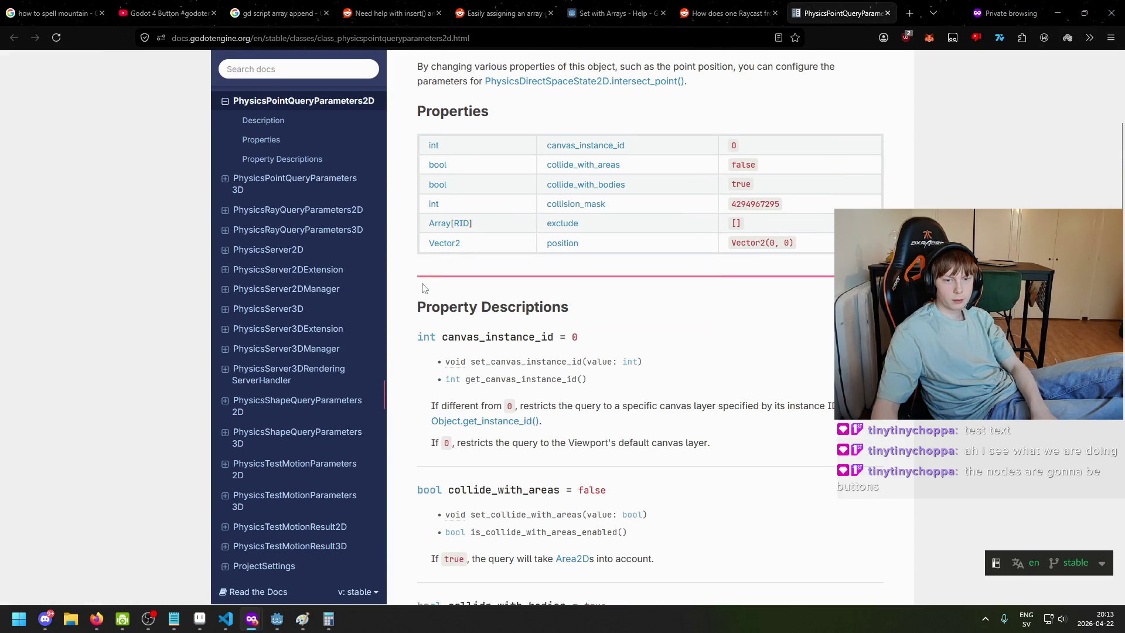
Find the 'intersect_point' matches on the docs page, then return to MapNode.cs
{"action": "key", "text": "ctrl+f"}
{"action": "type", "text": "inter"}
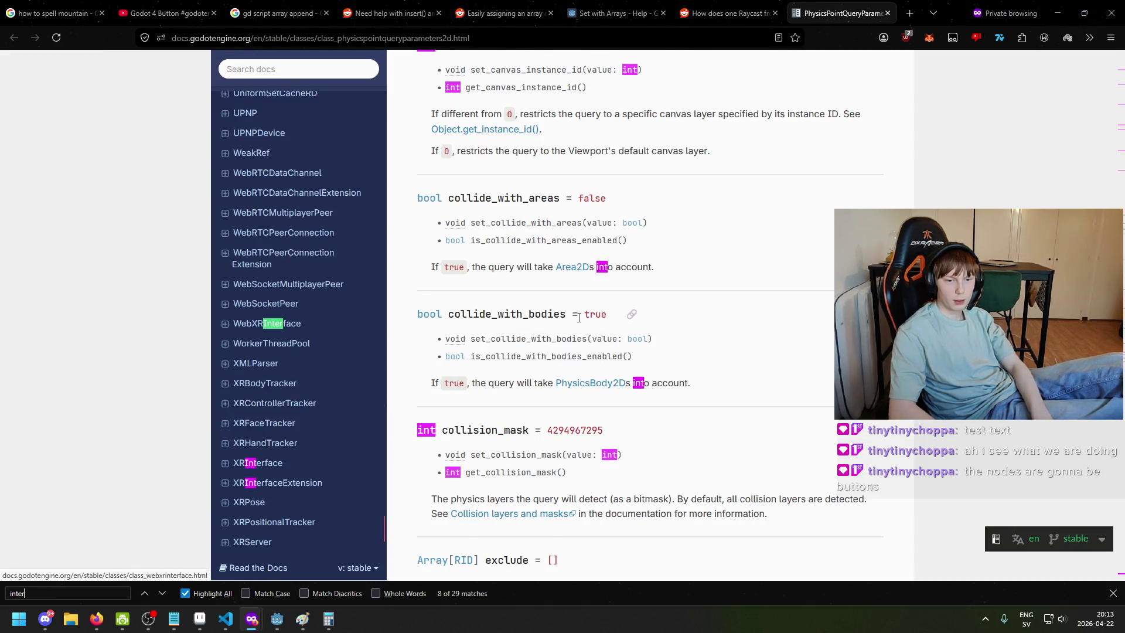
{"action": "type", "text": "sect_point"}
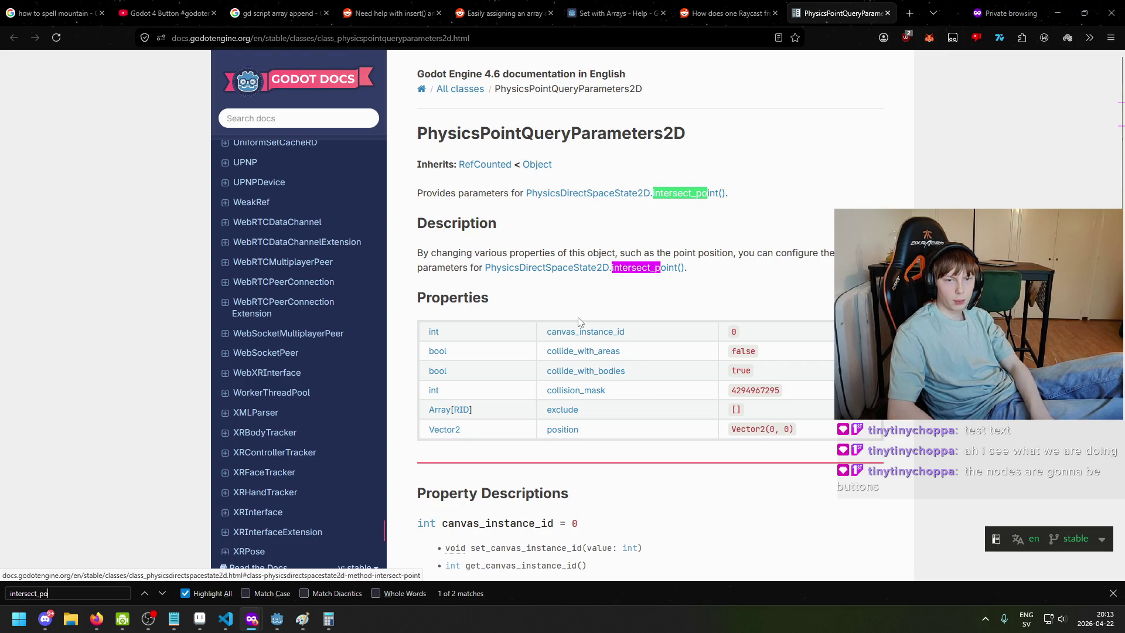
{"action": "left_click", "coordinate": [157, 593]}
{"action": "left_click", "coordinate": [157, 593]}
{"action": "left_click", "coordinate": [157, 593]}
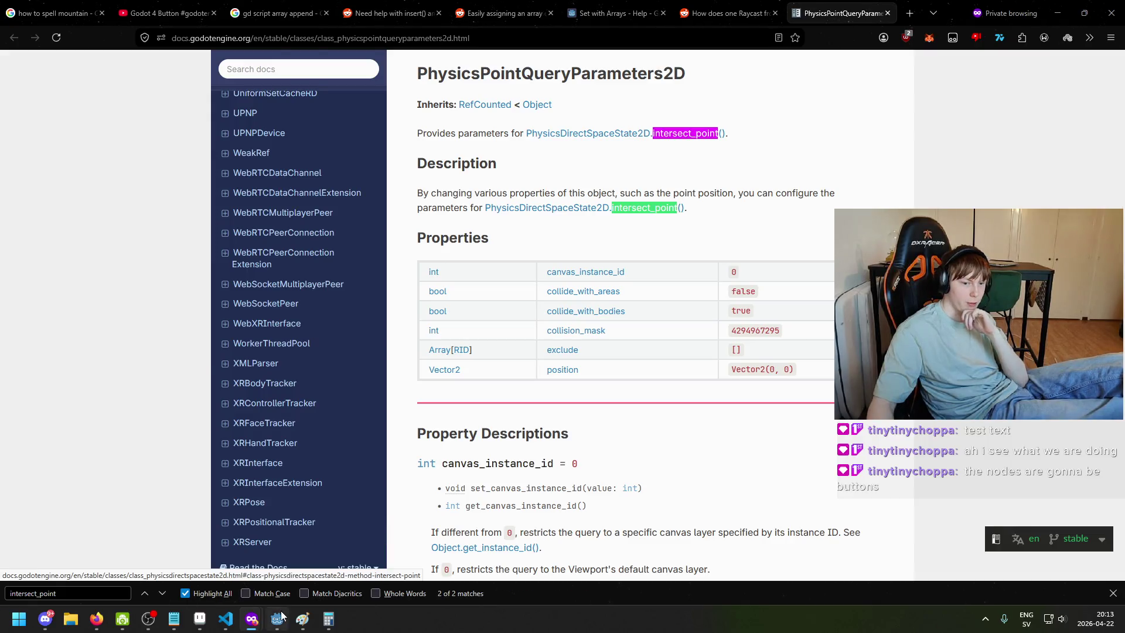
{"action": "left_click", "coordinate": [277, 618]}
{"action": "left_click", "coordinate": [225, 619]}
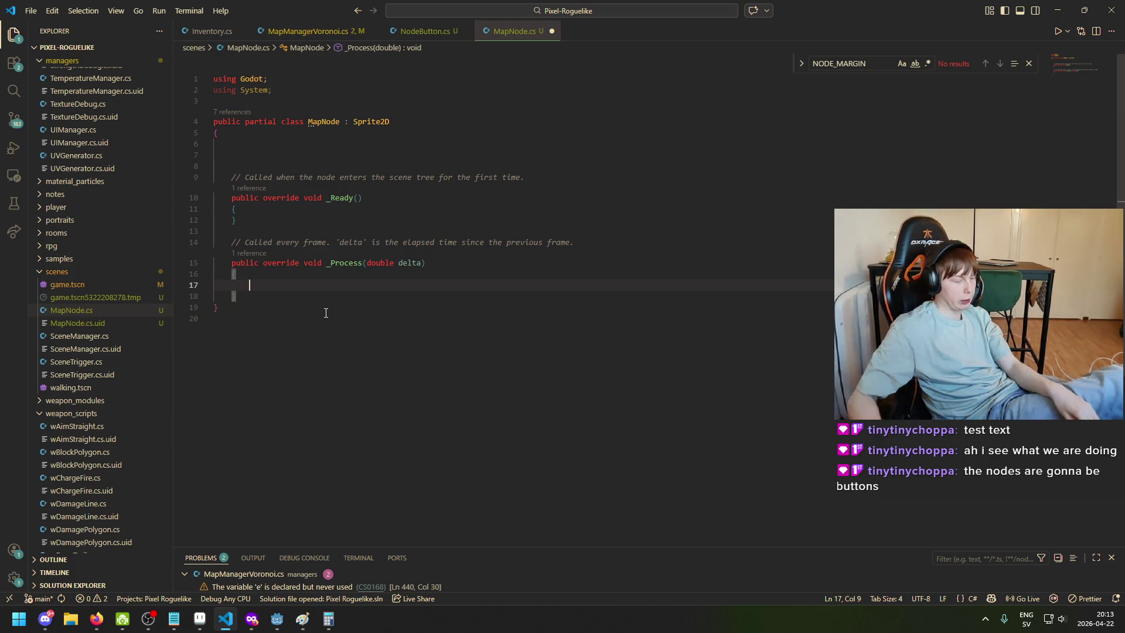
Launch Paint from the Start menu with the 3840 × 1080 screen capture pasted in
{"action": "key", "text": "super"}
{"action": "key", "text": "super"}
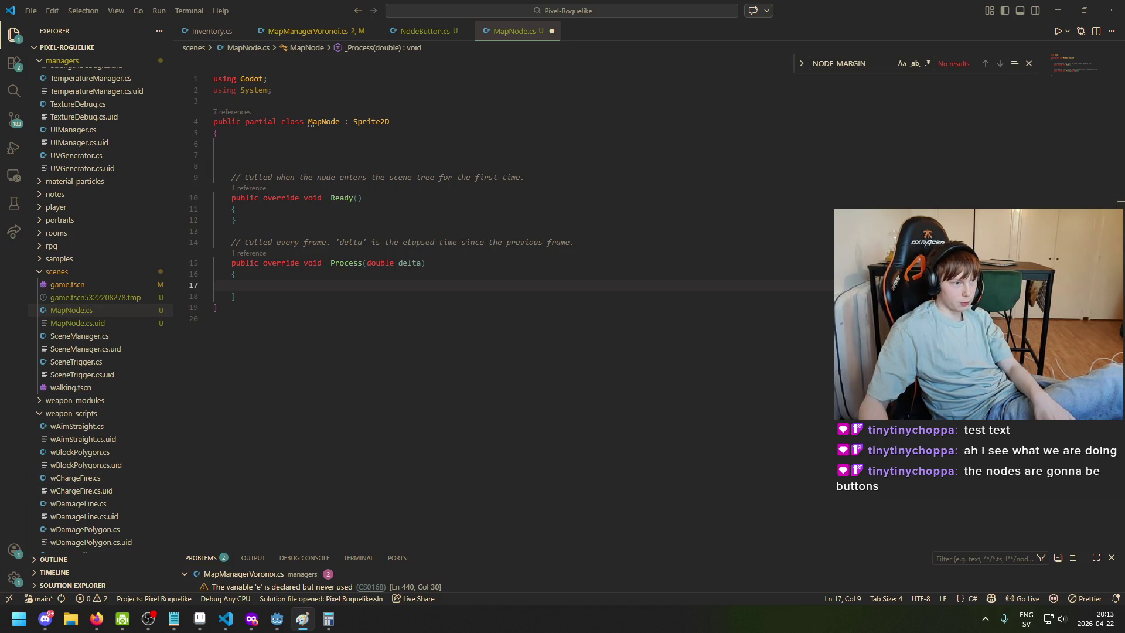
{"action": "key", "text": "ctrl+v"}
{"action": "scroll", "coordinate": [723, 240], "scroll_direction": "down", "scroll_amount": 3}
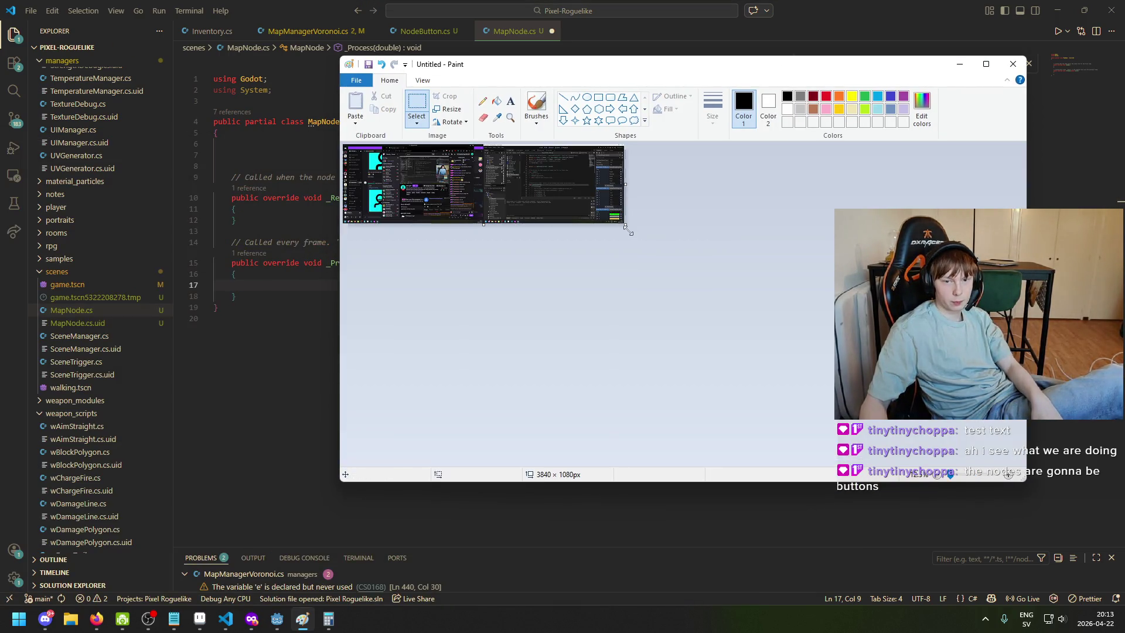
Shrink the Paint canvas to 888 × 272 and draw a circle in its middle
{"action": "left_click_drag", "start_coordinate": [626, 226], "coordinate": [409, 164]}
{"action": "scroll", "coordinate": [484, 214], "scroll_direction": "up", "scroll_amount": 4}
{"action": "scroll", "coordinate": [444, 248], "scroll_direction": "down", "scroll_amount": 1}
{"action": "left_click_drag", "start_coordinate": [863, 304], "coordinate": [1098, 496]}
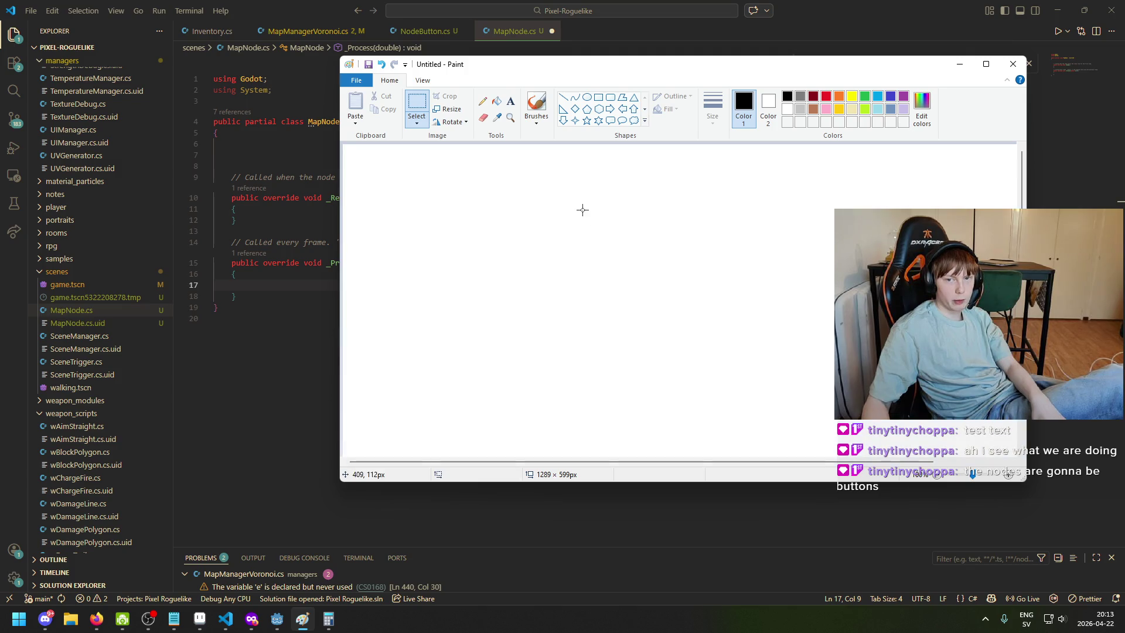
{"action": "left_click", "coordinate": [587, 97]}
{"action": "mouse_move", "coordinate": [488, 252]}
{"action": "left_mouse_down"}
{"action": "mouse_move", "coordinate": [608, 349]}
{"action": "mouse_move", "coordinate": [577, 316]}
{"action": "mouse_move", "coordinate": [598, 332]}
{"action": "left_mouse_up"}
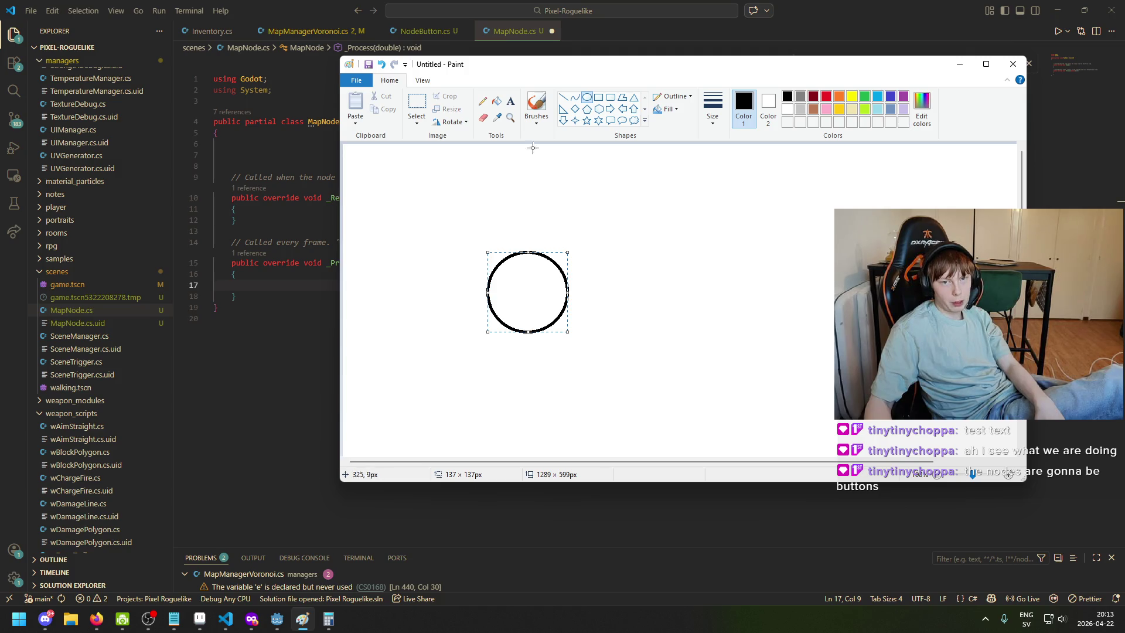
Try a brush stroke toward the circle, undo it, and test red colour and line width
{"action": "left_click", "coordinate": [536, 105]}
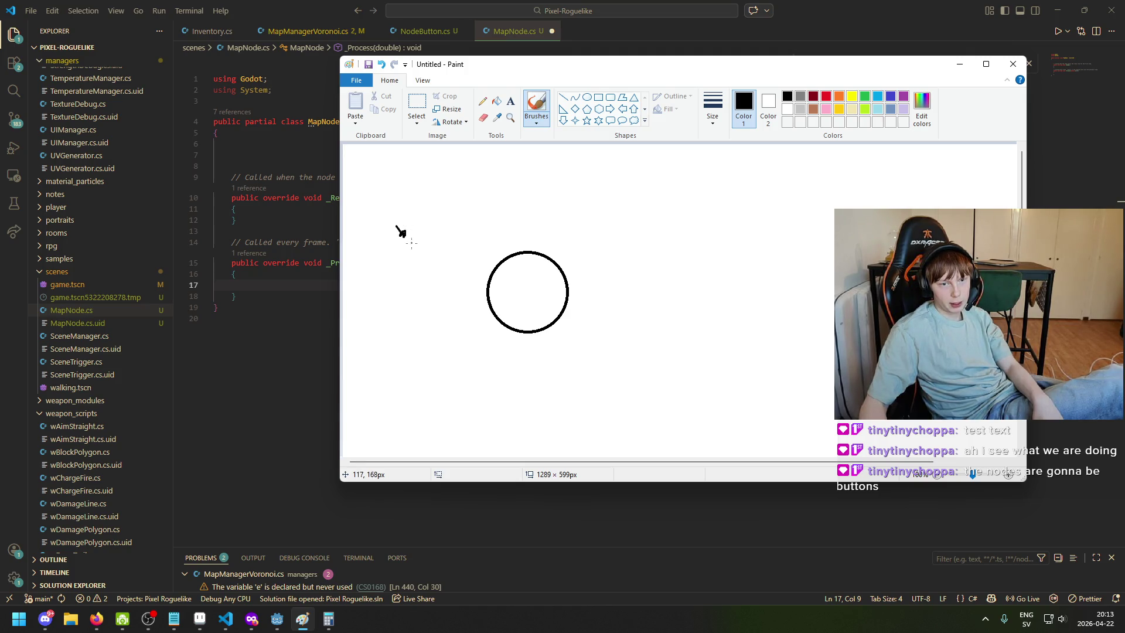
{"action": "left_click_drag", "start_coordinate": [405, 236], "coordinate": [498, 283]}
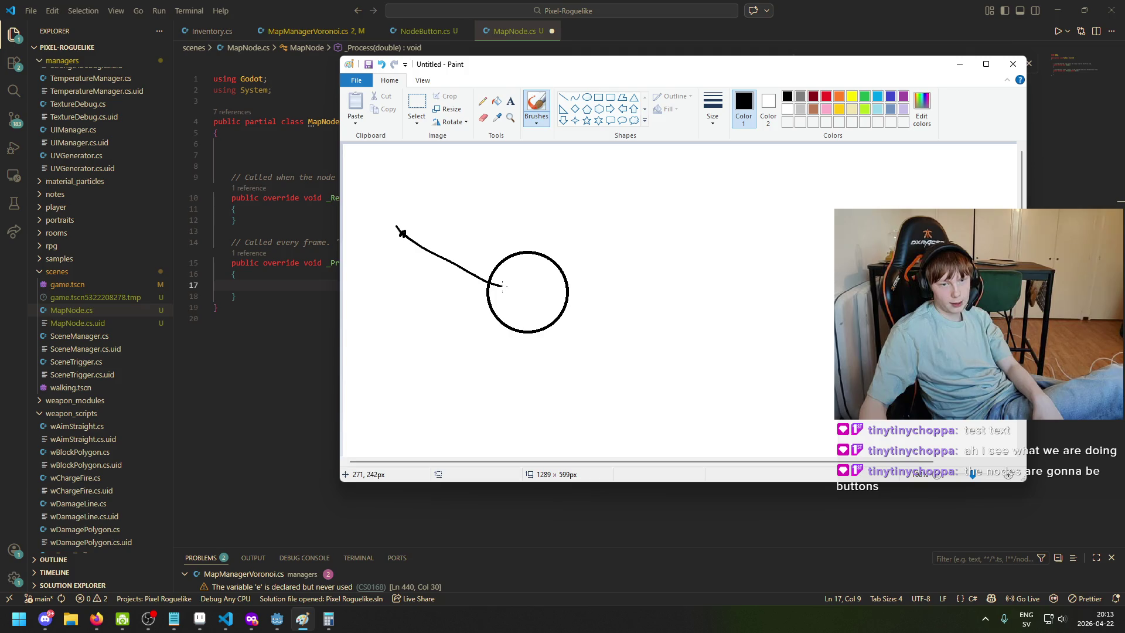
{"action": "key", "text": "ctrl+z"}
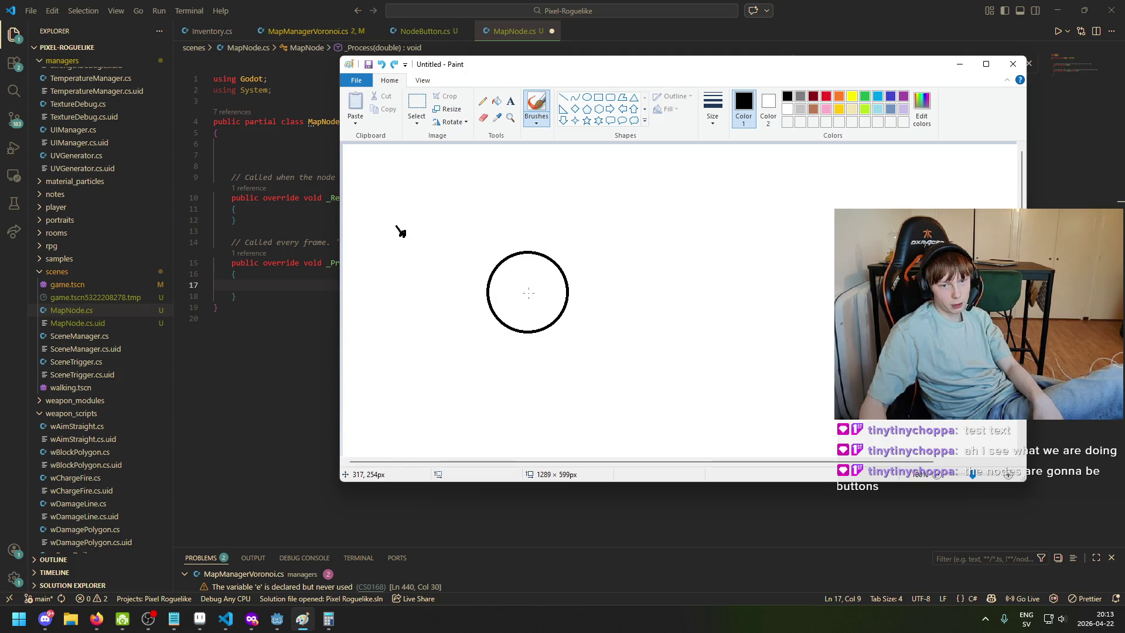
{"action": "left_click", "coordinate": [826, 97]}
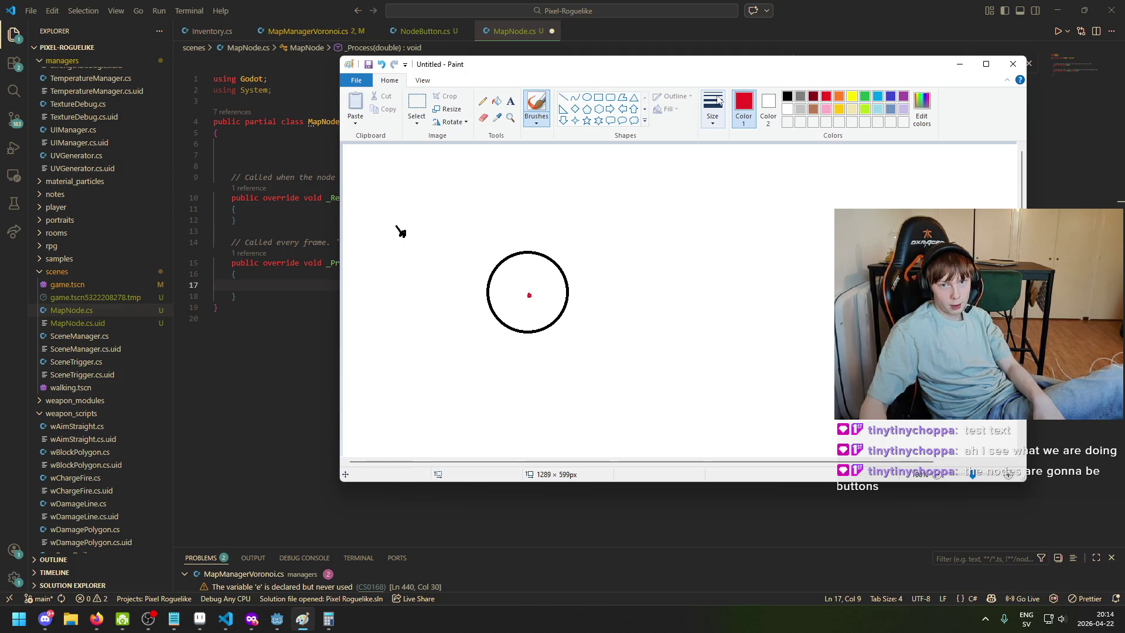
{"action": "left_click", "coordinate": [712, 107]}
{"action": "left_click", "coordinate": [789, 97]}
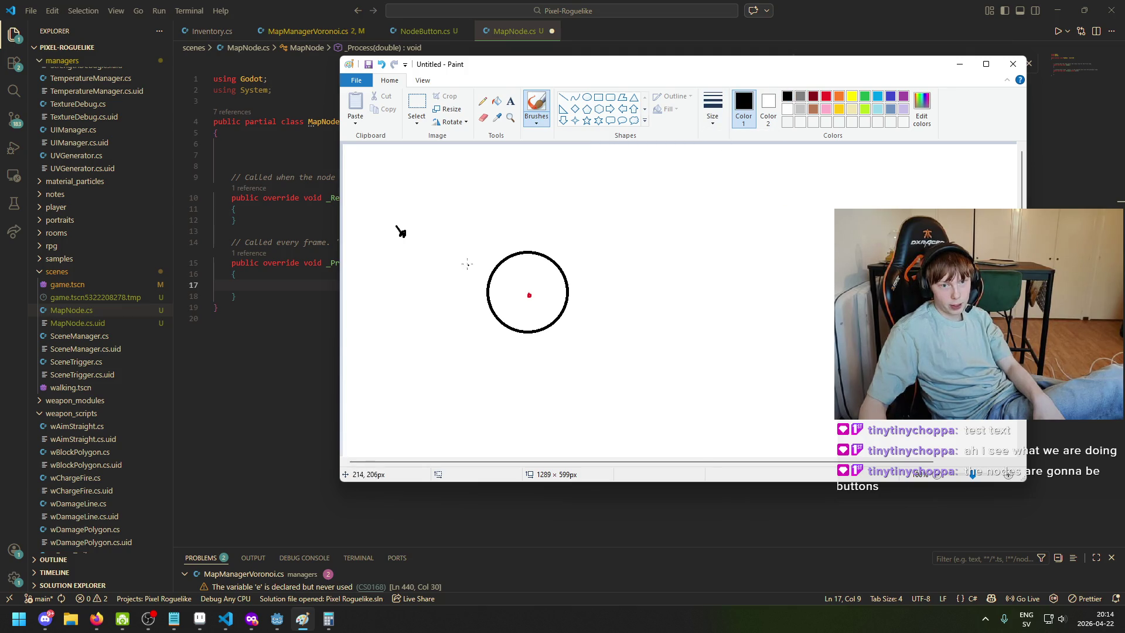
Draw and undo strokes toward the circle's centre, then close Paint without saving
{"action": "left_click_drag", "start_coordinate": [414, 233], "coordinate": [531, 295]}
{"action": "key", "text": "ctrl+z"}
{"action": "left_click_drag", "start_coordinate": [425, 236], "coordinate": [519, 278]}
{"action": "key", "text": "ctrl+z"}
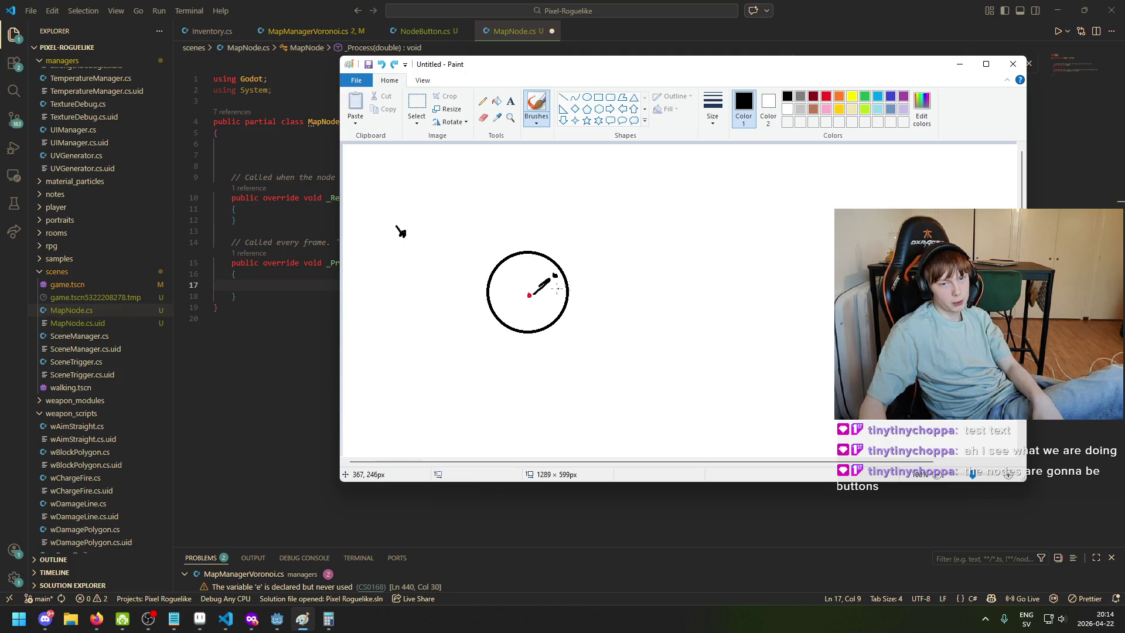
{"action": "key", "text": "ctrl+z"}
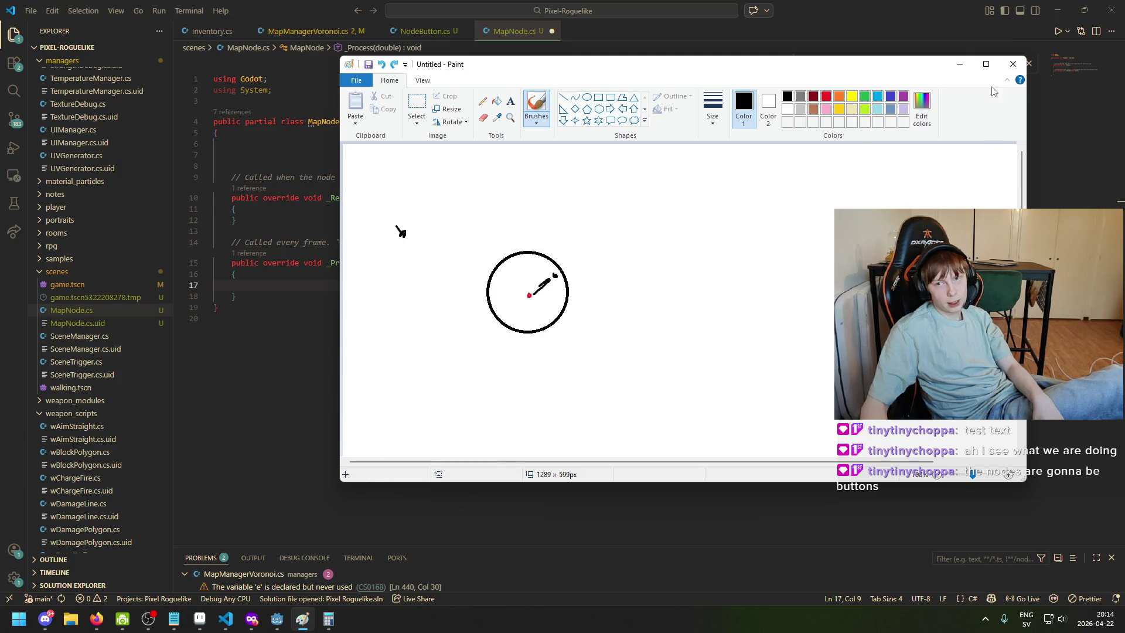
{"action": "left_click", "coordinate": [1013, 64]}
{"action": "left_click", "coordinate": [701, 276]}
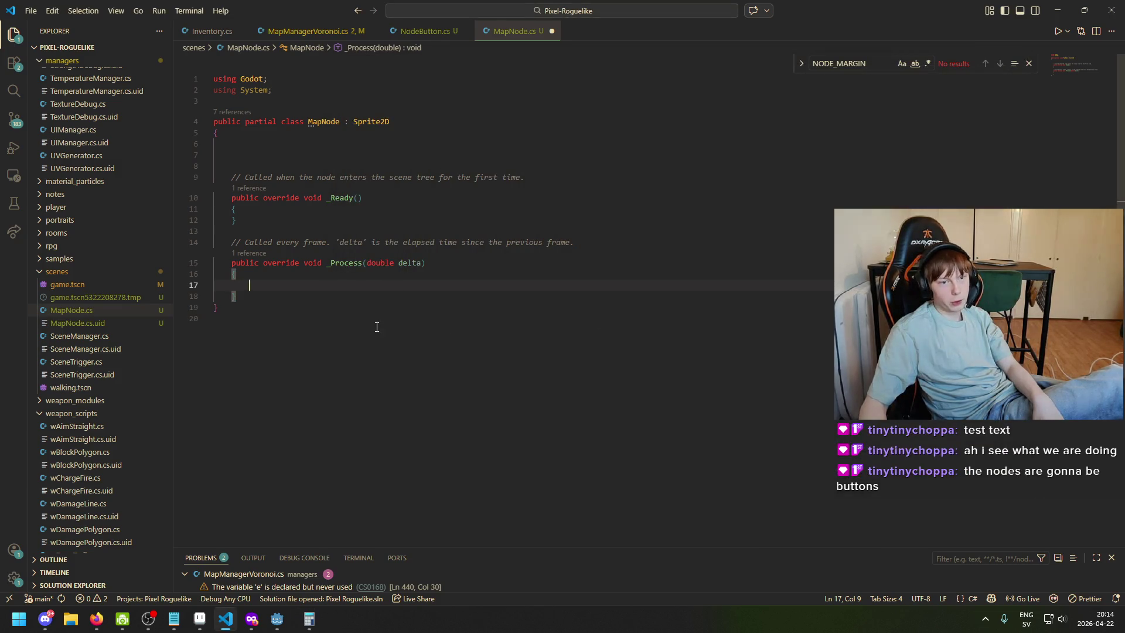
In _Process, add Vector2 mousePos = GetGlobalMousePosition(); and save
{"action": "left_click", "coordinate": [454, 155]}
{"action": "left_click", "coordinate": [528, 285]}
{"action": "type", "text": "MousePos"}
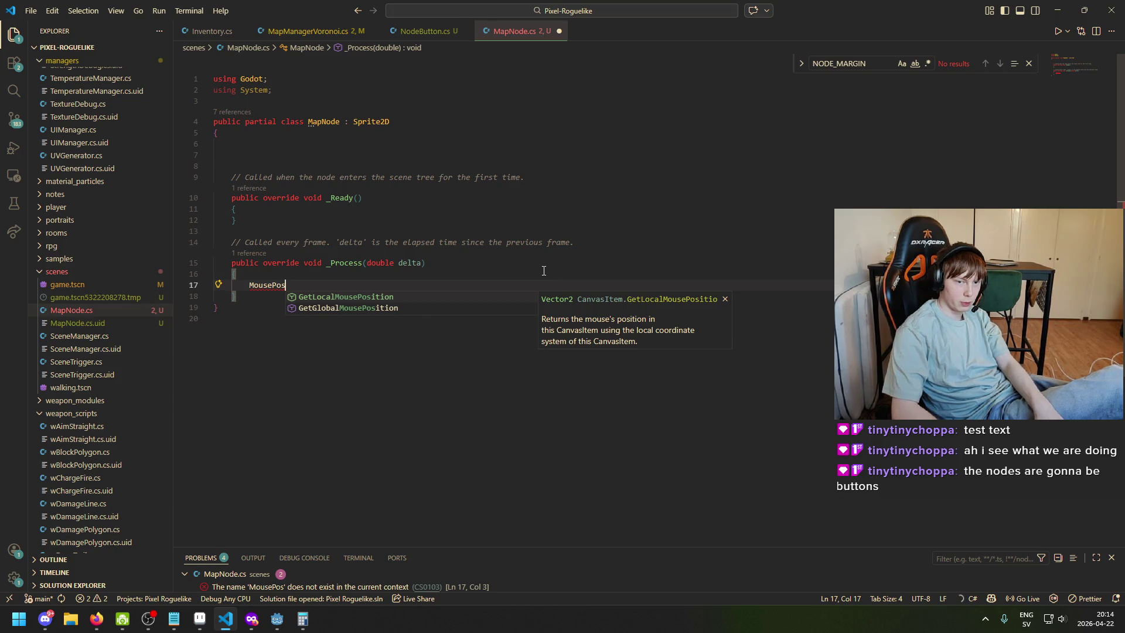
{"action": "key", "text": "ctrl+BackSpace"}
{"action": "type", "text": "Vecf"}
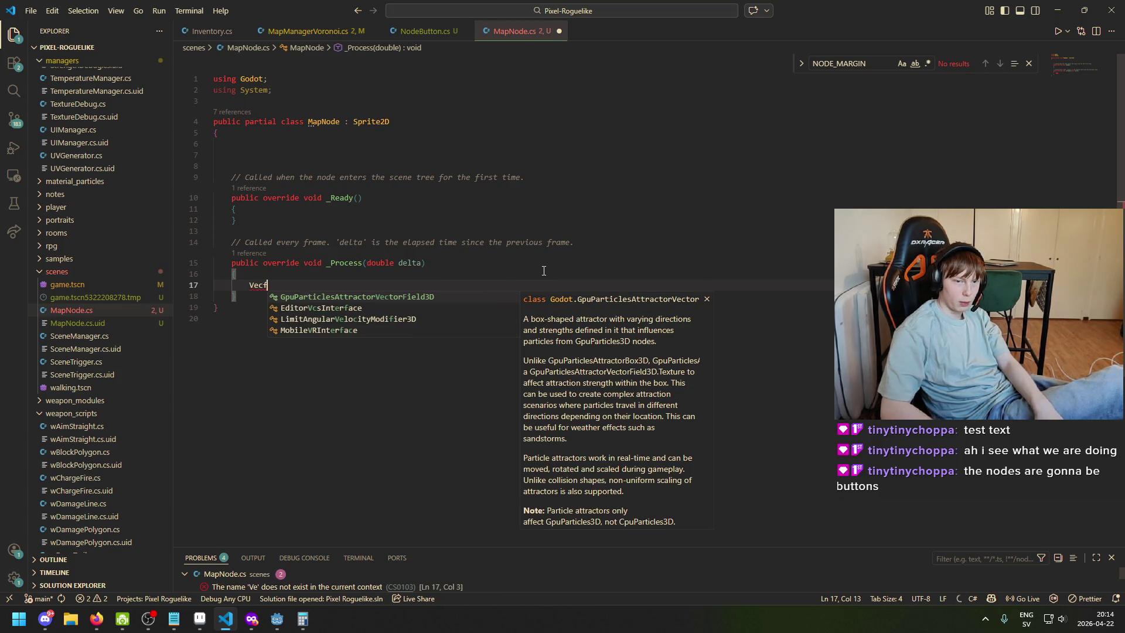
{"action": "key", "text": "BackSpace"}
{"action": "type", "text": "tor2I "}
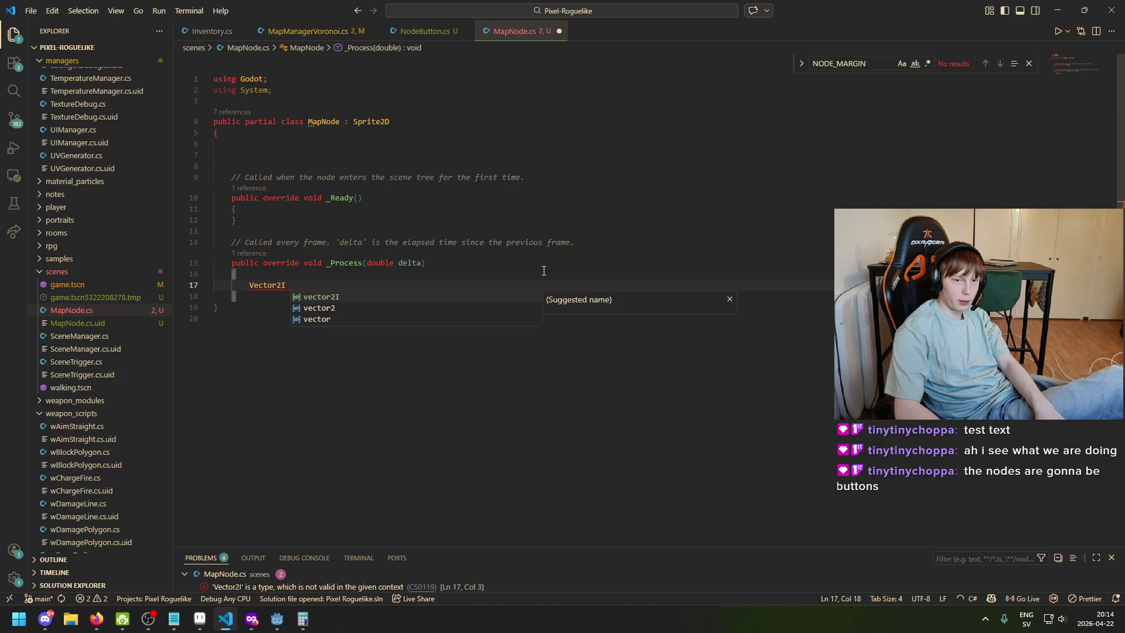
{"action": "type", "text": "mousePos ="}
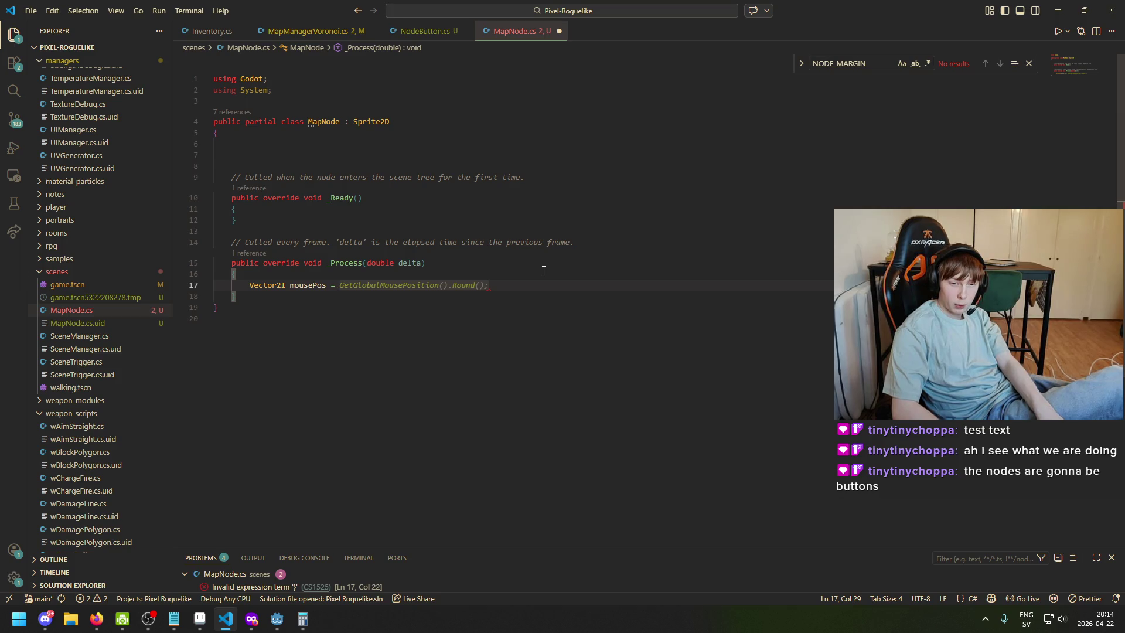
{"action": "key", "text": "Tab"}
{"action": "key", "text": "BackSpace"}
{"action": "key", "text": "BackSpace"}
{"action": "key", "text": "BackSpace"}
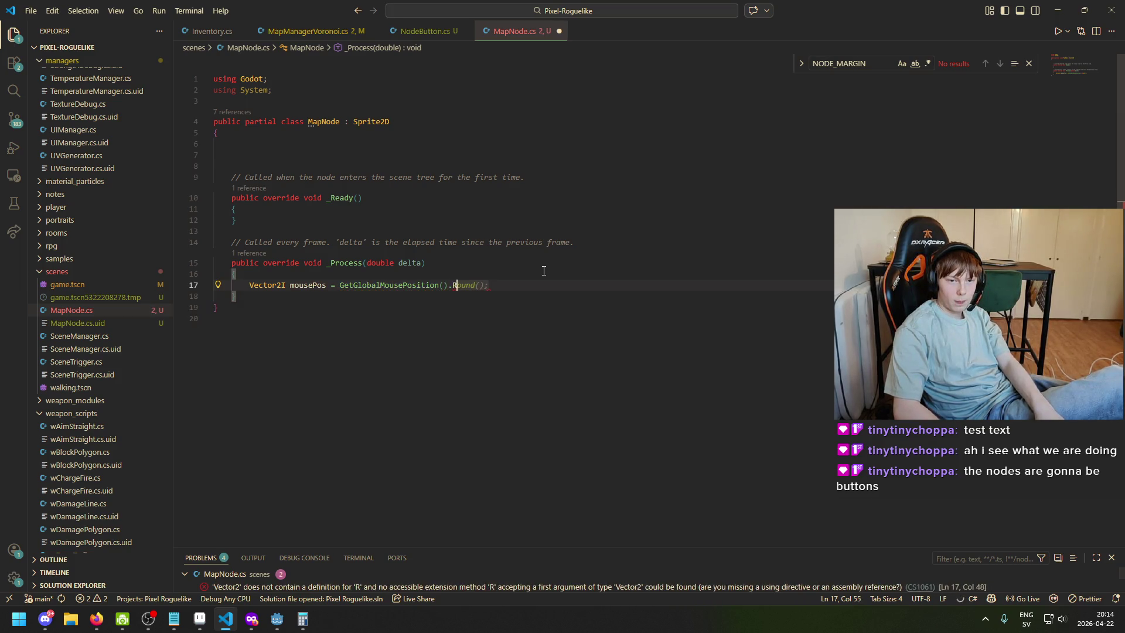
{"action": "type", "text": ";"}
{"action": "key", "text": "ctrl+s"}
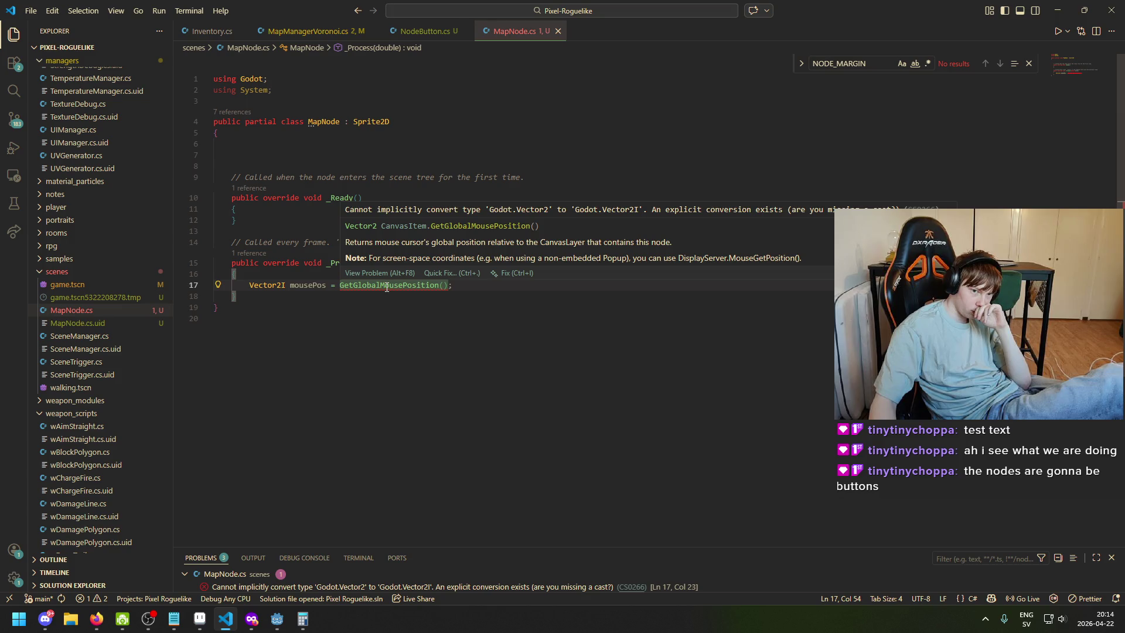
{"action": "key", "text": "ctrl+Left"}
{"action": "key", "text": "ctrl+Left"}
{"action": "key", "text": "ctrl+Left"}
{"action": "key", "text": "Left"}
{"action": "key", "text": "BackSpace"}
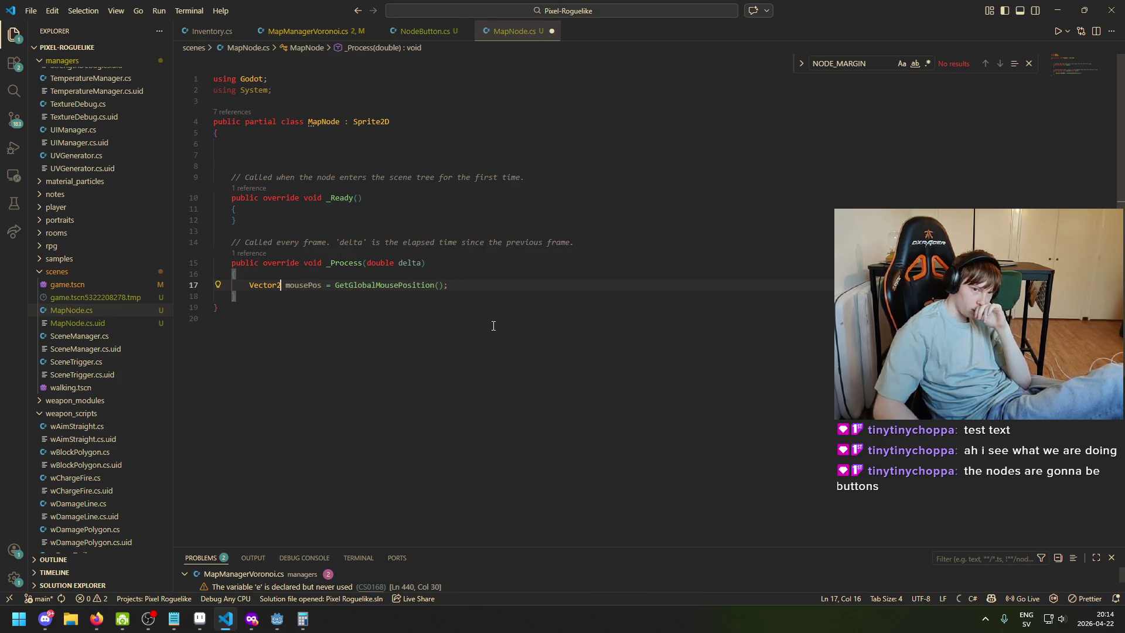
{"action": "key", "text": "ctrl+s"}
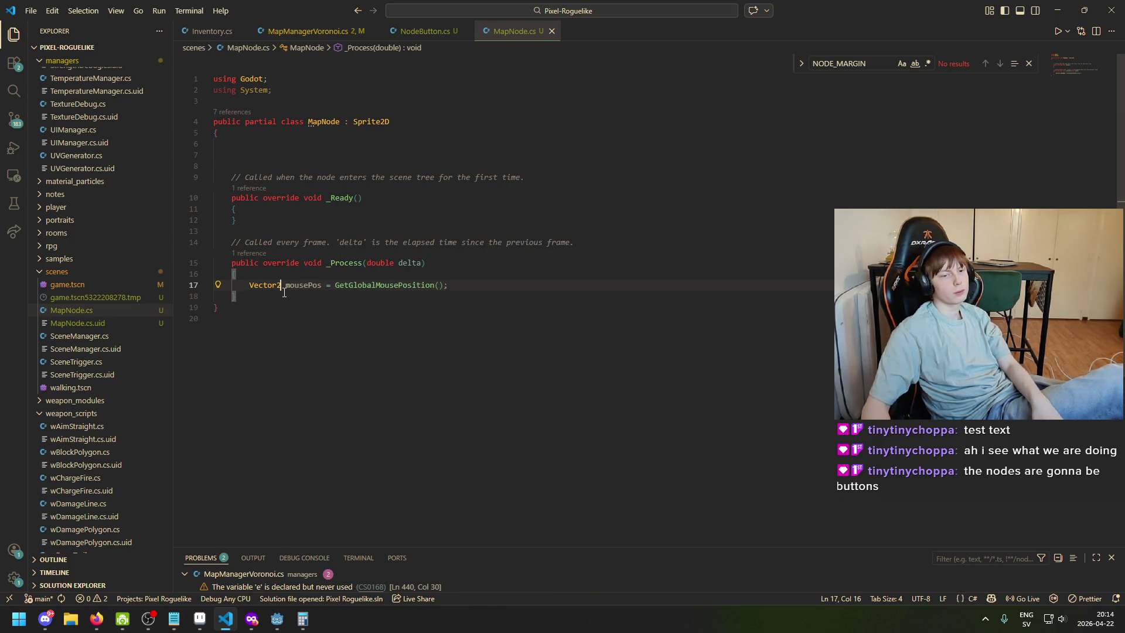
Add float distanceToMouse = (mousePos - GlobalPosition).LengthSquared(); and save
{"action": "mouse_move", "coordinate": [394, 295]}
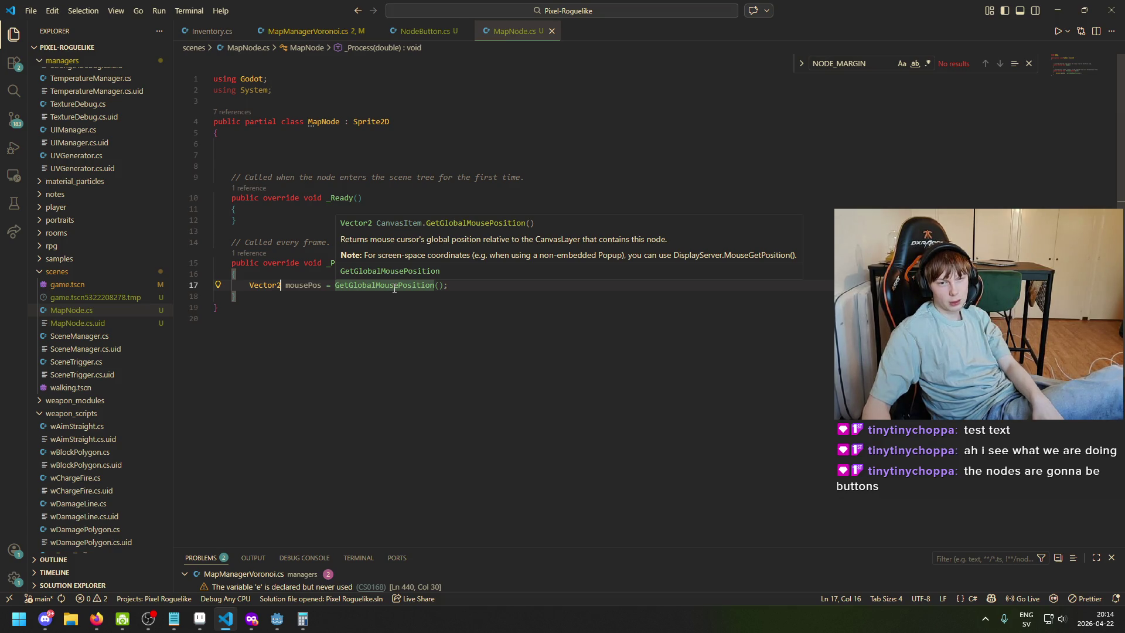
{"action": "left_click", "coordinate": [510, 285]}
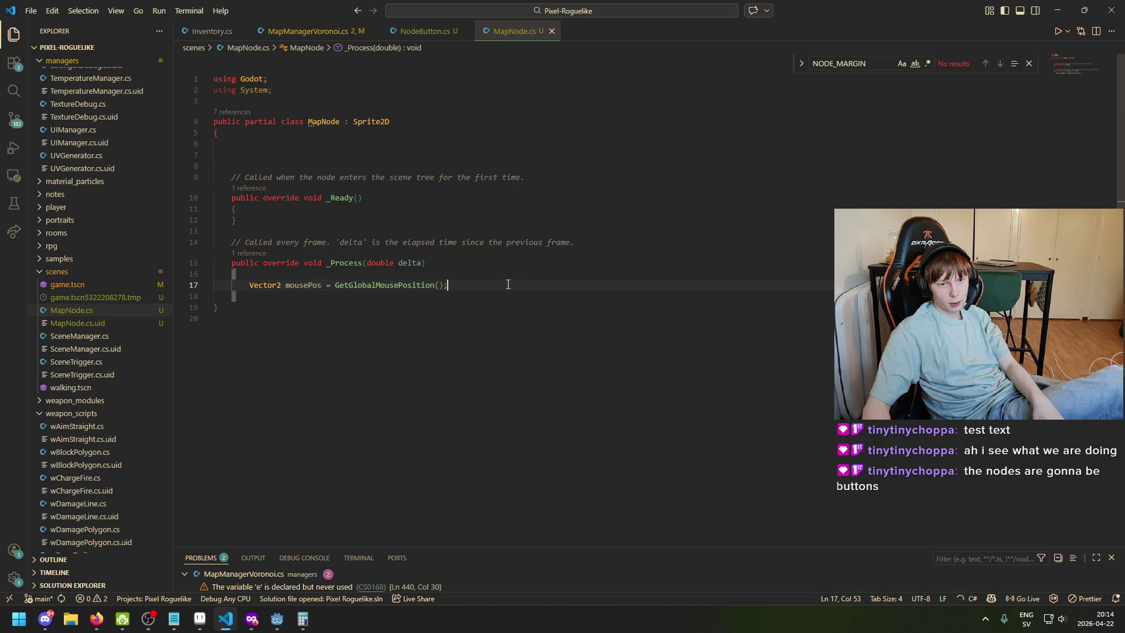
{"action": "key", "text": "Return"}
{"action": "key", "text": "Return"}
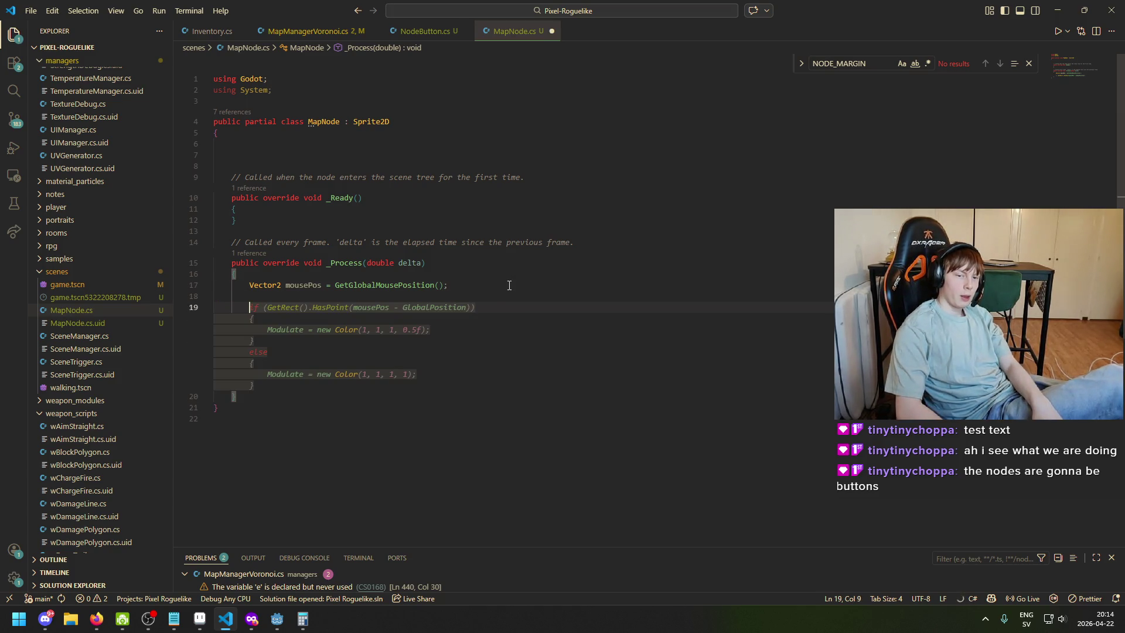
{"action": "key", "text": "ctrl+space"}
{"action": "key", "text": "Escape"}
{"action": "type", "text": "float distance"}
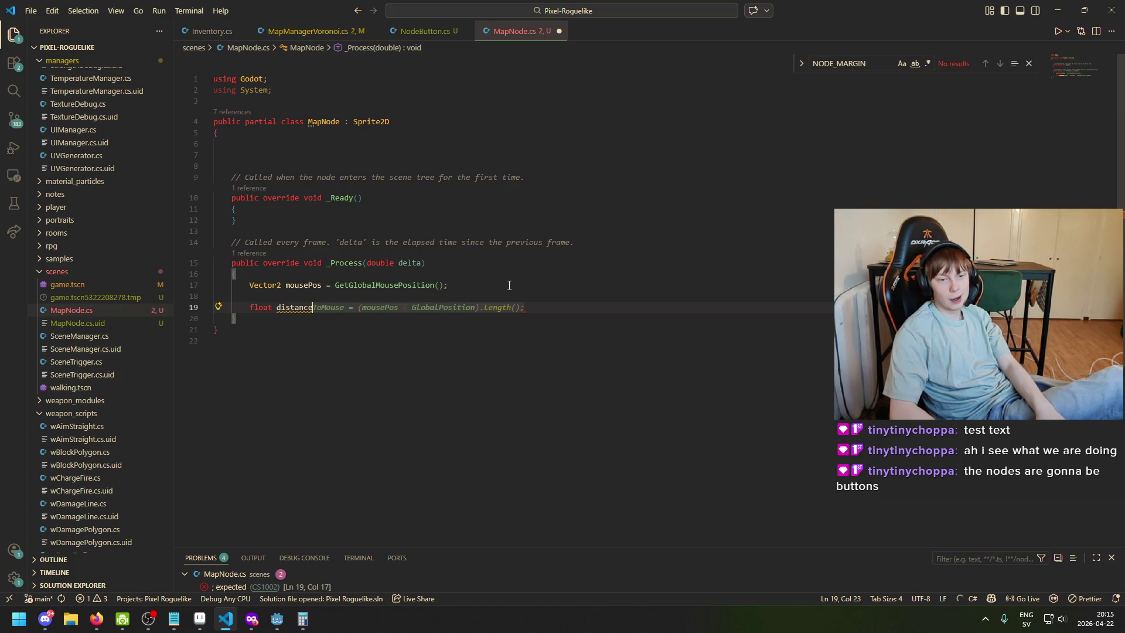
{"action": "key", "text": "Tab"}
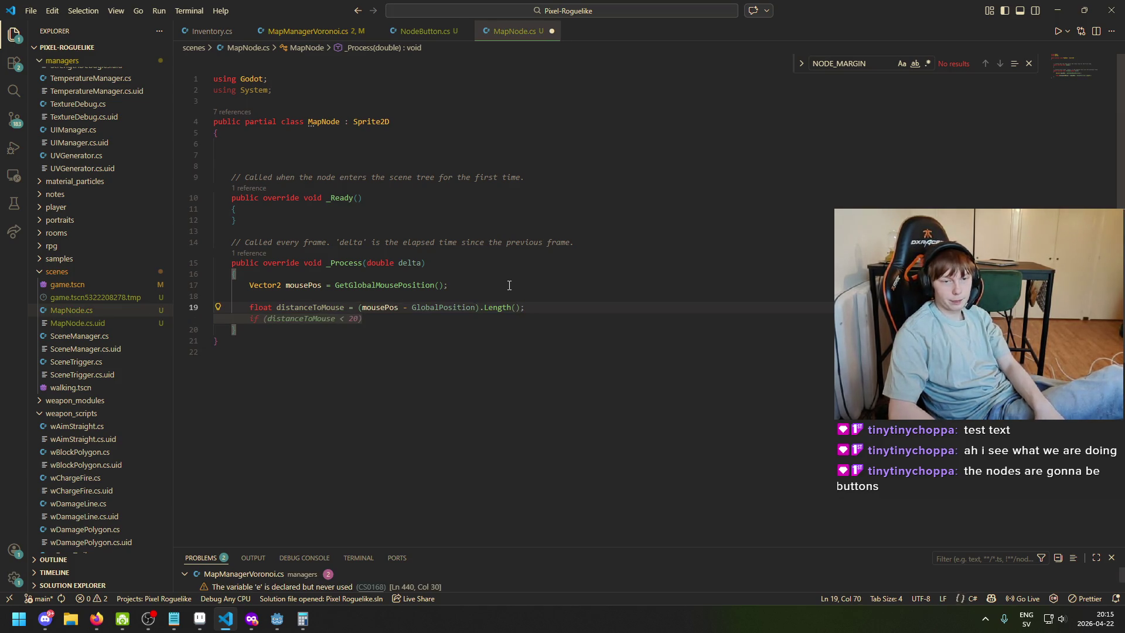
{"action": "left_click", "coordinate": [379, 305]}
{"action": "left_click", "coordinate": [434, 307]}
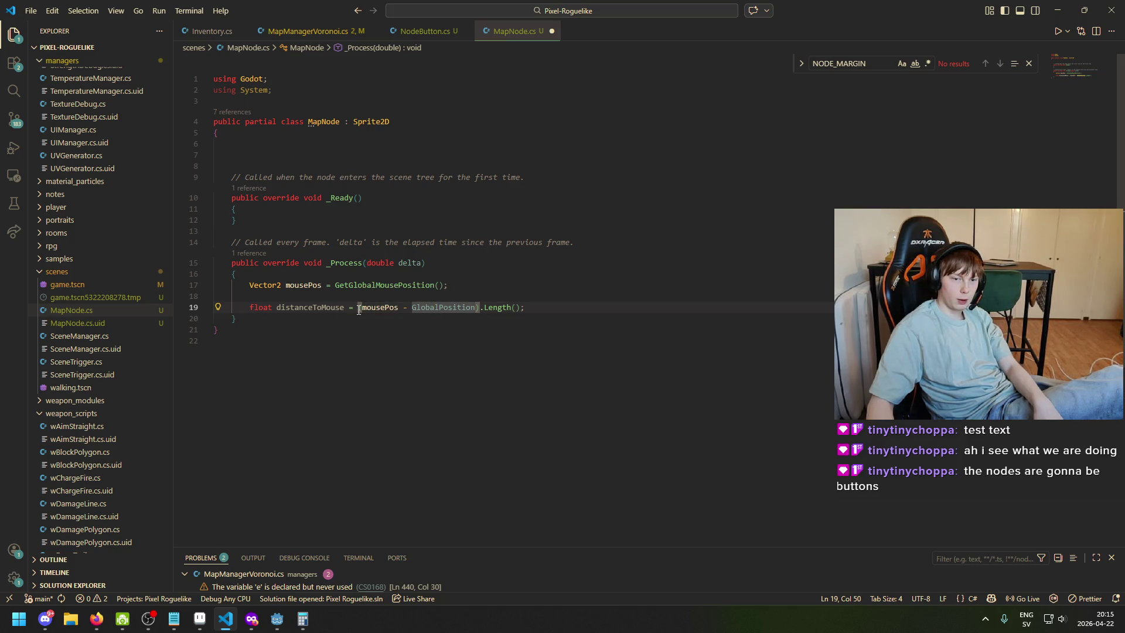
{"action": "left_click", "coordinate": [515, 307]}
{"action": "key", "text": "Left"}
{"action": "key", "text": "Left"}
{"action": "key", "text": "Left"}
{"action": "left_click", "coordinate": [512, 307]}
{"action": "type", "text": "Squared"}
{"action": "key", "text": "ctrl+s"}
Declare const float CLICK_RADIUS = 20f above the mousePos line
{"action": "key", "text": "Return"}
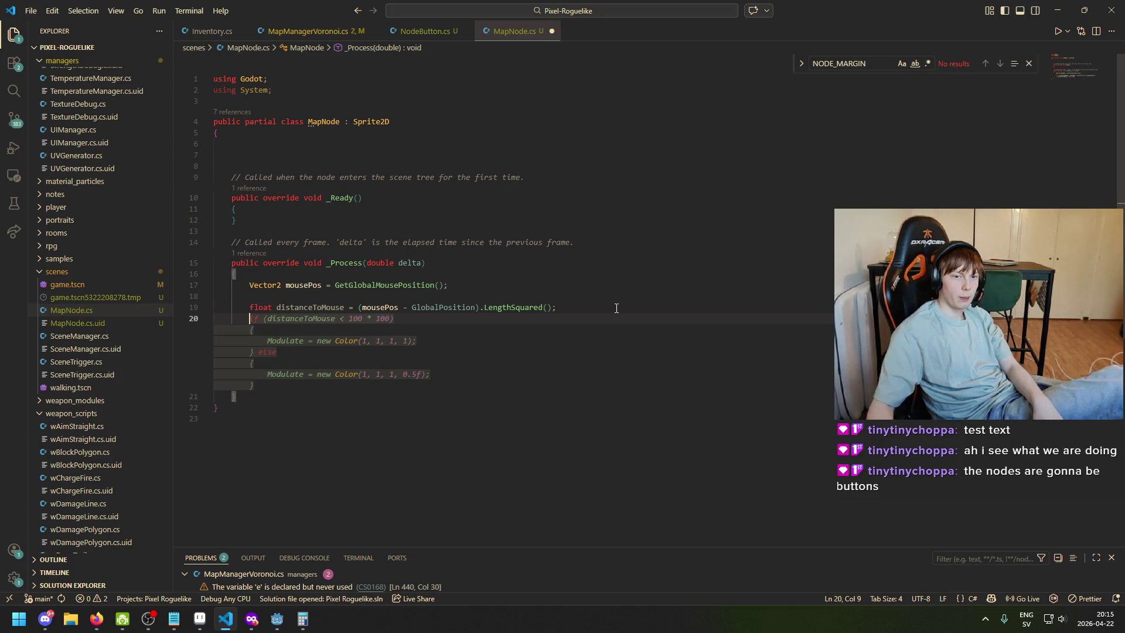
{"action": "key", "text": "Up"}
{"action": "key", "text": "Up"}
{"action": "key", "text": "Up"}
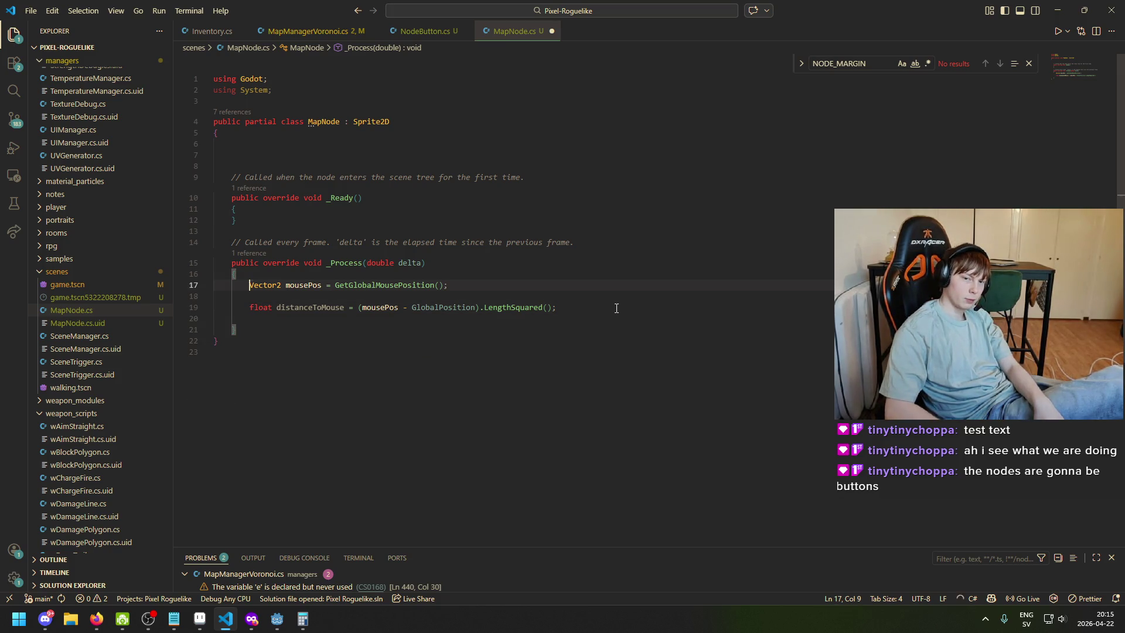
{"action": "key", "text": "Return"}
{"action": "key", "text": "Up"}
{"action": "type", "text": "const "}
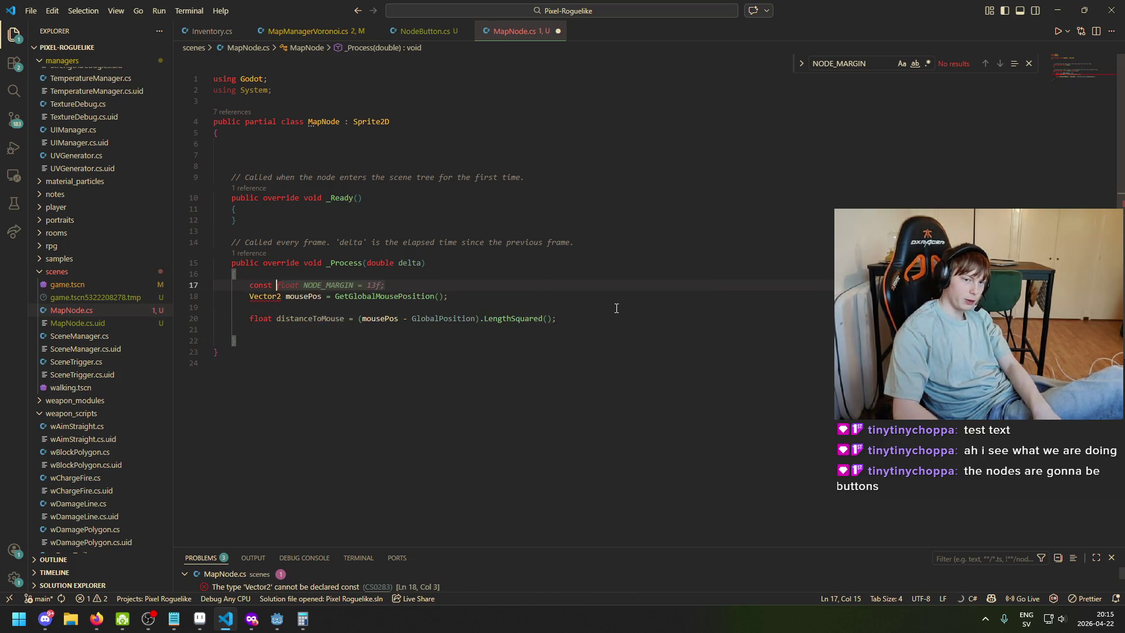
{"action": "type", "text": "float CLICK_RADIUS = 20f;"}
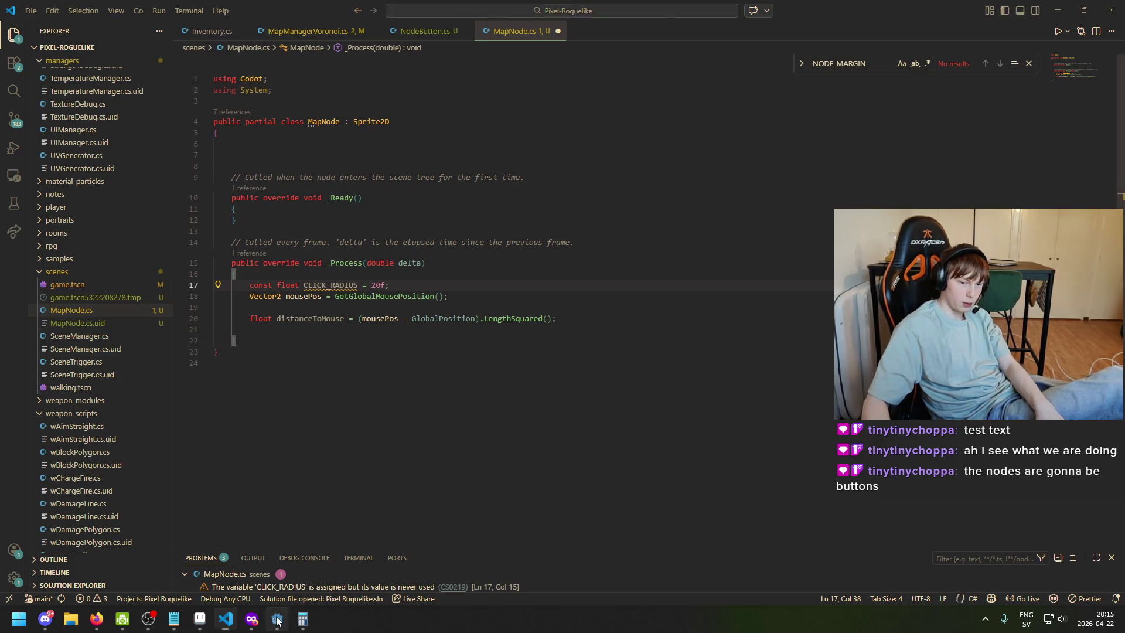
{"action": "key", "text": "alt+Tab"}
{"action": "left_click", "coordinate": [85, 95]}
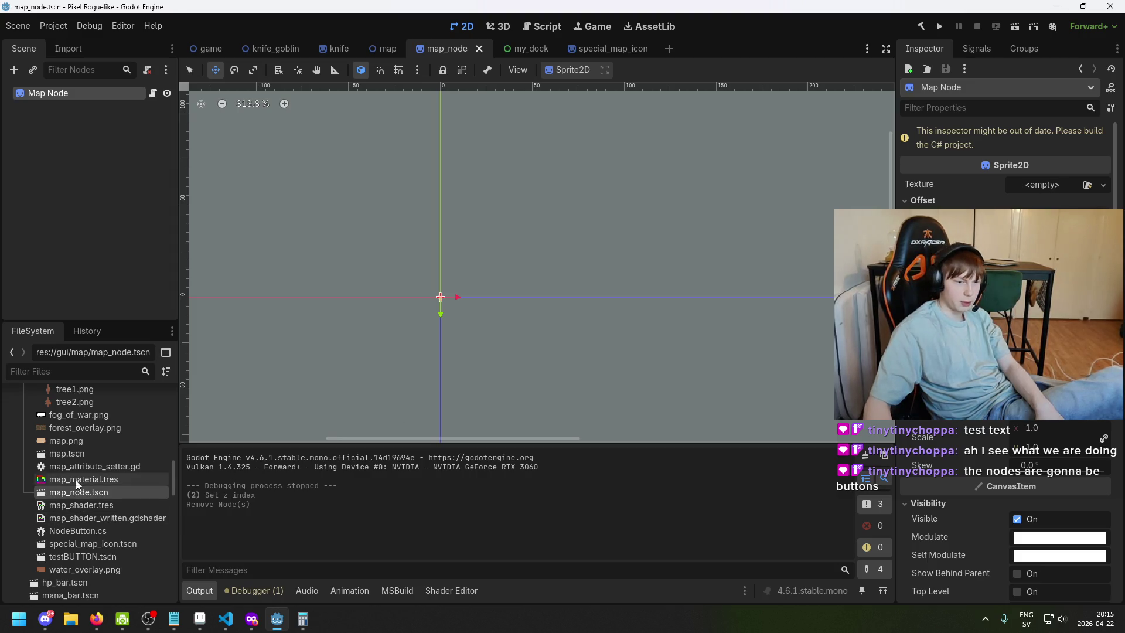
Drag icons/node.png onto the Map Node sprite's Texture field in the Inspector
{"action": "scroll", "coordinate": [93, 445], "scroll_direction": "up", "scroll_amount": 2}
{"action": "scroll", "coordinate": [97, 480], "scroll_direction": "up", "scroll_amount": 2}
{"action": "mouse_move", "coordinate": [86, 484]}
{"action": "left_mouse_down"}
{"action": "mouse_move", "coordinate": [226, 492]}
{"action": "mouse_move", "coordinate": [1037, 171]}
{"action": "mouse_move", "coordinate": [1032, 191]}
{"action": "left_mouse_up"}
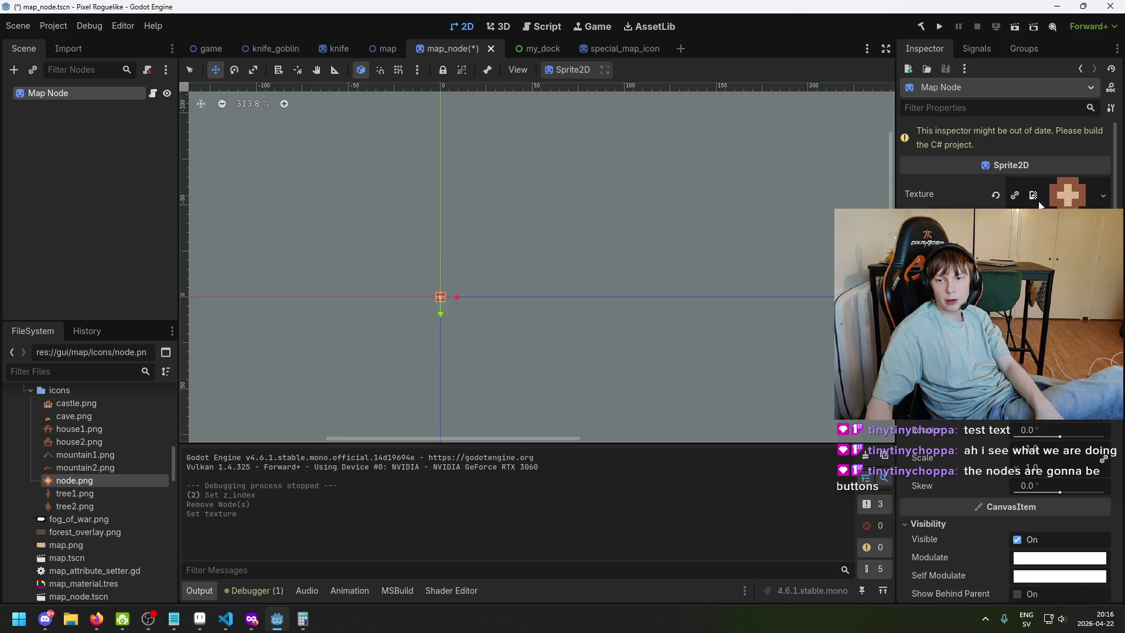
{"action": "key", "text": "alt+Tab"}
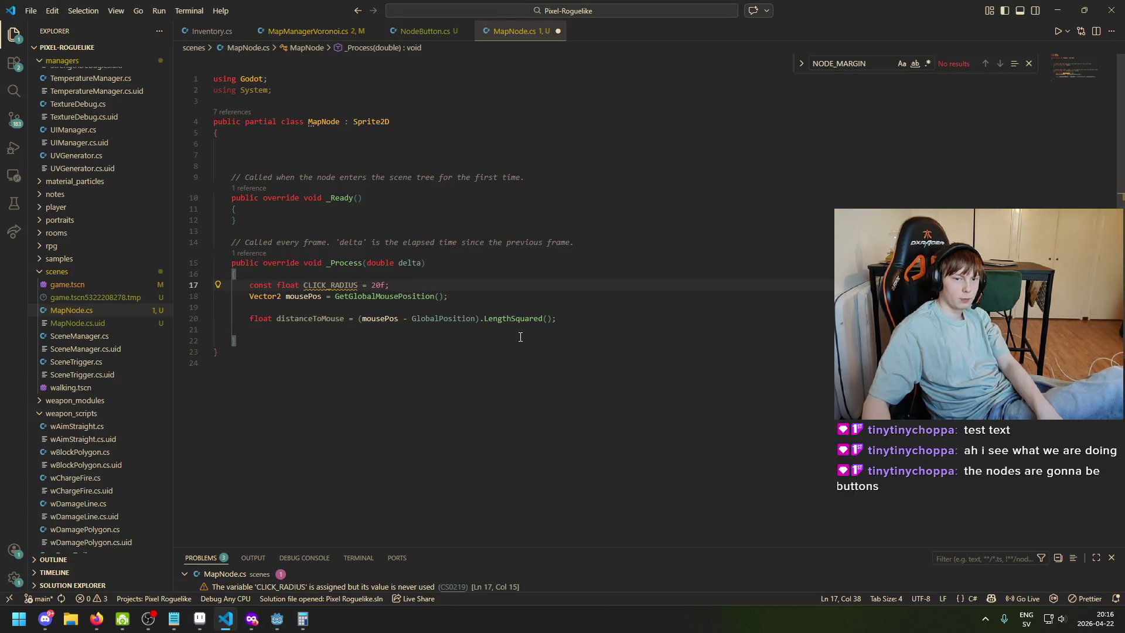
Revert the click radius to 4f and add an if (distanceToMouse < CLICK_RADIUS) check, then save
{"action": "key", "text": "ctrl+z"}
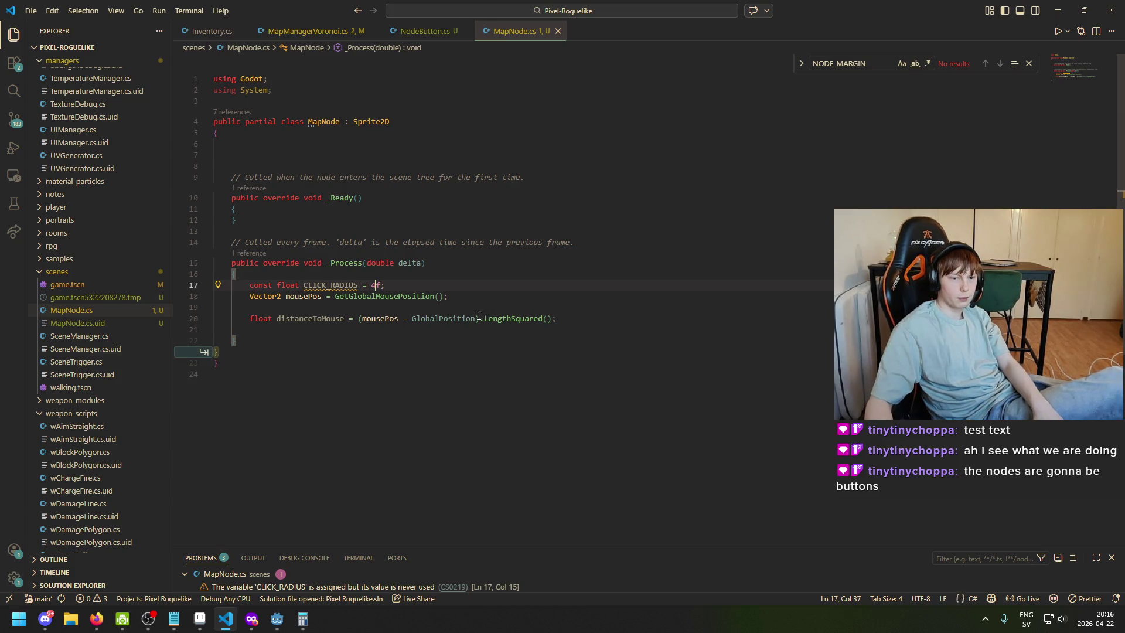
{"action": "left_click", "coordinate": [508, 292]}
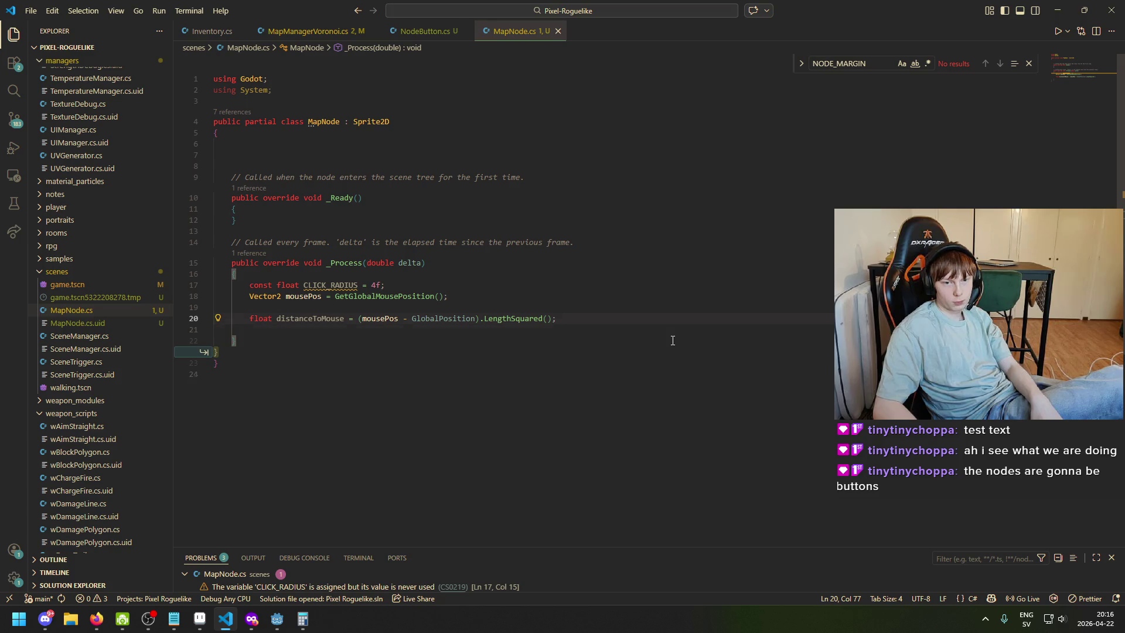
{"action": "key", "text": "Return"}
{"action": "key", "text": "Return"}
{"action": "type", "text": "if ("}
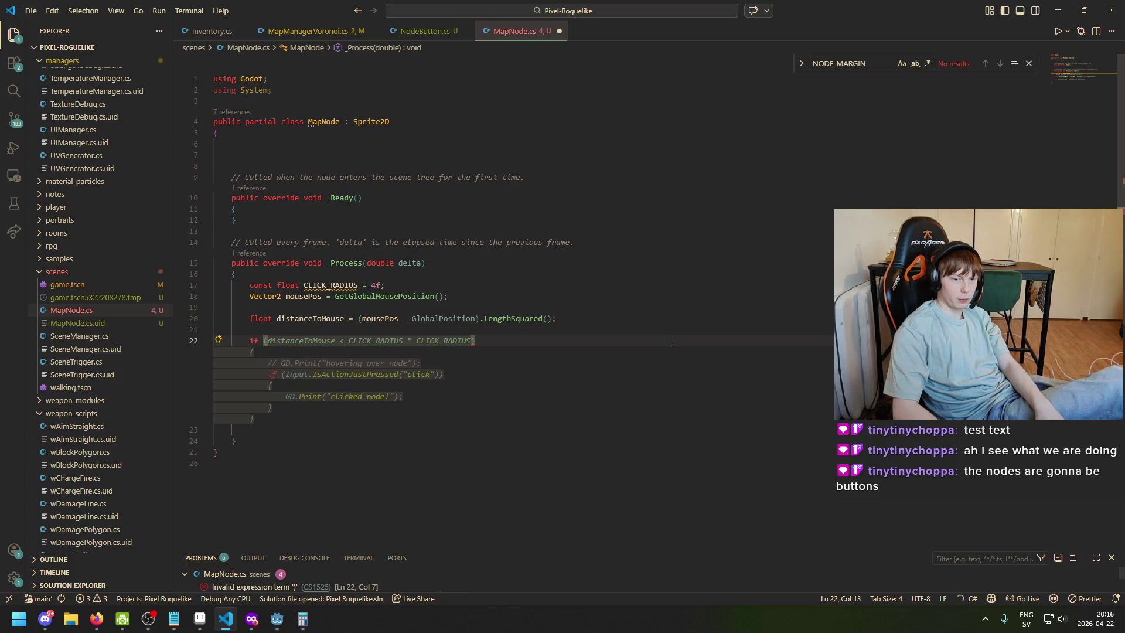
{"action": "type", "text": "distanceToMo"}
{"action": "key", "text": "Tab"}
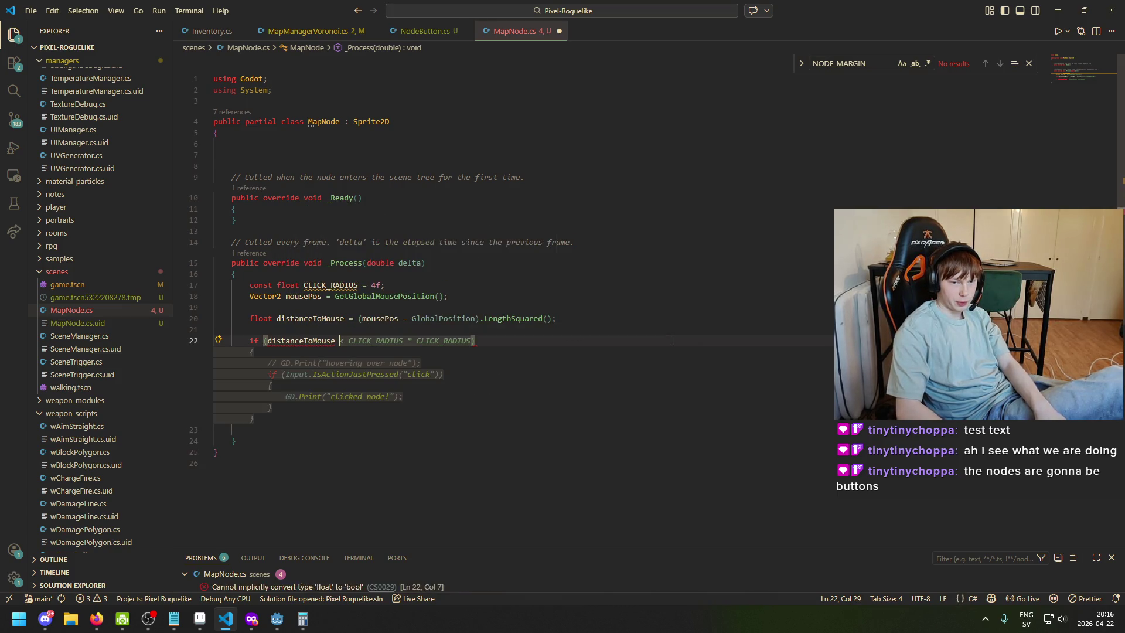
{"action": "type", "text": "< CLIC"}
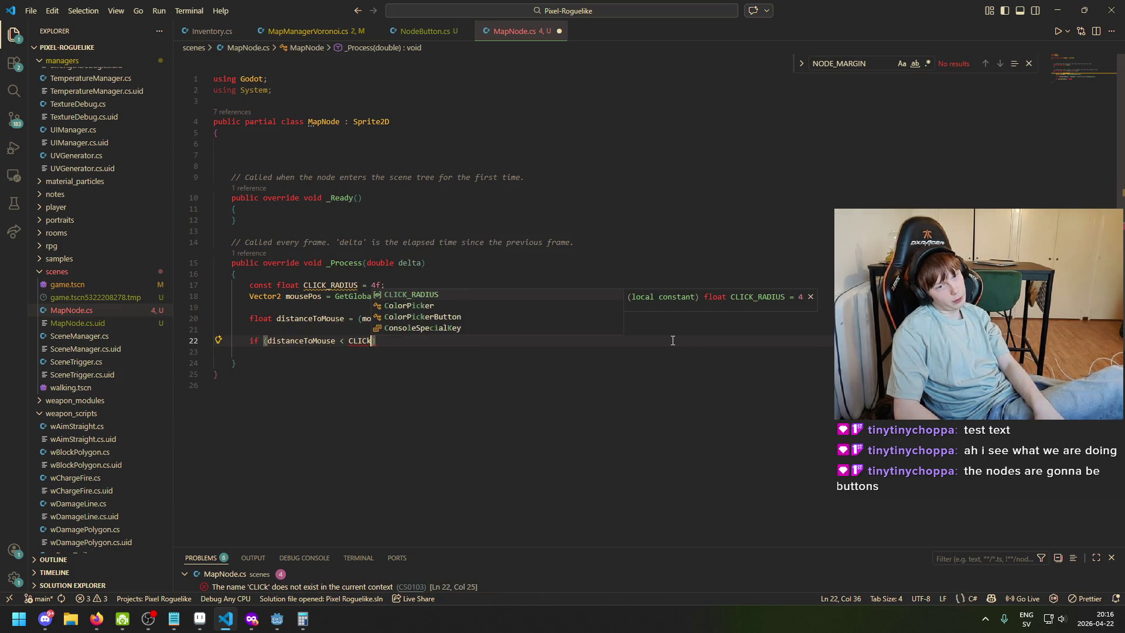
{"action": "key", "text": "Tab"}
{"action": "key", "text": "Tab"}
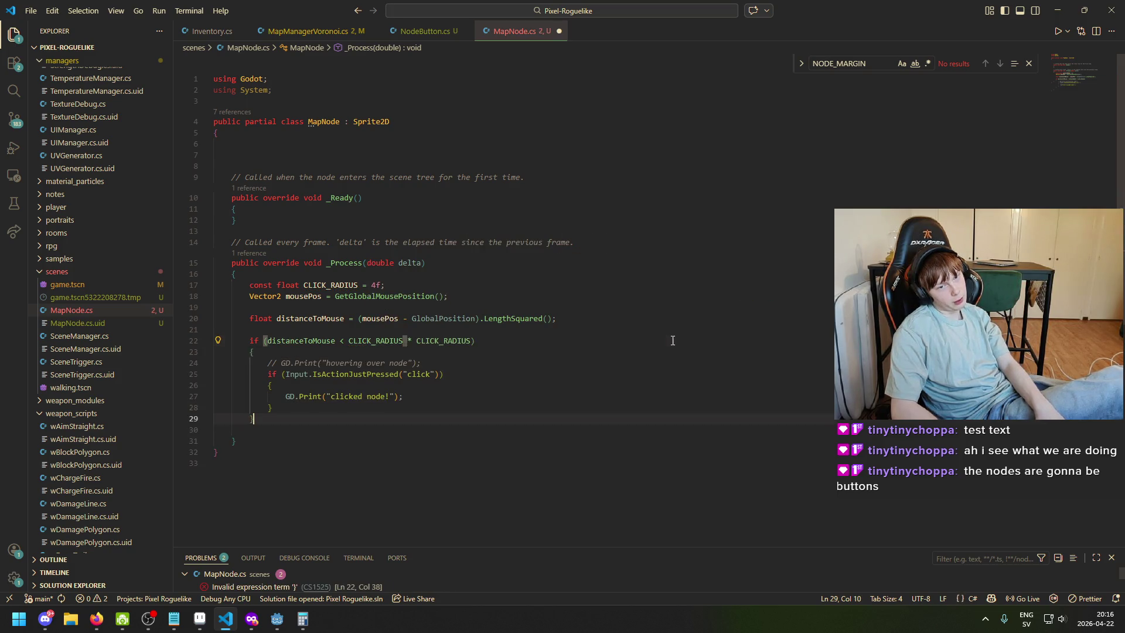
{"action": "left_click", "coordinate": [380, 340]}
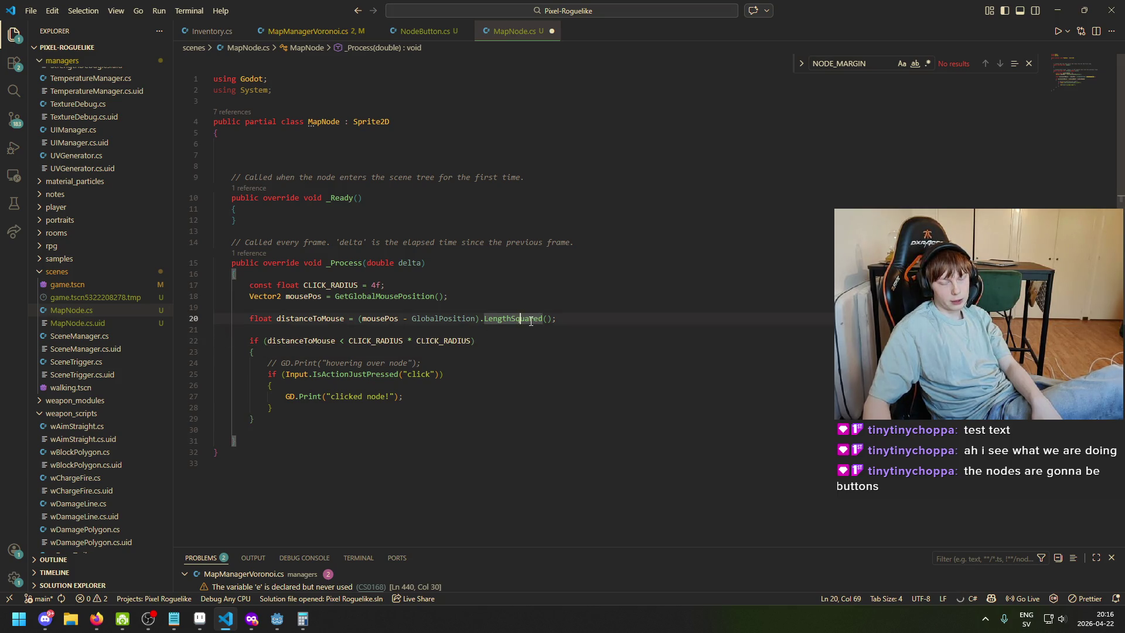
{"action": "key", "text": "ctrl+s"}
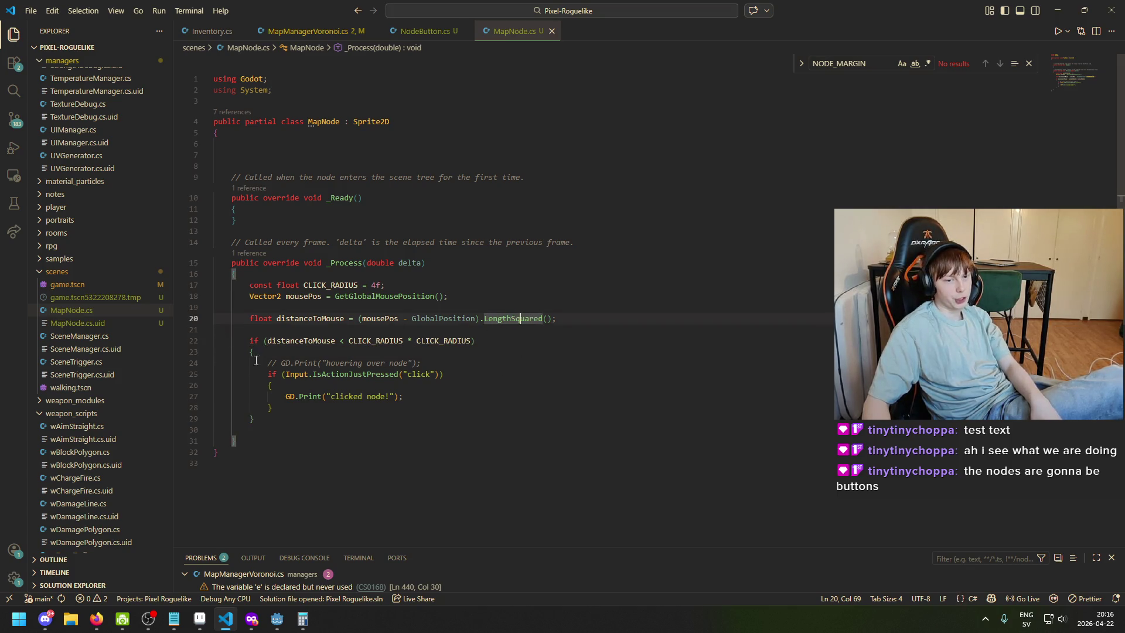
Select the "click" action name inside the IsActionJustPressed call
{"action": "left_click", "coordinate": [271, 362]}
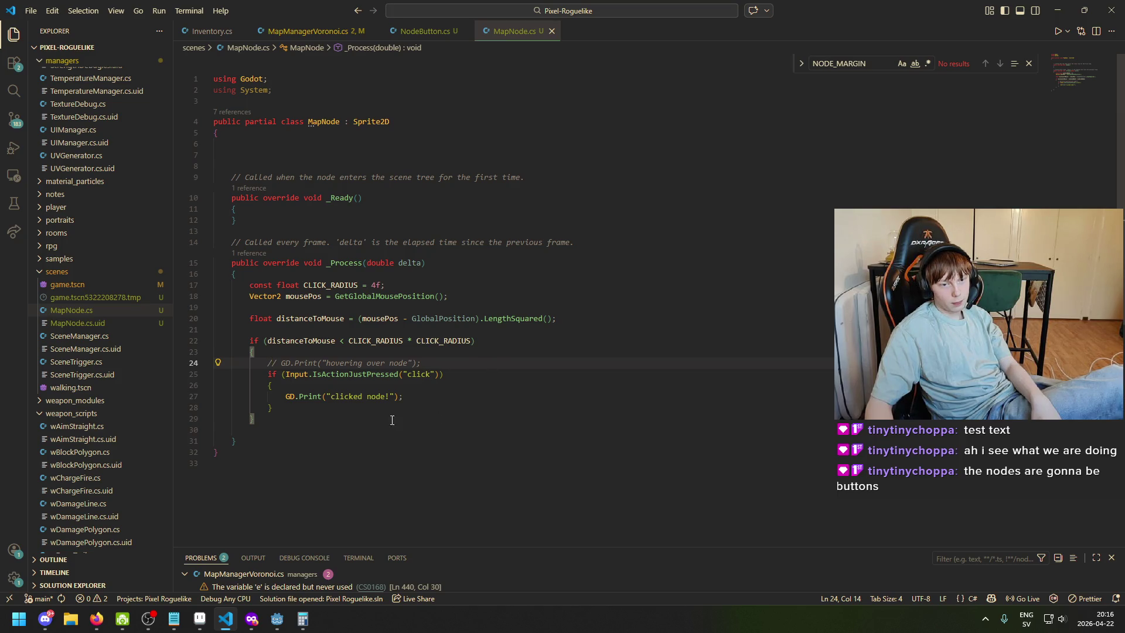
{"action": "left_click", "coordinate": [357, 374]}
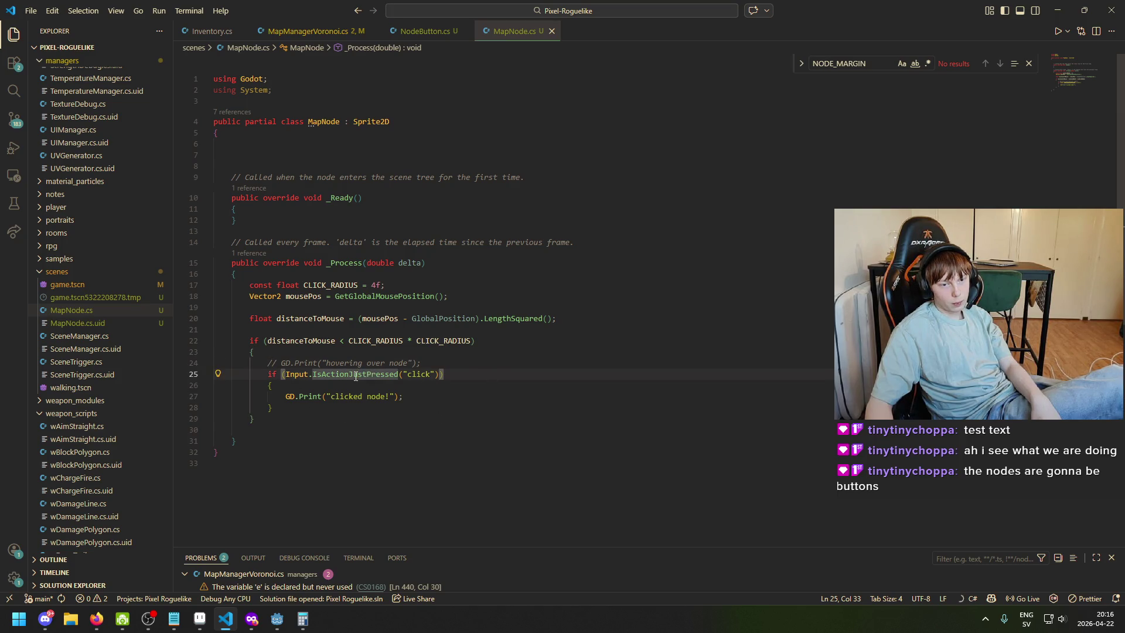
{"action": "left_click", "coordinate": [430, 375]}
{"action": "left_click_drag", "start_coordinate": [431, 378], "coordinate": [410, 377]}
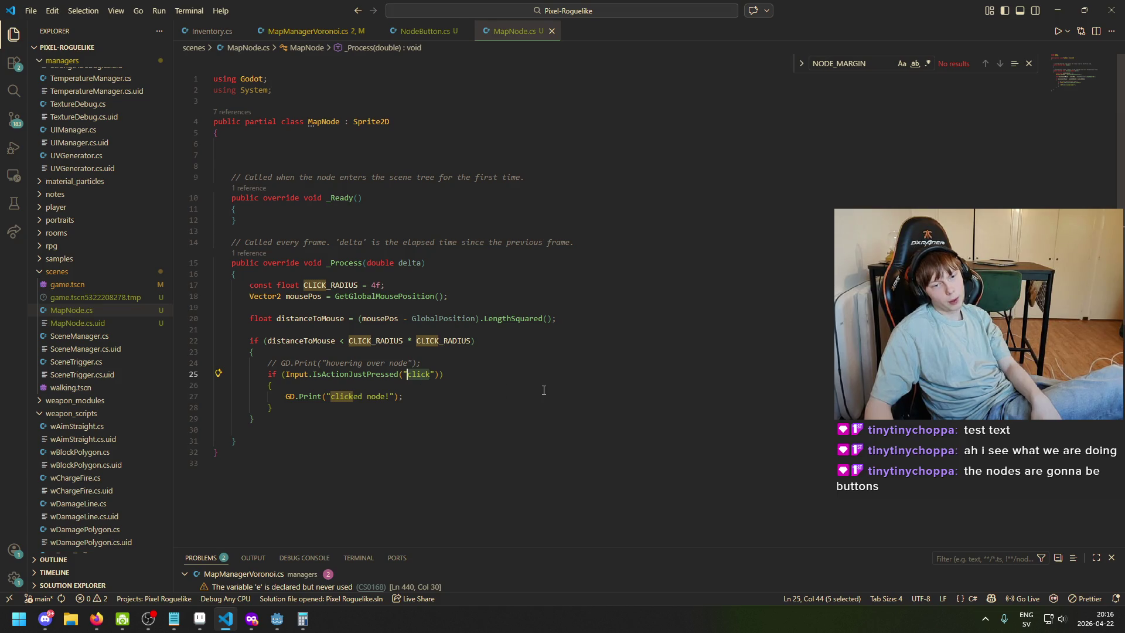
Try replacing the line 25 check with Input.IsMouseButtonPressed(MouseButton.Left) and read its description
{"action": "key", "text": "BackSpace"}
{"action": "key", "text": "BackSpace"}
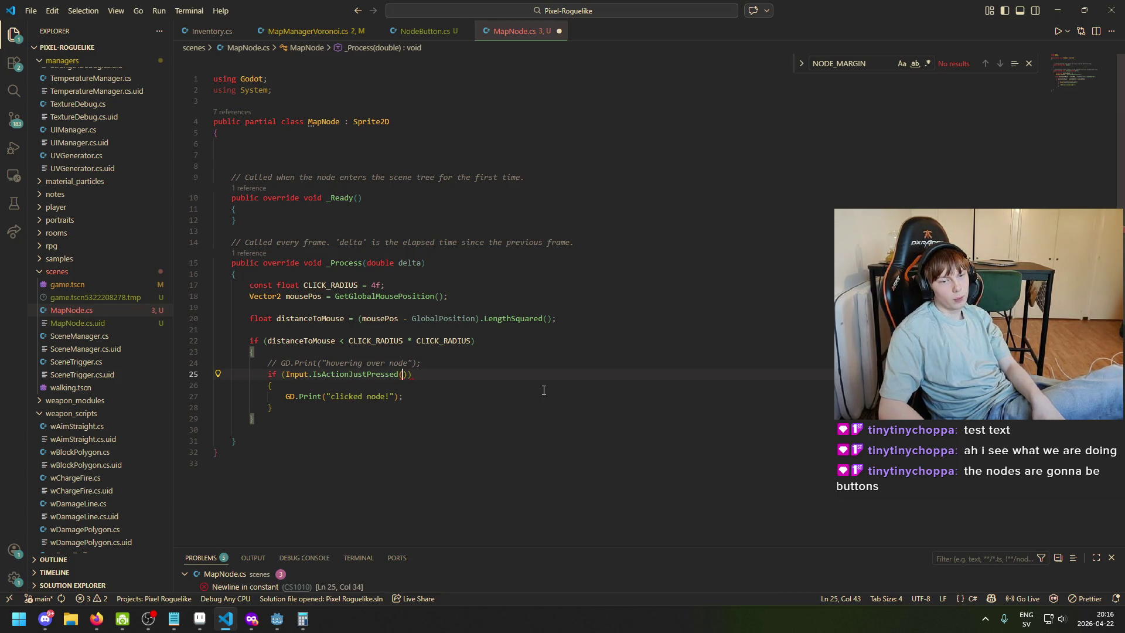
{"action": "type", "text": "\""}
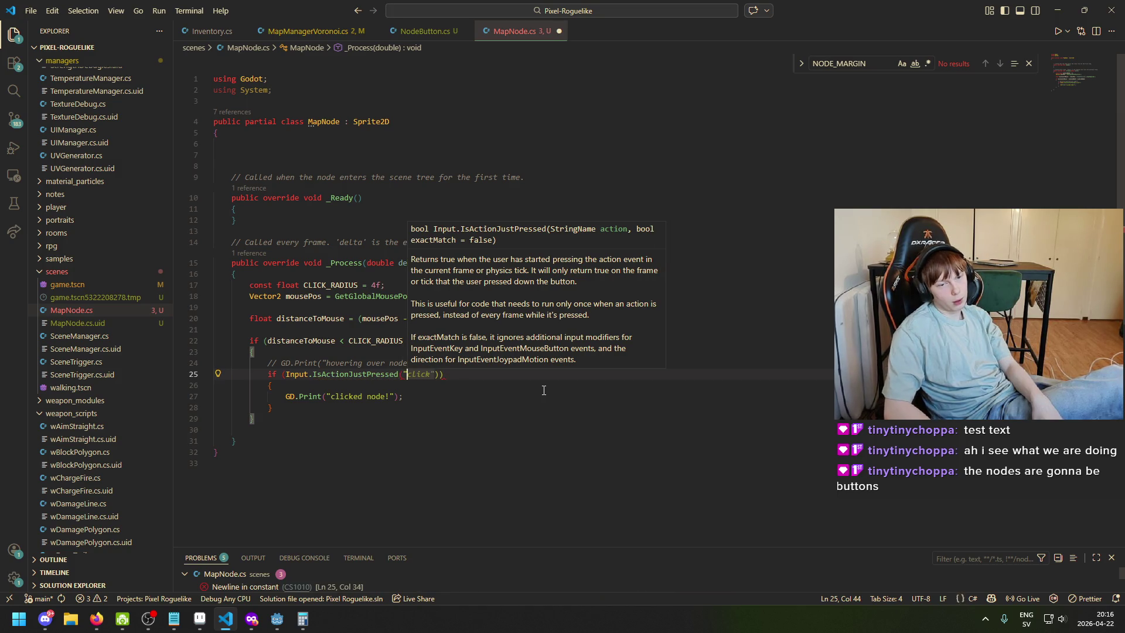
{"action": "key", "text": "ctrl+shift+Left"}
{"action": "key", "text": "ctrl+shift+Left"}
{"action": "key", "text": "ctrl+shift+Left"}
{"action": "type", "text": "IN"}
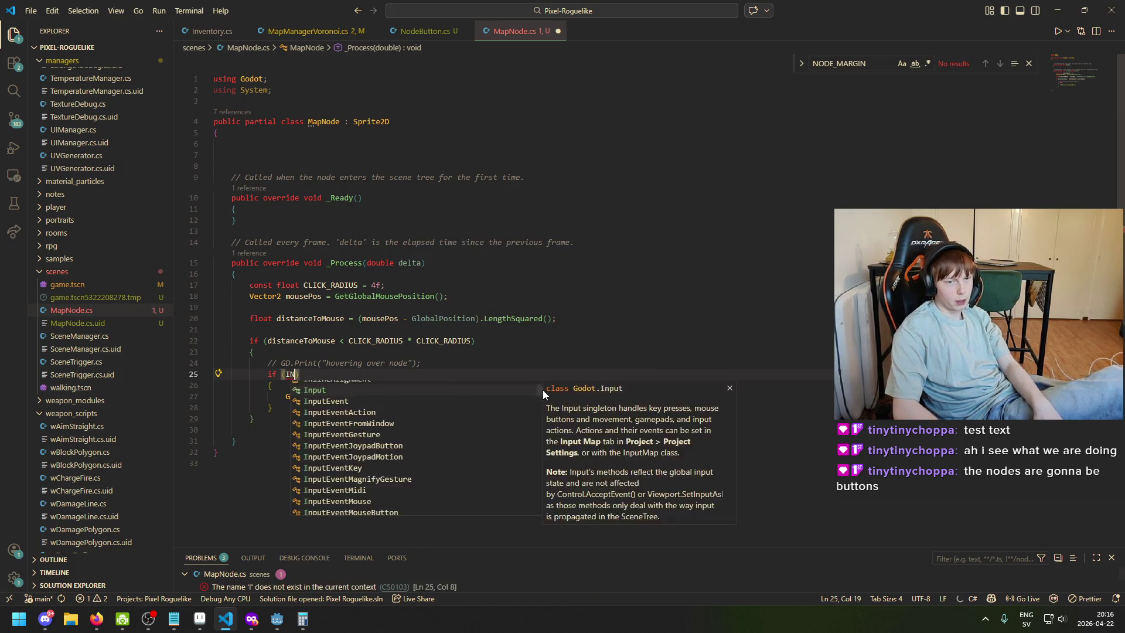
{"action": "key", "text": "Tab"}
{"action": "type", "text": ".Mouse"}
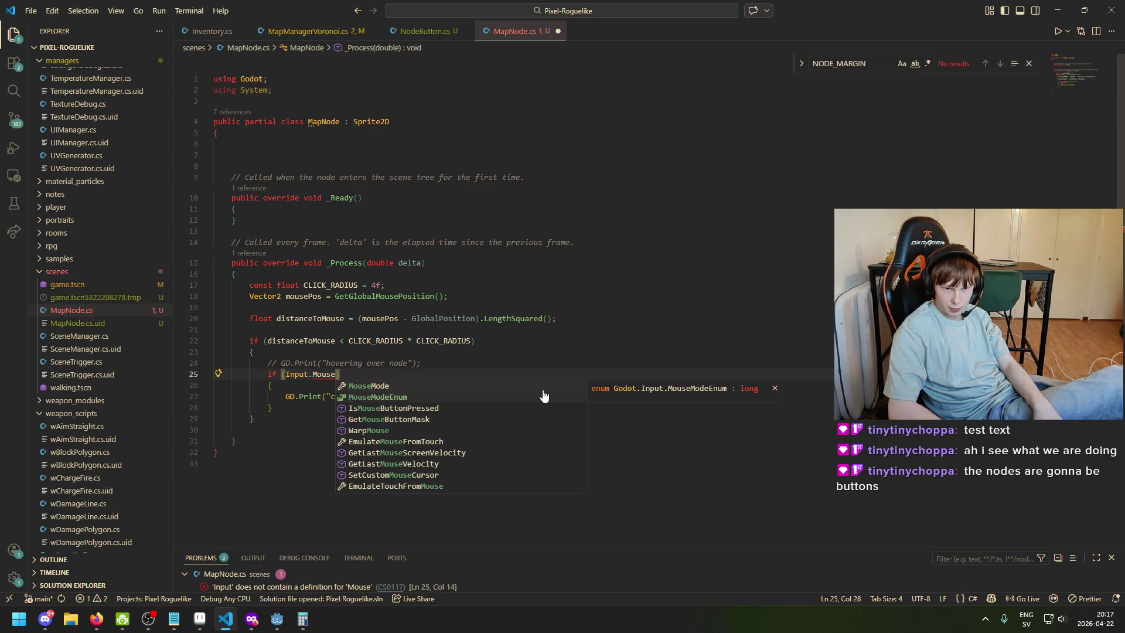
{"action": "key", "text": "Down"}
{"action": "key", "text": "Down"}
{"action": "key", "text": "Tab"}
{"action": "type", "text": "("}
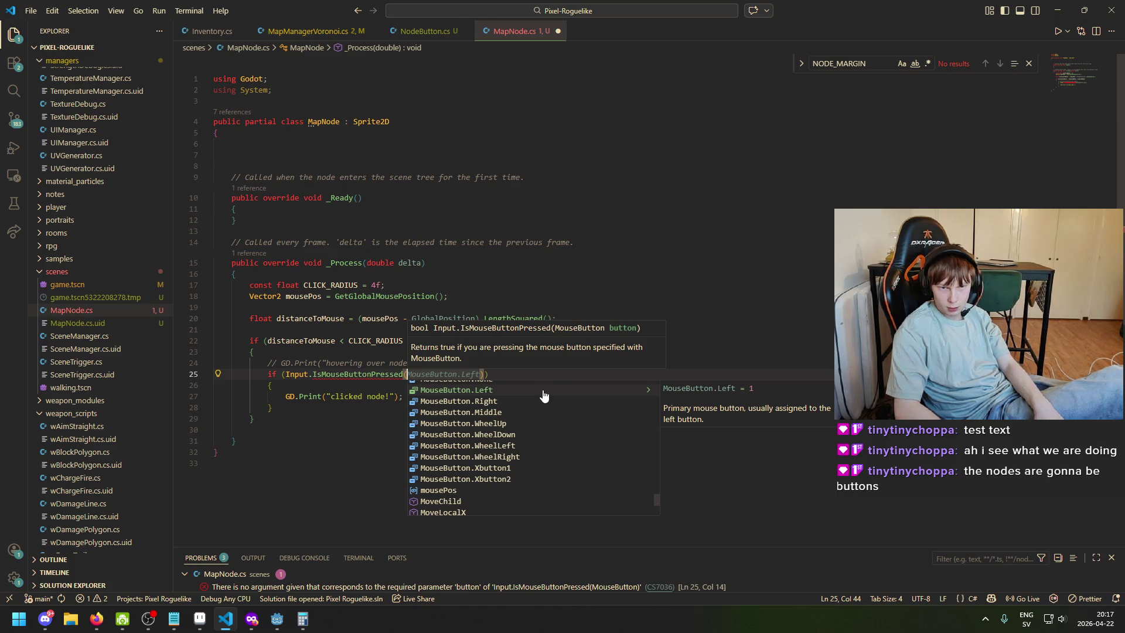
{"action": "key", "text": "Tab"}
{"action": "type", "text": ")"}
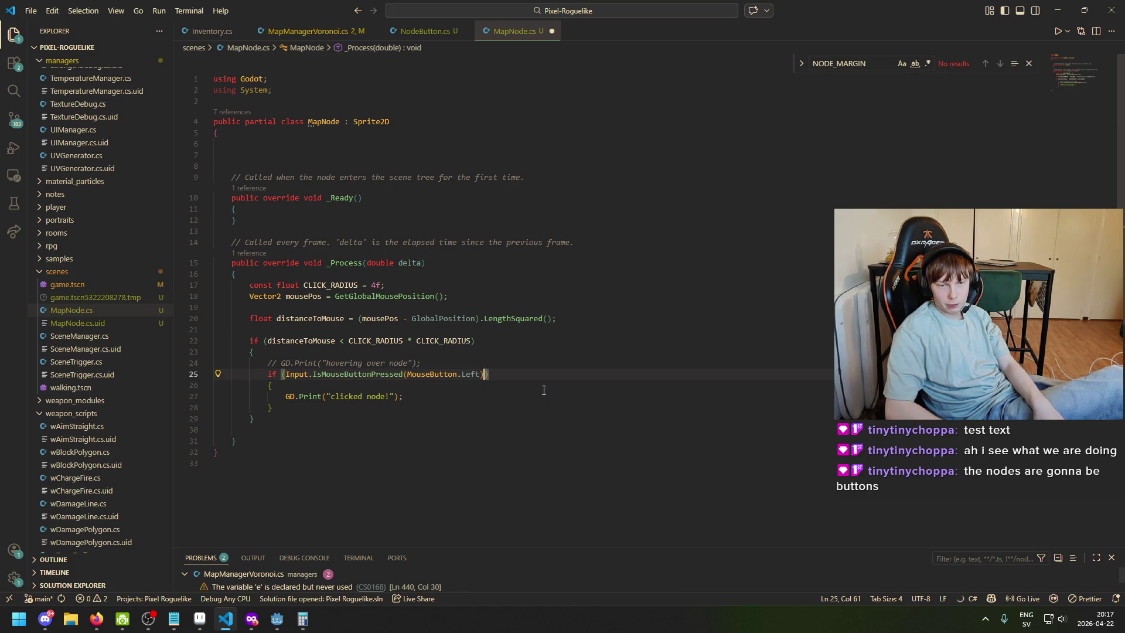
{"action": "key", "text": "Down"}
{"action": "key", "text": "Down"}
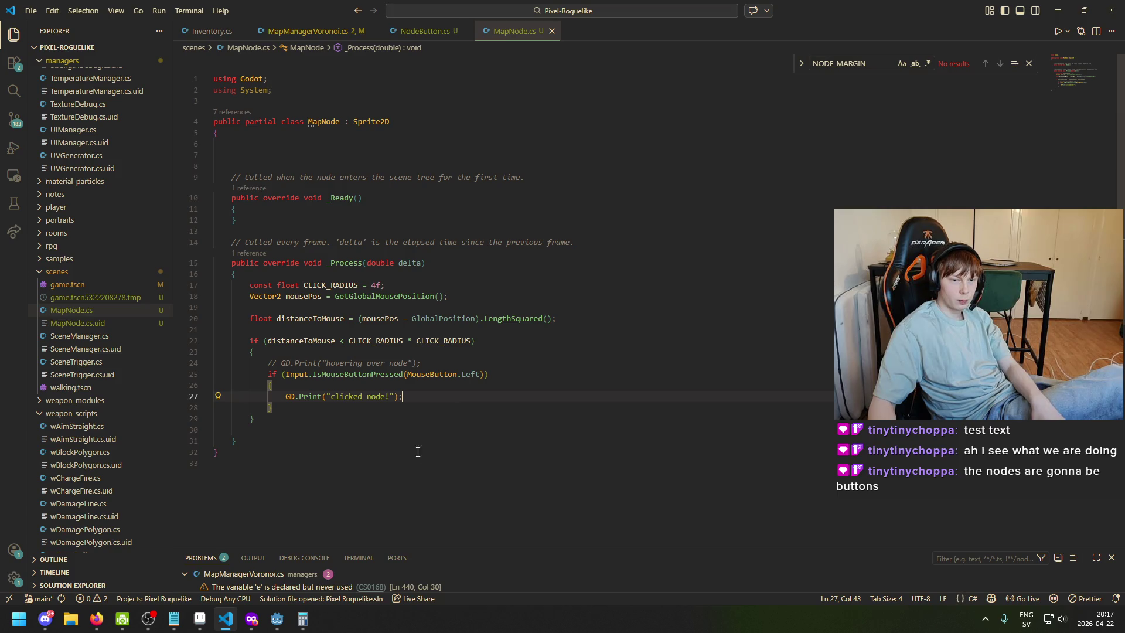
{"action": "left_click", "coordinate": [379, 377]}
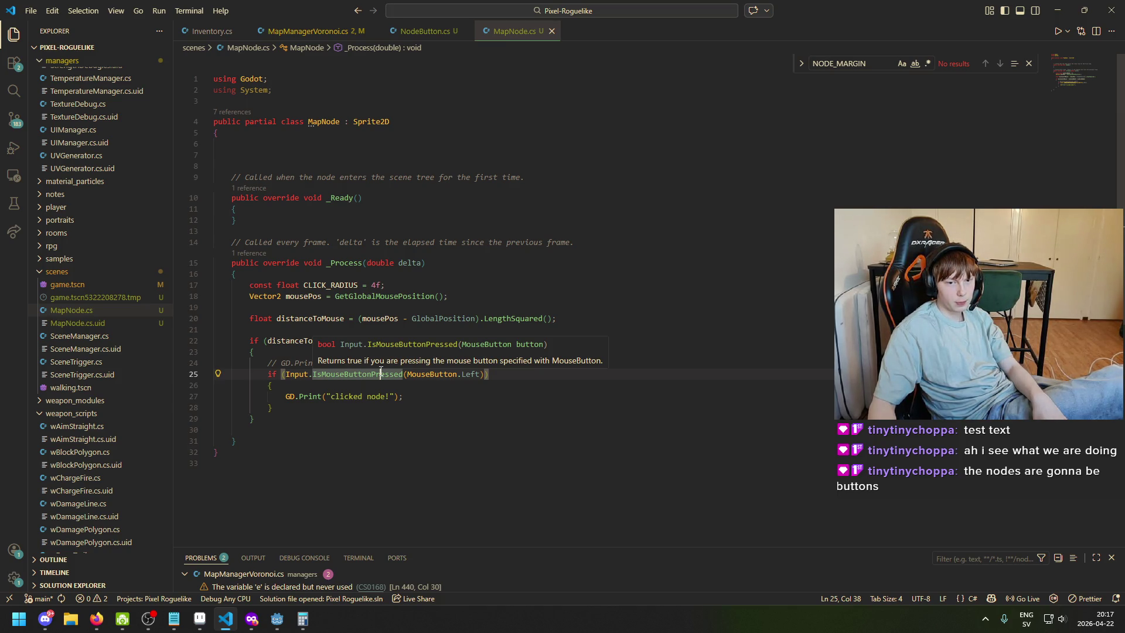
Revert line 25 to Input.IsActionJustPressed("click"), save MapNode.cs, and return to Godot
{"action": "left_click", "coordinate": [521, 374]}
{"action": "key", "text": "Left"}
{"action": "key", "text": "Left"}
{"action": "key", "text": "BackSpace"}
{"action": "key", "text": "BackSpace"}
{"action": "key", "text": "BackSpace"}
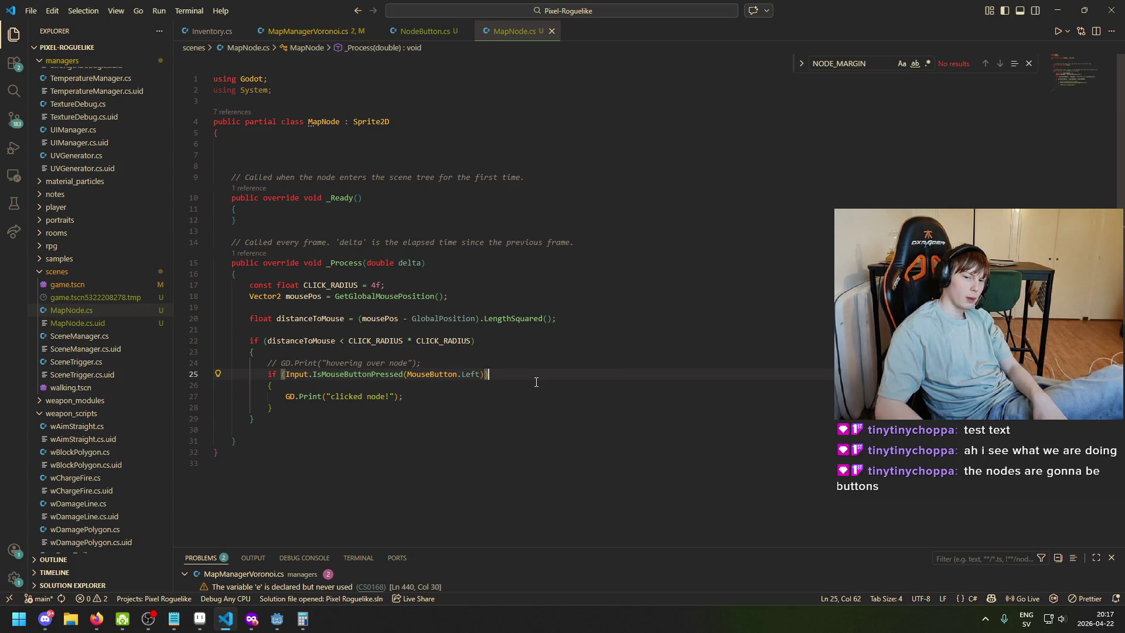
{"action": "key", "text": "BackSpace"}
{"action": "key", "text": "BackSpace"}
{"action": "key", "text": "BackSpace"}
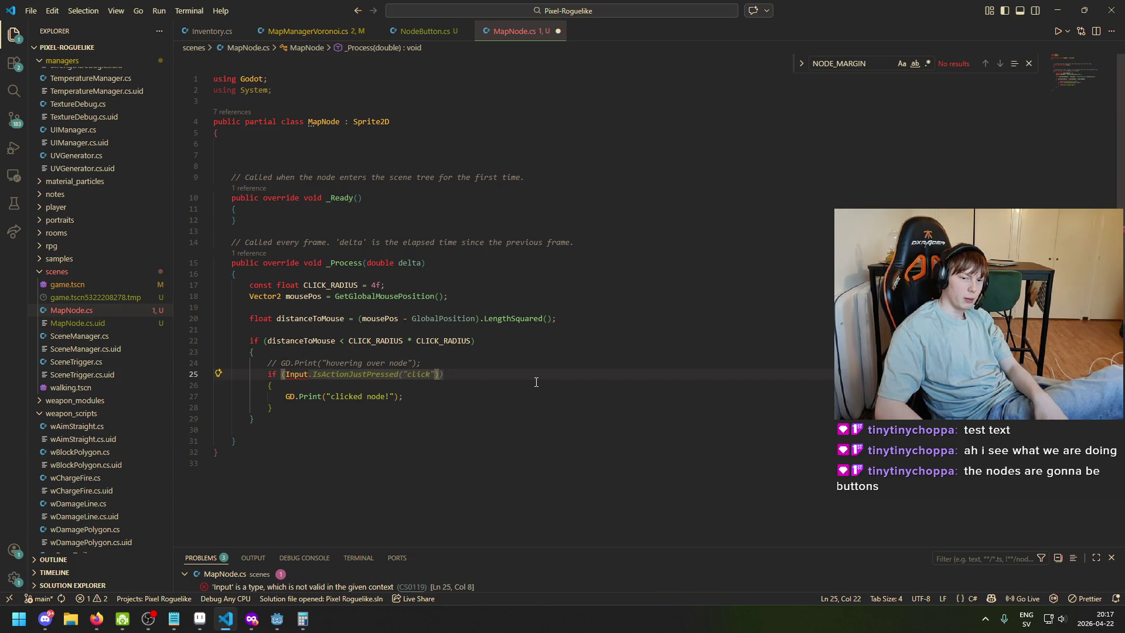
{"action": "type", "text": ".IsAct"}
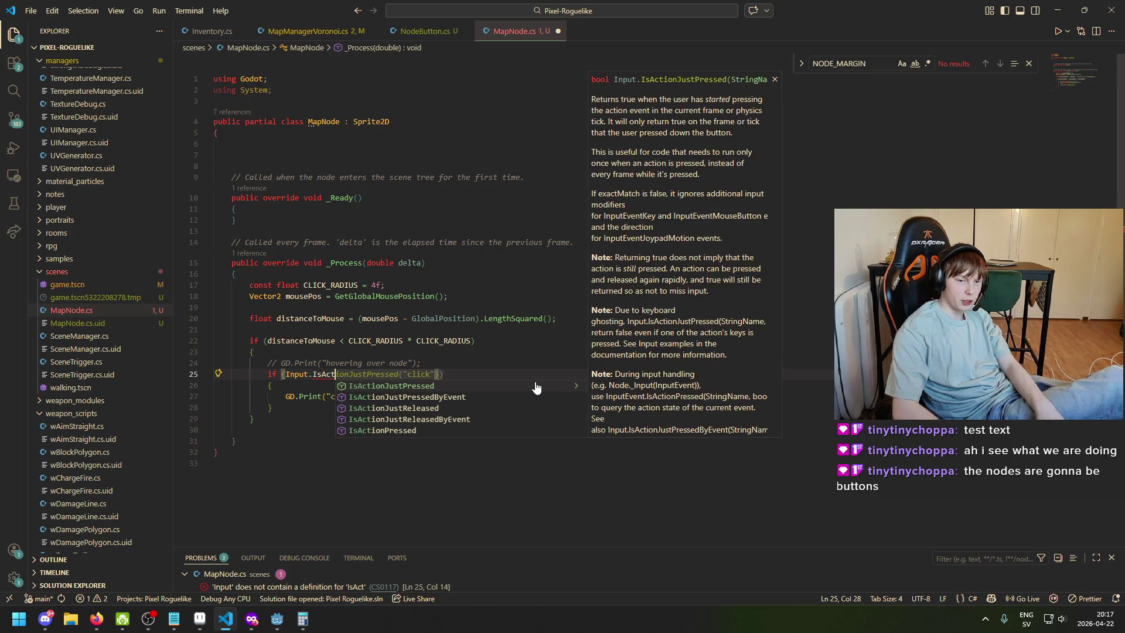
{"action": "key", "text": "Return"}
{"action": "type", "text": "(\""}
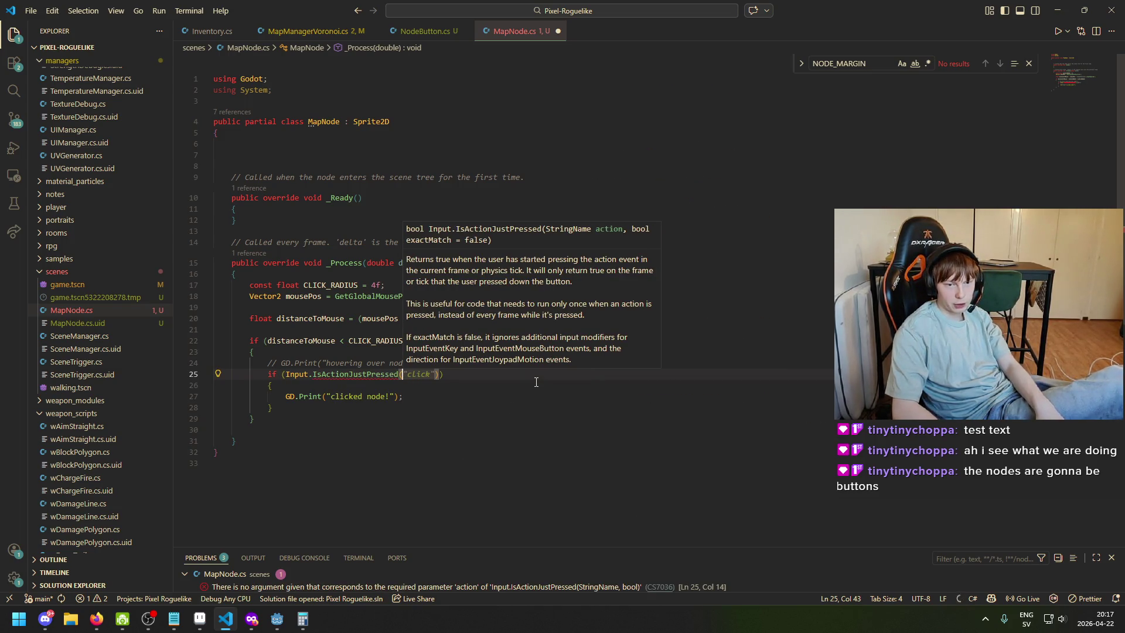
{"action": "key", "text": "Tab"}
{"action": "key", "text": "ctrl+s"}
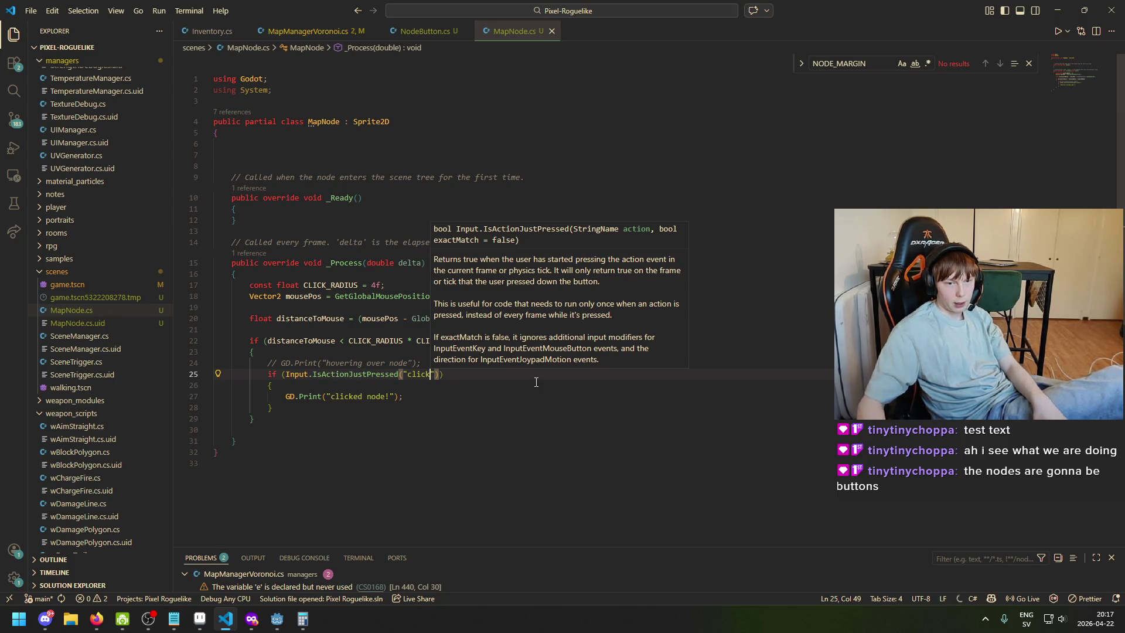
{"action": "left_click", "coordinate": [277, 619]}
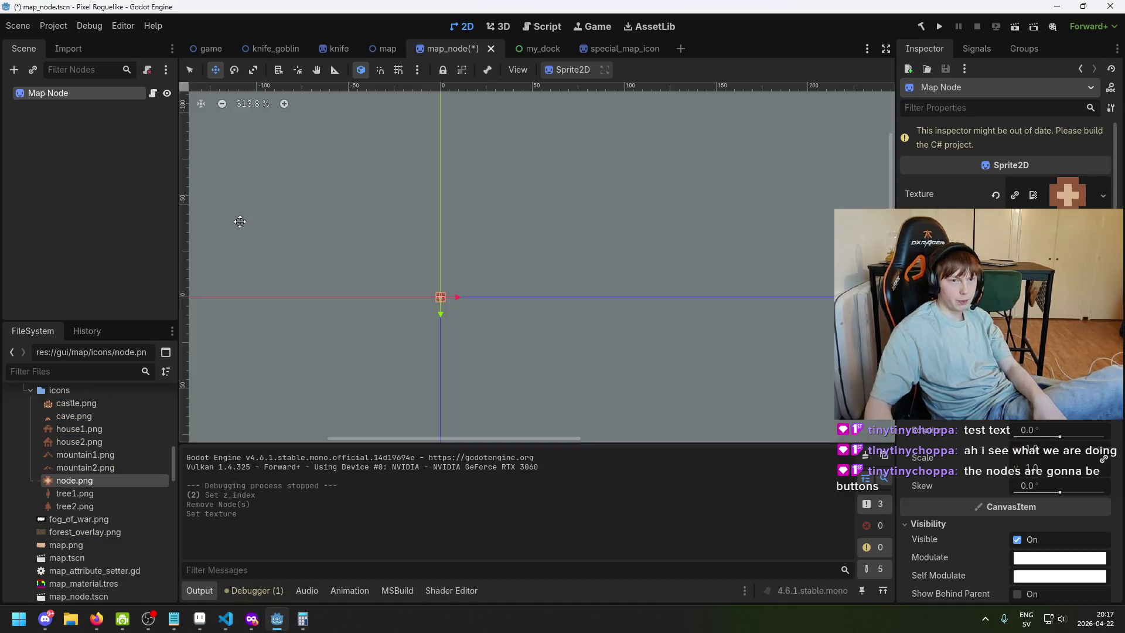
Check which mouse event the lmb action uses in Project Settings' Input Map
{"action": "left_click", "coordinate": [55, 26]}
{"action": "left_click", "coordinate": [85, 44]}
{"action": "left_click", "coordinate": [295, 125]}
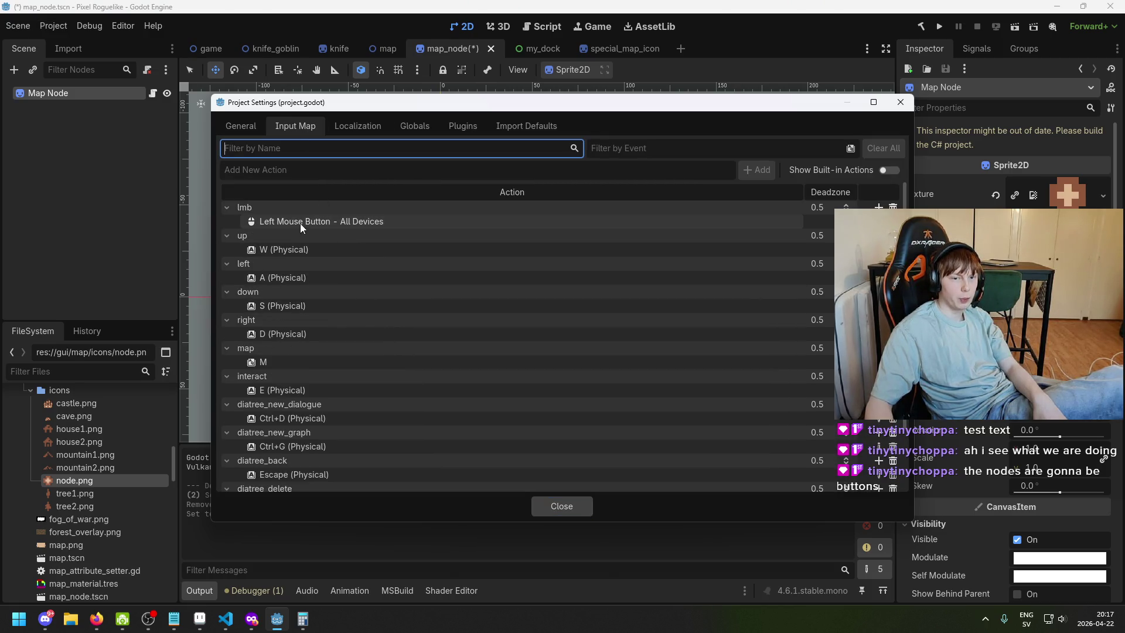
{"action": "left_click", "coordinate": [342, 221]}
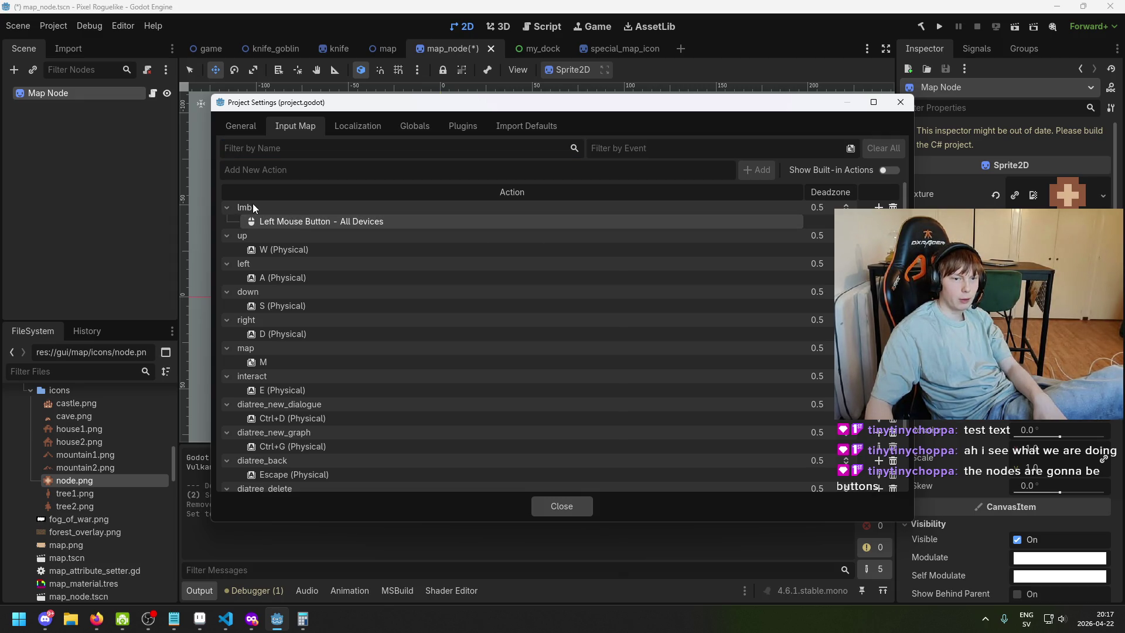
{"action": "scroll", "coordinate": [397, 315], "scroll_direction": "down", "scroll_amount": 3}
{"action": "scroll", "coordinate": [343, 340], "scroll_direction": "up", "scroll_amount": 3}
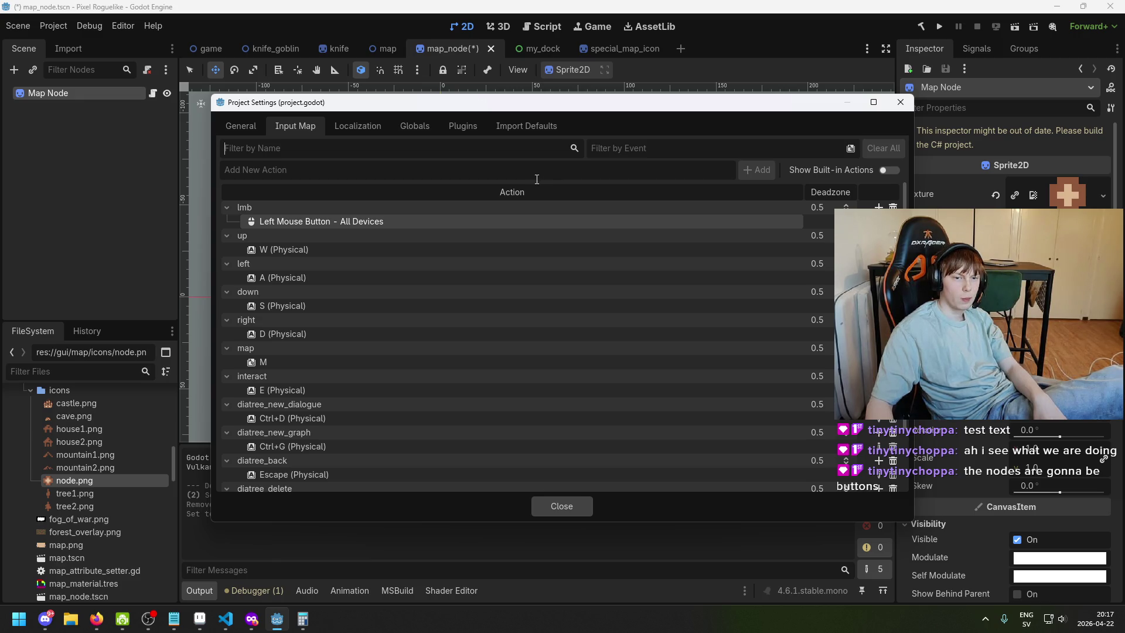
Change the action name from "click" to "lmb" in MapNode.cs and save
{"action": "left_click", "coordinate": [226, 619]}
{"action": "key", "text": "BackSpace"}
{"action": "key", "text": "BackSpace"}
{"action": "key", "text": "BackSpace"}
{"action": "key", "text": "Delete"}
{"action": "key", "text": "Delete"}
{"action": "type", "text": "lmb"}
{"action": "key", "text": "End"}
{"action": "key", "text": "ctrl+s"}
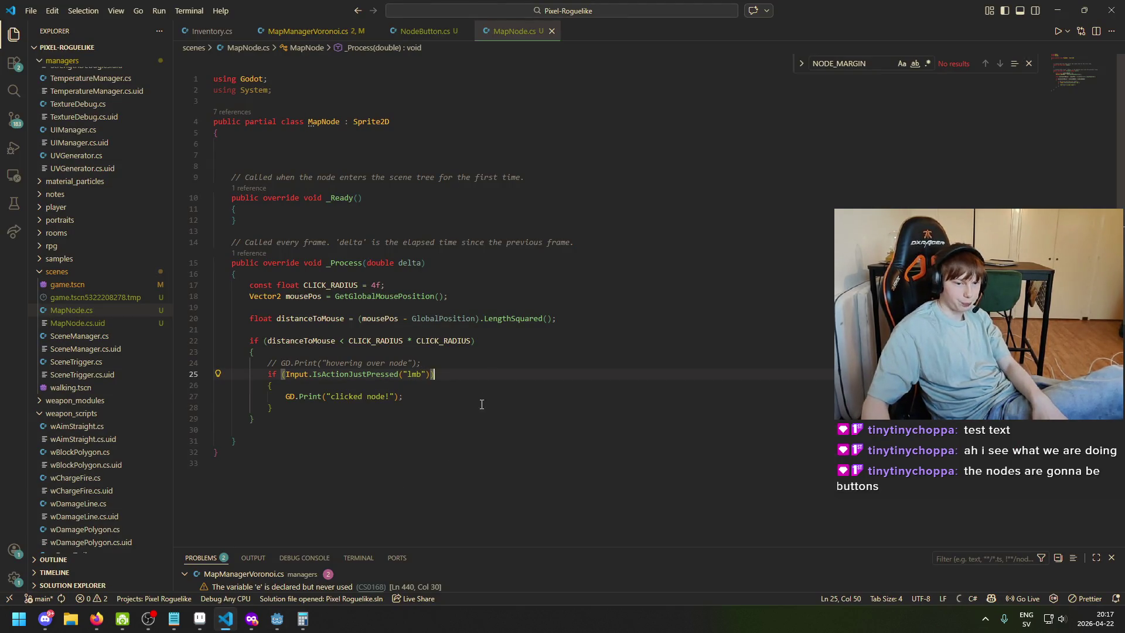
Close Project Settings in Godot and run the game to test node clicks
{"action": "mouse_move", "coordinate": [277, 619]}
{"action": "left_click", "coordinate": [350, 572]}
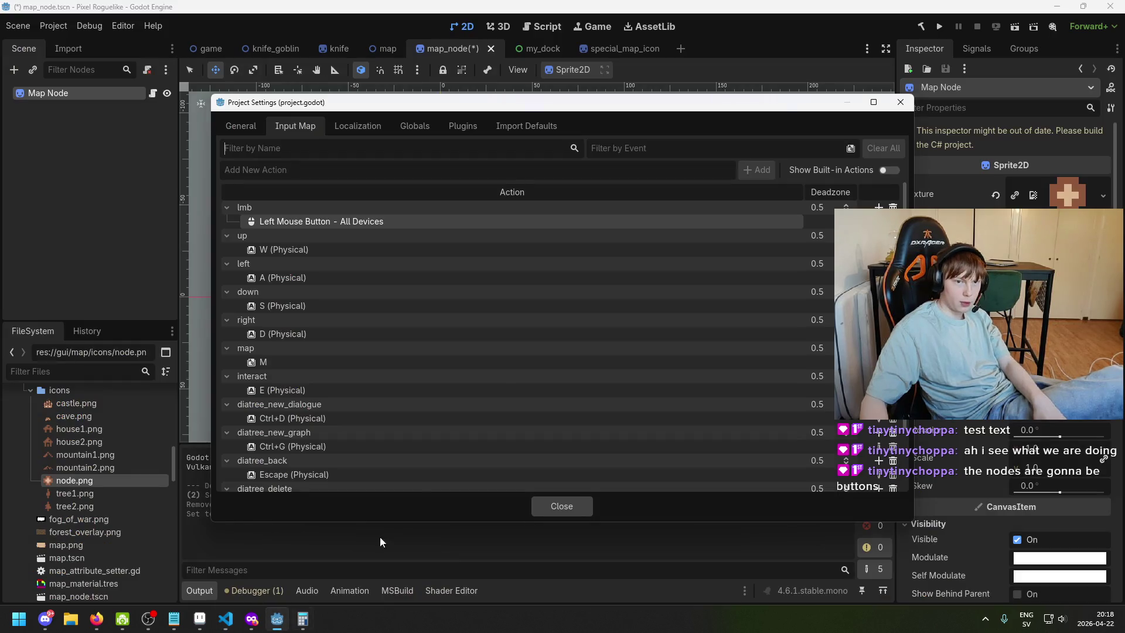
{"action": "left_click", "coordinate": [583, 513]}
{"action": "left_click", "coordinate": [939, 27]}
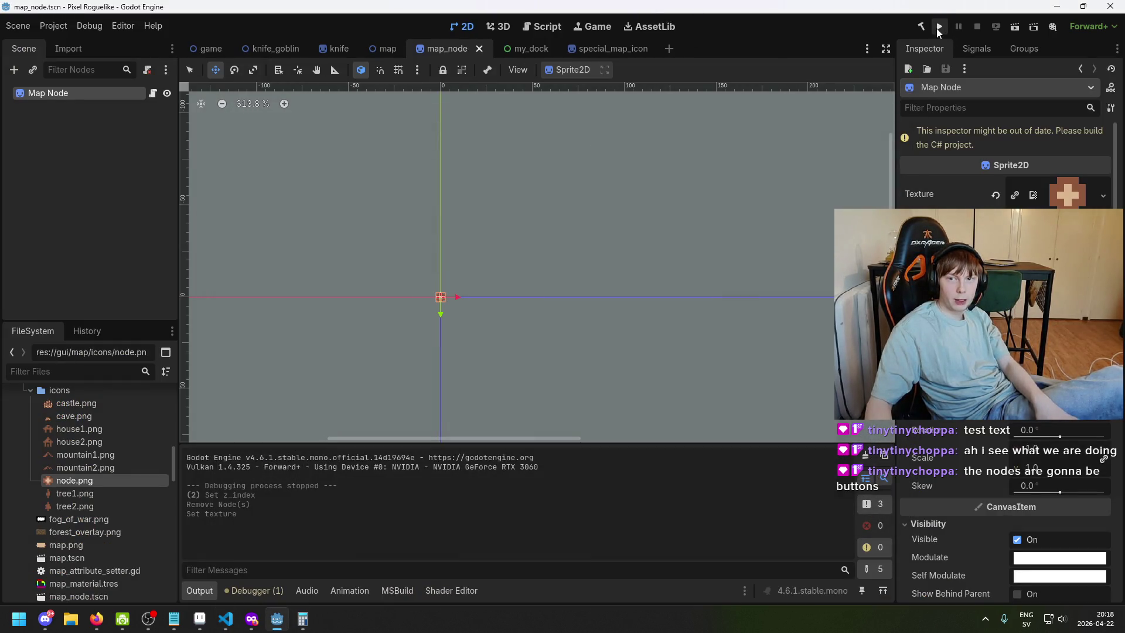
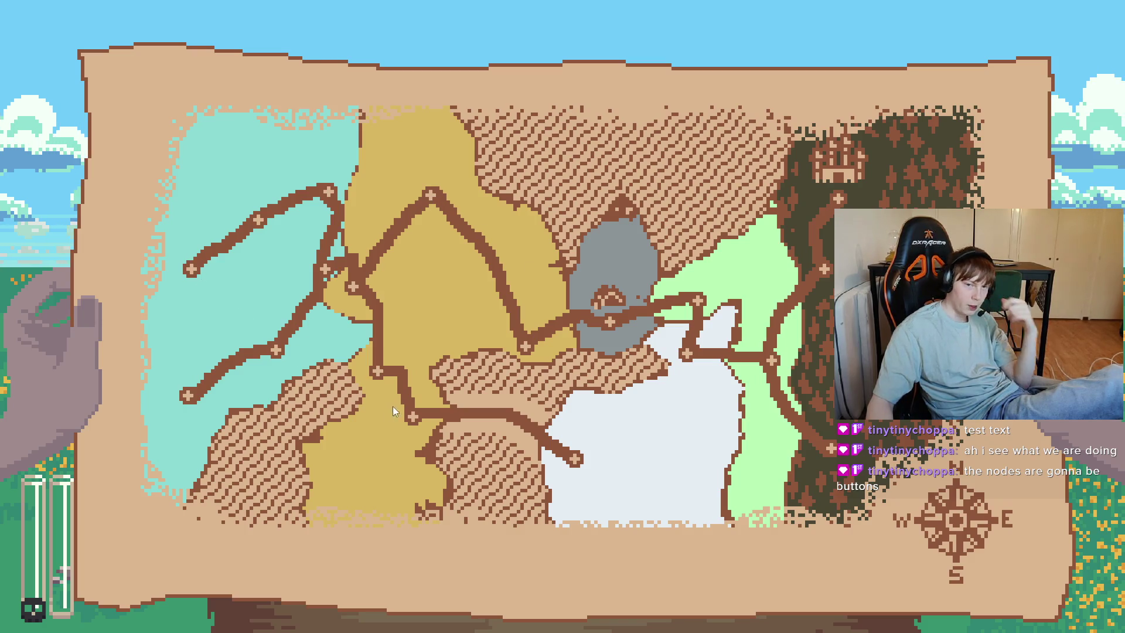
Stop the running game and select the '(5) clicked node!' line in the output log
{"action": "key", "text": "F8"}
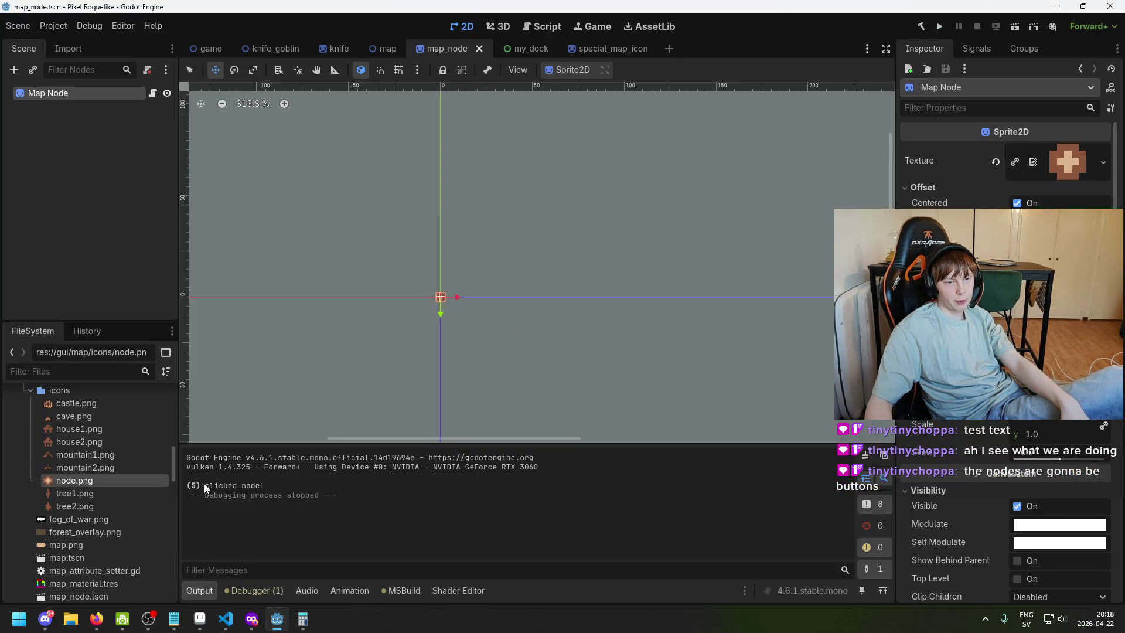
{"action": "left_click_drag", "start_coordinate": [205, 483], "coordinate": [264, 484]}
{"action": "left_click", "coordinate": [297, 484]}
{"action": "left_click_drag", "start_coordinate": [187, 484], "coordinate": [264, 484]}
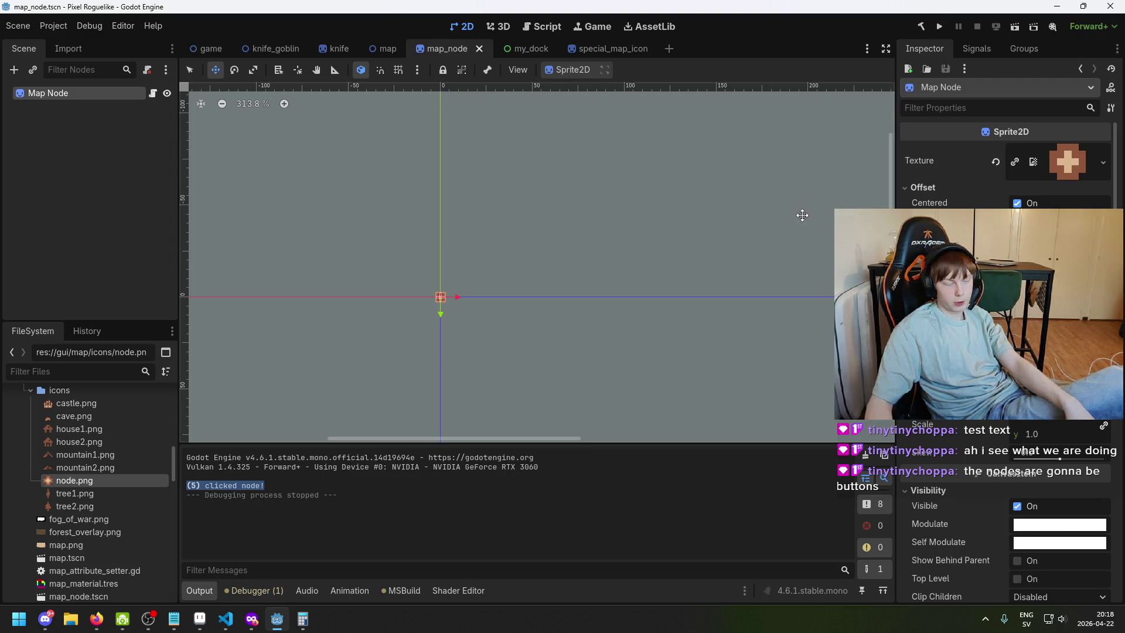
Switch to MapNode.cs and remove the blank line after the _Process method
{"action": "left_click", "coordinate": [225, 618]}
{"action": "left_click", "coordinate": [498, 386]}
{"action": "left_click", "coordinate": [371, 431]}
{"action": "key", "text": "Tab"}
{"action": "key", "text": "BackSpace"}
{"action": "key", "text": "BackSpace"}
{"action": "key", "text": "BackSpace"}
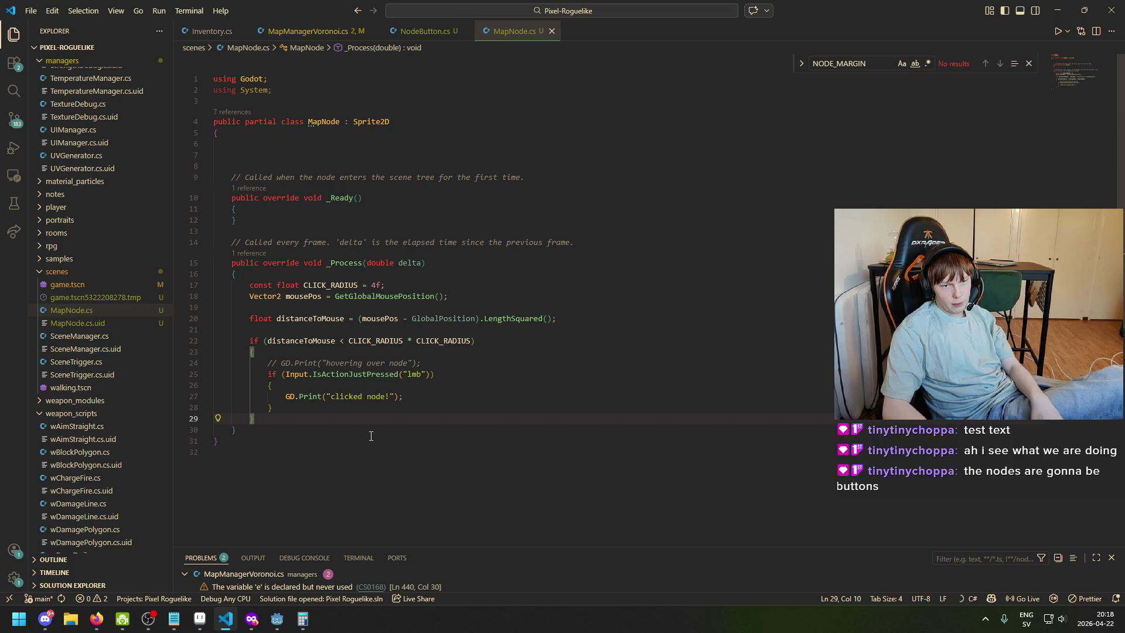
Add an [Export] public Texture2D defaultIcon; field at the top of the MapNode class
{"action": "left_click", "coordinate": [361, 143]}
{"action": "key", "text": "Return"}
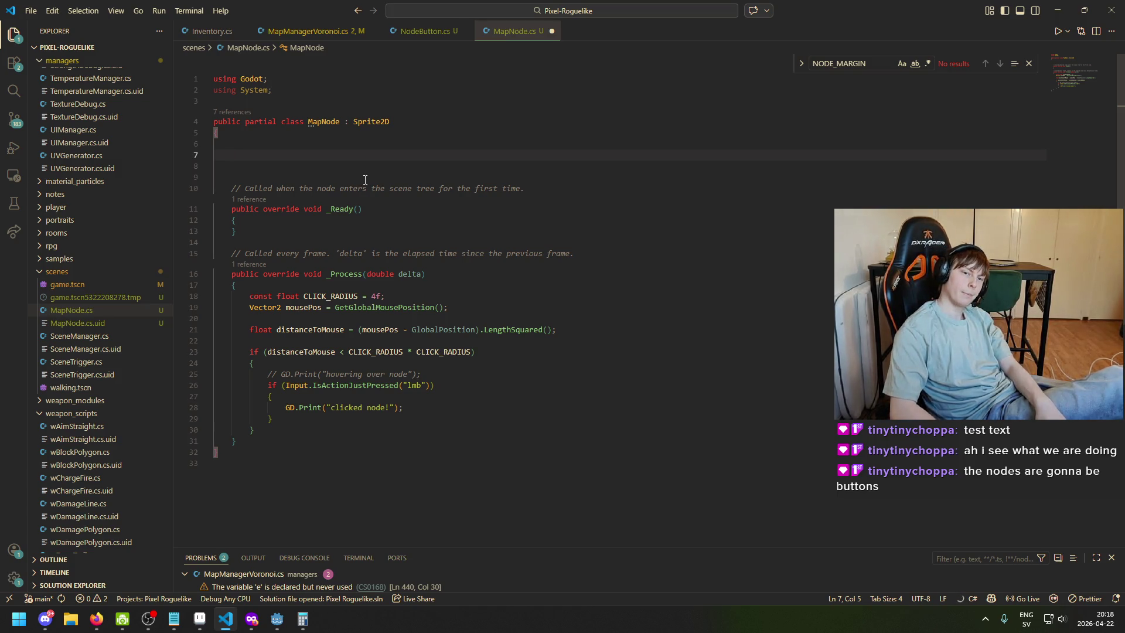
{"action": "type", "text": "[Edit"}
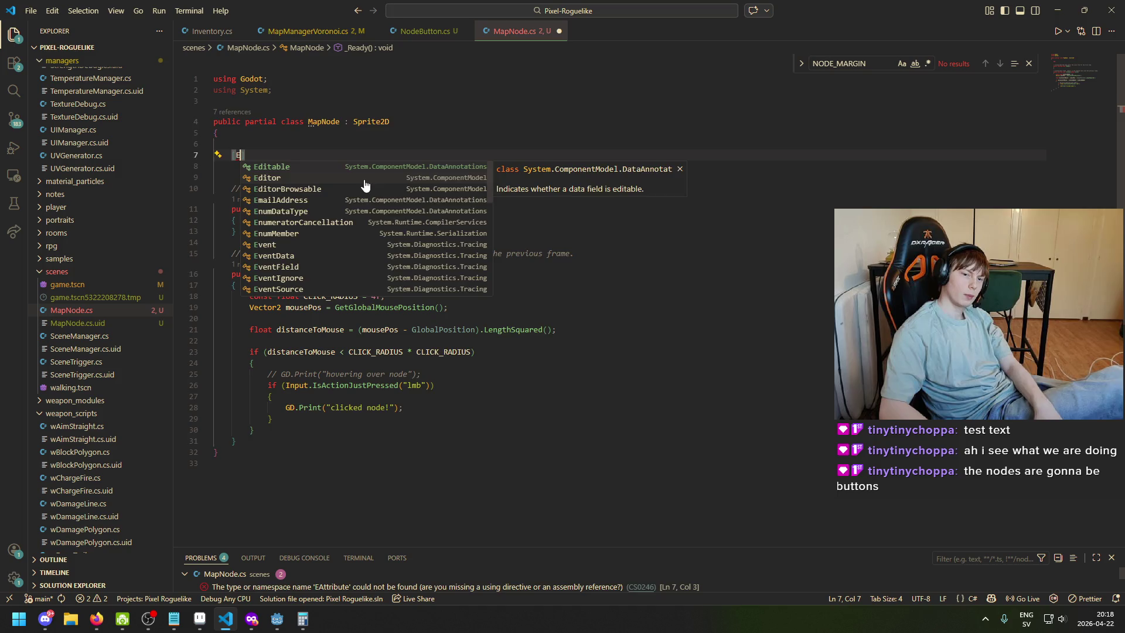
{"action": "key", "text": "Tab"}
{"action": "key", "text": "ctrl+BackSpace"}
{"action": "type", "text": "Export"}
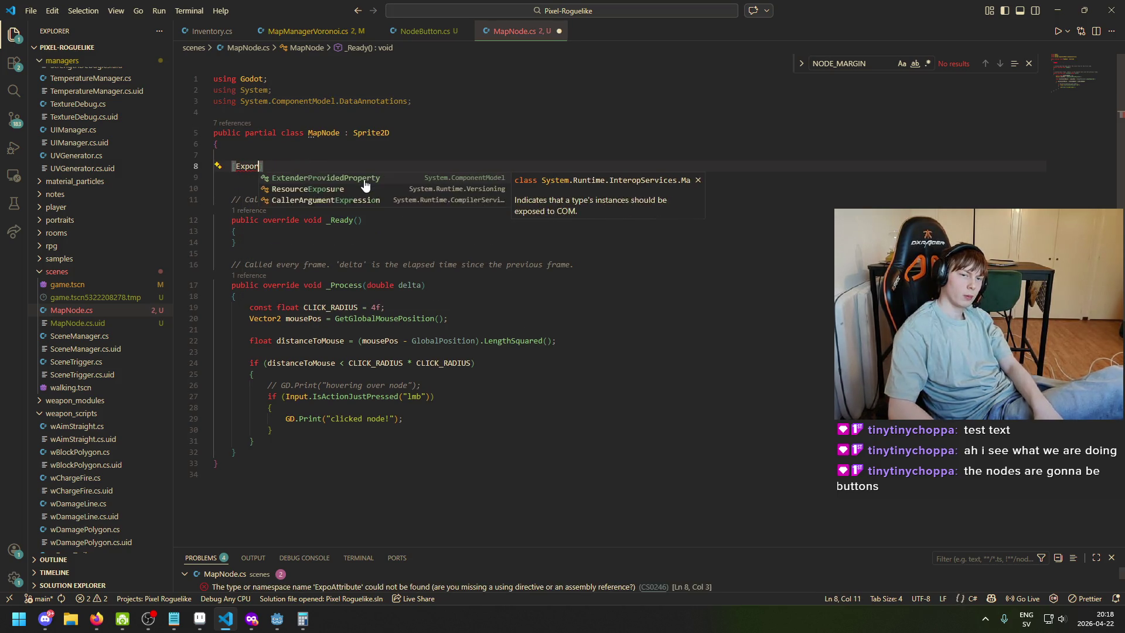
{"action": "type", "text": "]"}
{"action": "key", "text": "Return"}
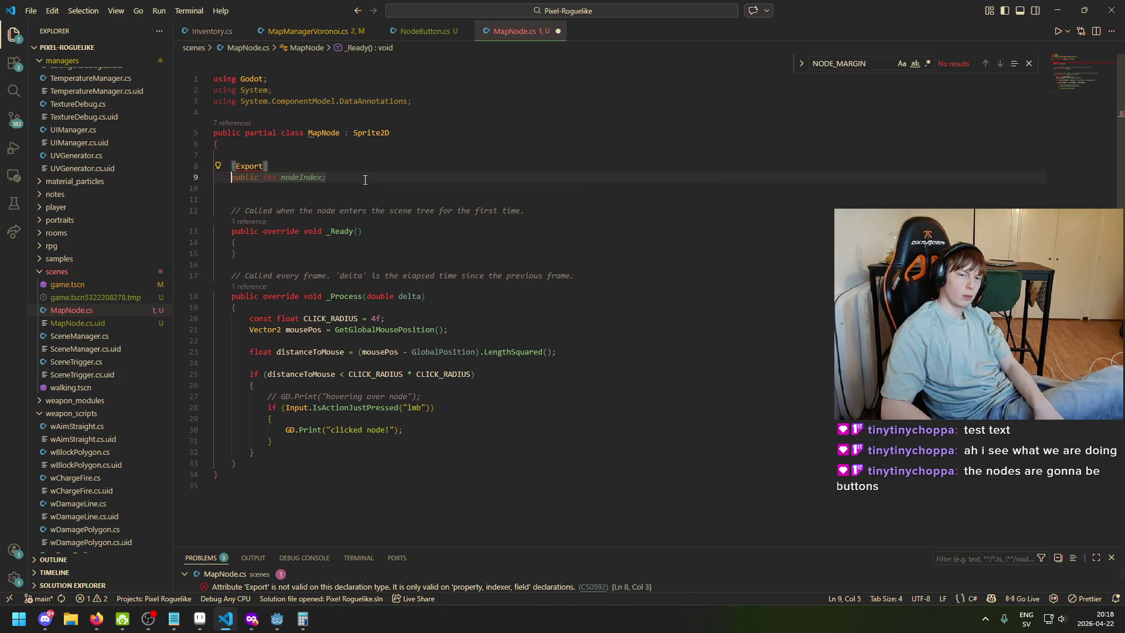
{"action": "type", "text": "pub"}
{"action": "key", "text": "Tab"}
{"action": "type", "text": "Te"}
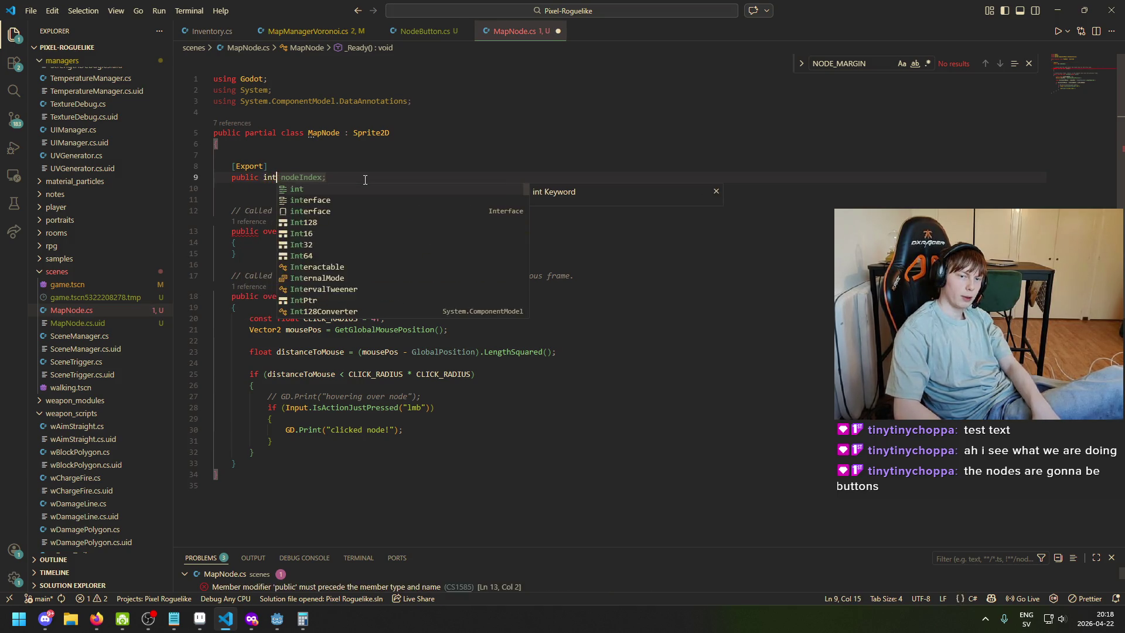
{"action": "type", "text": "xture2D"}
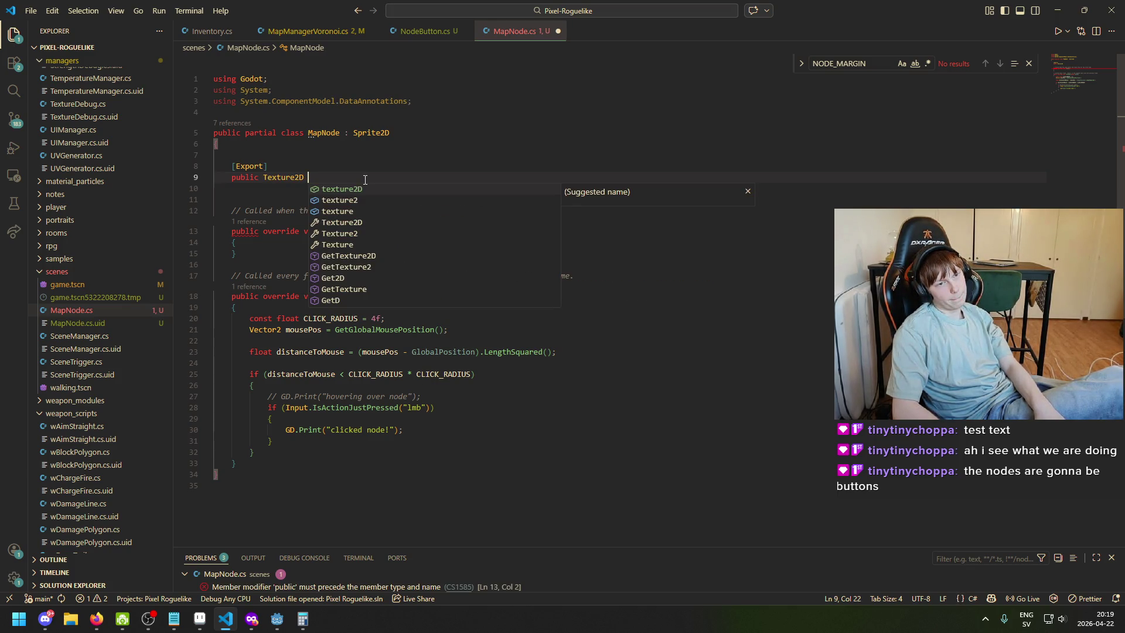
{"action": "type", "text": "d"}
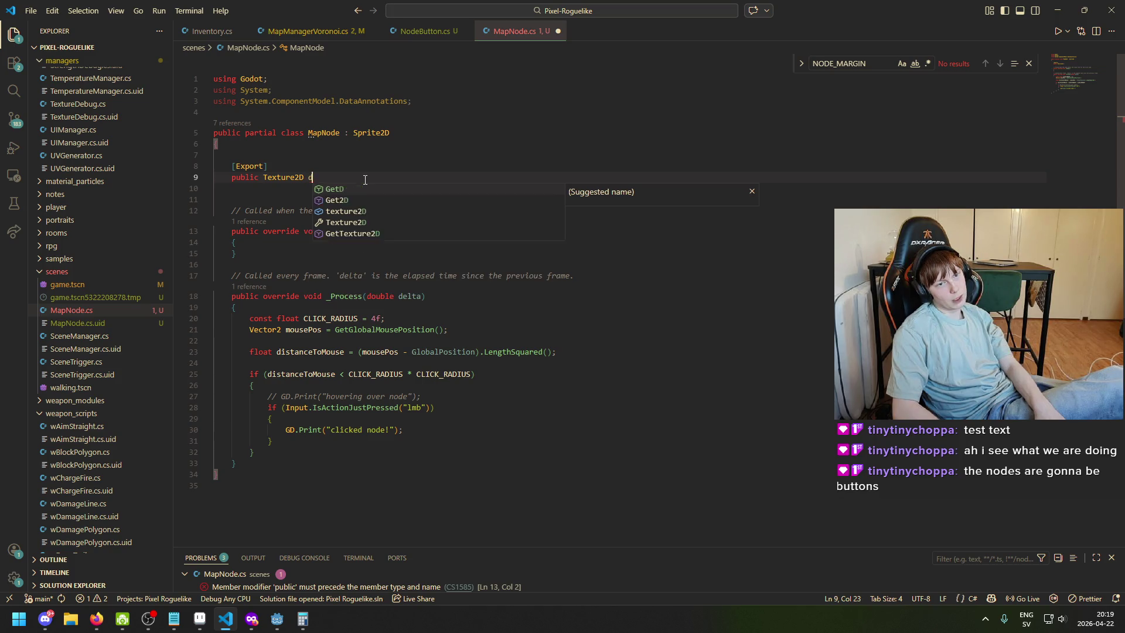
{"action": "type", "text": "efaultIcon;"}
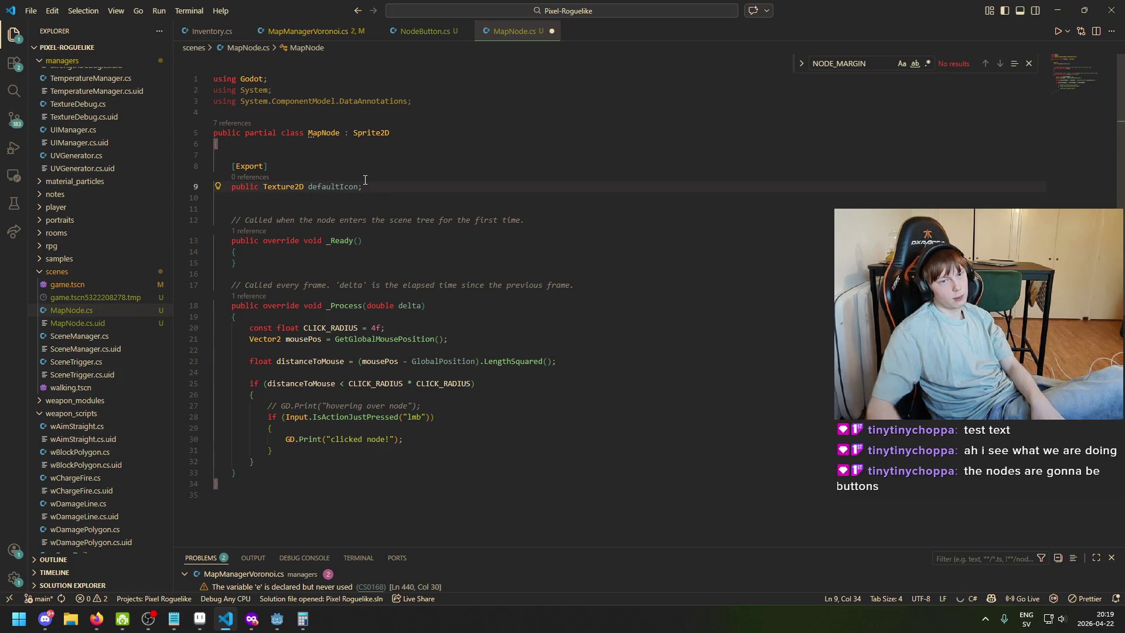
Copy the defaultIcon declaration and rename the copy to hoverIcon
{"action": "left_click_drag", "start_coordinate": [363, 187], "coordinate": [242, 189]}
{"action": "key", "text": "ctrl+c"}
{"action": "key", "text": "End"}
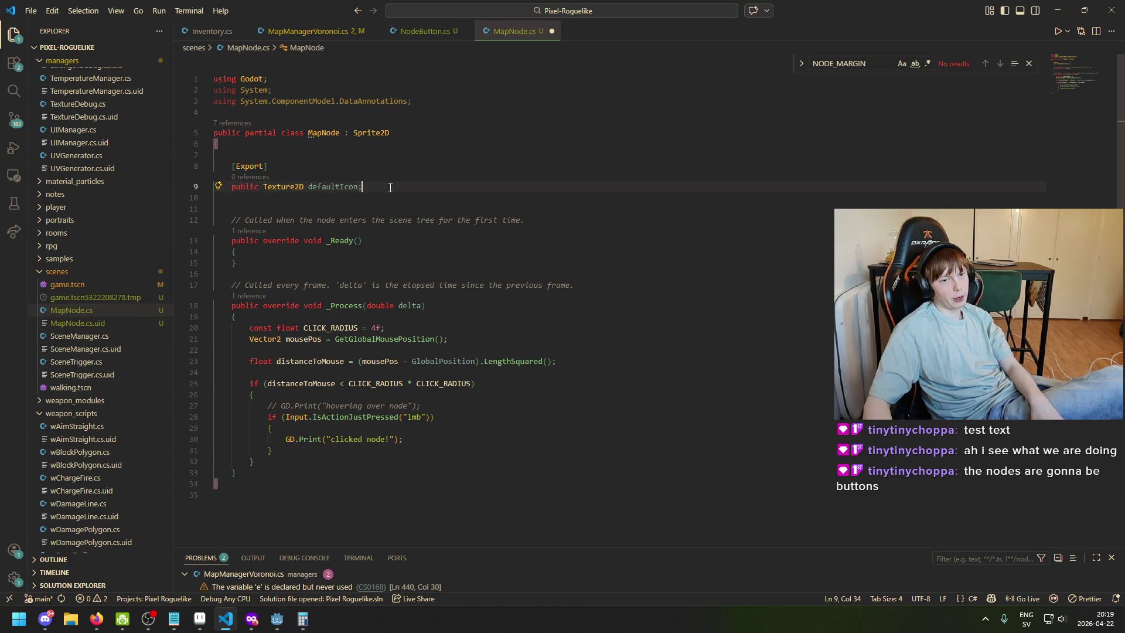
{"action": "key", "text": "Return"}
{"action": "key", "text": "ctrl+v"}
{"action": "key", "text": "ctrl+Left"}
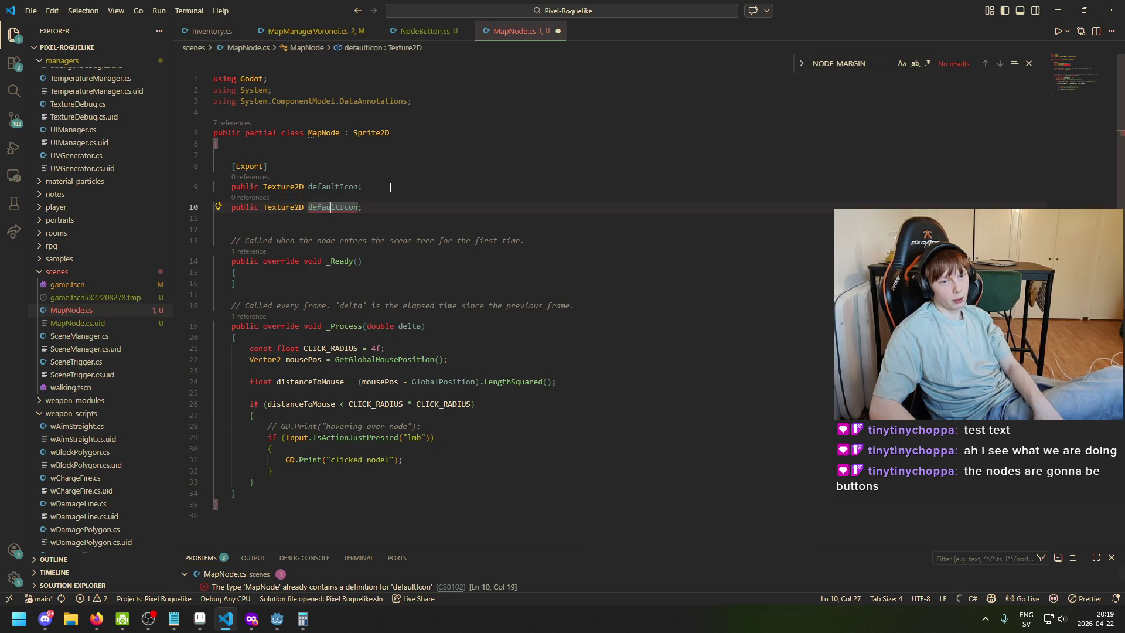
{"action": "key", "text": "Delete"}
{"action": "key", "text": "Delete"}
{"action": "key", "text": "Delete"}
{"action": "type", "text": "hover"}
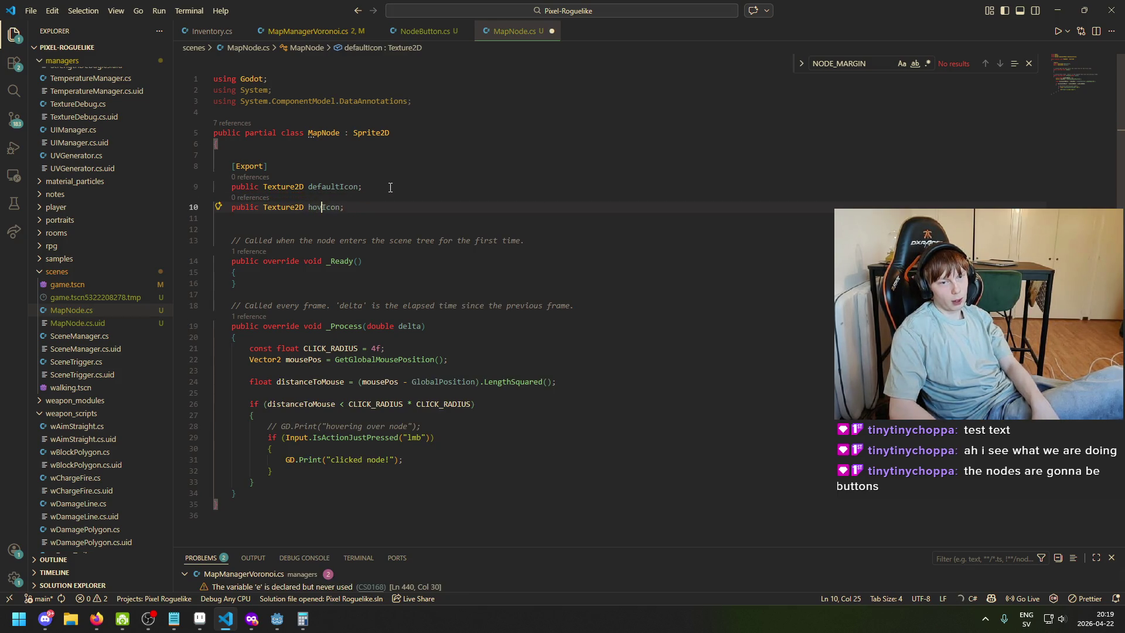
{"action": "key", "text": "End"}
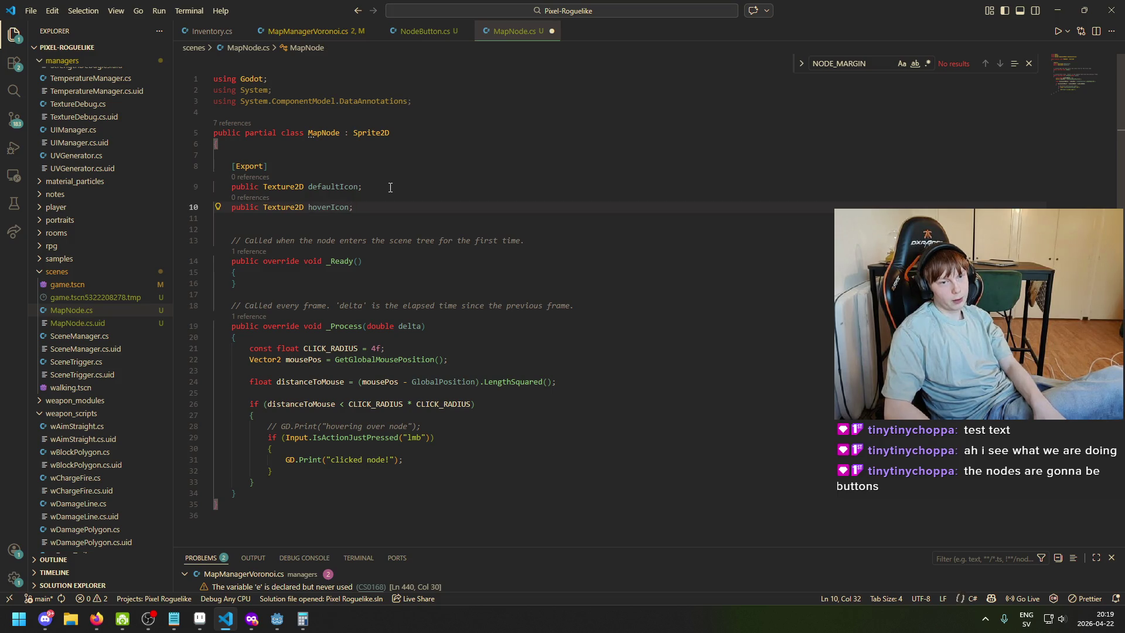
{"action": "key", "text": "Return"}
Give hoverIcon an [Export] attribute, add an exported clickedIcon field, and save
{"action": "left_click_drag", "start_coordinate": [352, 209], "coordinate": [235, 212]}
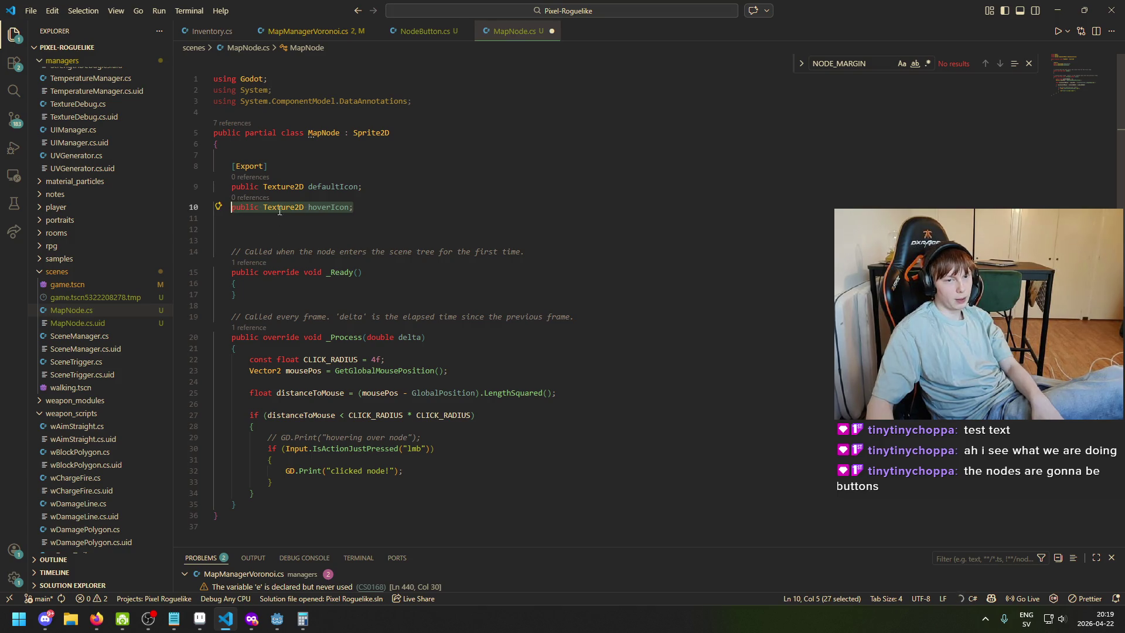
{"action": "left_click", "coordinate": [302, 186]}
{"action": "key", "text": "End"}
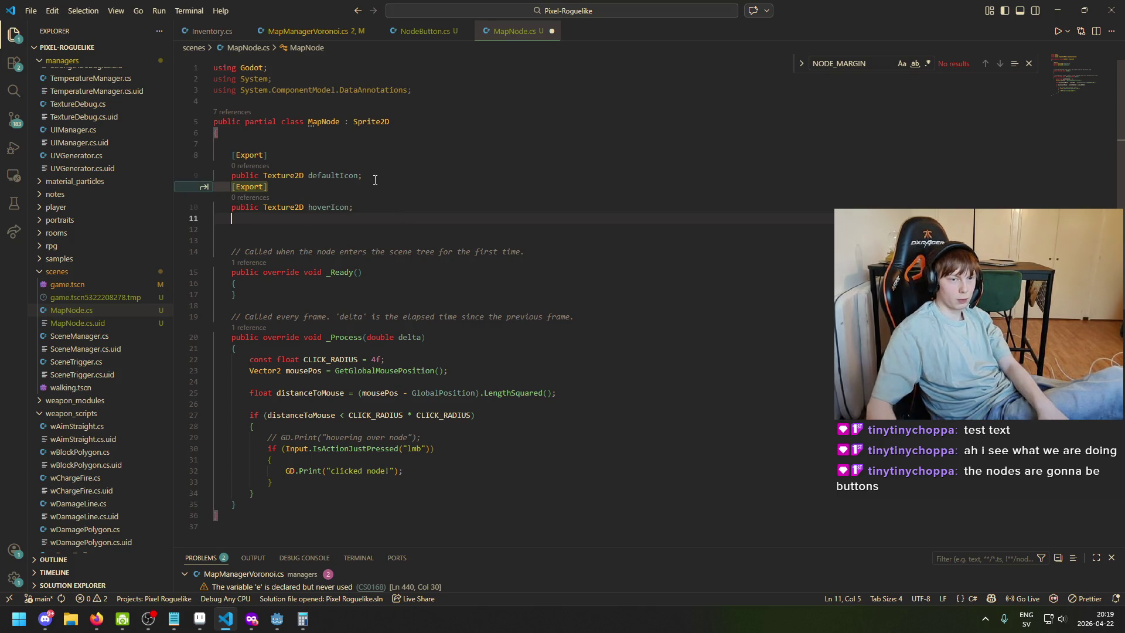
{"action": "type", "text": "$"}
{"action": "key", "text": "BackSpace"}
{"action": "mouse_move", "coordinate": [212, 191]}
{"action": "key", "text": "Tab"}
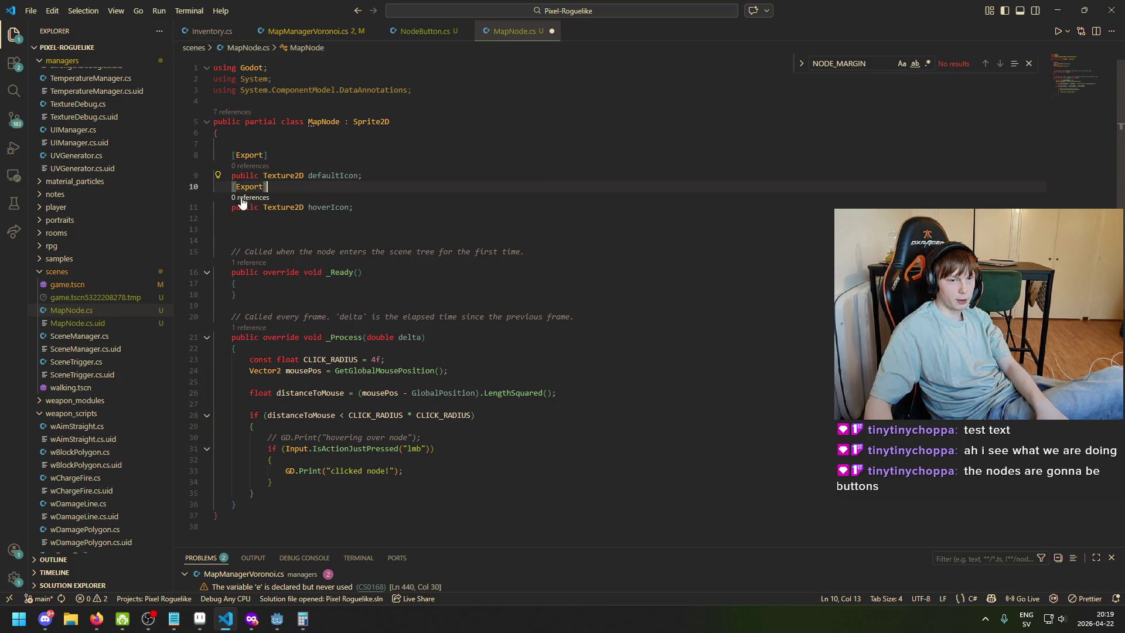
{"action": "key", "text": "Down"}
{"action": "key", "text": "Down"}
{"action": "key", "text": "Tab"}
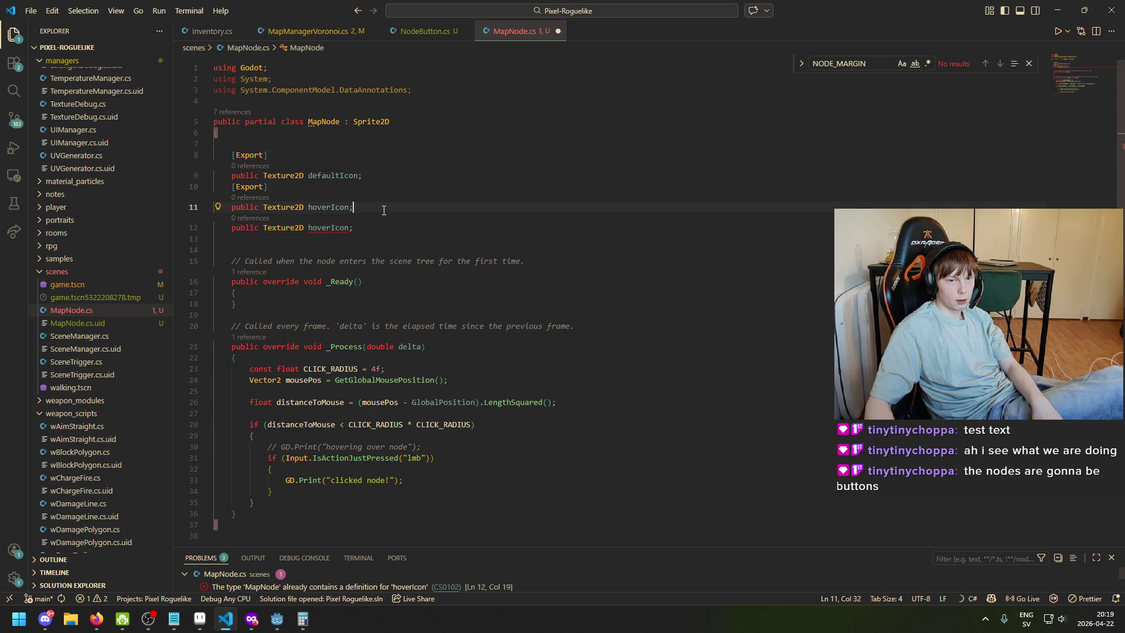
{"action": "key", "text": "Tab"}
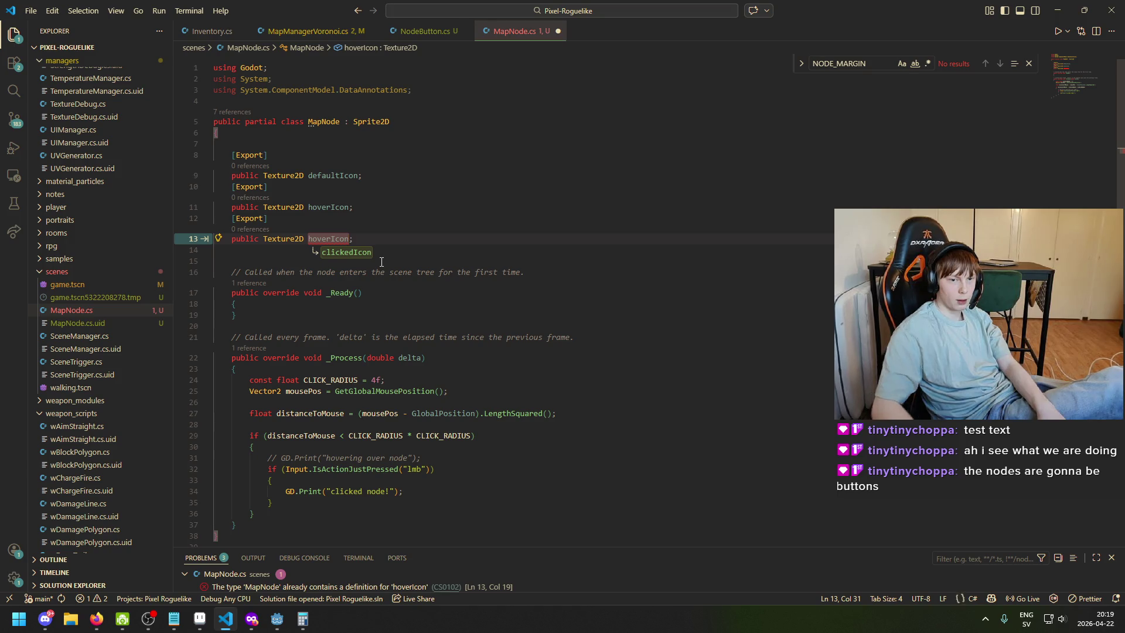
{"action": "key", "text": "BackSpace"}
{"action": "key", "text": "BackSpace"}
{"action": "key", "text": "BackSpace"}
{"action": "key", "text": "BackSpace"}
{"action": "key", "text": "BackSpace"}
{"action": "type", "text": "clicked"}
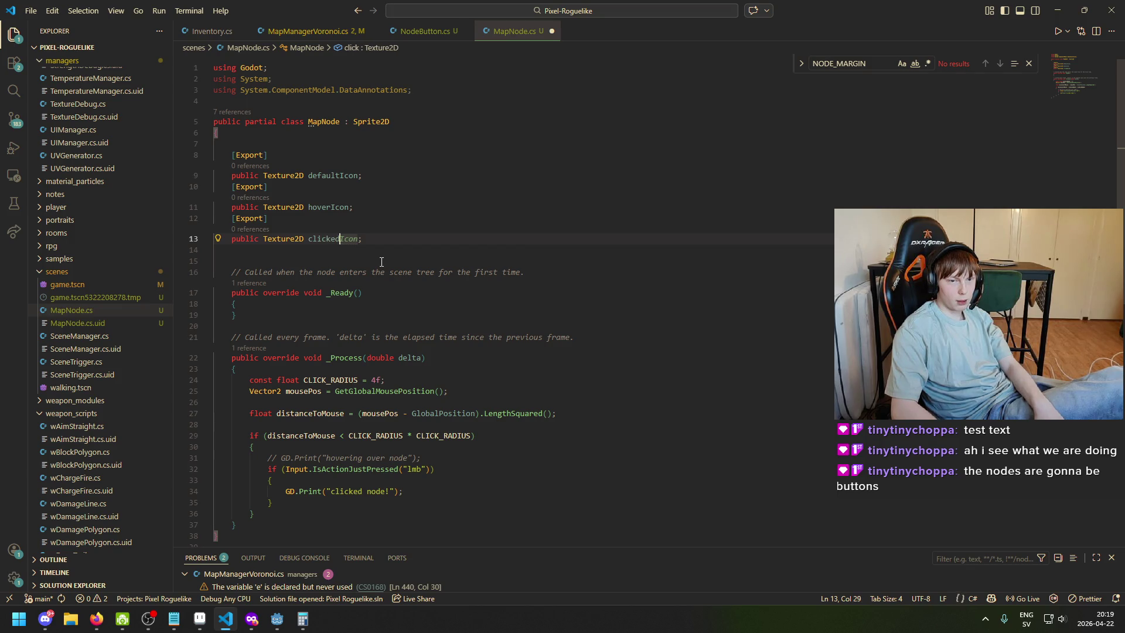
{"action": "key", "text": "Tab"}
{"action": "key", "text": "ctrl+s"}
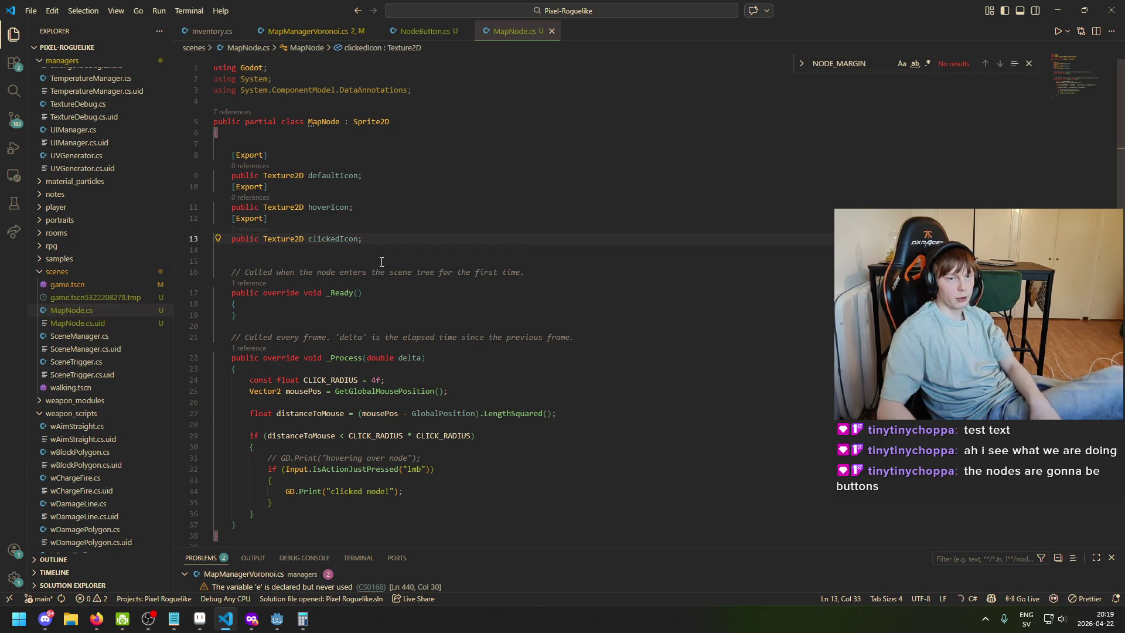
{"action": "key", "text": "Down"}
{"action": "key", "text": "Down"}
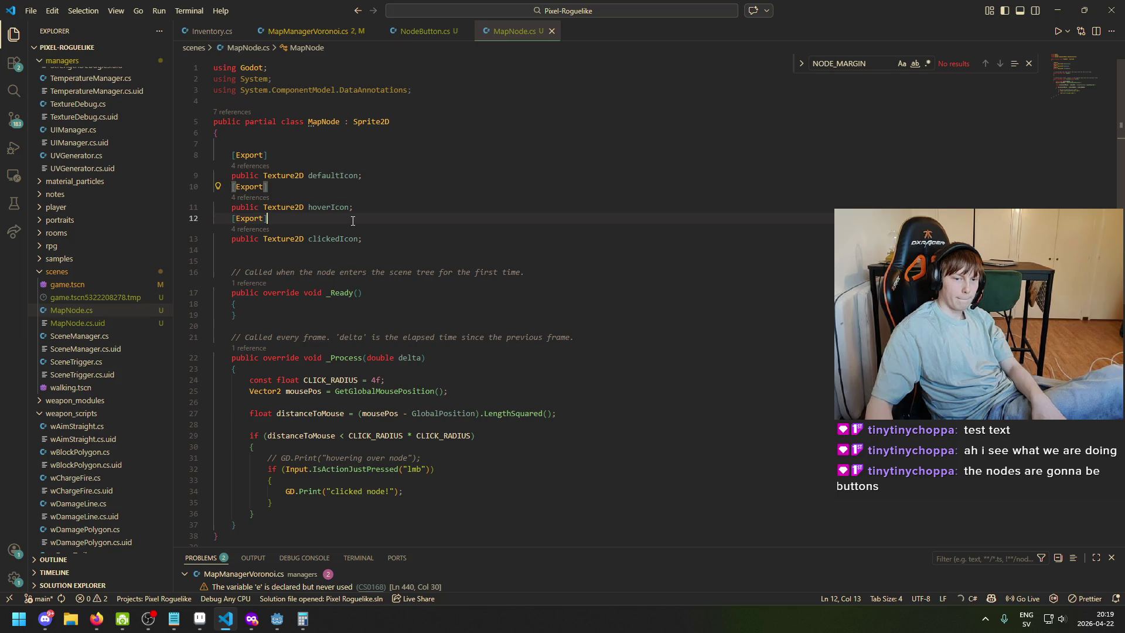
{"action": "scroll", "coordinate": [479, 376], "scroll_direction": "down", "scroll_amount": 1}
Add a // Hovering comment and Texture = hoverIcon; inside the hover block, then save
{"action": "left_click", "coordinate": [455, 437]}
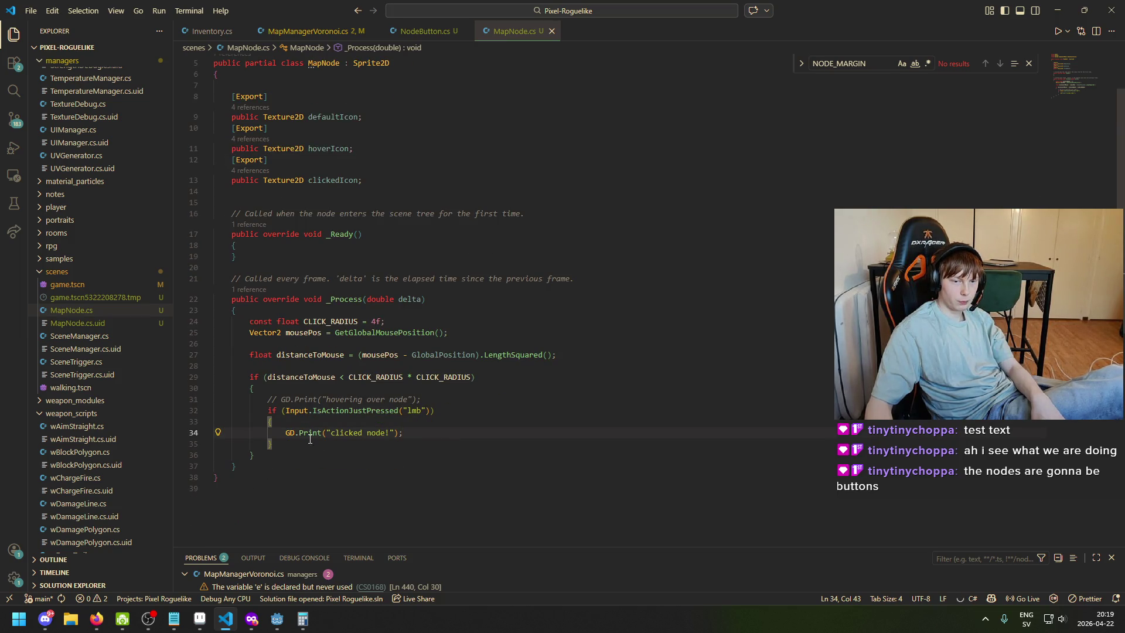
{"action": "type", "text": "//"}
{"action": "left_click", "coordinate": [491, 435]}
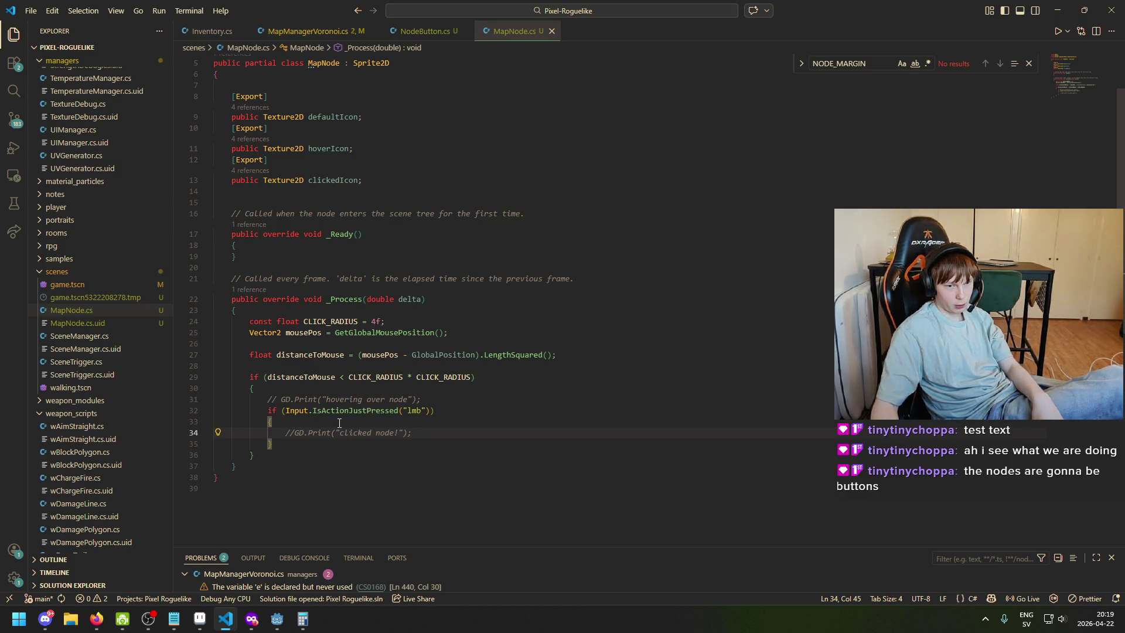
{"action": "key", "text": "Return"}
{"action": "key", "text": "Return"}
{"action": "key", "text": "Up"}
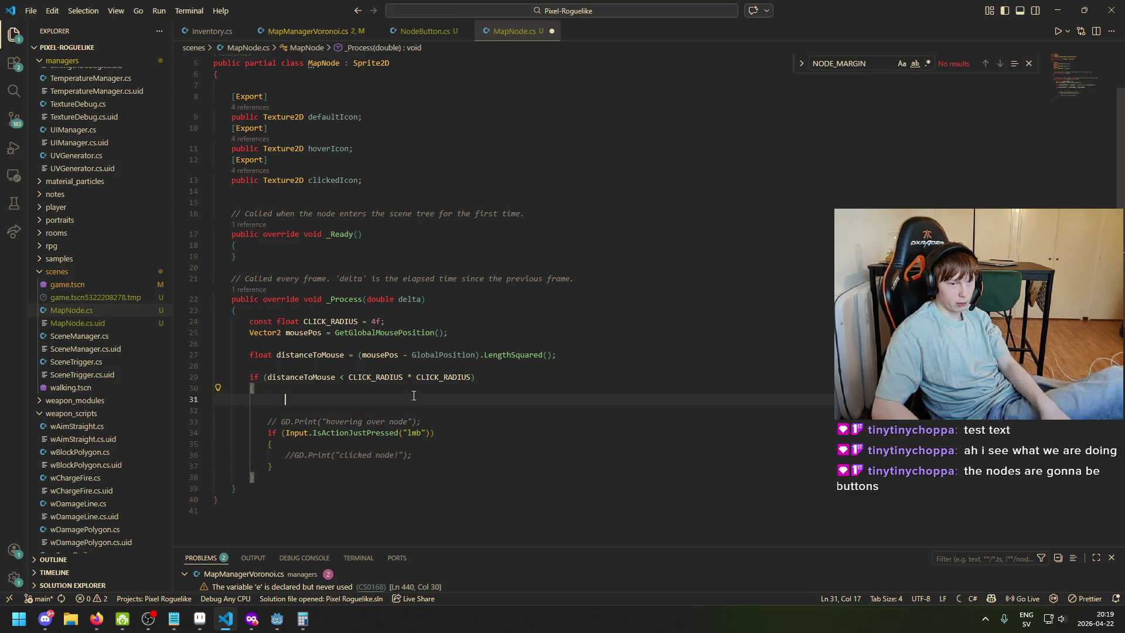
{"action": "type", "text": "// Hovering"}
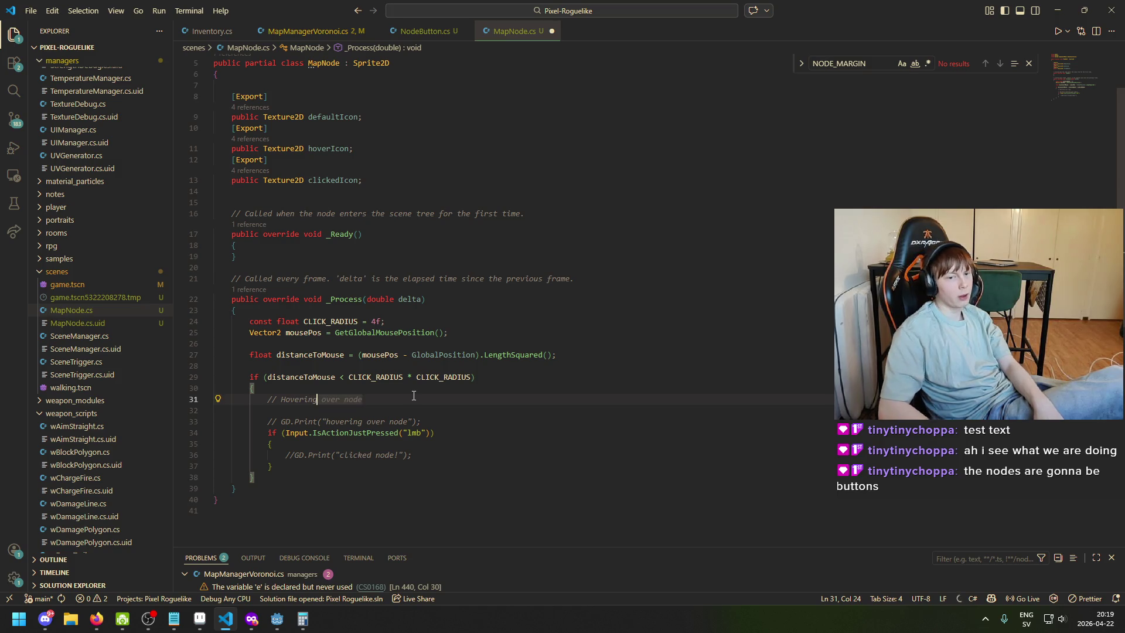
{"action": "key", "text": "Down"}
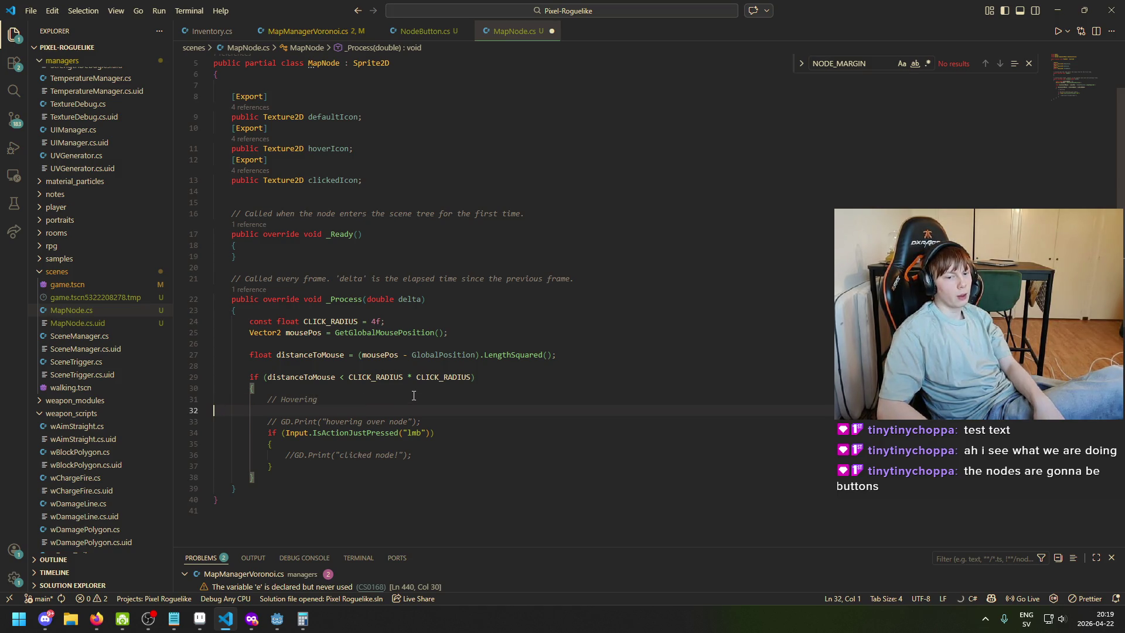
{"action": "key", "text": "Return"}
{"action": "key", "text": "Tab"}
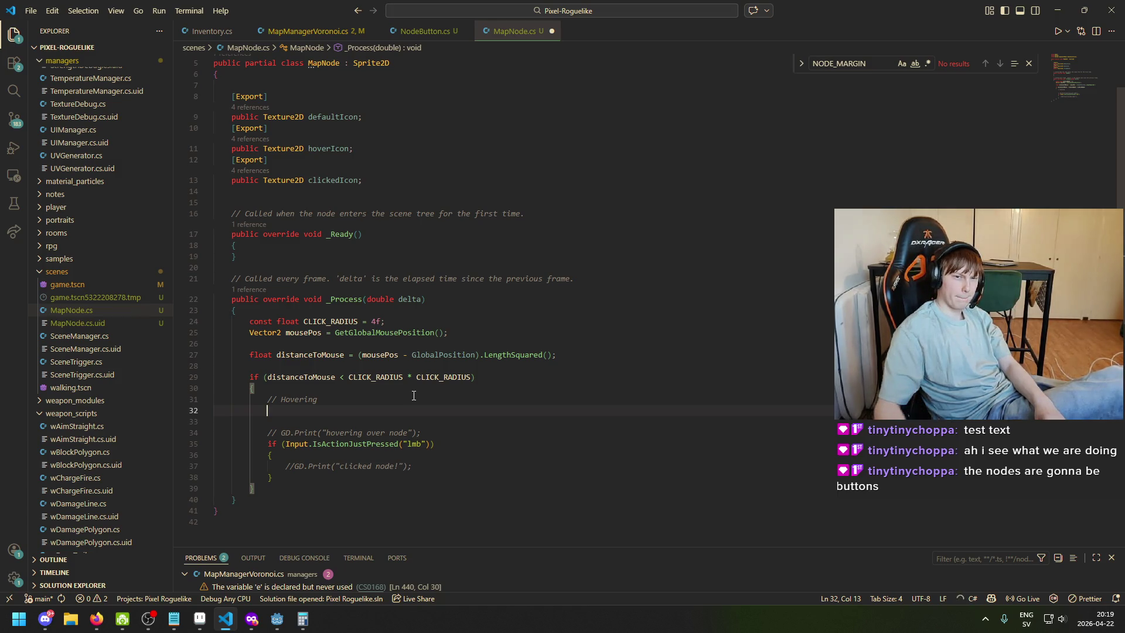
{"action": "scroll", "coordinate": [528, 126], "scroll_direction": "up", "scroll_amount": 2}
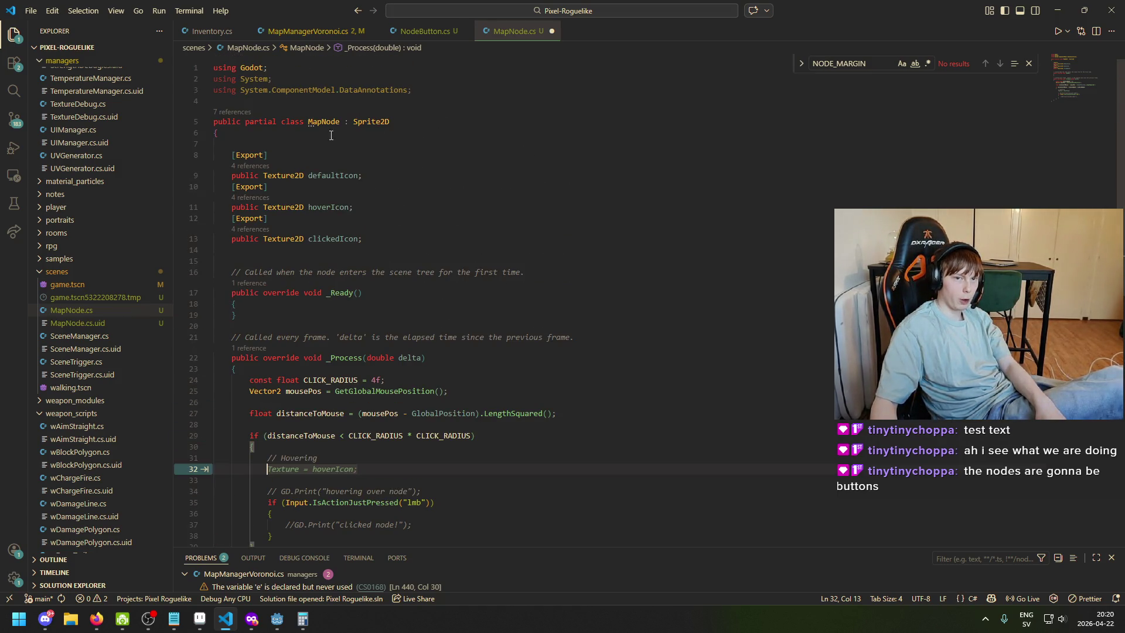
{"action": "scroll", "coordinate": [566, 285], "scroll_direction": "down", "scroll_amount": 3}
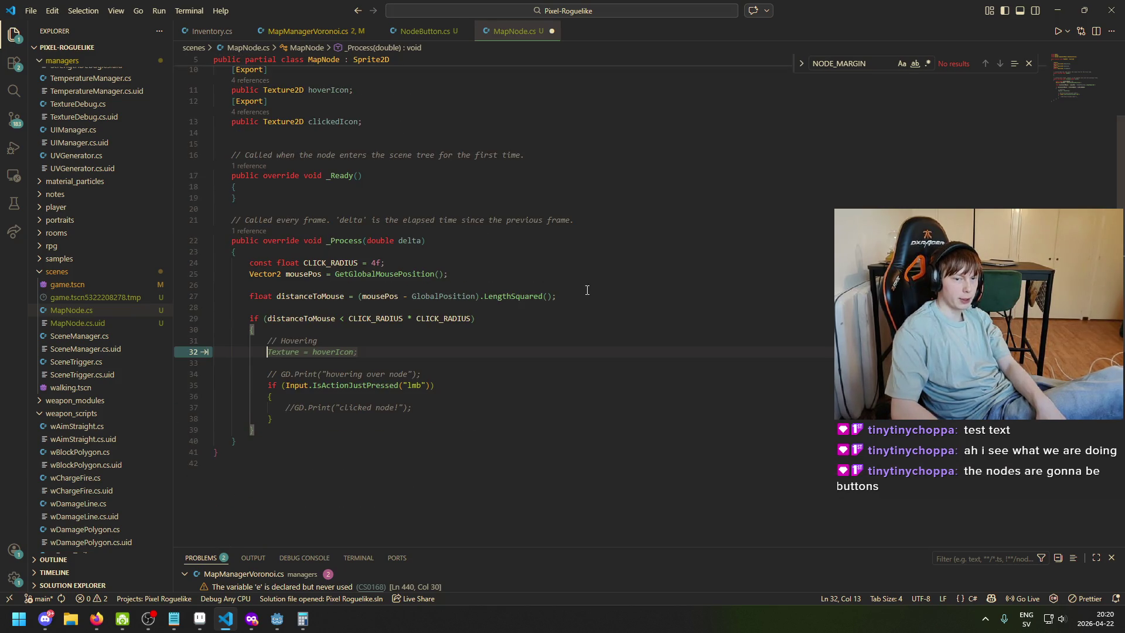
{"action": "type", "text": "Texture = hoverIcon"}
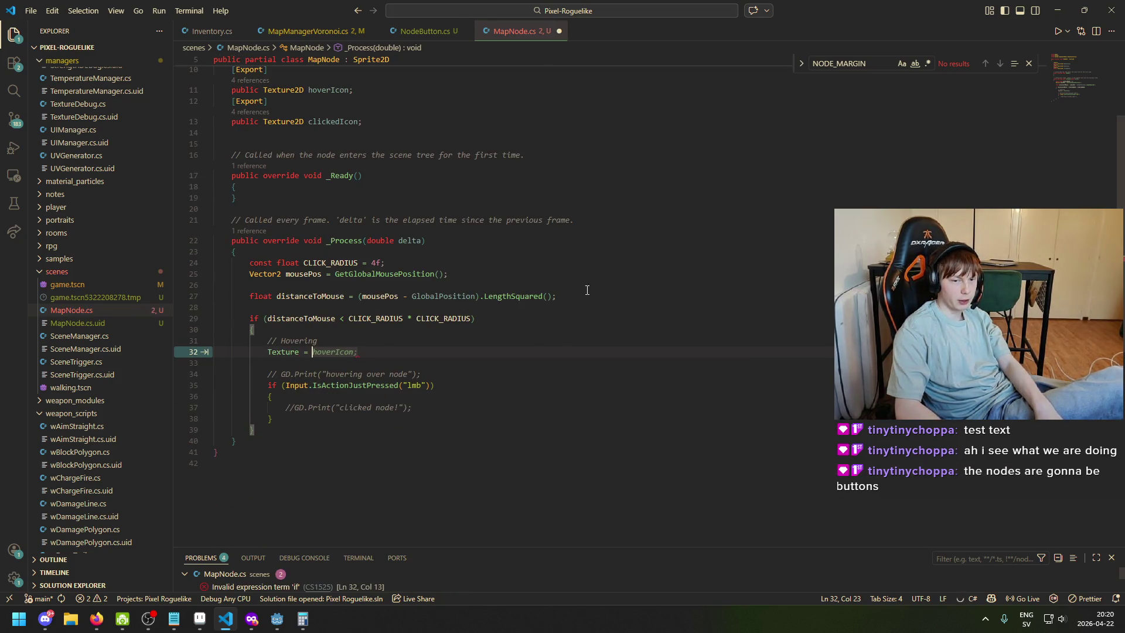
{"action": "type", "text": ";"}
{"action": "key", "text": "ctrl+s"}
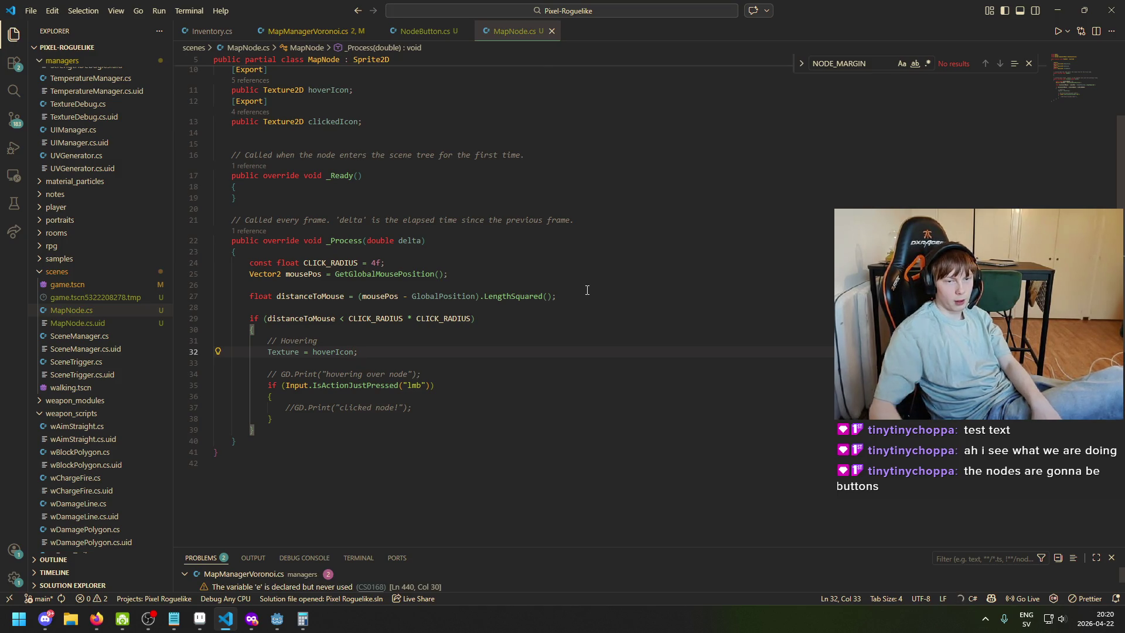
Add an else branch setting Texture = defaultIcon; after the hover block and save
{"action": "left_click", "coordinate": [274, 352]}
{"action": "scroll", "coordinate": [380, 457], "scroll_direction": "up", "scroll_amount": 1}
{"action": "scroll", "coordinate": [380, 410], "scroll_direction": "up", "scroll_amount": 3}
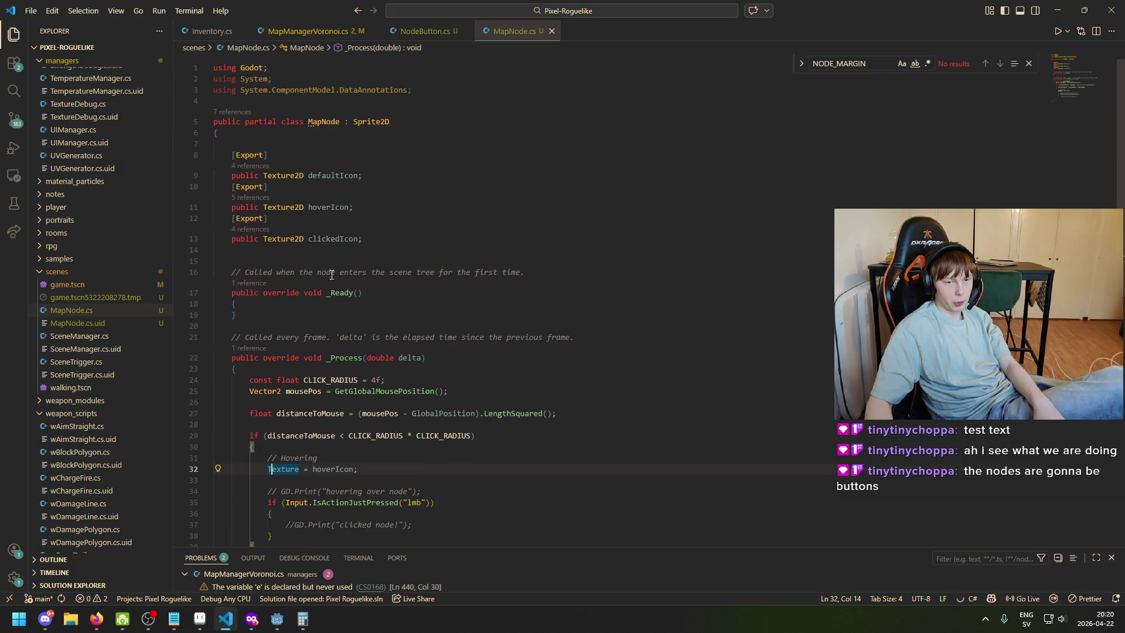
{"action": "left_click", "coordinate": [335, 187]}
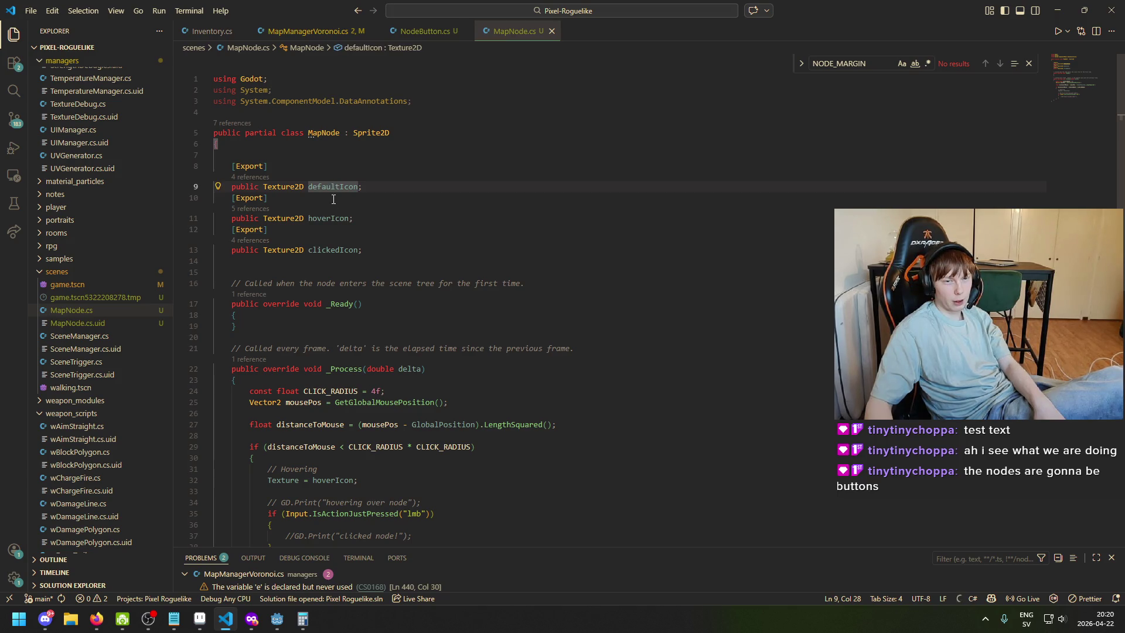
{"action": "scroll", "coordinate": [405, 428], "scroll_direction": "down", "scroll_amount": 4}
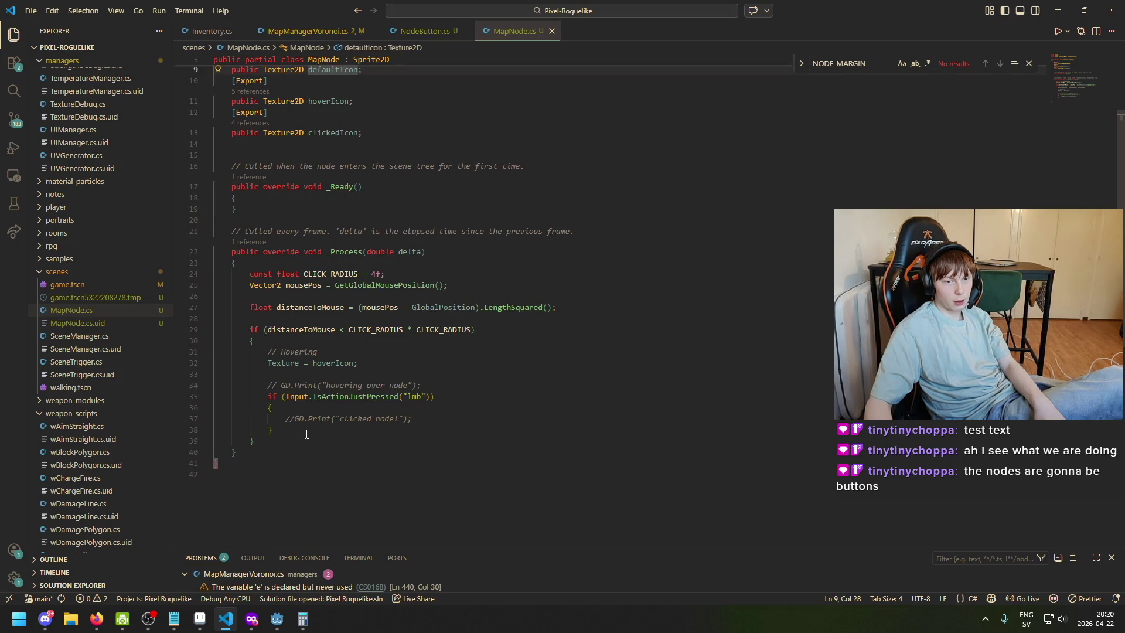
{"action": "left_click", "coordinate": [329, 440]}
{"action": "type", "text": "else"}
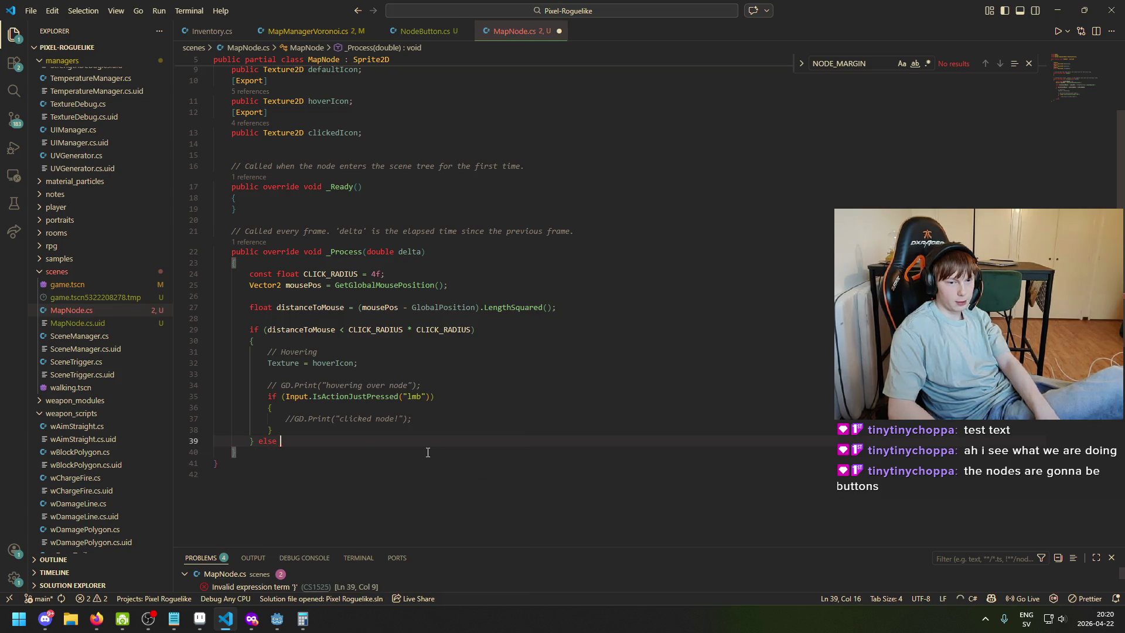
{"action": "key", "text": "Tab"}
{"action": "key", "text": "ctrl+s"}
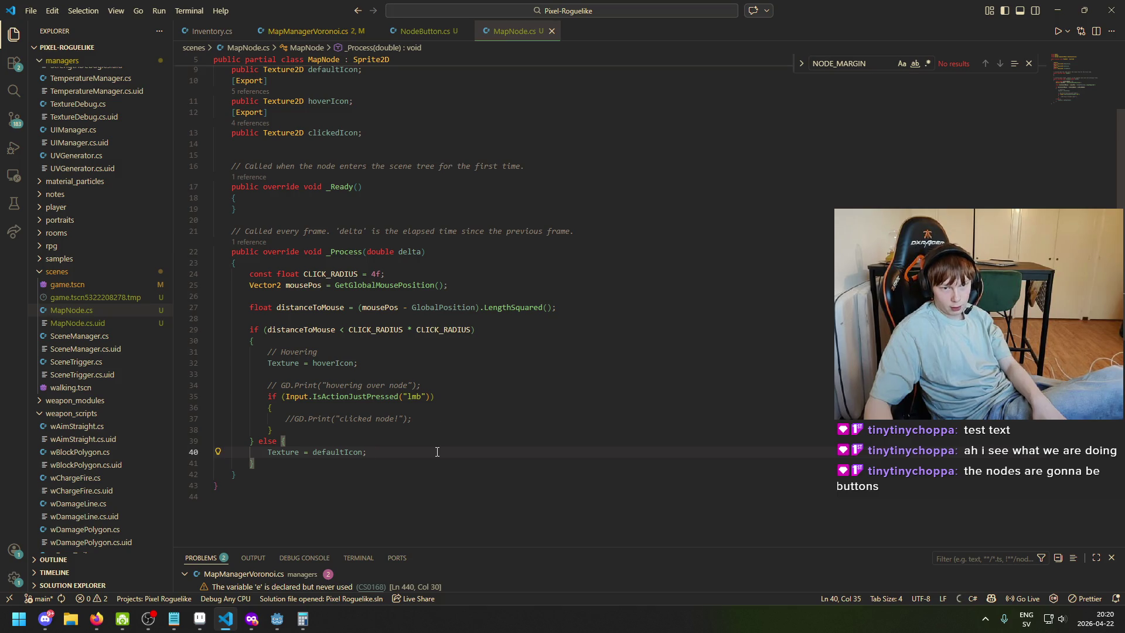
Uncomment the GD.Print("clicked node!") line and clean up the stray brace and blank lines
{"action": "key", "text": "Down"}
{"action": "key", "text": "Return"}
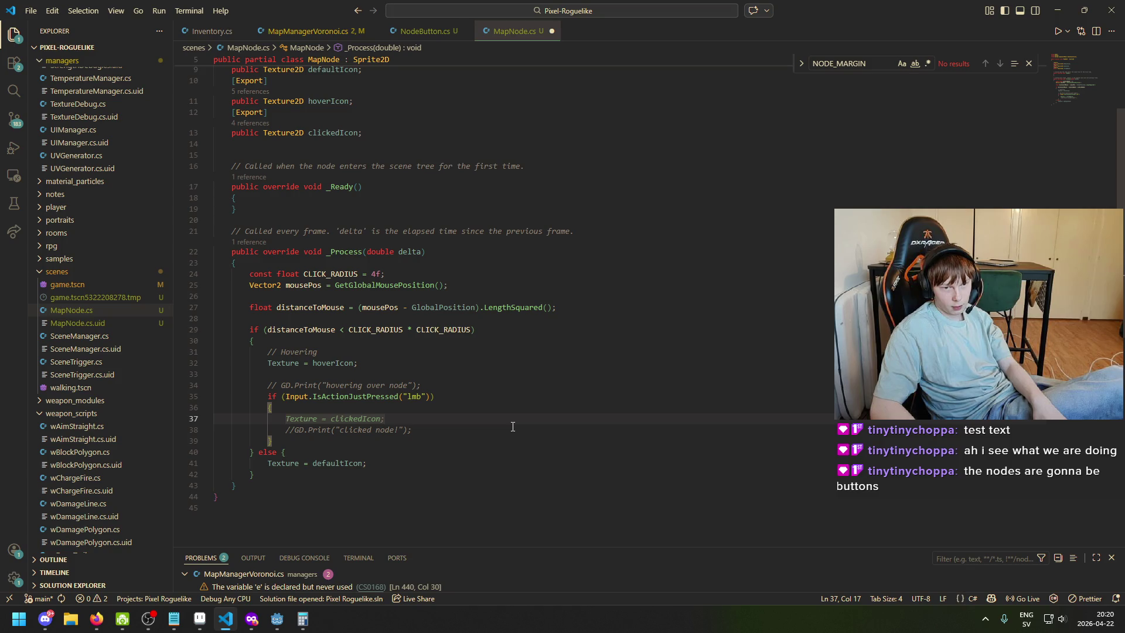
{"action": "key", "text": "ctrl+z"}
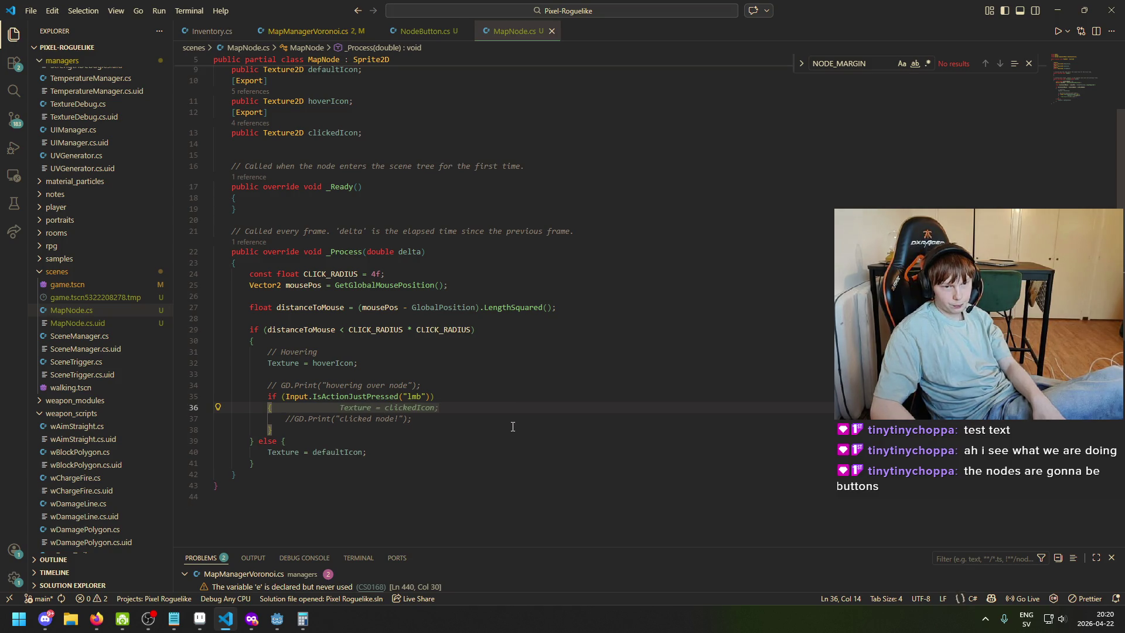
{"action": "left_click", "coordinate": [301, 422]}
{"action": "key", "text": "ctrl+slash"}
{"action": "left_click", "coordinate": [416, 433]}
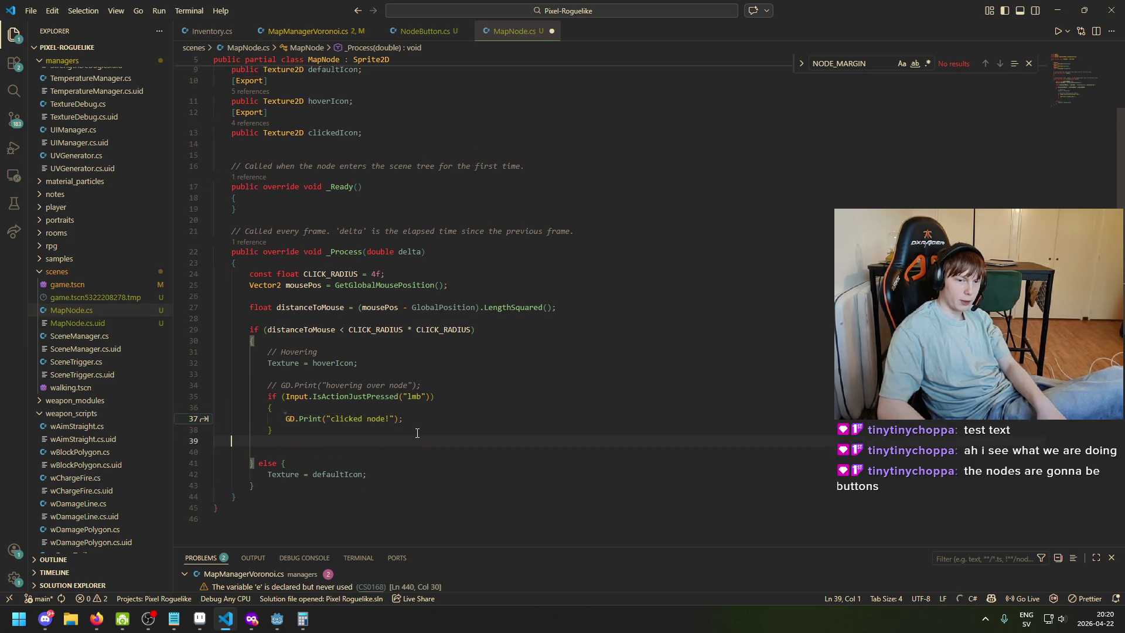
{"action": "key", "text": "Tab"}
{"action": "key", "text": "Down"}
{"action": "key", "text": "Down"}
{"action": "key", "text": "Down"}
{"action": "key", "text": "Return"}
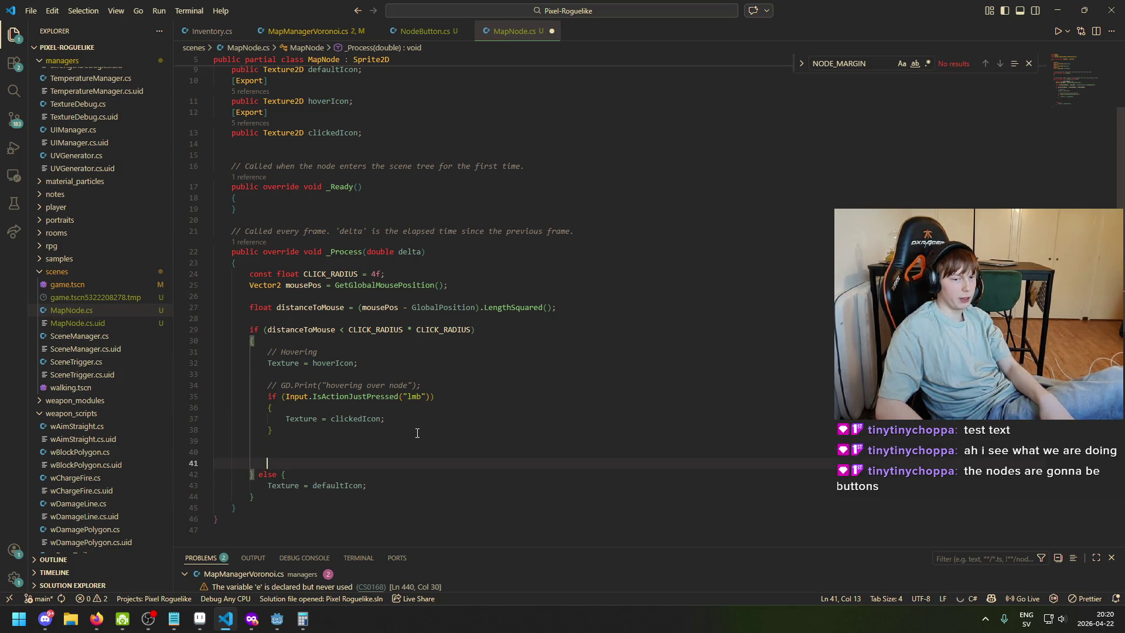
{"action": "key", "text": "Tab"}
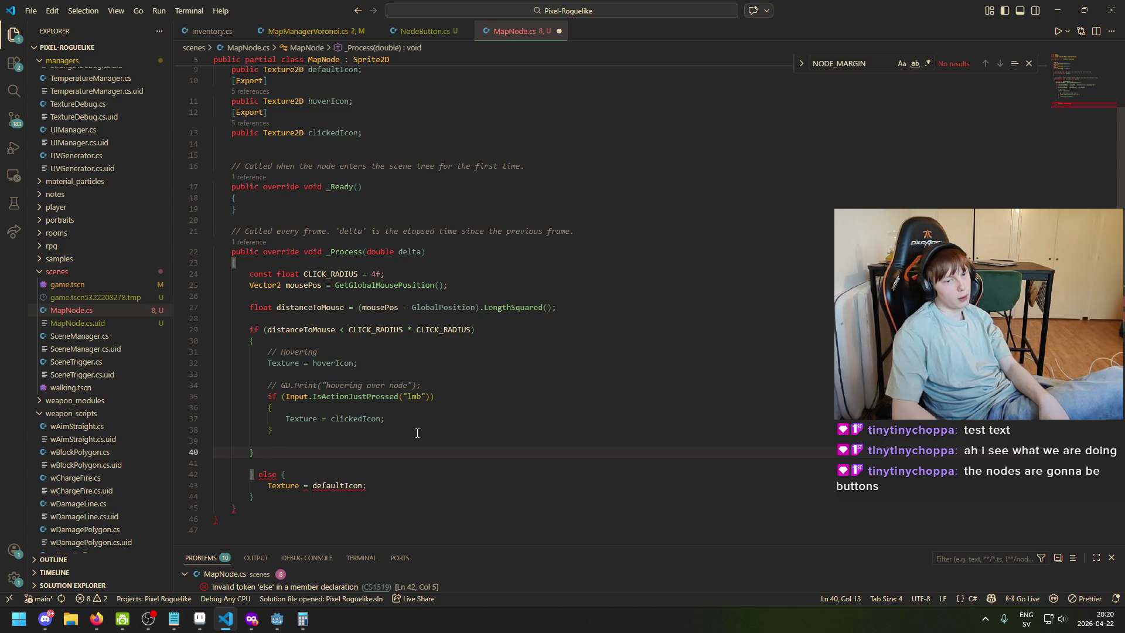
{"action": "key", "text": "BackSpace"}
{"action": "key", "text": "BackSpace"}
{"action": "key", "text": "BackSpace"}
{"action": "key", "text": "Delete"}
{"action": "key", "text": "Tab"}
{"action": "key", "text": "Tab"}
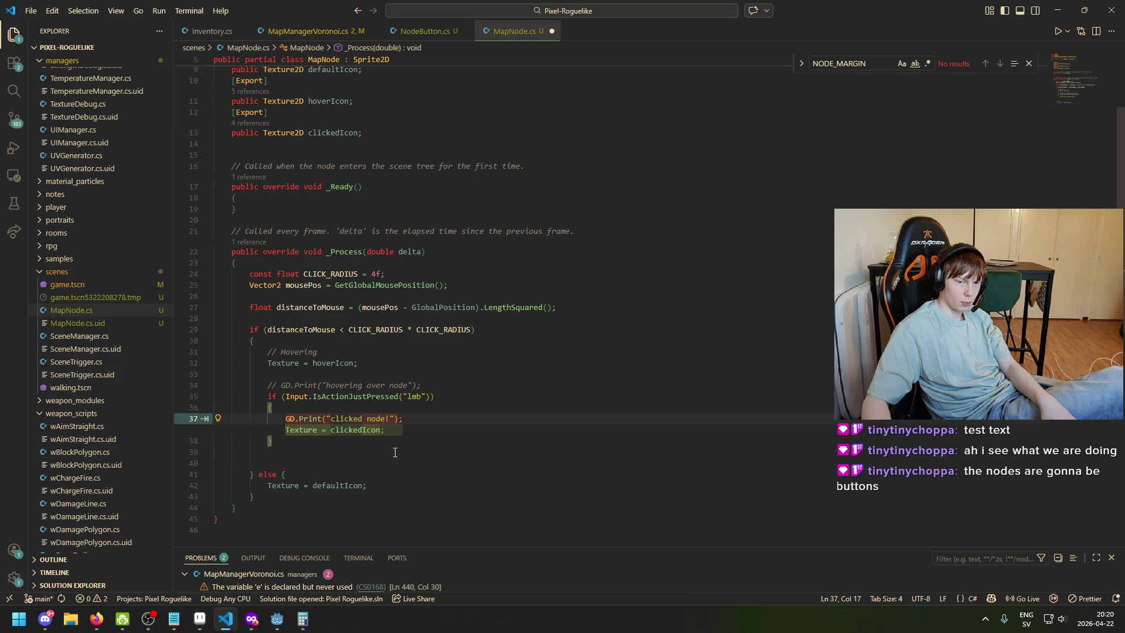
{"action": "key", "text": "Escape"}
{"action": "left_click", "coordinate": [492, 440]}
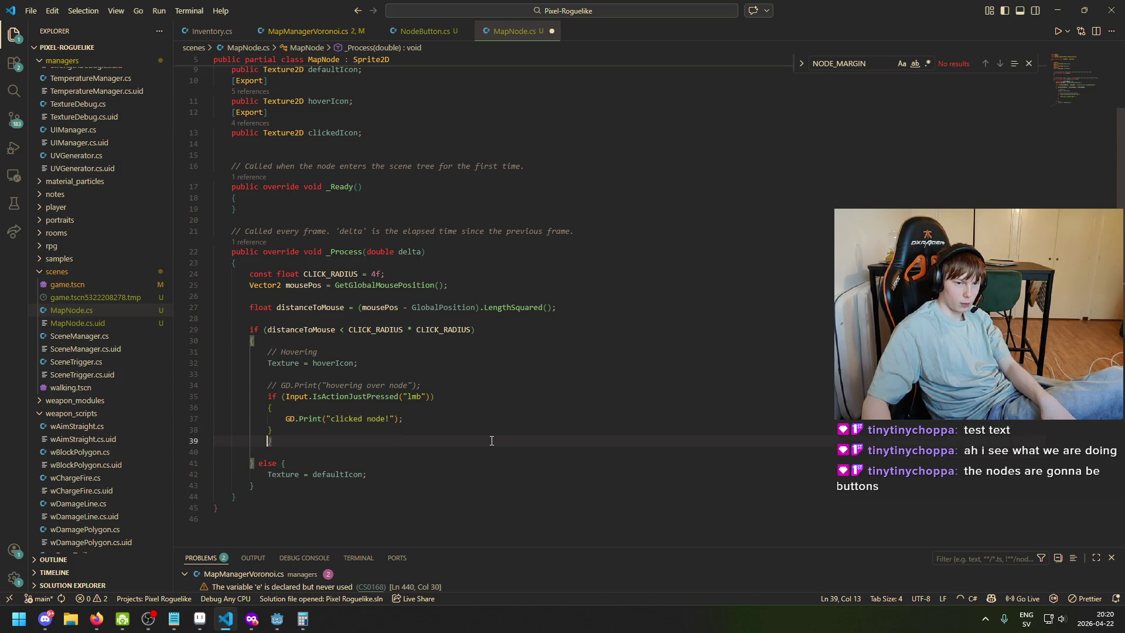
Add an if (Input.IsActionPressed("lmb")) check setting Texture = clickedIcon, then switch to Aseprite
{"action": "key", "text": "Return"}
{"action": "type", "text": "if (Input.IsAction"}
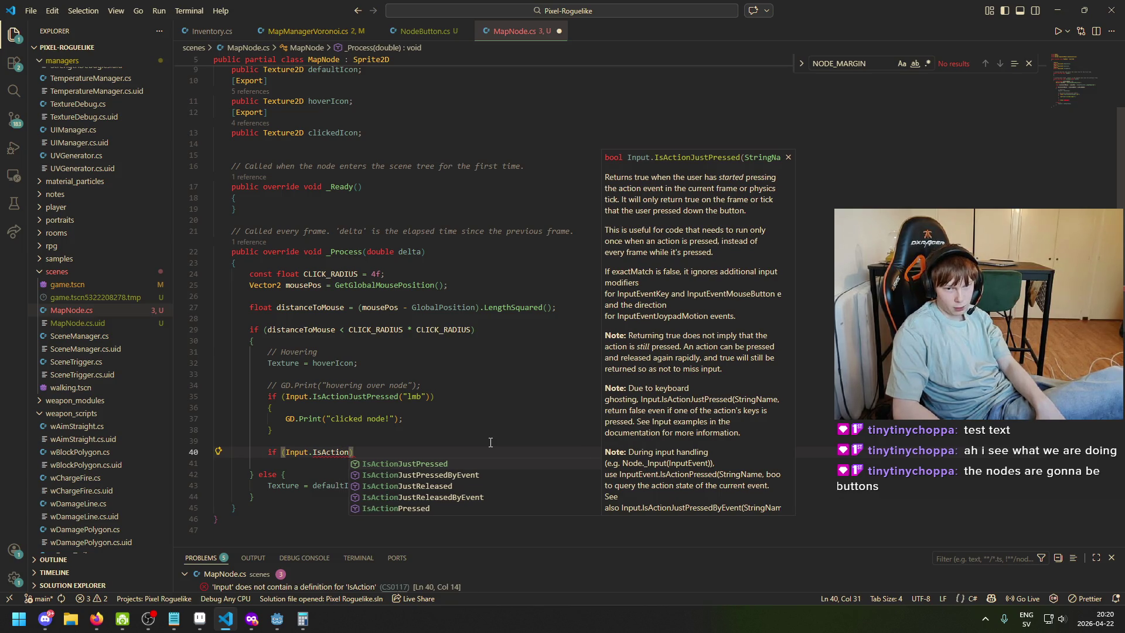
{"action": "type", "text": "P"}
{"action": "key", "text": "Tab"}
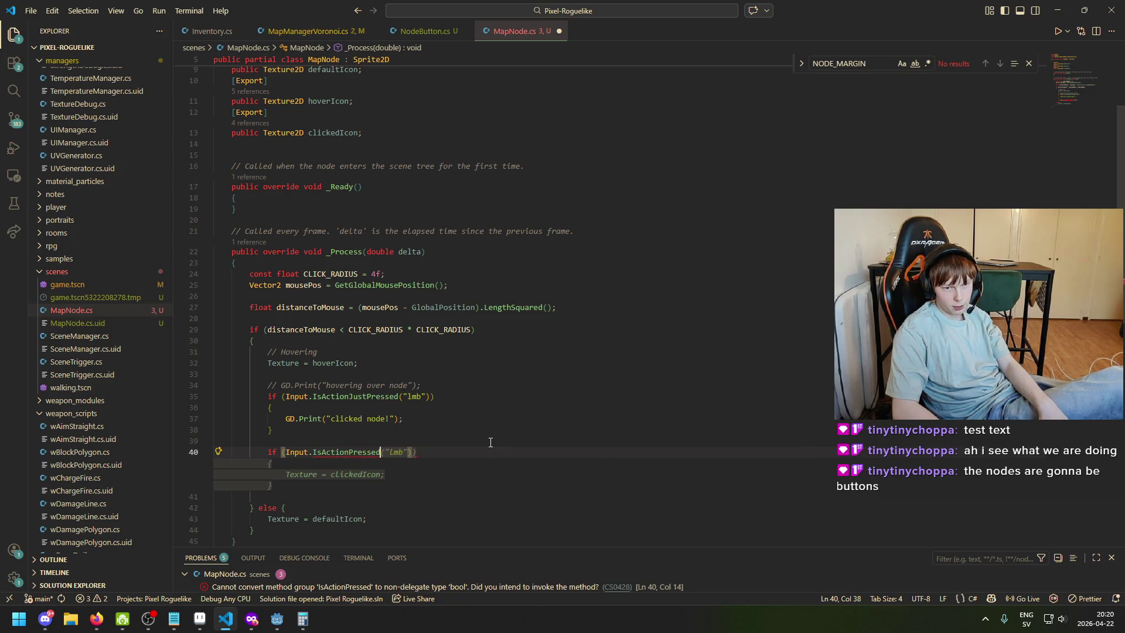
{"action": "key", "text": "Tab"}
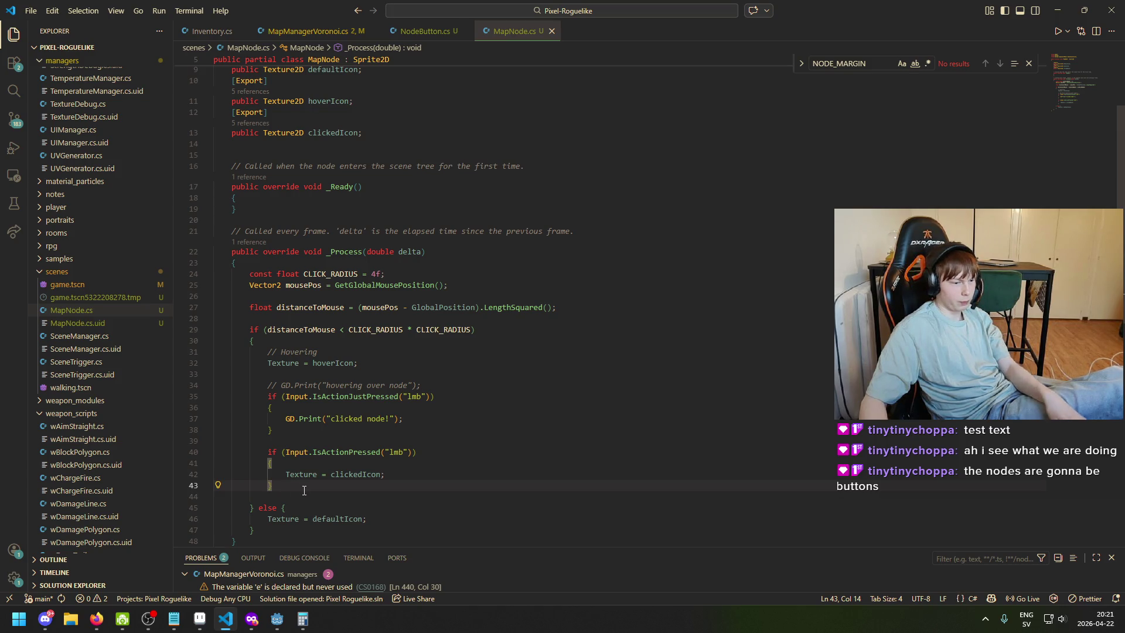
{"action": "left_click", "coordinate": [274, 620]}
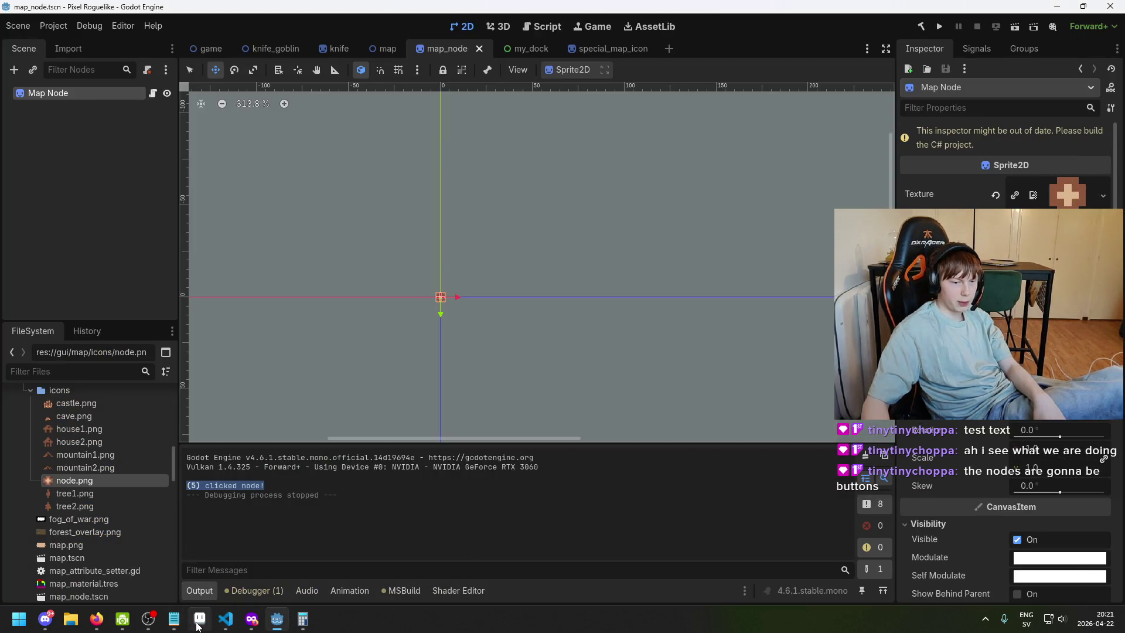
{"action": "left_click", "coordinate": [198, 624]}
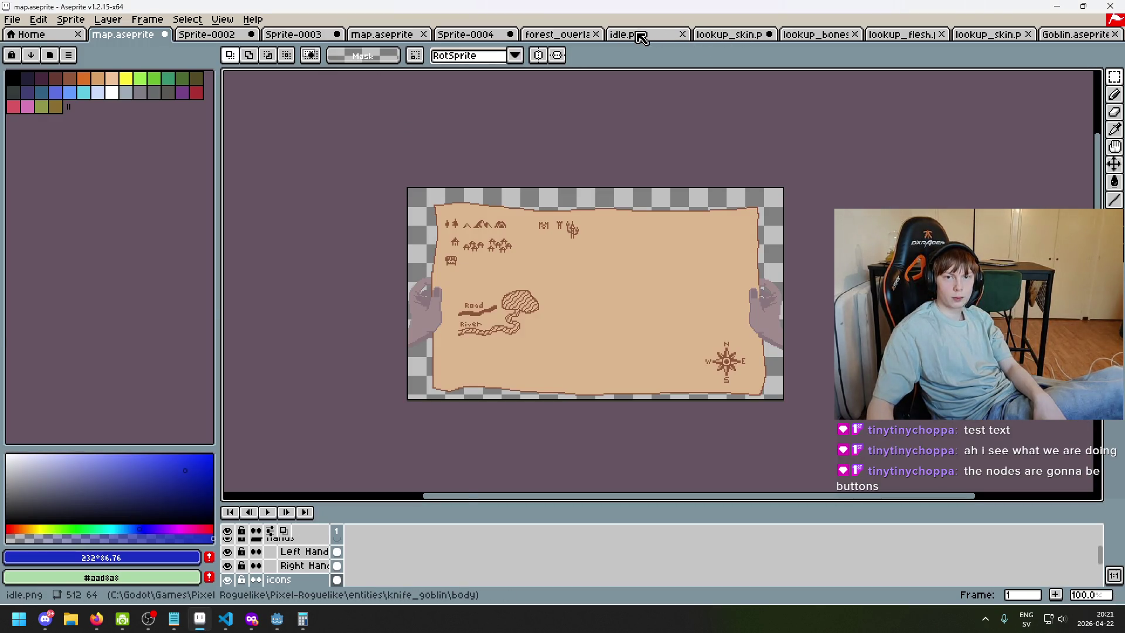
Browse to Pixel-Roguelike > gui > map > icons and open node.png
{"action": "left_click", "coordinate": [641, 35]}
{"action": "left_click", "coordinate": [12, 18]}
{"action": "left_click", "coordinate": [27, 47]}
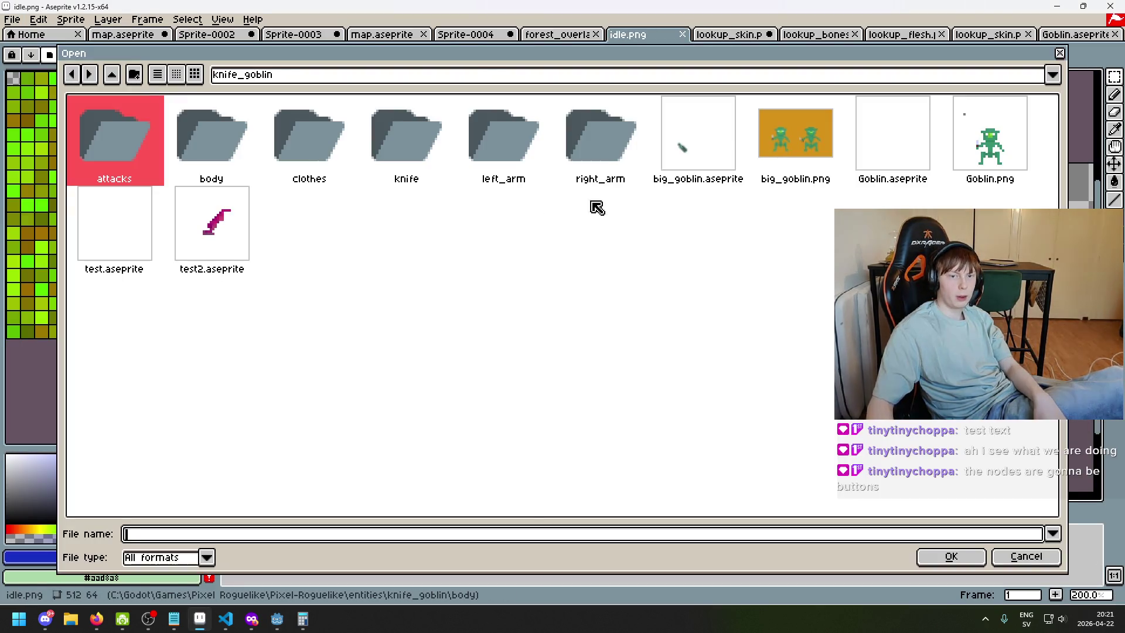
{"action": "left_click", "coordinate": [319, 76]}
{"action": "left_click", "coordinate": [353, 165]}
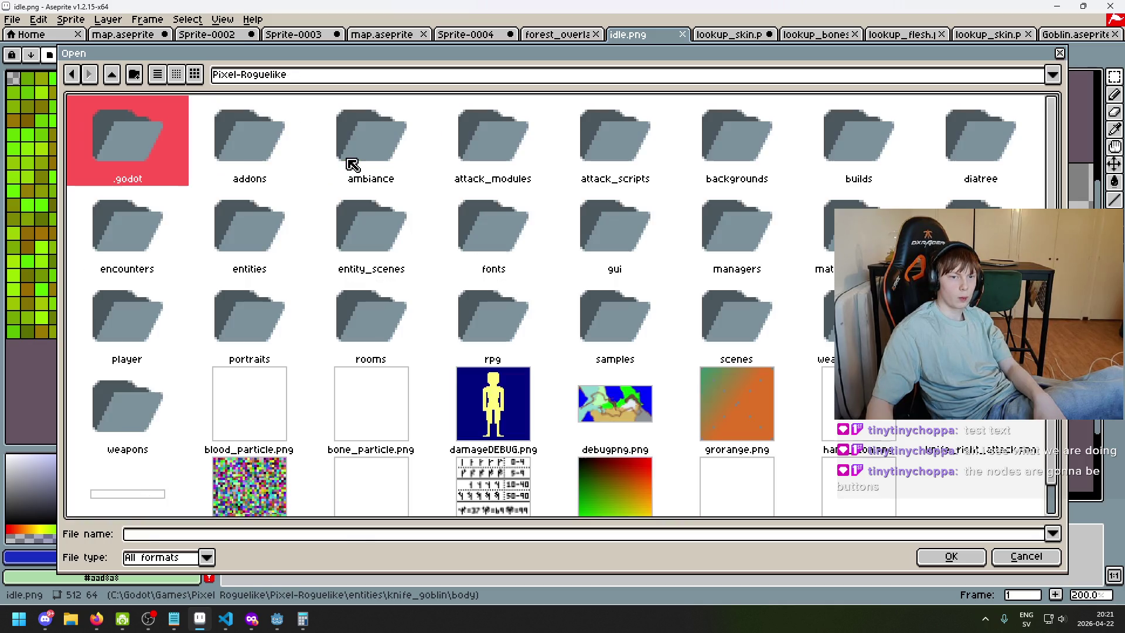
{"action": "double_click", "coordinate": [615, 246]}
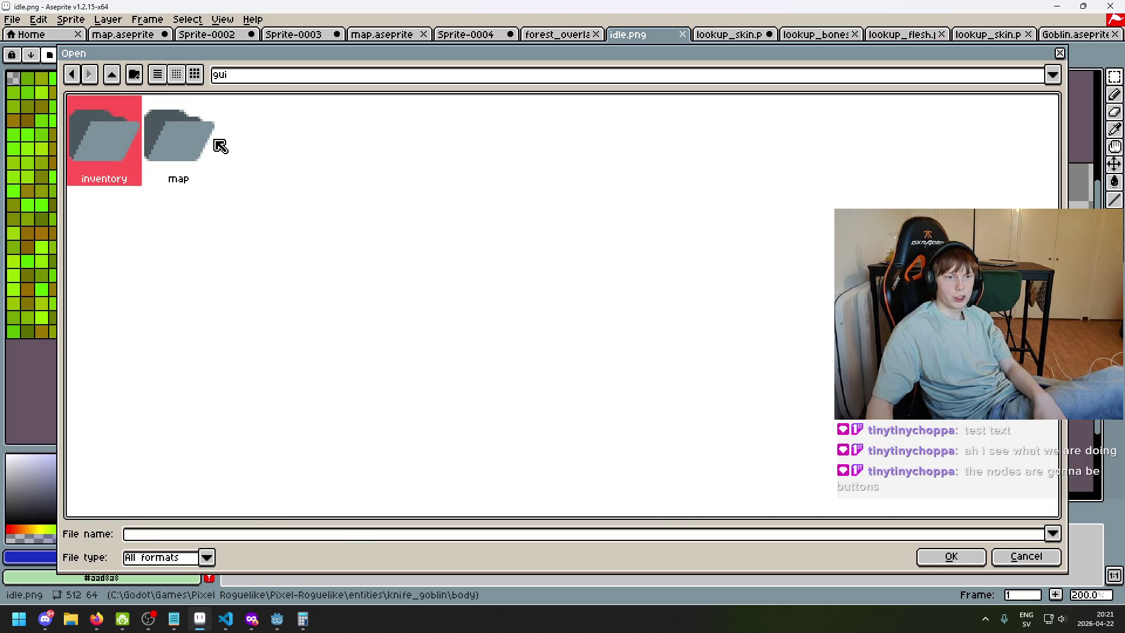
{"action": "double_click", "coordinate": [196, 151]}
{"action": "double_click", "coordinate": [152, 148]}
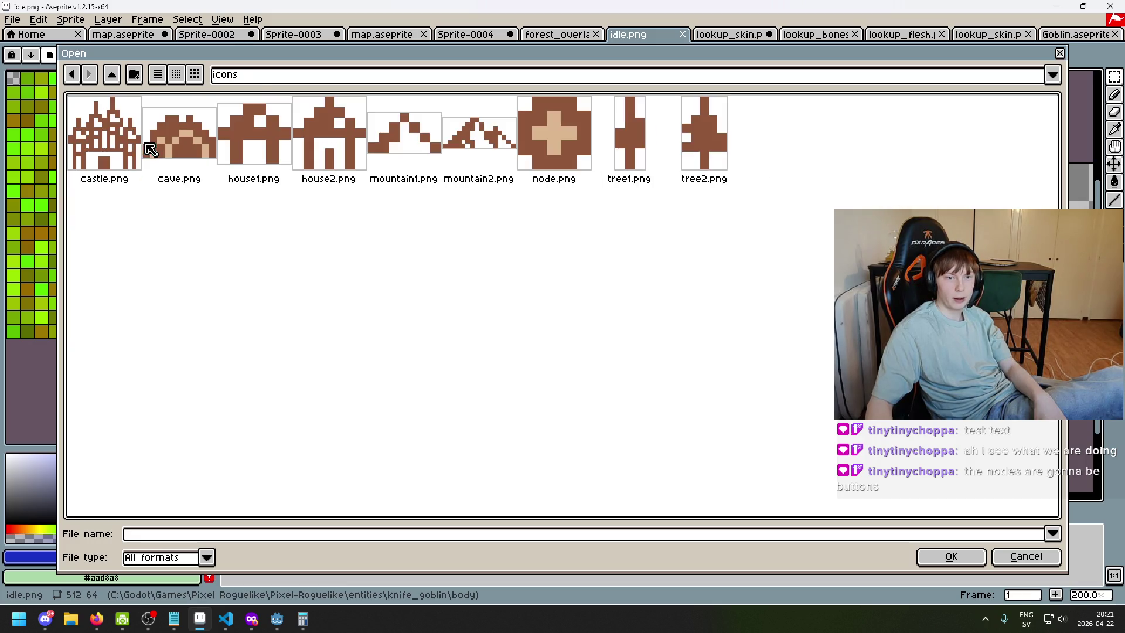
{"action": "double_click", "coordinate": [529, 126]}
{"action": "scroll", "coordinate": [725, 291], "scroll_direction": "up", "scroll_amount": 5}
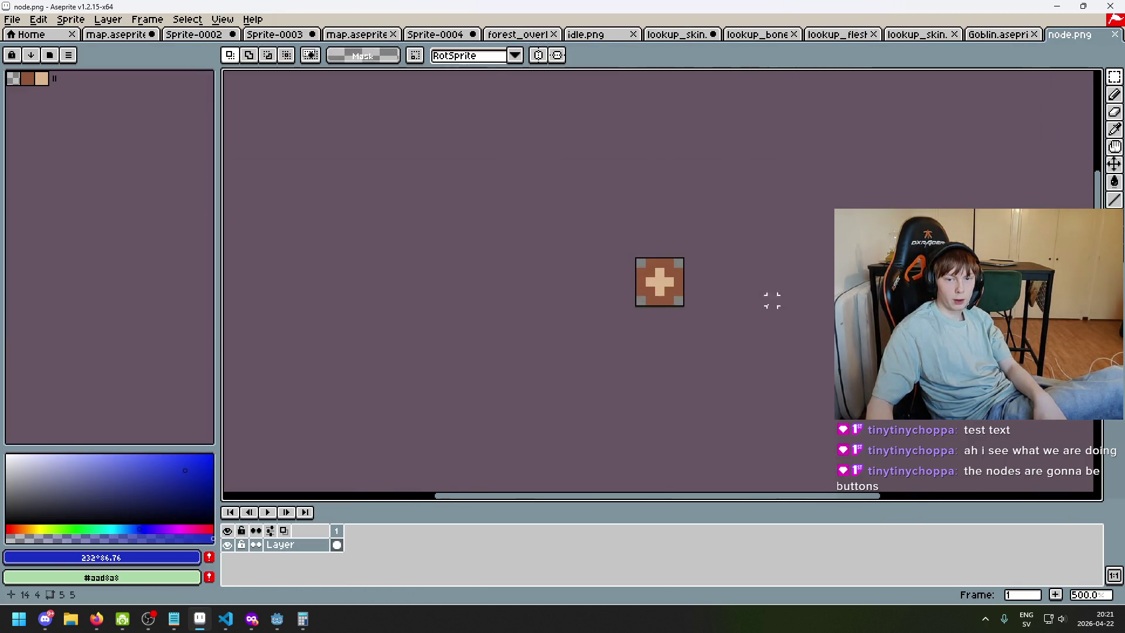
Sample the icon's brown and try flood-filling the light cross with it, then undo the fill
{"action": "scroll", "coordinate": [725, 291], "scroll_direction": "up", "scroll_amount": 1}
{"action": "key", "text": "i"}
{"action": "left_click", "coordinate": [600, 216]}
{"action": "key", "text": "g"}
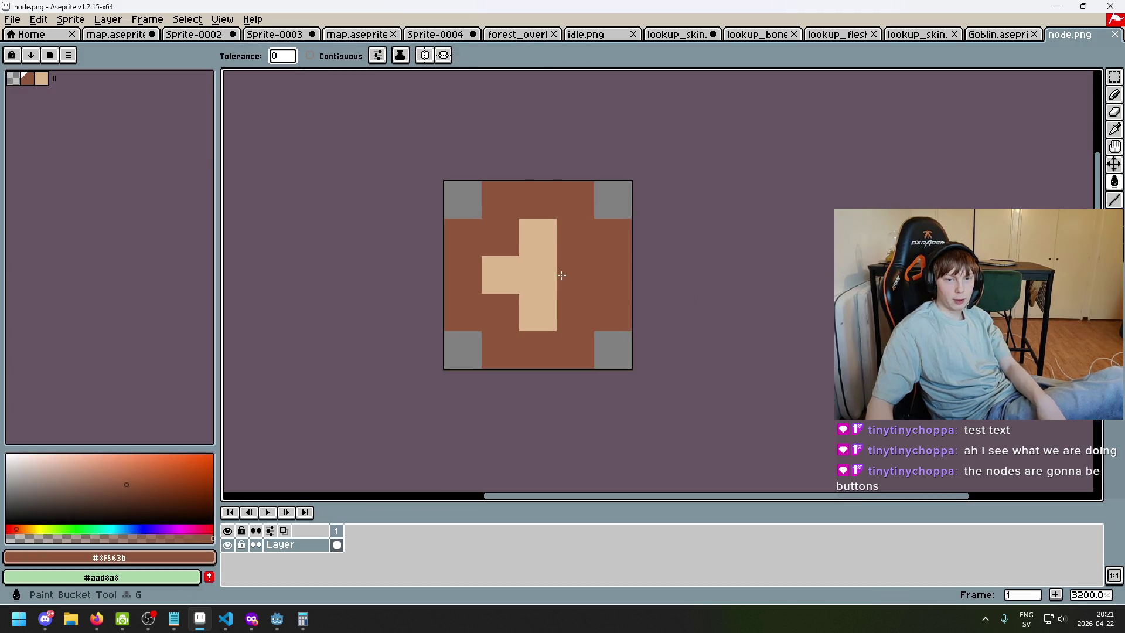
{"action": "scroll", "coordinate": [592, 301], "scroll_direction": "down", "scroll_amount": 7}
{"action": "scroll", "coordinate": [560, 272], "scroll_direction": "up", "scroll_amount": 5}
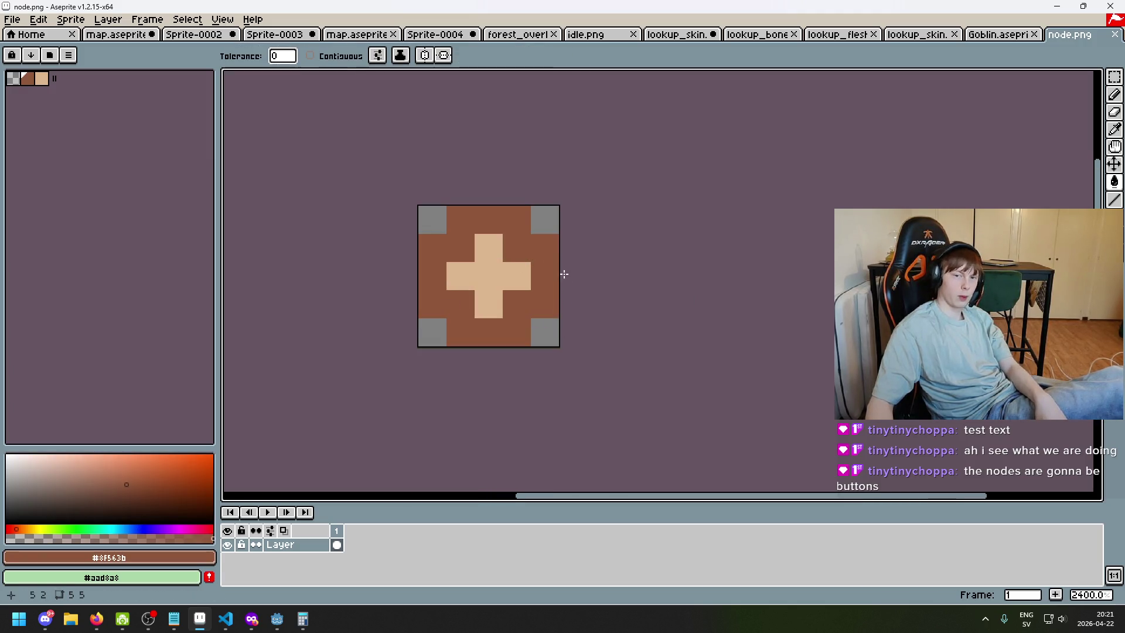
{"action": "left_click", "coordinate": [504, 270]}
{"action": "scroll", "coordinate": [521, 267], "scroll_direction": "down", "scroll_amount": 8}
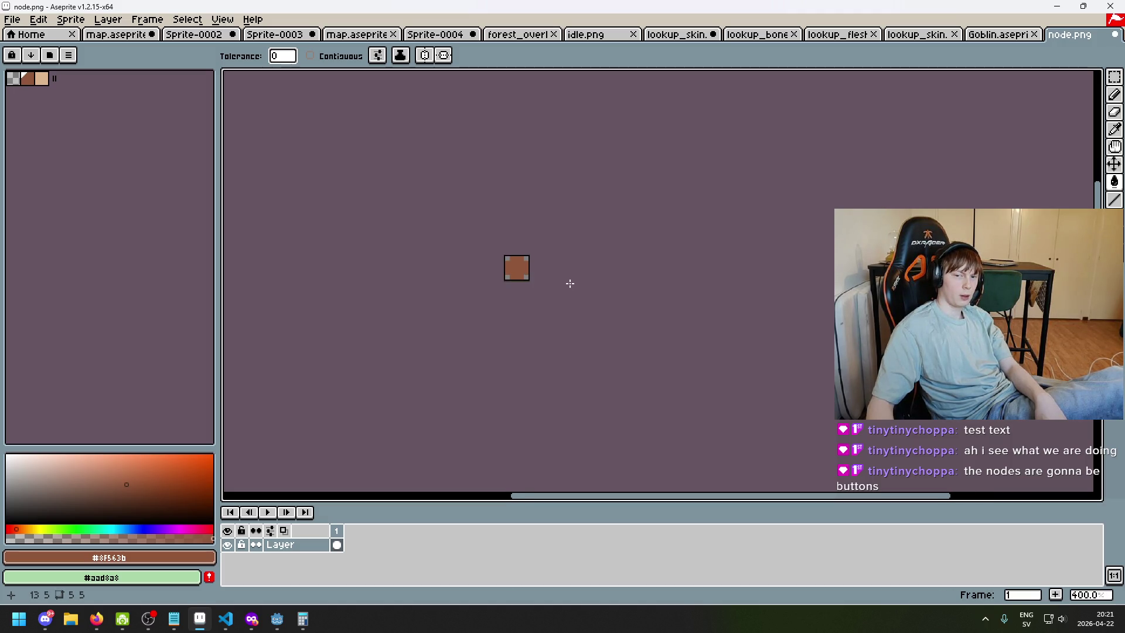
{"action": "scroll", "coordinate": [551, 269], "scroll_direction": "up", "scroll_amount": 6}
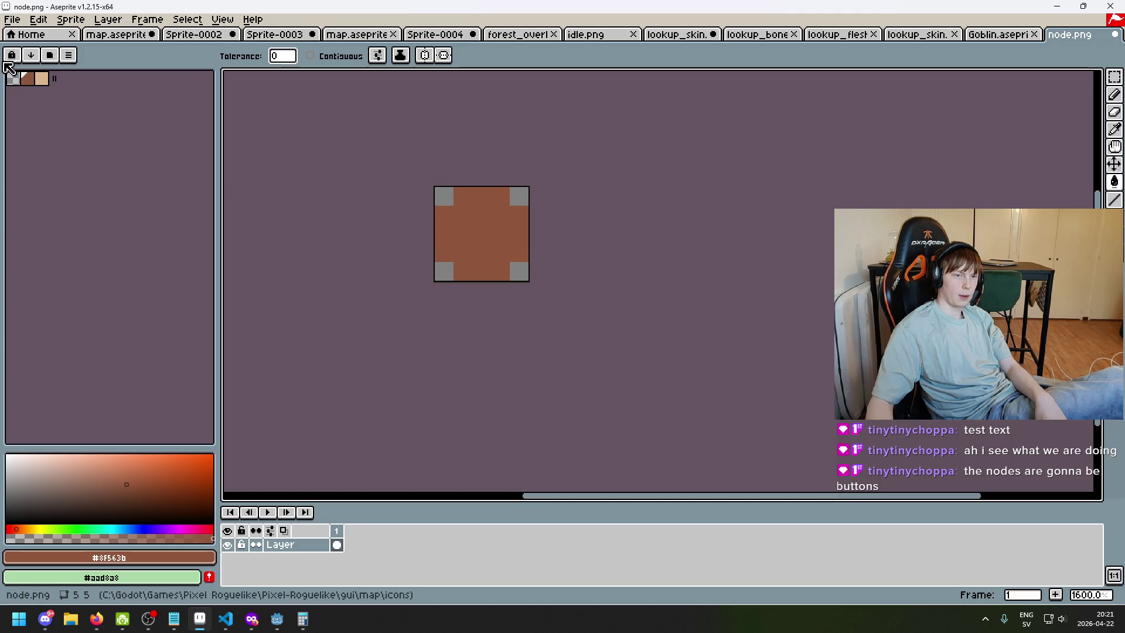
{"action": "scroll", "coordinate": [530, 282], "scroll_direction": "down", "scroll_amount": 5}
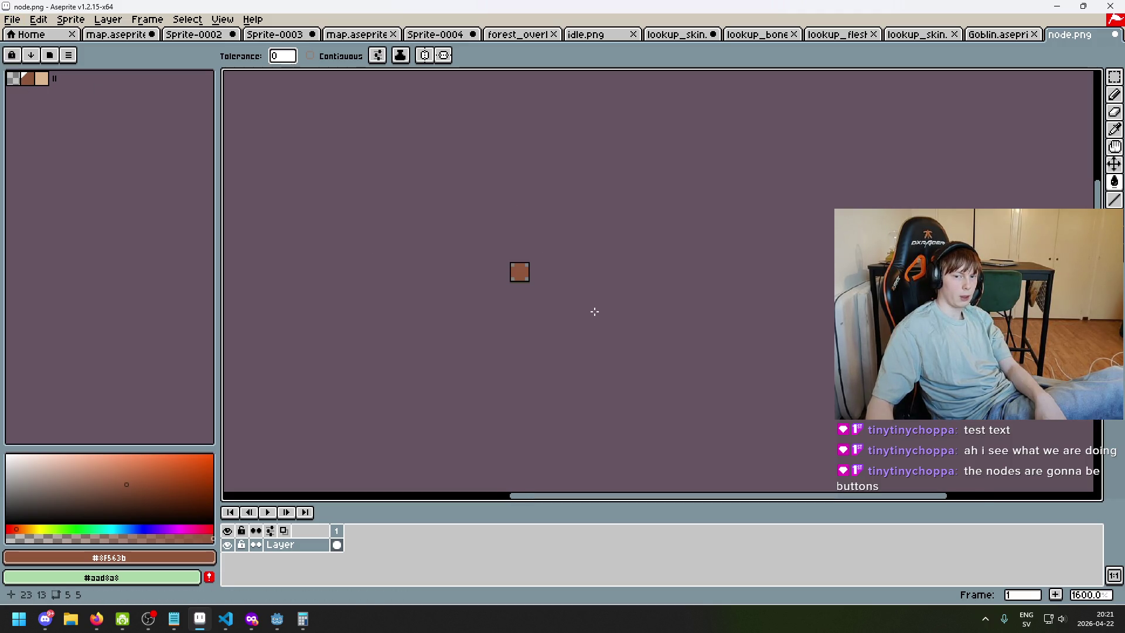
{"action": "scroll", "coordinate": [519, 293], "scroll_direction": "down", "scroll_amount": 2}
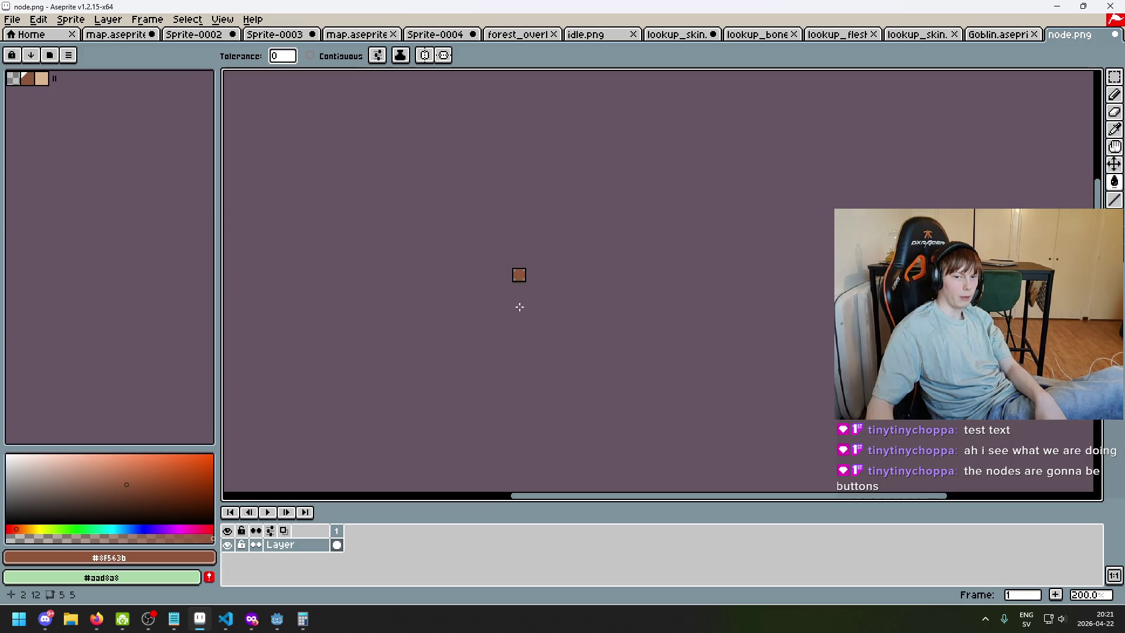
{"action": "key", "text": "ctrl+z"}
{"action": "scroll", "coordinate": [519, 275], "scroll_direction": "up", "scroll_amount": 3}
{"action": "key", "text": "ctrl+y"}
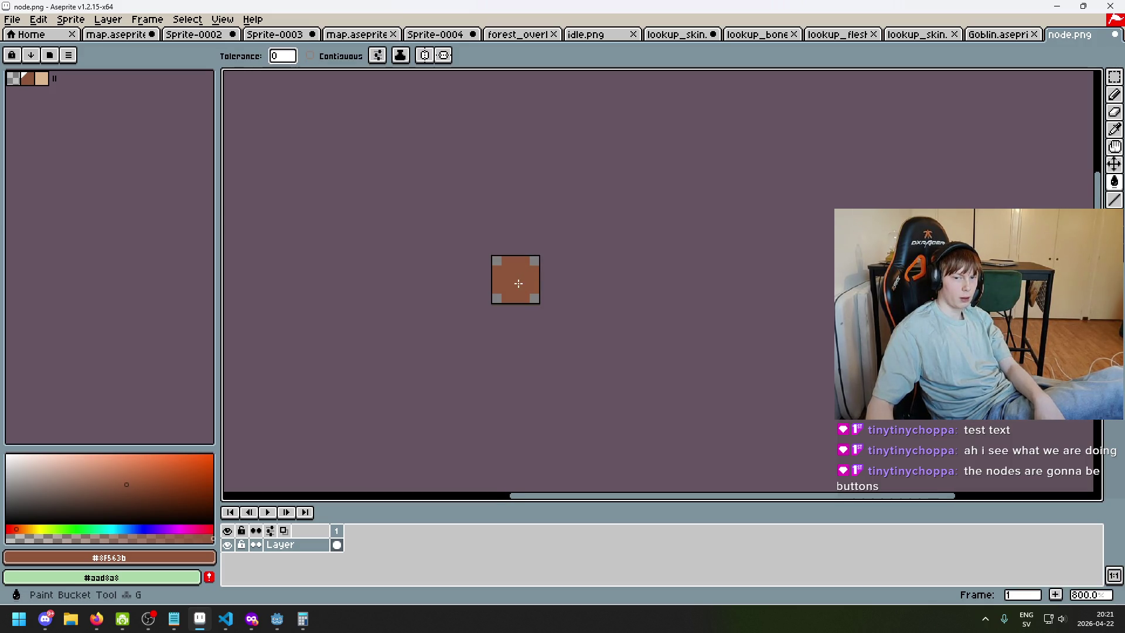
{"action": "key", "text": "ctrl+z"}
Sample the tan colour and repaint the icon with a tan outer ring and a brown 3x3 centre
{"action": "key", "text": "alt"}
{"action": "left_click", "coordinate": [521, 271], "text": "alt"}
{"action": "scroll", "coordinate": [521, 272], "scroll_direction": "up", "scroll_amount": 2}
{"action": "left_click", "coordinate": [490, 251]}
{"action": "key", "text": "ctrl+z"}
{"action": "left_click", "coordinate": [491, 245]}
{"action": "key", "text": "ctrl+z"}
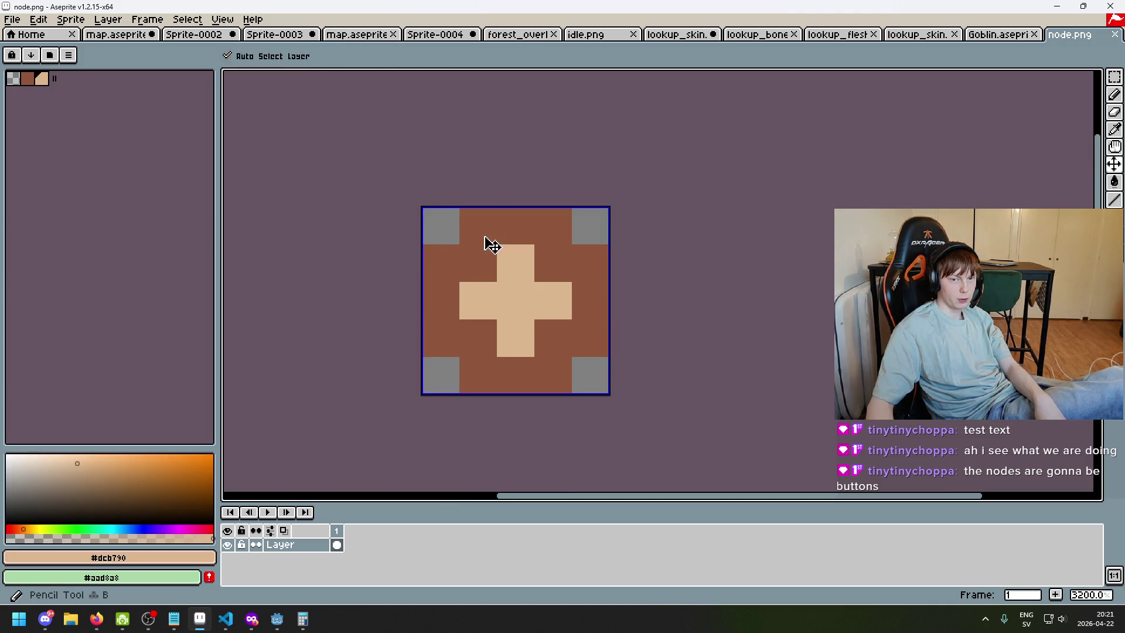
{"action": "key", "text": "b"}
{"action": "left_click", "coordinate": [473, 269]}
{"action": "key", "text": "ctrl+z"}
{"action": "left_click", "coordinate": [474, 229]}
{"action": "mouse_move", "coordinate": [474, 230]}
{"action": "left_mouse_down"}
{"action": "mouse_move", "coordinate": [554, 227]}
{"action": "mouse_move", "coordinate": [593, 293]}
{"action": "mouse_move", "coordinate": [575, 402]}
{"action": "mouse_move", "coordinate": [427, 441]}
{"action": "mouse_move", "coordinate": [359, 266]}
{"action": "left_mouse_up"}
{"action": "scroll", "coordinate": [586, 282], "scroll_direction": "up", "scroll_amount": 1}
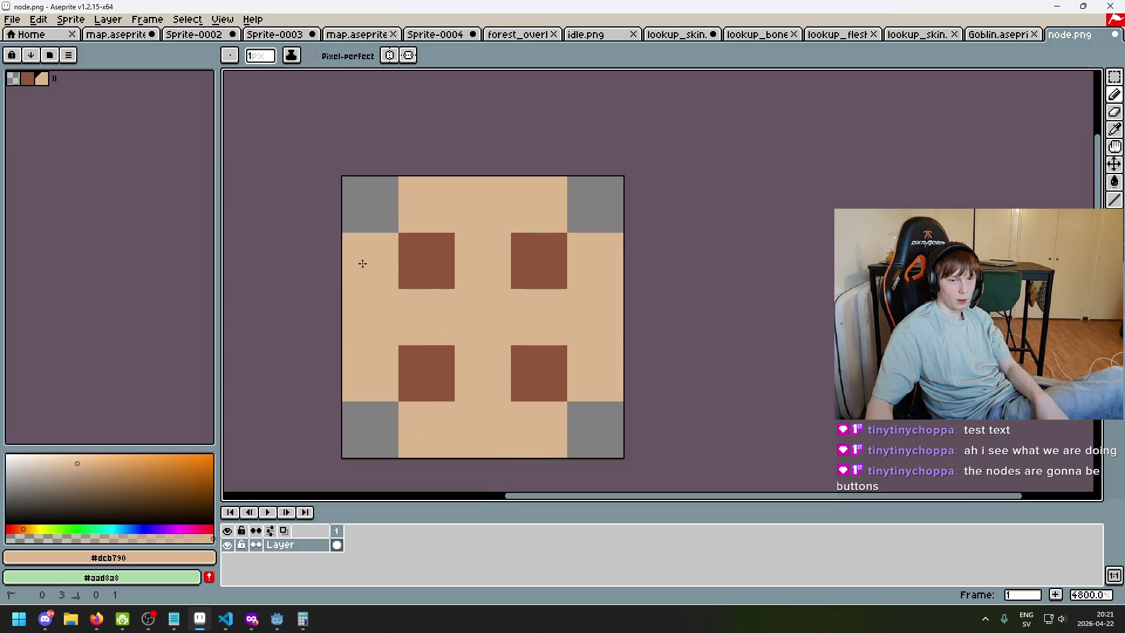
{"action": "left_click", "coordinate": [440, 254], "text": "alt"}
{"action": "left_click_drag", "start_coordinate": [548, 266], "coordinate": [567, 388]}
{"action": "key", "text": "ctrl+z"}
{"action": "key", "text": "ctrl+z"}
{"action": "key", "text": "ctrl+z"}
{"action": "mouse_move", "coordinate": [484, 261]}
{"action": "left_mouse_down"}
{"action": "mouse_move", "coordinate": [440, 309]}
{"action": "mouse_move", "coordinate": [517, 308]}
{"action": "left_mouse_up"}
{"action": "scroll", "coordinate": [517, 308], "scroll_direction": "down", "scroll_amount": 4}
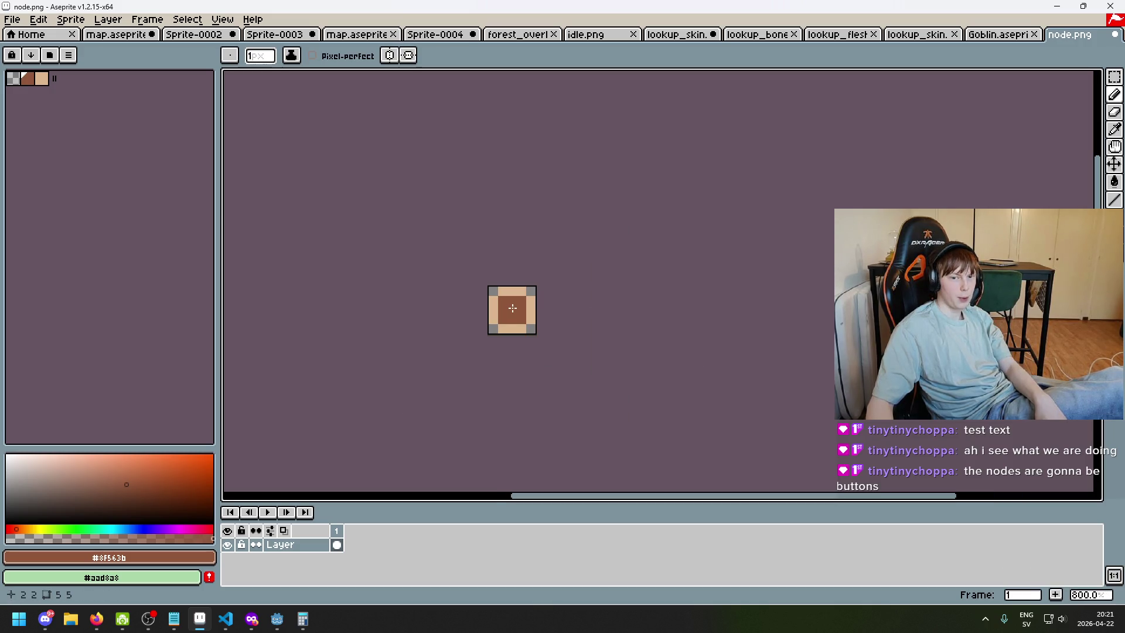
Start Export As for the icon and browse for the export file location
{"action": "left_click", "coordinate": [13, 19]}
{"action": "left_click", "coordinate": [91, 100]}
{"action": "left_click", "coordinate": [663, 238]}
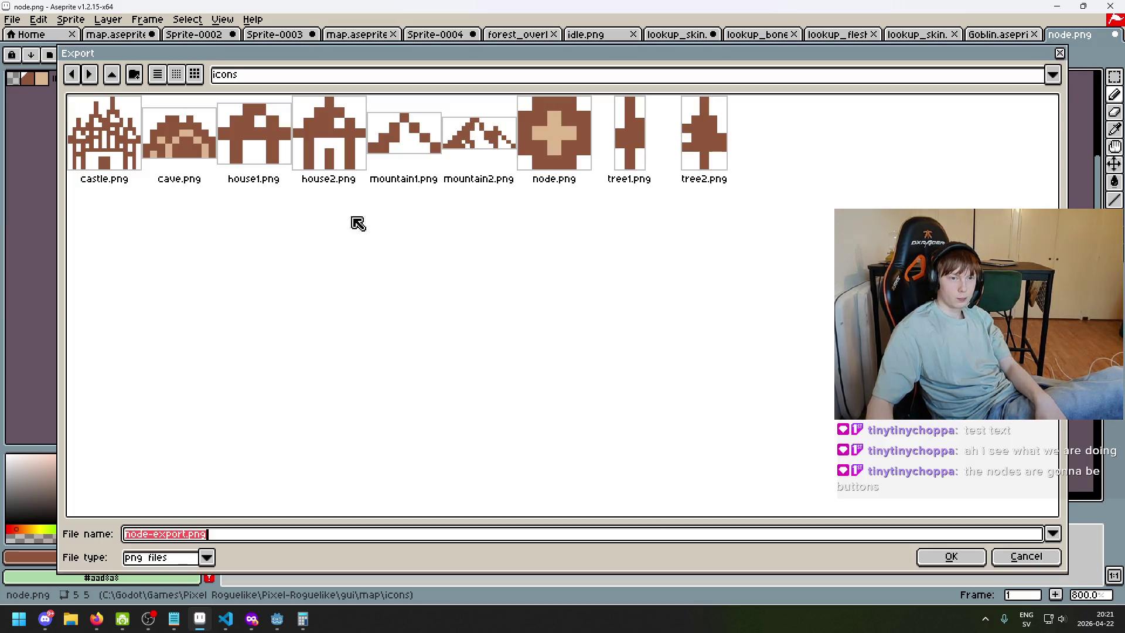
Export the tan-framed icon as node_hover.png
{"action": "left_click", "coordinate": [189, 534]}
{"action": "left_click_drag", "start_coordinate": [189, 534], "coordinate": [51, 531]}
{"action": "key", "text": "BackSpace"}
{"action": "type", "text": "t"}
{"action": "key", "text": "BackSpace"}
{"action": "type", "text": "node_hover"}
{"action": "left_click", "coordinate": [951, 556]}
{"action": "left_click", "coordinate": [580, 393]}
Undo the last pencil edit and flood-fill the tan area brown
{"action": "scroll", "coordinate": [542, 319], "scroll_direction": "up", "scroll_amount": 5}
{"action": "key", "text": "ctrl+z"}
{"action": "key", "text": "ctrl+y"}
{"action": "key", "text": "g"}
{"action": "left_click", "coordinate": [473, 276]}
Export the solid-brown icon as node_clicked.png in the icons folder
{"action": "scroll", "coordinate": [542, 367], "scroll_direction": "down", "scroll_amount": 5}
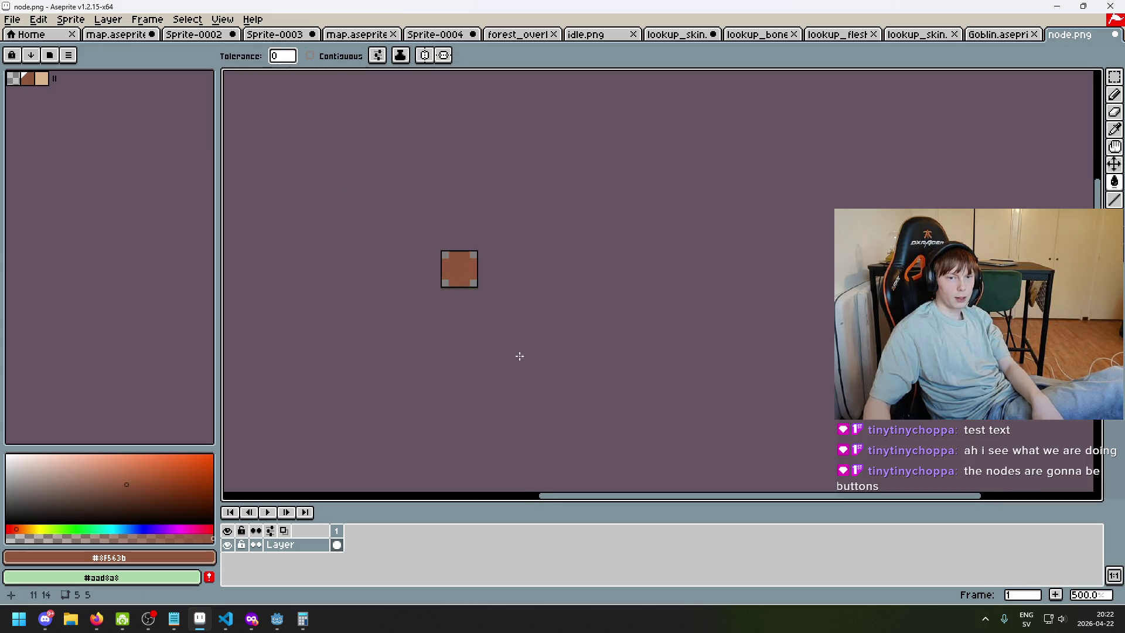
{"action": "scroll", "coordinate": [475, 287], "scroll_direction": "up", "scroll_amount": 7}
{"action": "left_click", "coordinate": [11, 20]}
{"action": "left_click", "coordinate": [99, 104]}
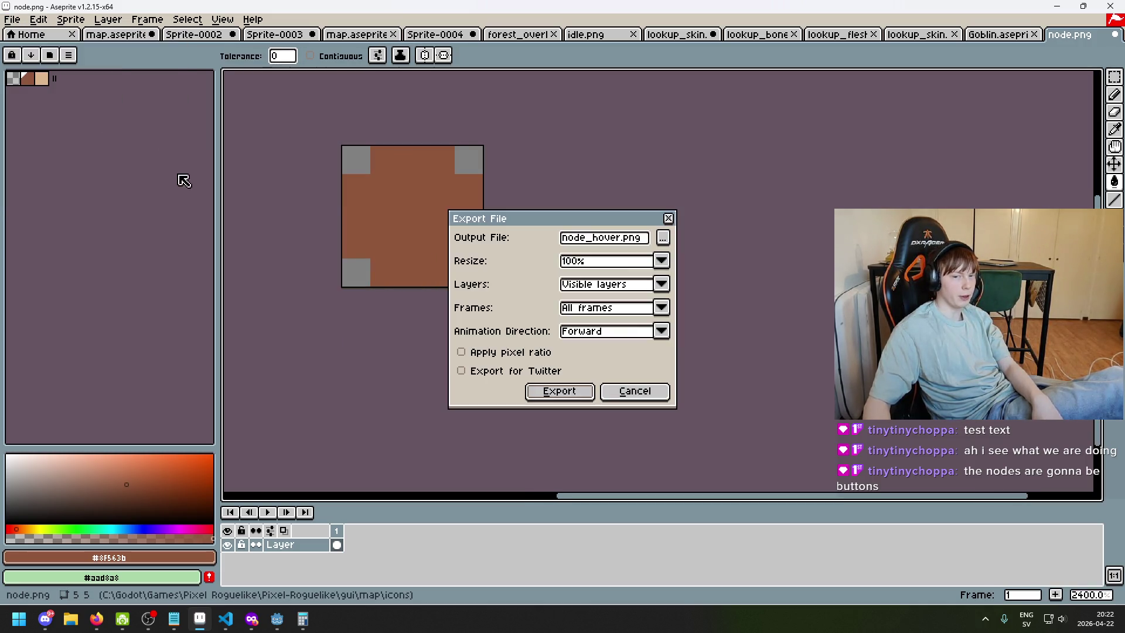
{"action": "left_click", "coordinate": [617, 237]}
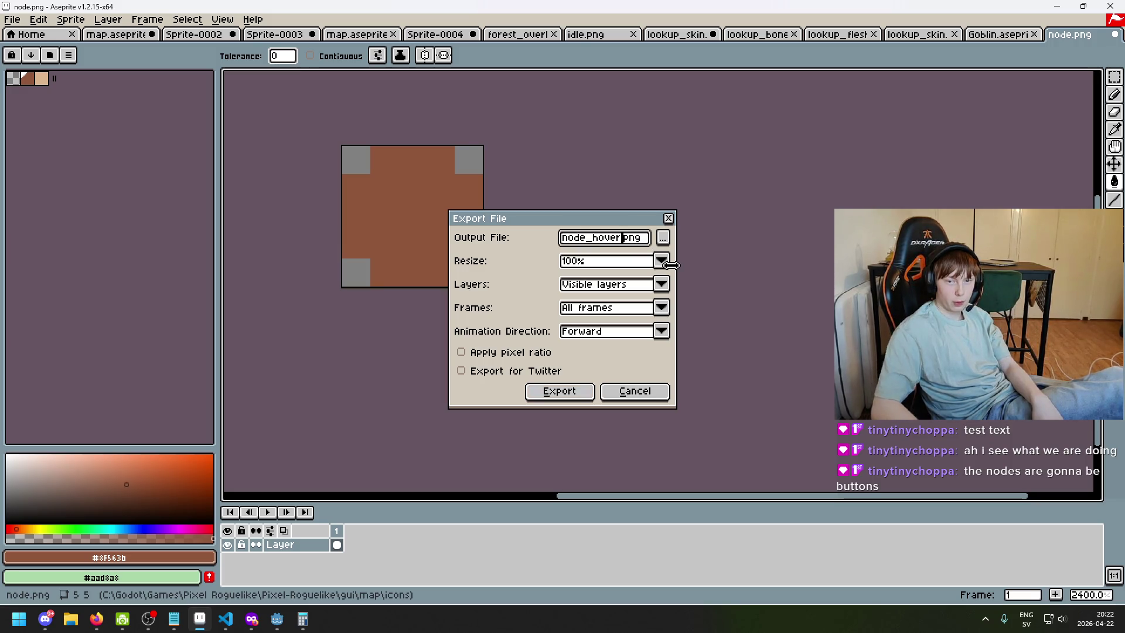
{"action": "key", "text": "BackSpace"}
{"action": "key", "text": "BackSpace"}
{"action": "key", "text": "BackSpace"}
{"action": "type", "text": "clicked"}
{"action": "left_click", "coordinate": [537, 394]}
{"action": "left_click", "coordinate": [277, 620]}
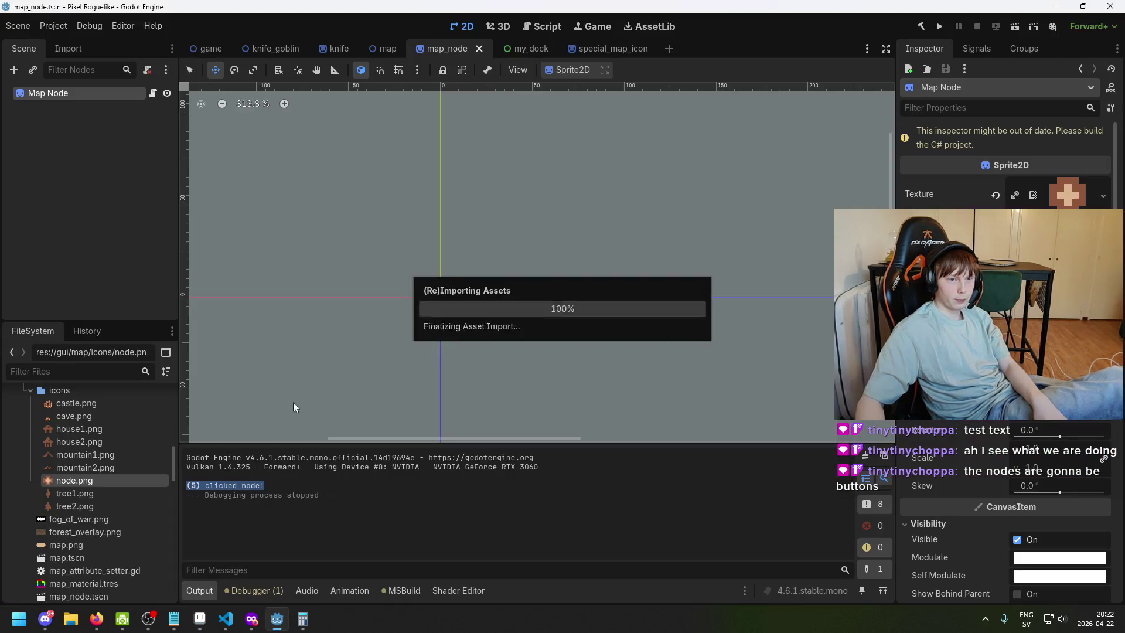
Build the C# project in Godot
{"action": "scroll", "coordinate": [1083, 195], "scroll_direction": "down", "scroll_amount": 10}
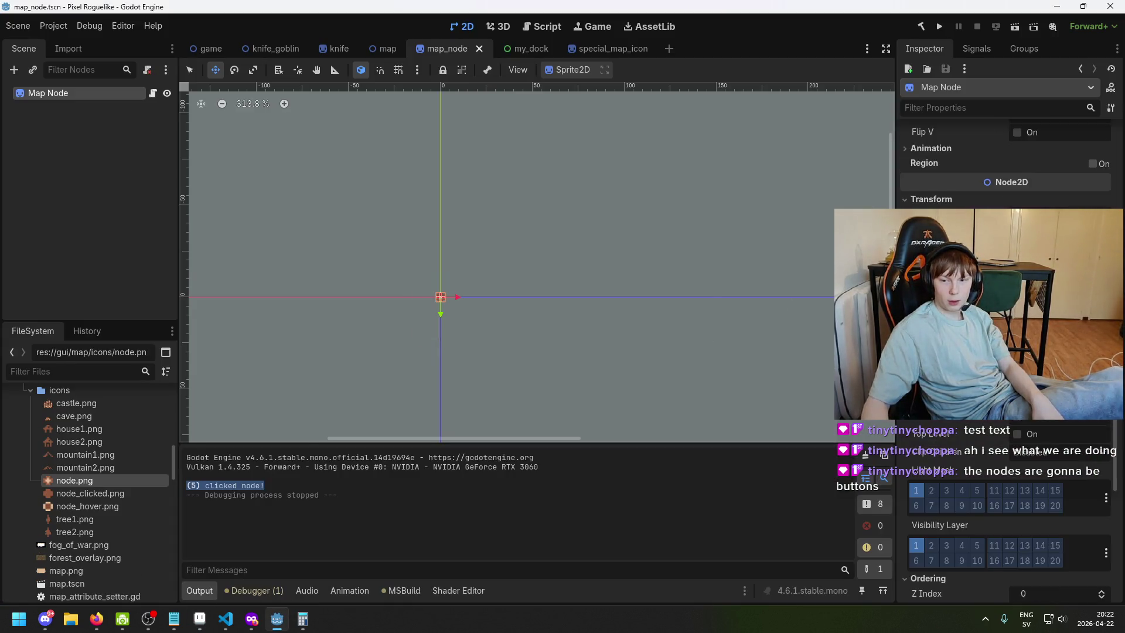
{"action": "scroll", "coordinate": [1049, 461], "scroll_direction": "up", "scroll_amount": 10}
{"action": "scroll", "coordinate": [1050, 461], "scroll_direction": "up", "scroll_amount": 1}
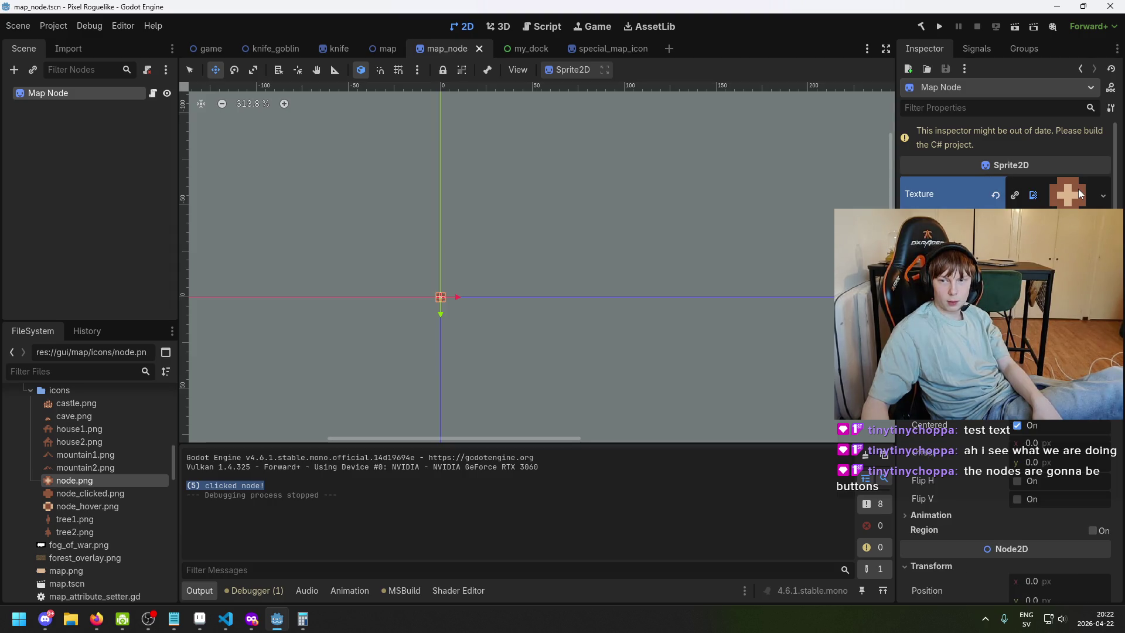
{"action": "scroll", "coordinate": [1081, 194], "scroll_direction": "down", "scroll_amount": 5}
{"action": "scroll", "coordinate": [1081, 194], "scroll_direction": "up", "scroll_amount": 4}
{"action": "scroll", "coordinate": [1081, 193], "scroll_direction": "down", "scroll_amount": 10}
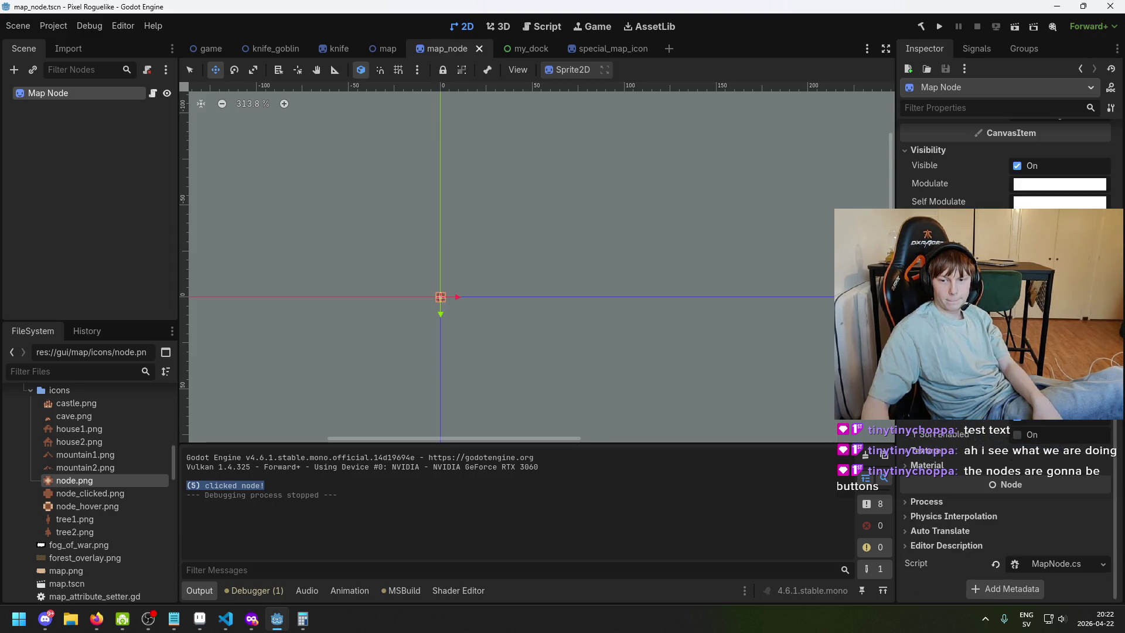
{"action": "scroll", "coordinate": [1043, 460], "scroll_direction": "up", "scroll_amount": 3}
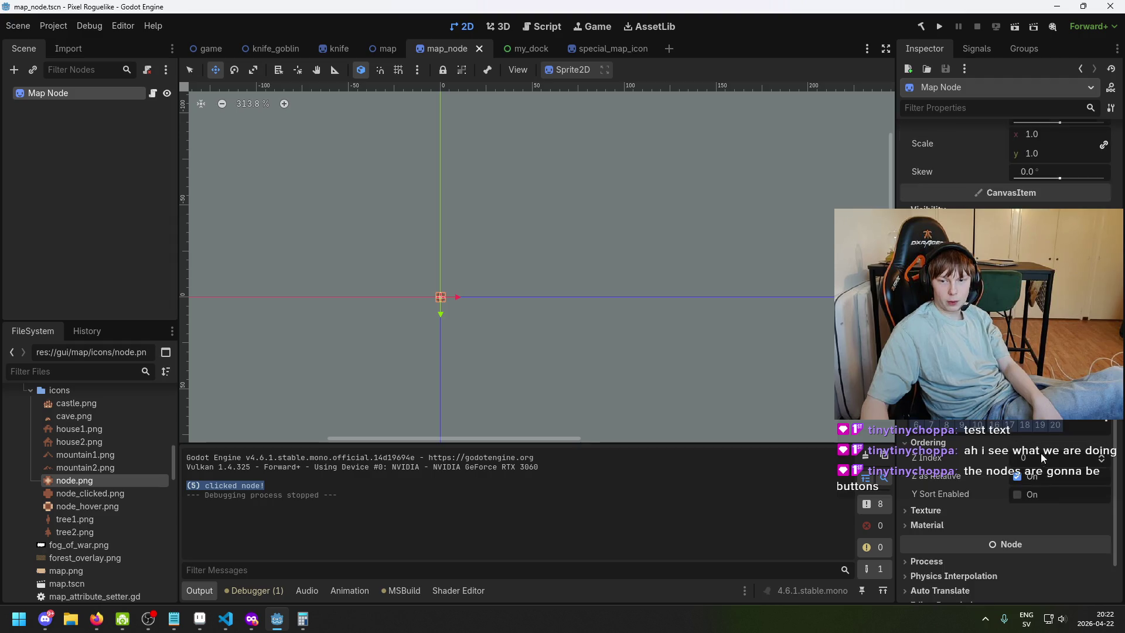
{"action": "left_click", "coordinate": [921, 30]}
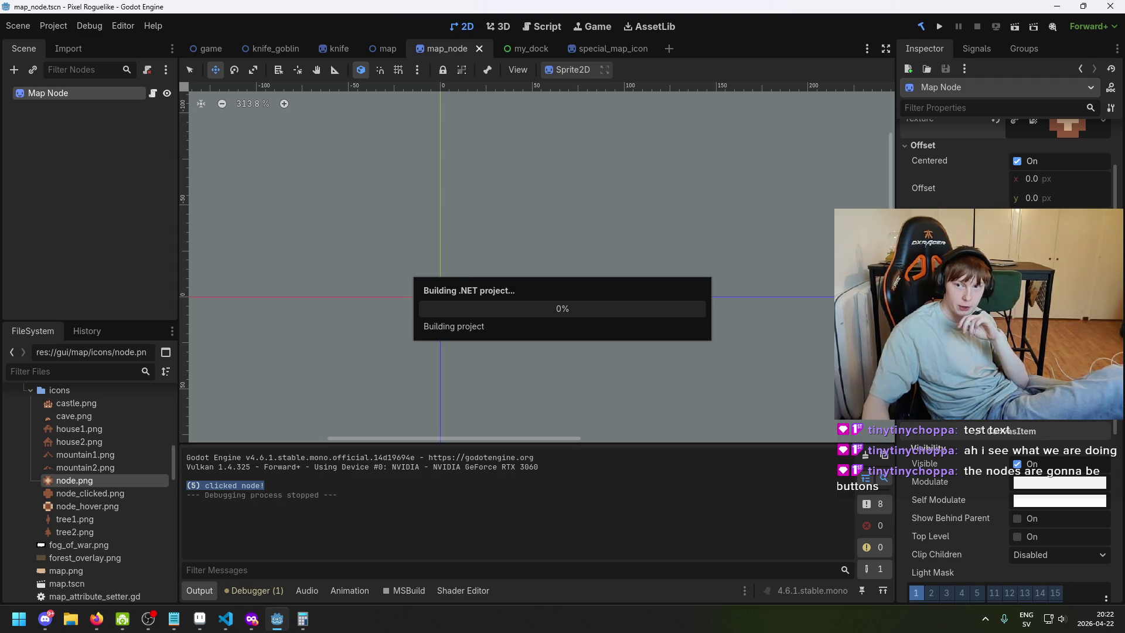
Assign node.png, node_clicked.png and node_hover.png as Default, Clicked and Hover Icons, then run the game
{"action": "scroll", "coordinate": [1005, 293], "scroll_direction": "down", "scroll_amount": 5}
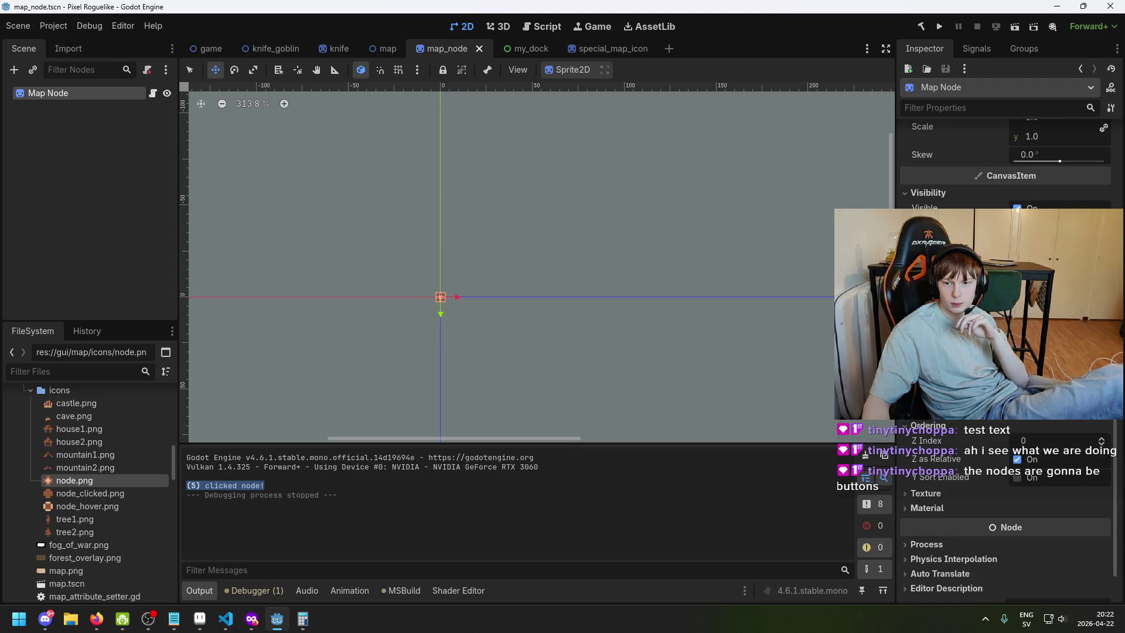
{"action": "scroll", "coordinate": [1062, 427], "scroll_direction": "up", "scroll_amount": 5}
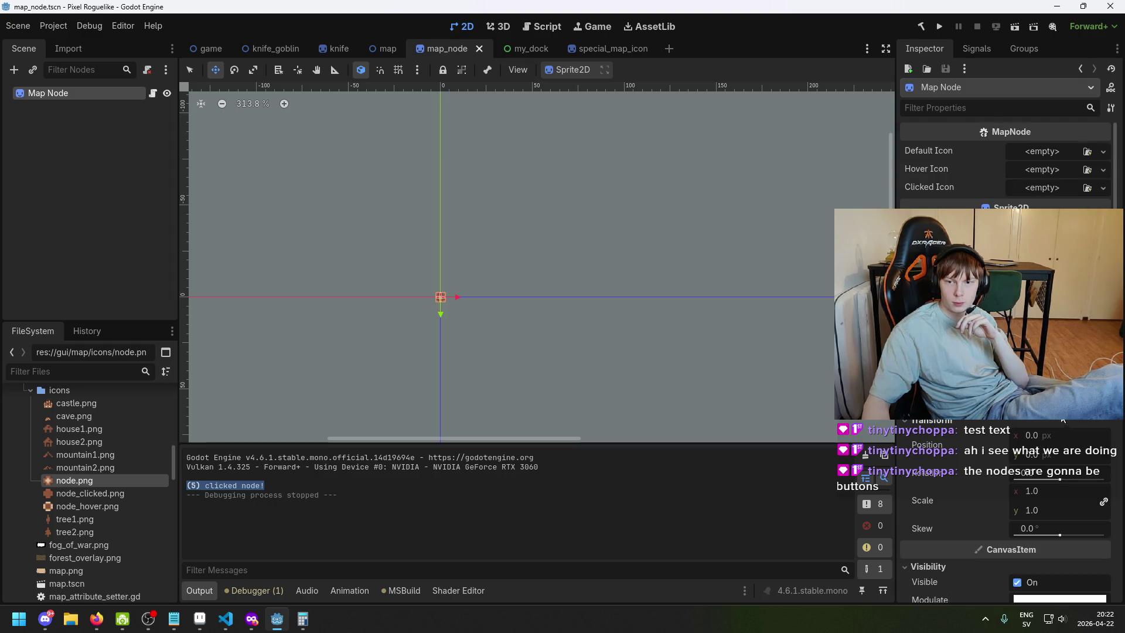
{"action": "mouse_move", "coordinate": [96, 482]}
{"action": "left_mouse_down"}
{"action": "mouse_move", "coordinate": [1049, 161]}
{"action": "mouse_move", "coordinate": [1027, 159]}
{"action": "left_mouse_up"}
{"action": "mouse_move", "coordinate": [95, 496]}
{"action": "left_mouse_down"}
{"action": "mouse_move", "coordinate": [674, 403]}
{"action": "mouse_move", "coordinate": [1042, 207]}
{"action": "left_mouse_up"}
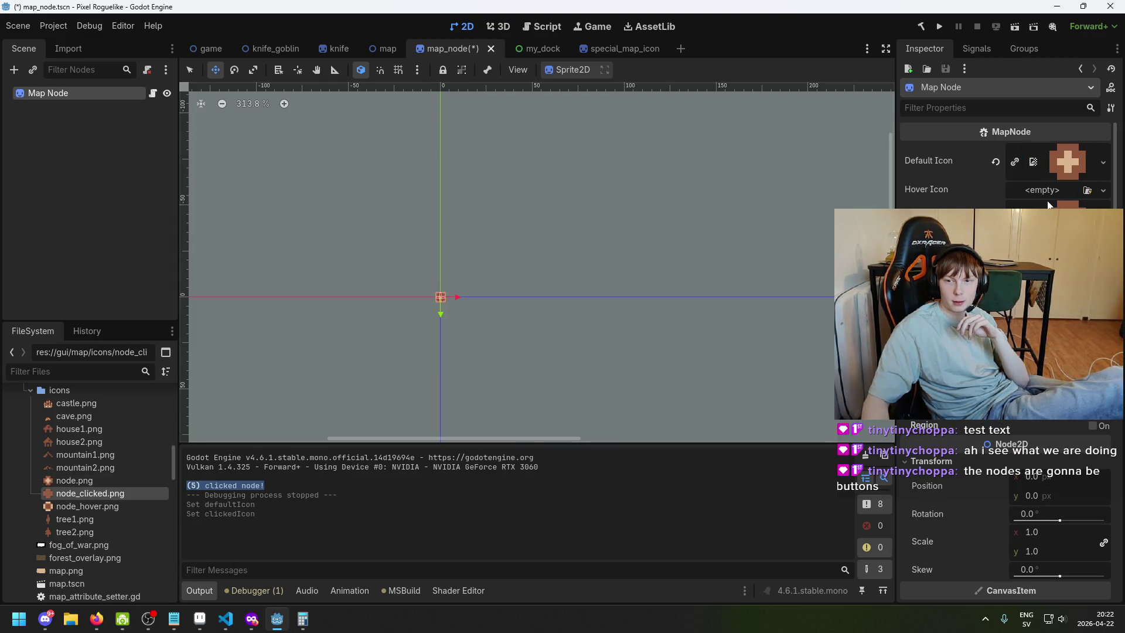
{"action": "left_click_drag", "start_coordinate": [77, 507], "coordinate": [234, 433]}
{"action": "left_click_drag", "start_coordinate": [1063, 198], "coordinate": [1064, 198]}
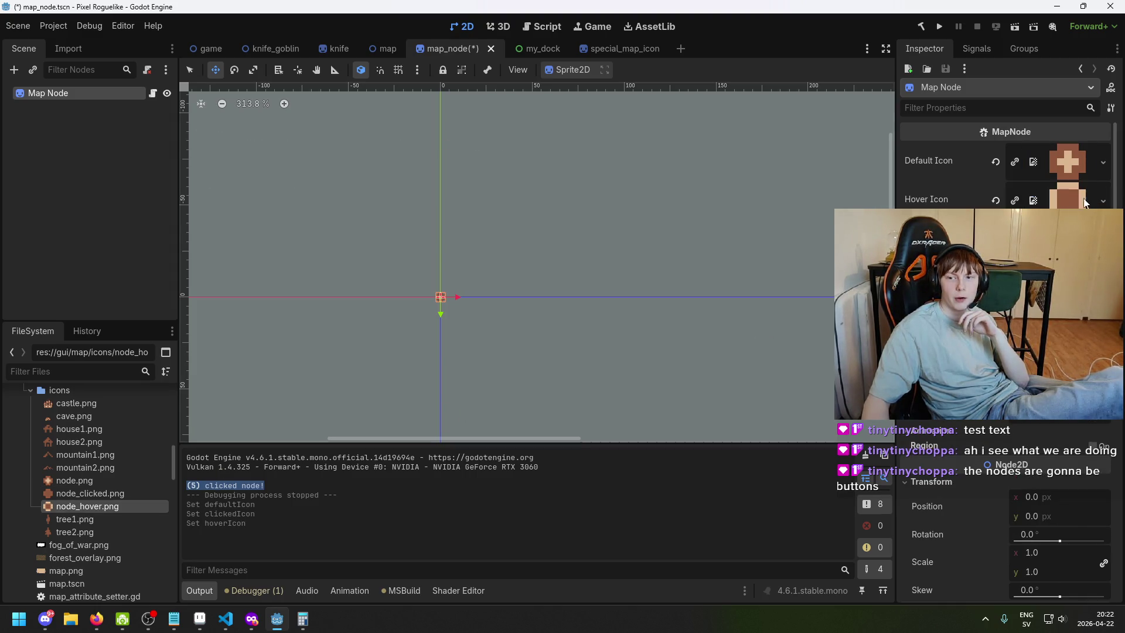
{"action": "left_click", "coordinate": [942, 27]}
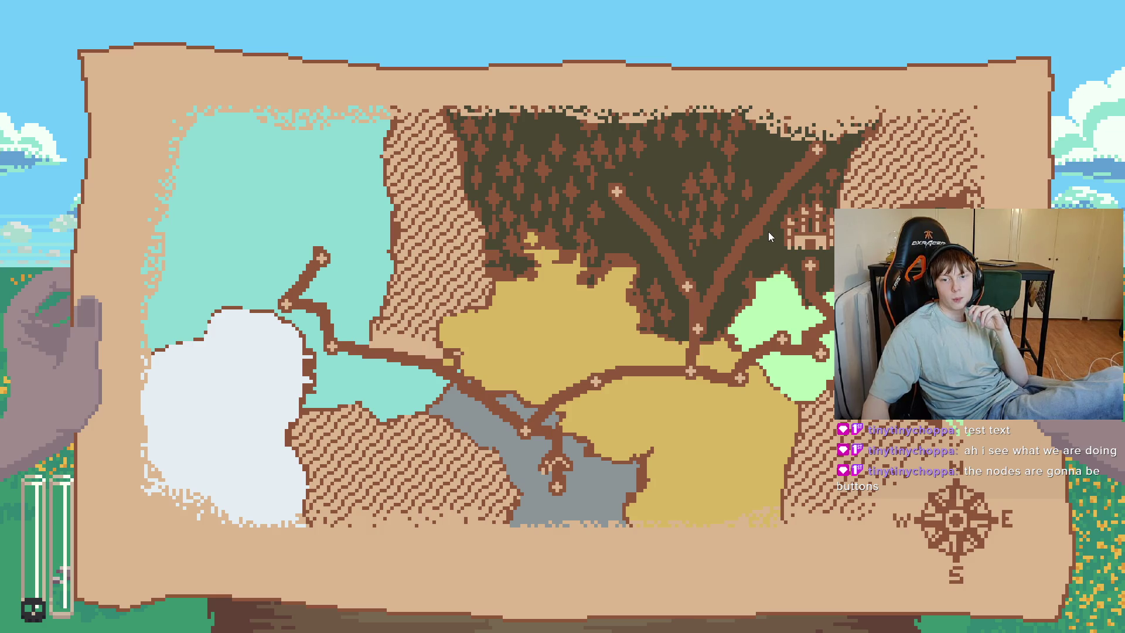
Click two map nodes in the running game to test their textures, then leave the game
{"action": "left_click", "coordinate": [684, 293]}
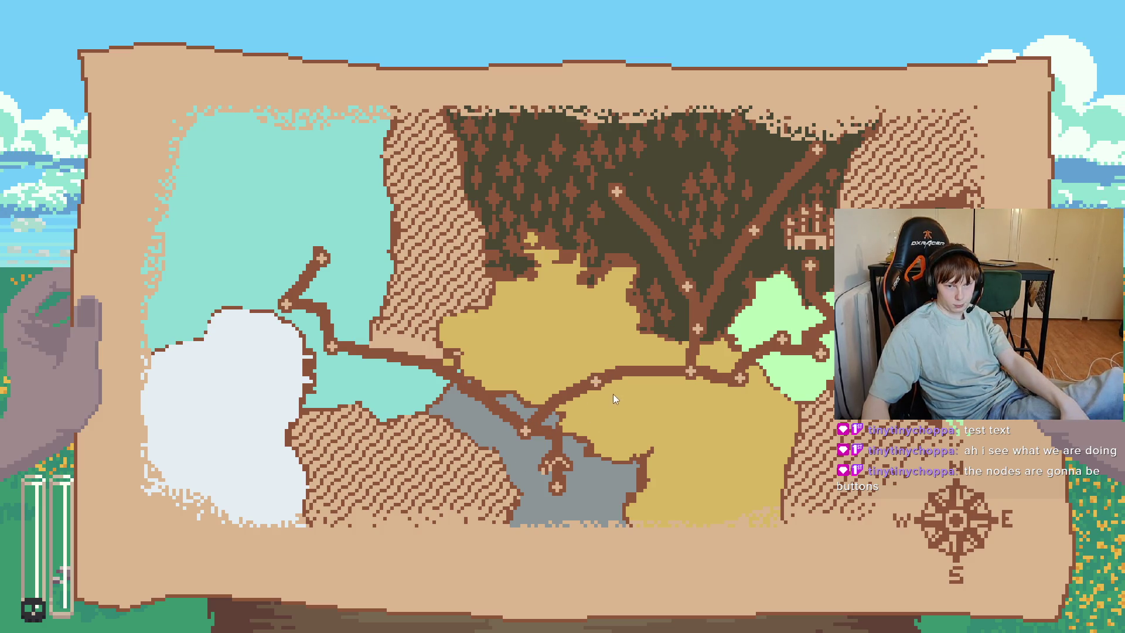
{"action": "left_click", "coordinate": [598, 381]}
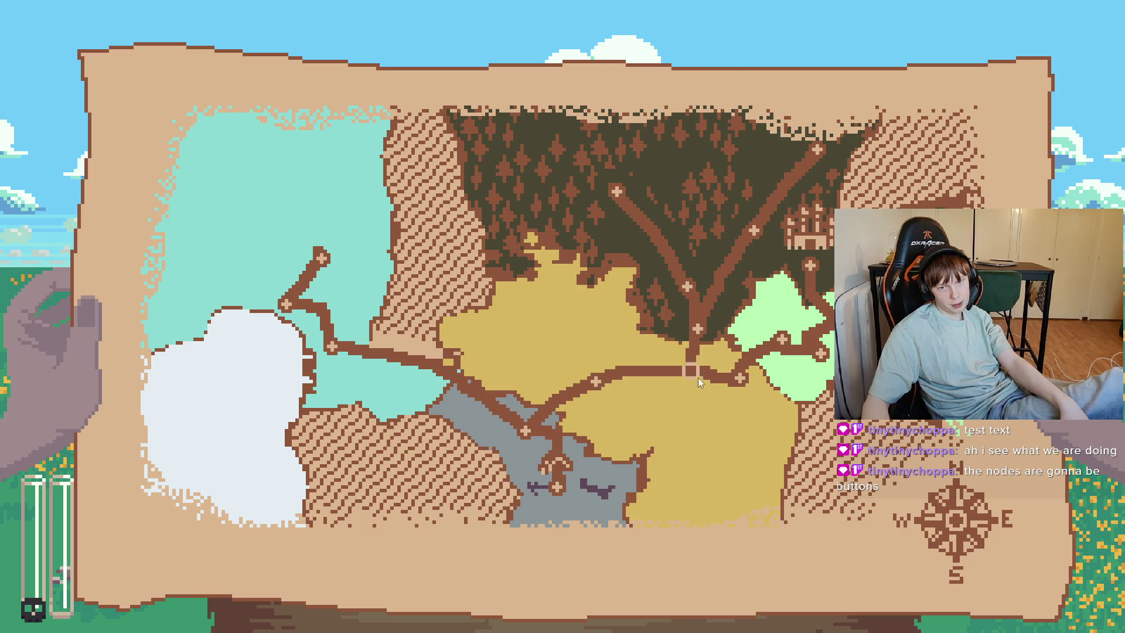
{"action": "key", "text": "alt+Tab"}
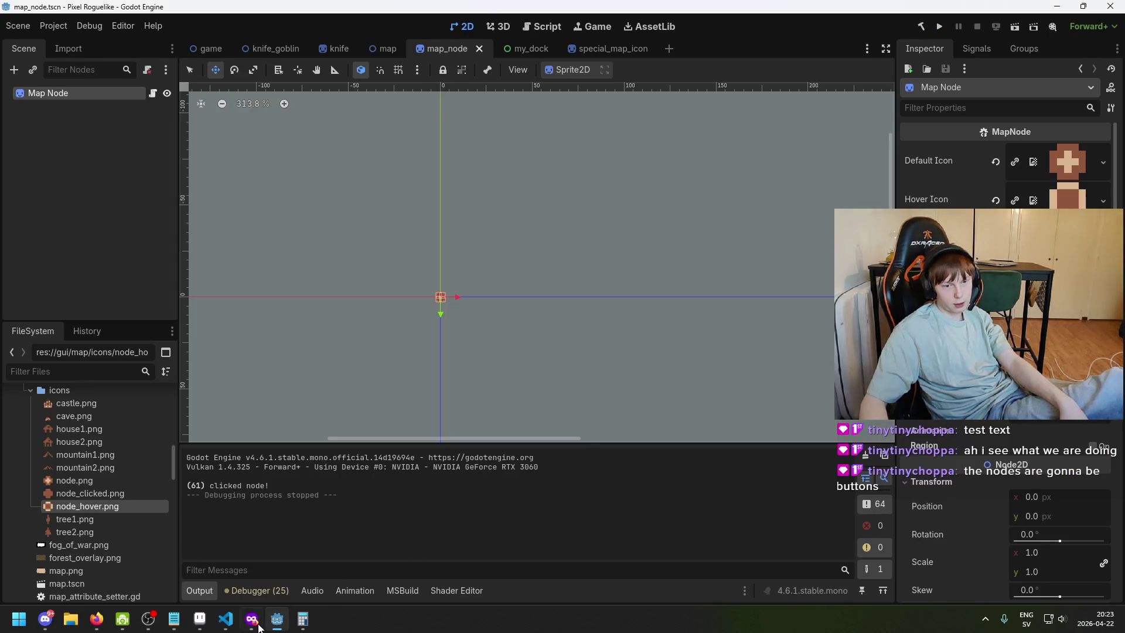
Open node_hover.png from the icons folder in Aseprite
{"action": "mouse_move", "coordinate": [200, 618]}
{"action": "left_click", "coordinate": [374, 548]}
{"action": "scroll", "coordinate": [435, 208], "scroll_direction": "up", "scroll_amount": 1}
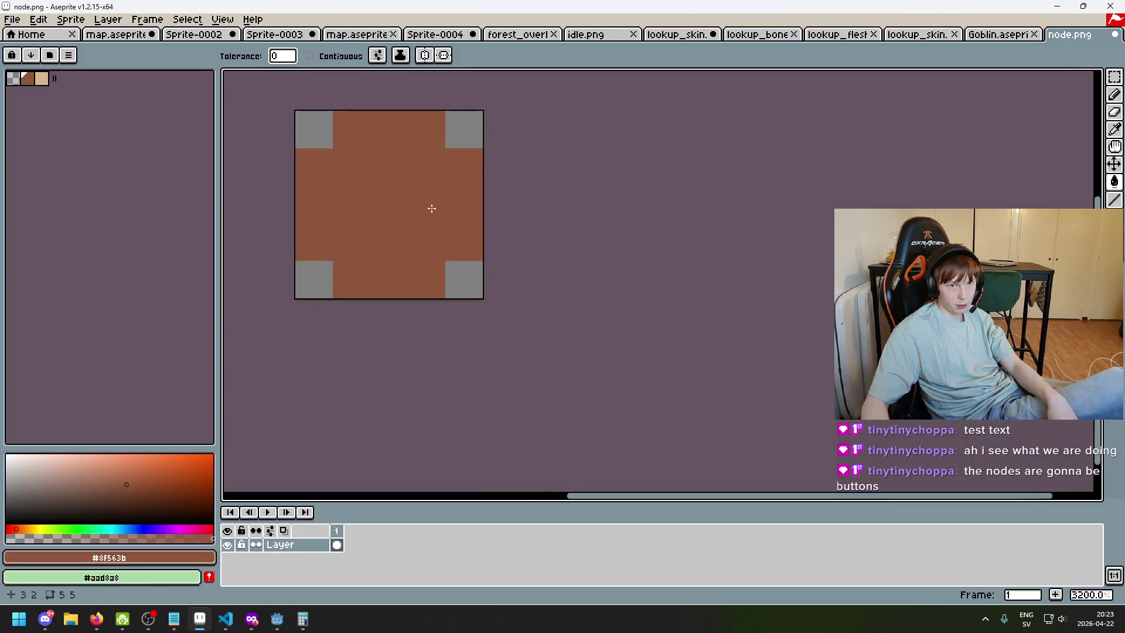
{"action": "scroll", "coordinate": [434, 209], "scroll_direction": "down", "scroll_amount": 1}
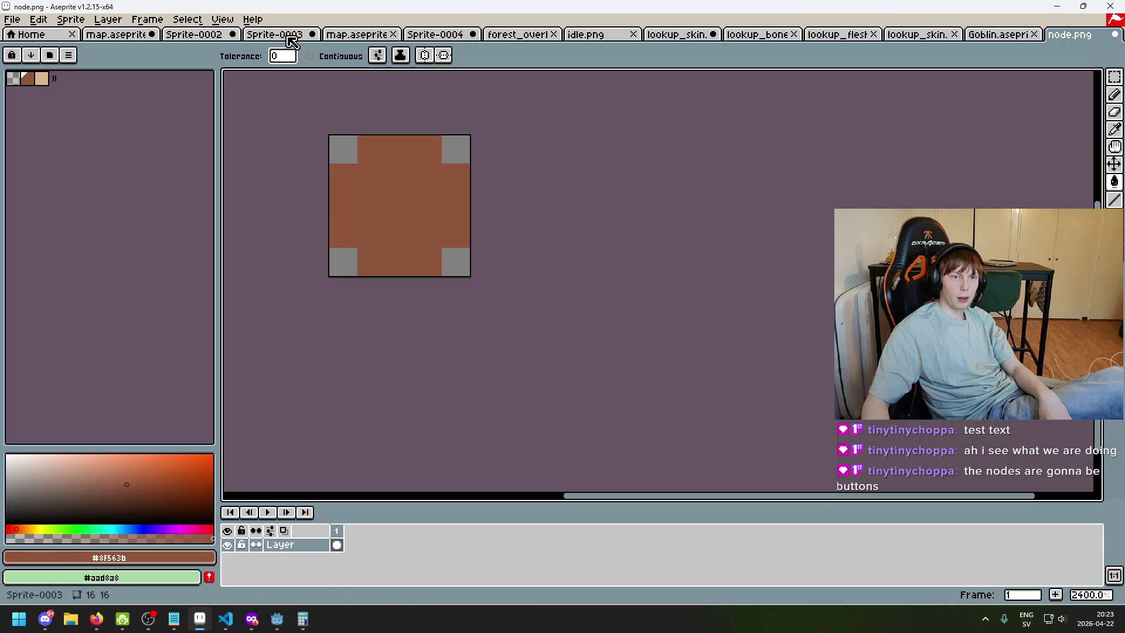
{"action": "left_click", "coordinate": [12, 20]}
{"action": "left_click", "coordinate": [32, 48]}
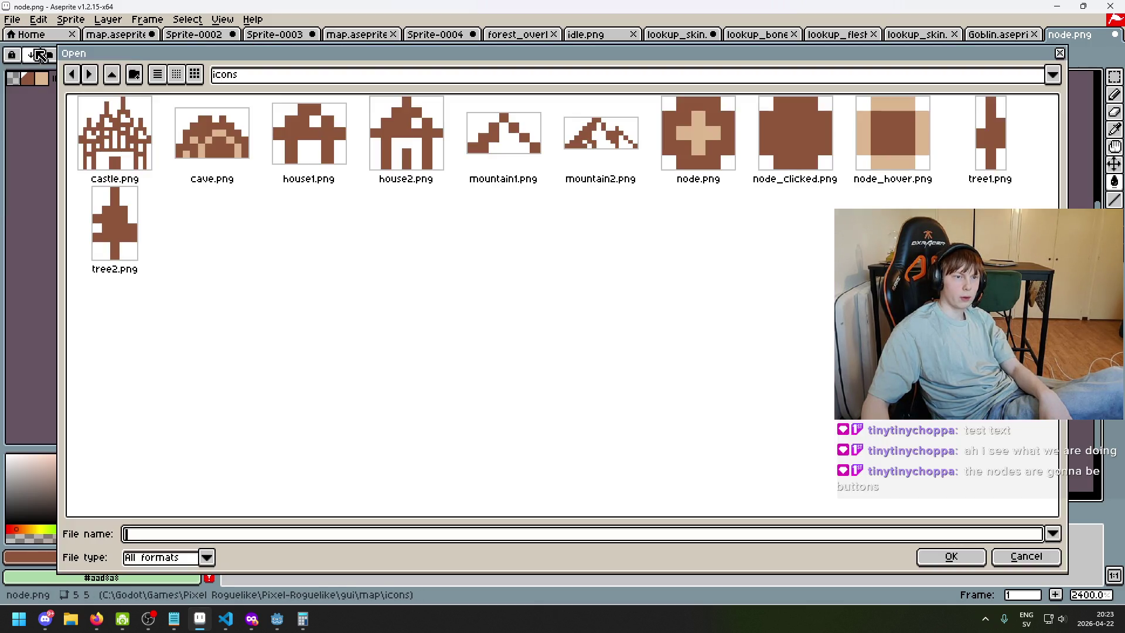
{"action": "double_click", "coordinate": [884, 139]}
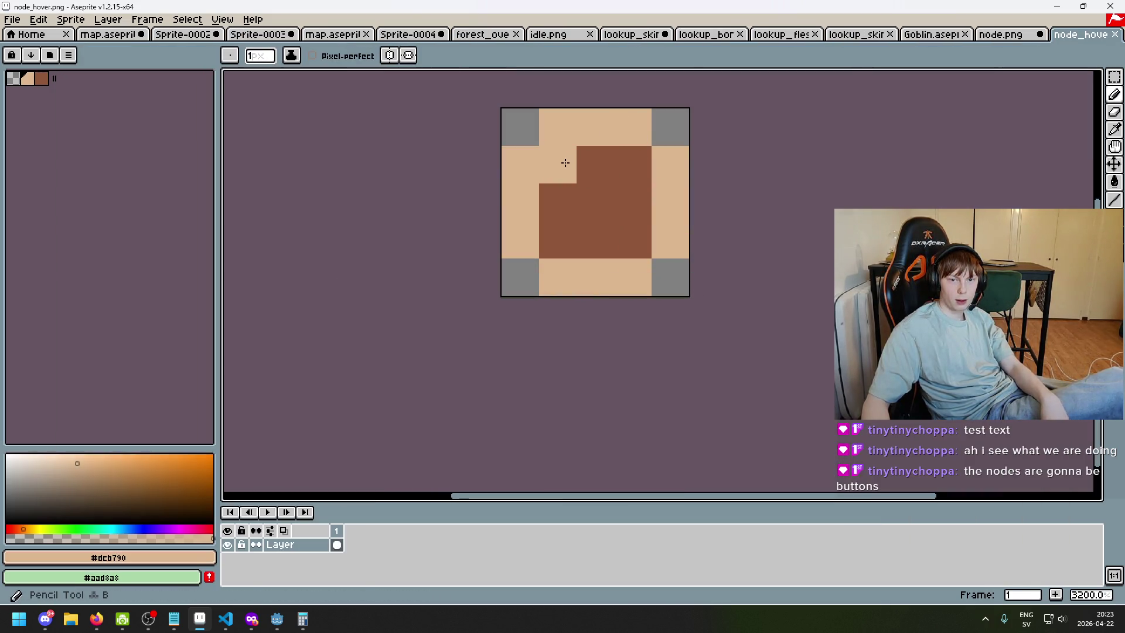
Paint the three brown corner pixels beige to form a cross, save, and rerun the game
{"action": "left_click", "coordinate": [633, 165]}
{"action": "left_click", "coordinate": [553, 246]}
{"action": "left_click", "coordinate": [621, 243]}
{"action": "key", "text": "ctrl+s"}
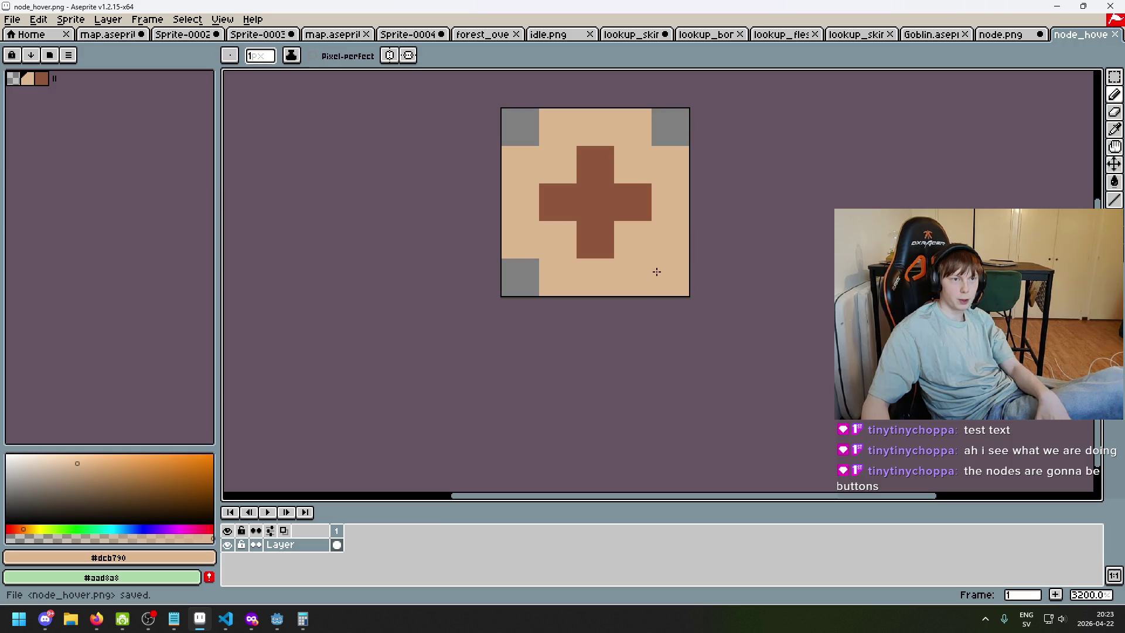
{"action": "key", "text": "ctrl+s"}
{"action": "left_click", "coordinate": [277, 619]}
{"action": "key", "text": "F5"}
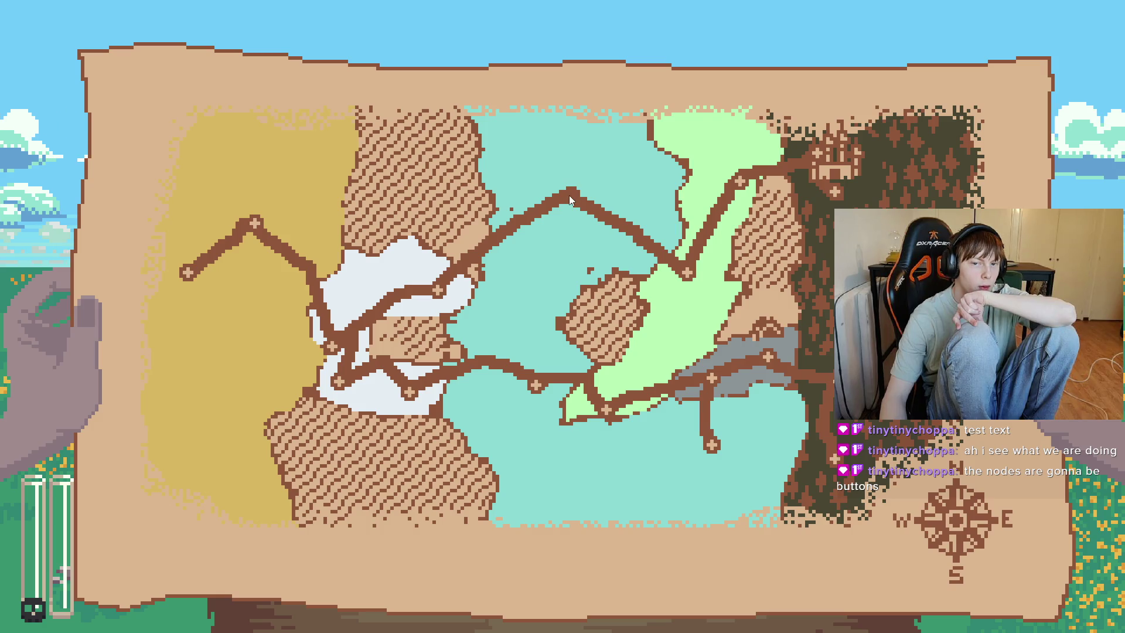
Stop the running game after checking the cross-shaped hover icon
{"action": "key", "text": "F8"}
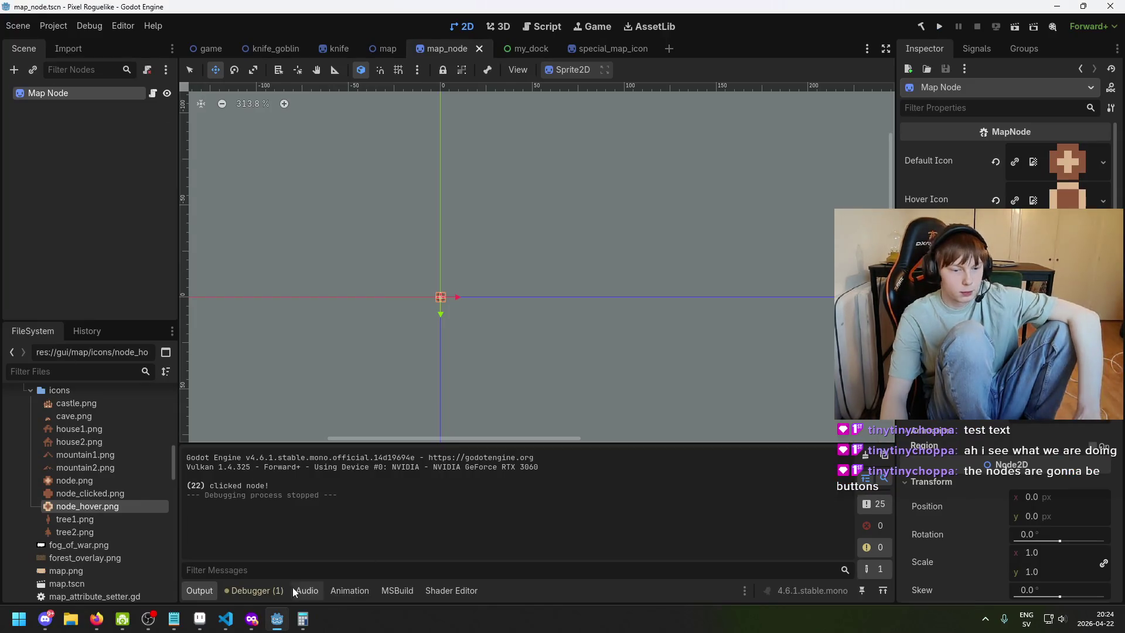
Open node_clicked.png from the icons folder in Aseprite
{"action": "left_click", "coordinate": [200, 619]}
{"action": "left_click", "coordinate": [12, 19]}
{"action": "left_click", "coordinate": [23, 52]}
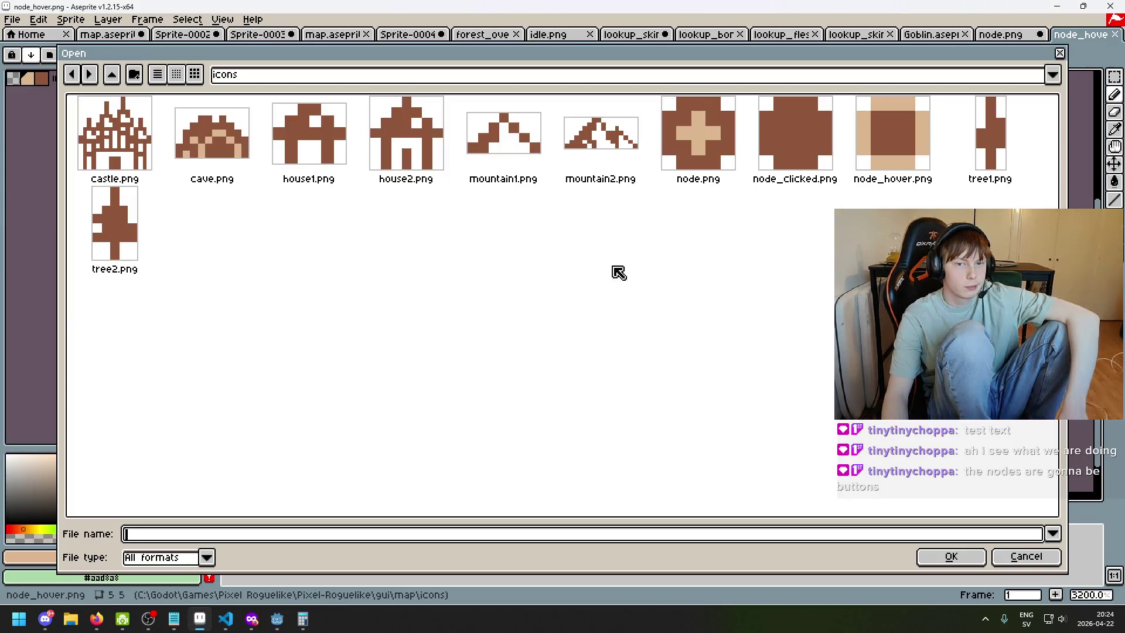
{"action": "double_click", "coordinate": [784, 130]}
Flood-fill the brown area beige, save node_clicked.png, and relaunch the game in Godot
{"action": "scroll", "coordinate": [657, 281], "scroll_direction": "up", "scroll_amount": 10}
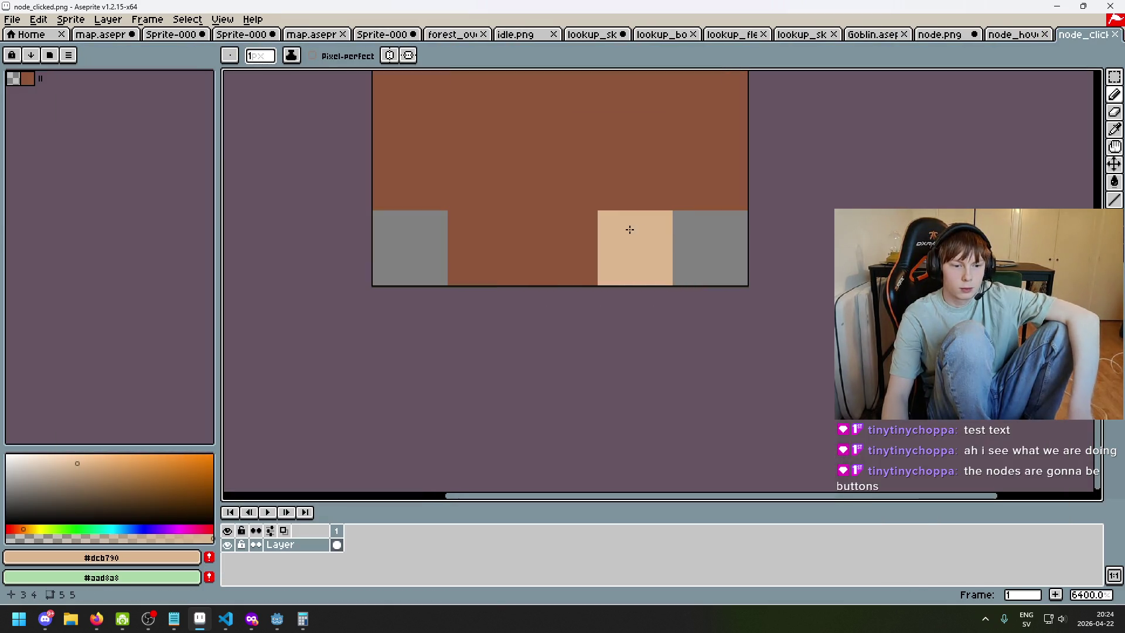
{"action": "key", "text": "g"}
{"action": "left_click", "coordinate": [613, 153]}
{"action": "scroll", "coordinate": [614, 176], "scroll_direction": "down", "scroll_amount": 9}
{"action": "scroll", "coordinate": [603, 170], "scroll_direction": "up", "scroll_amount": 4}
{"action": "key", "text": "v"}
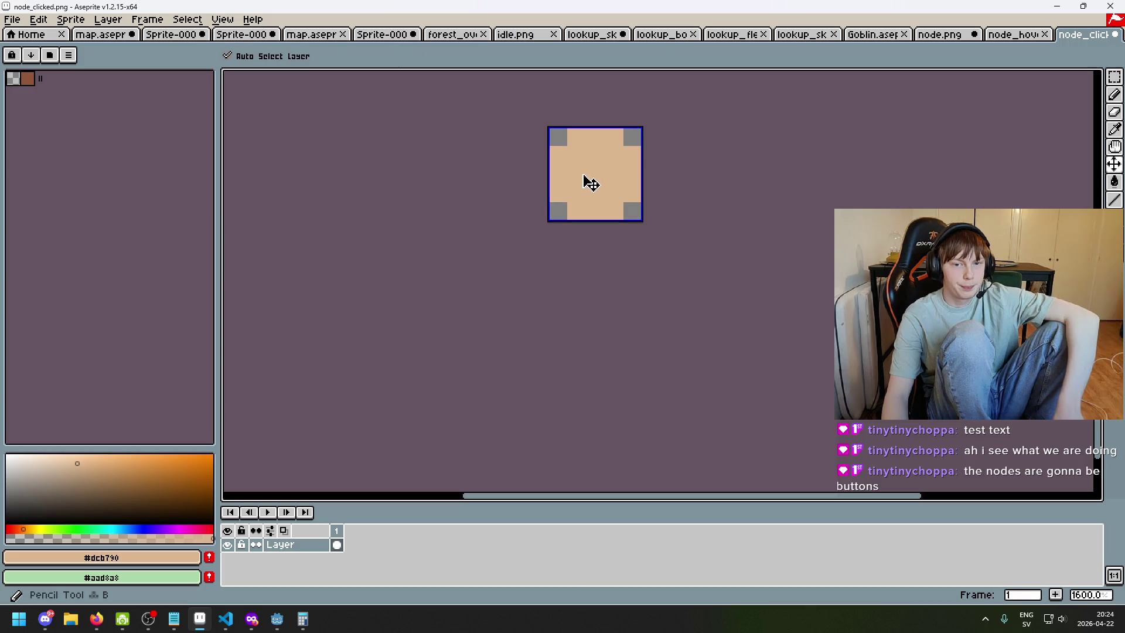
{"action": "key", "text": "ctrl+s"}
{"action": "key", "text": "alt+Tab"}
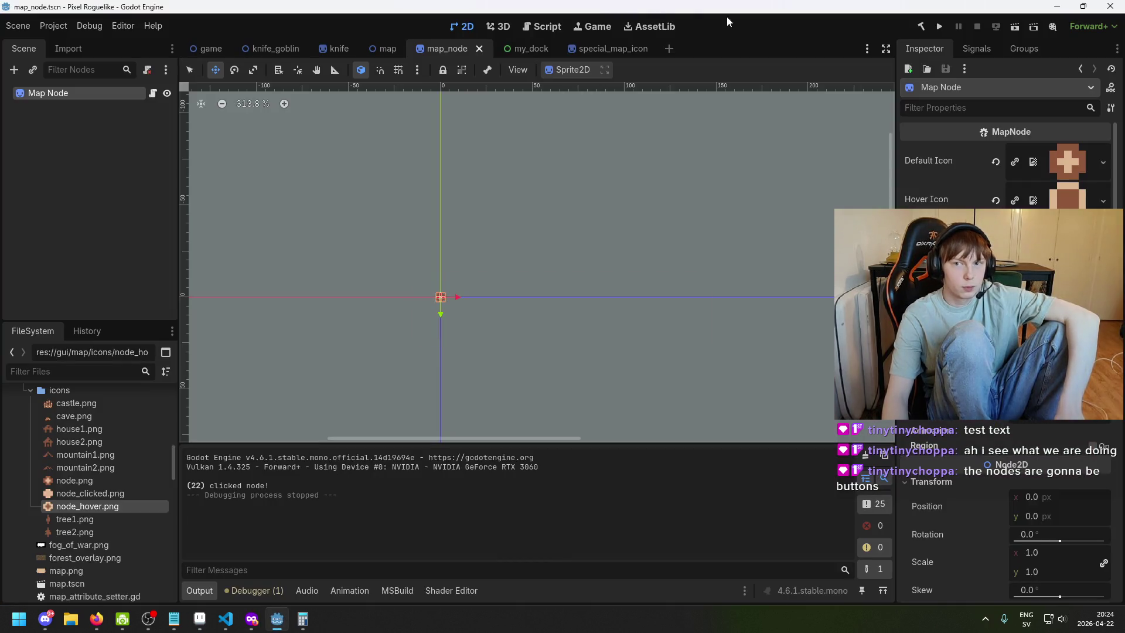
{"action": "left_click", "coordinate": [939, 27]}
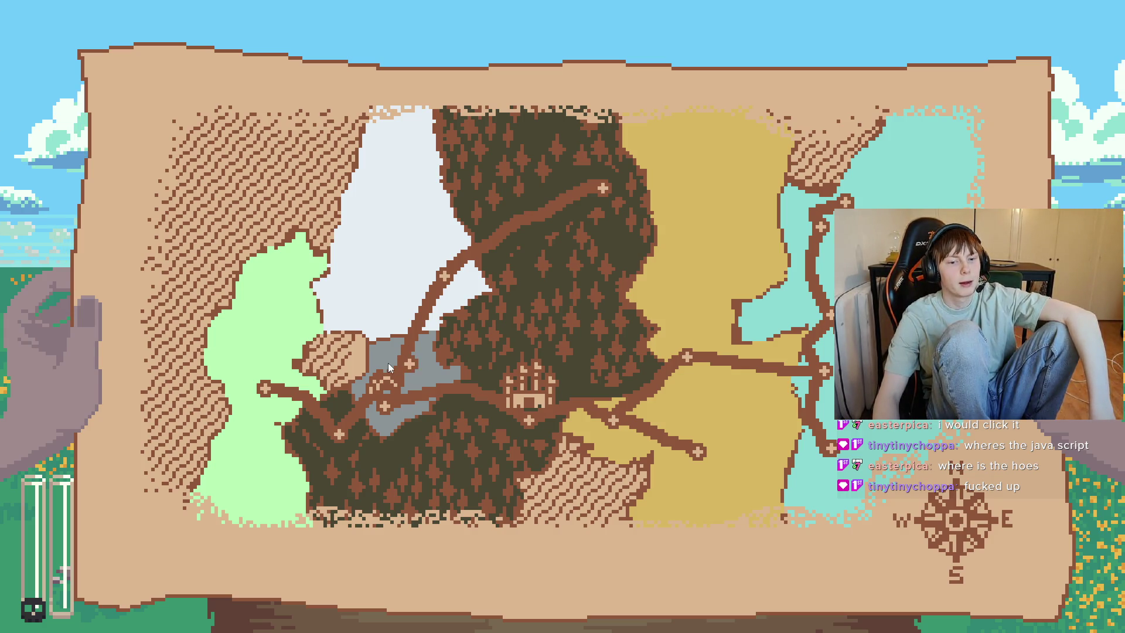
Stop the game after testing the hover and clicked icons on the map
{"action": "key", "text": "F8"}
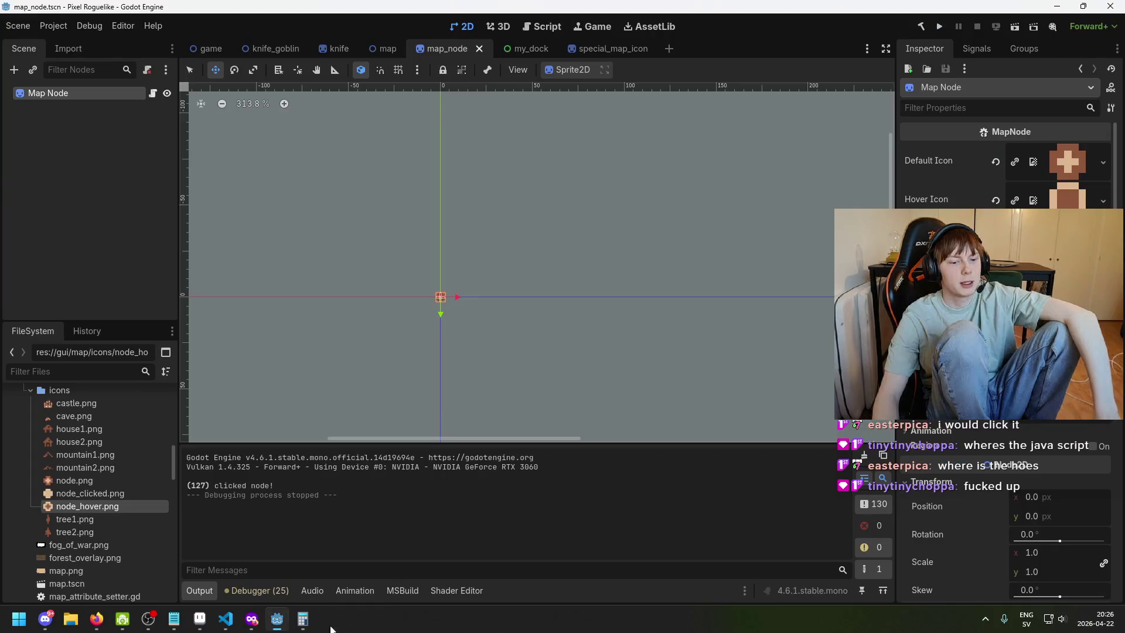
Change CLICK_RADIUS in MapNode.cs from 4f to 5f, then rebuild and run in Godot
{"action": "key", "text": "alt+Tab"}
{"action": "double_click", "coordinate": [375, 274]}
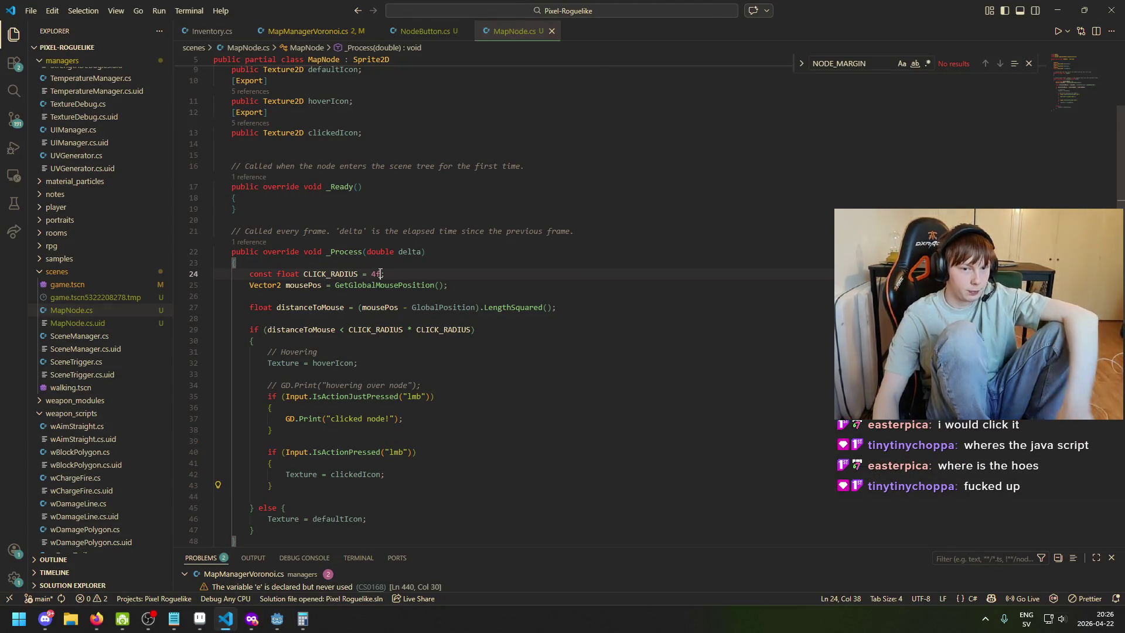
{"action": "left_click", "coordinate": [372, 274]}
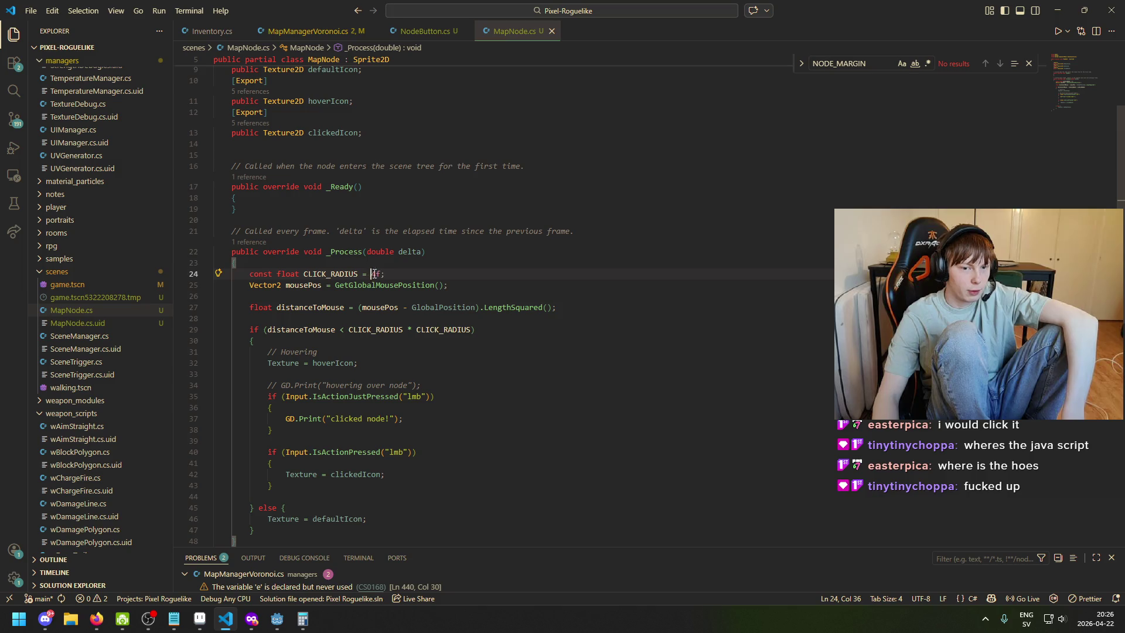
{"action": "type", "text": "5"}
{"action": "key", "text": "alt+Tab"}
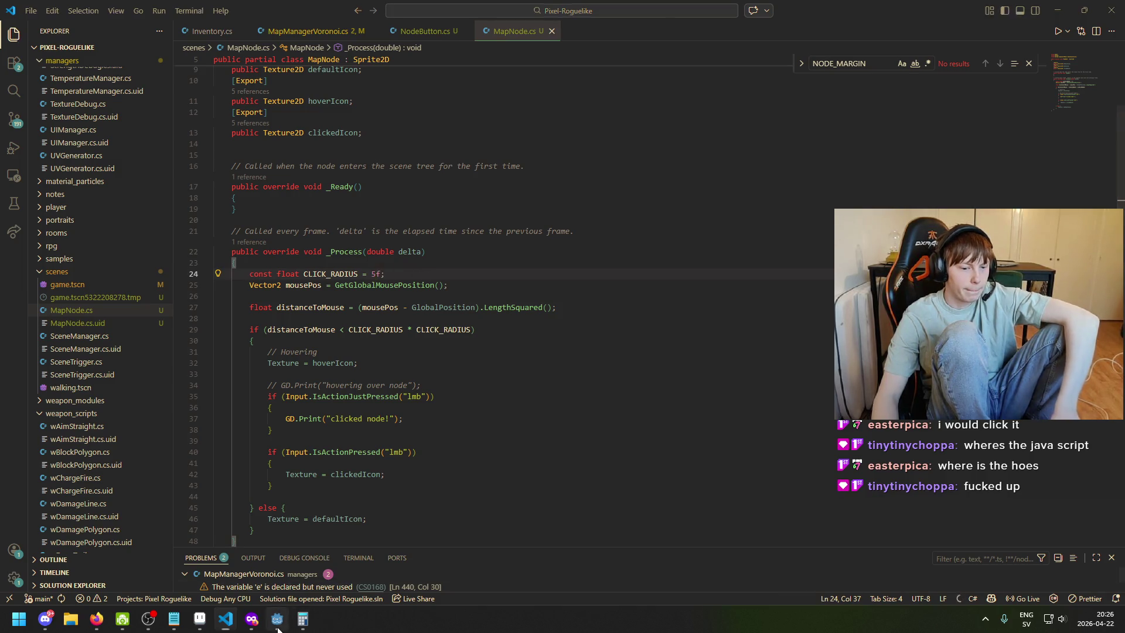
{"action": "key", "text": "F5"}
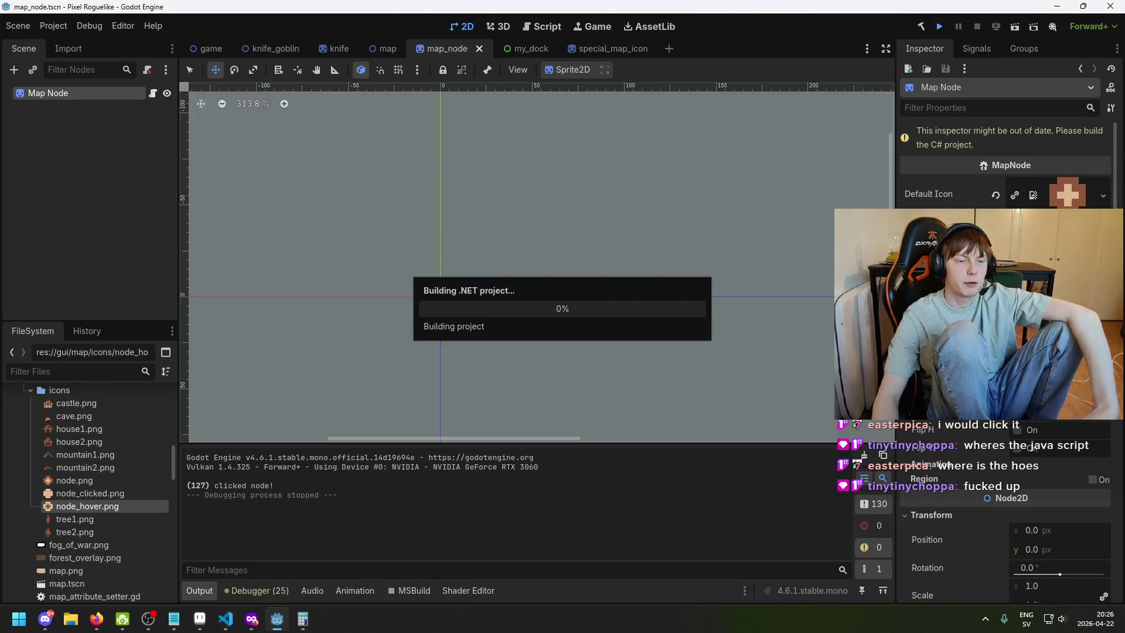